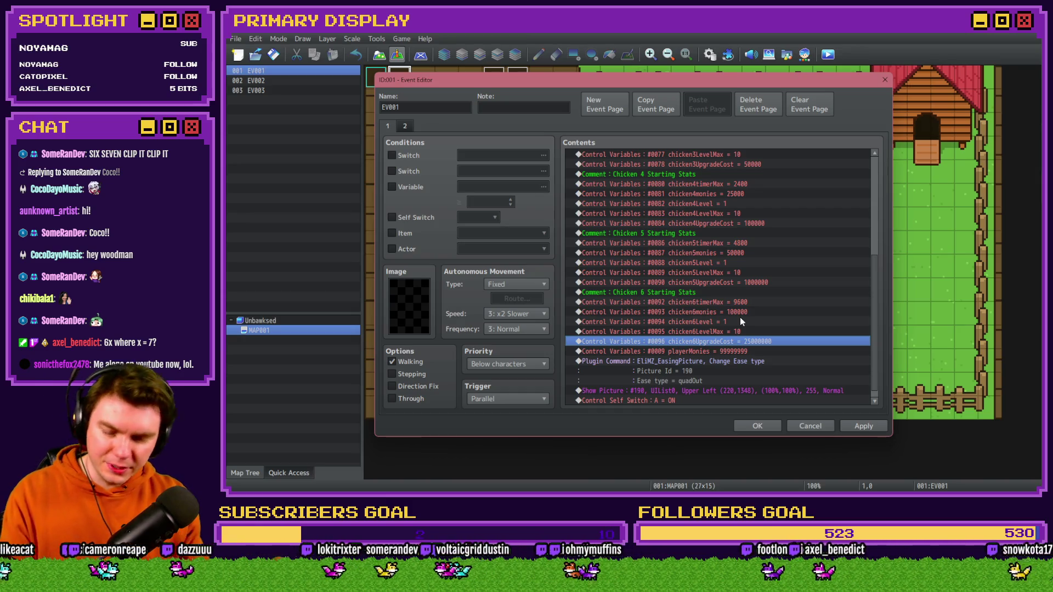
- Playtest the chicken idle game to review the shop's chicken upgrade prices
key(alt+Tab)
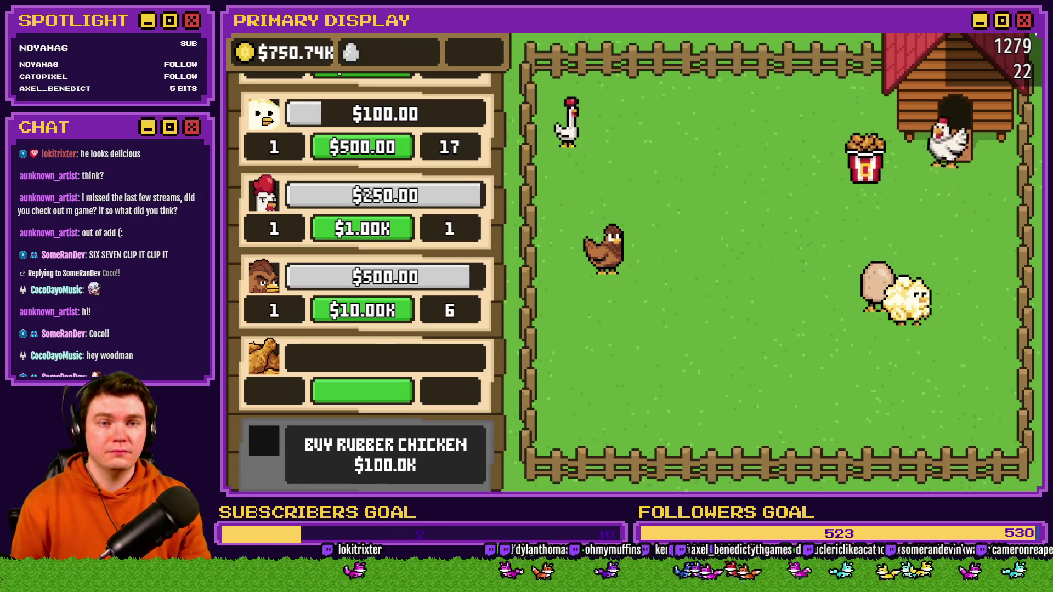
- Close the playtest window with money at $750.74K and return to the editor
key(alt+F4)
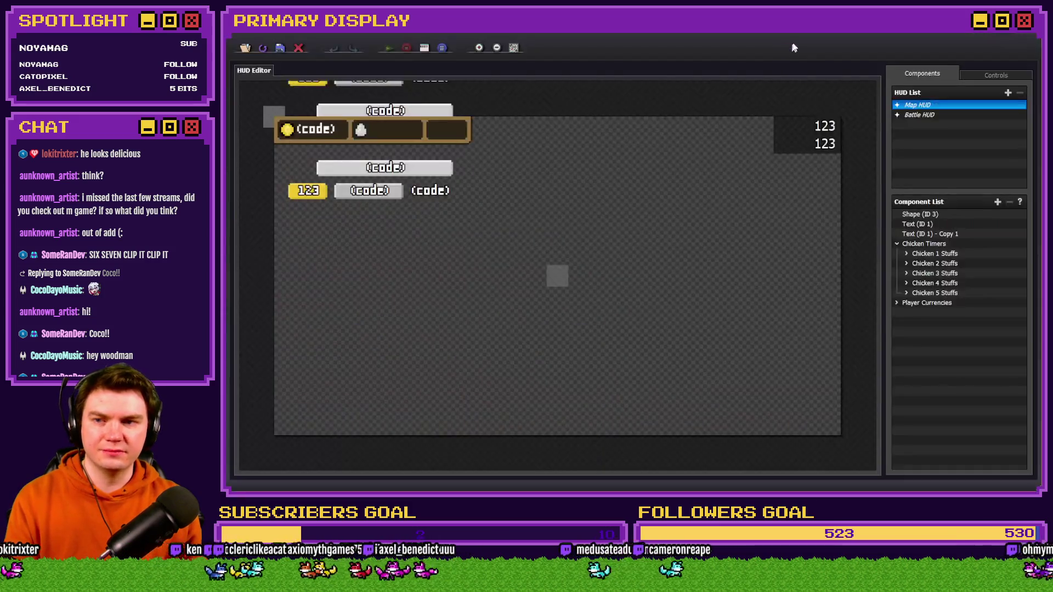
- Copy and paste the Chicken 5 Stuffs group, moving the copy into Chicken Timers
right_click(926, 293)
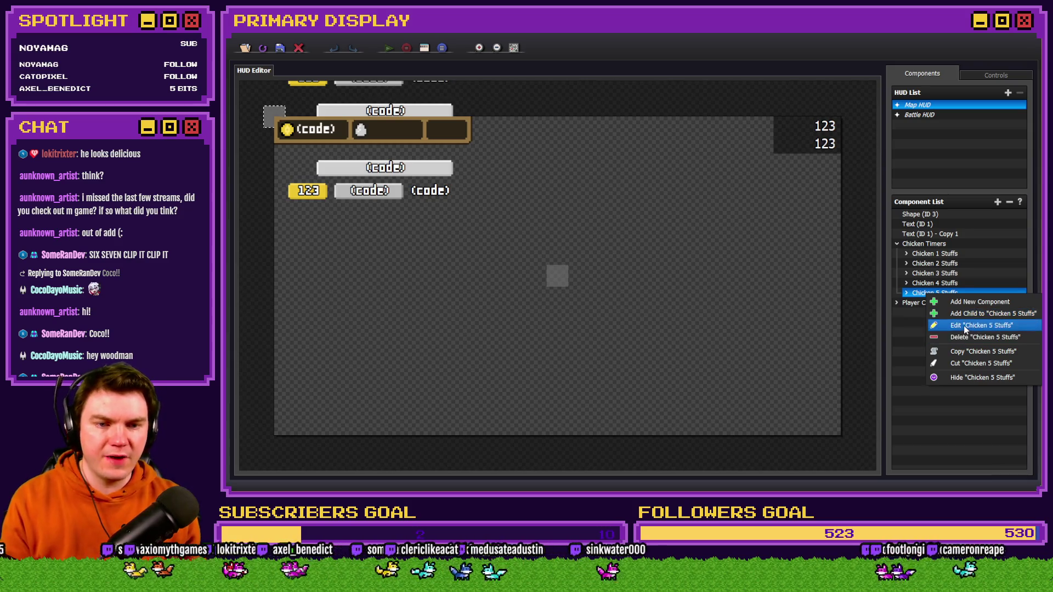
click(968, 354)
right_click(947, 363)
click(990, 435)
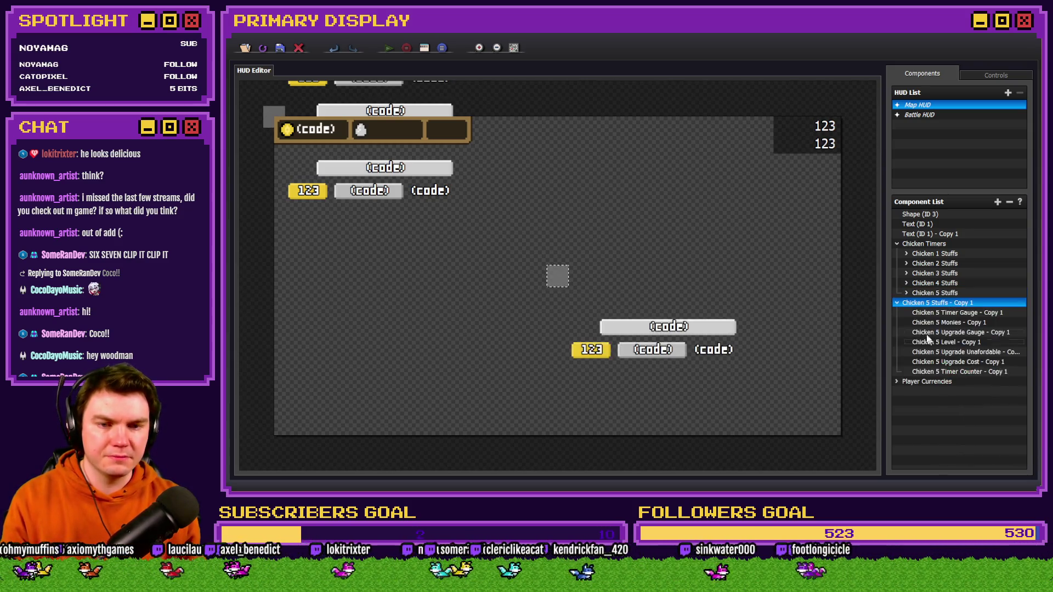
click(897, 303)
drag(926, 301, 915, 308)
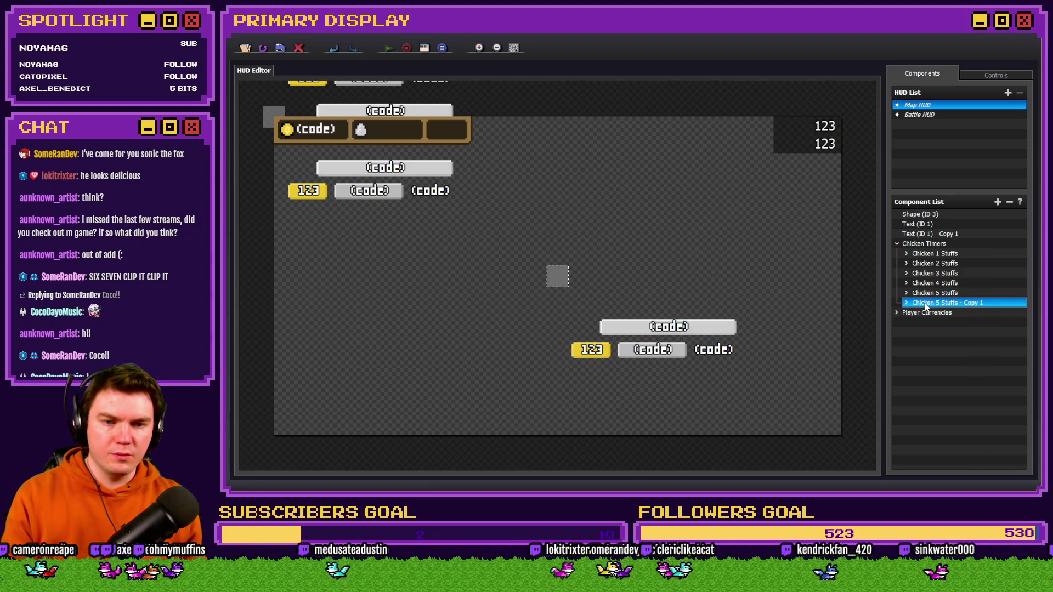
- Rename the copy Chicken 6 Stuffs and condition it on switch 0031 chicken6Spawned
right_click(944, 306)
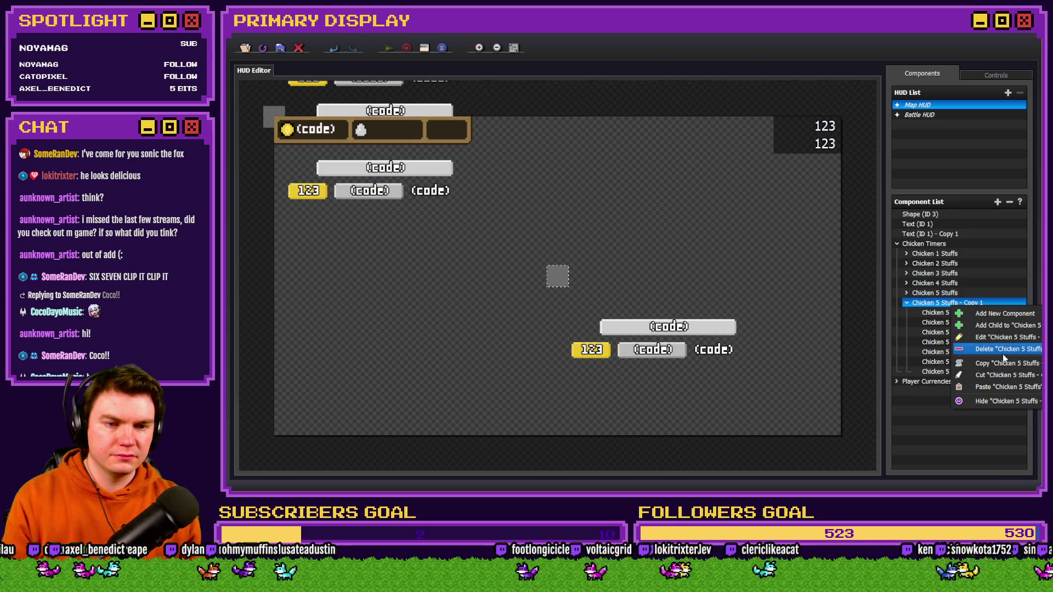
click(1005, 336)
text(Chicken 6 Stuffs)
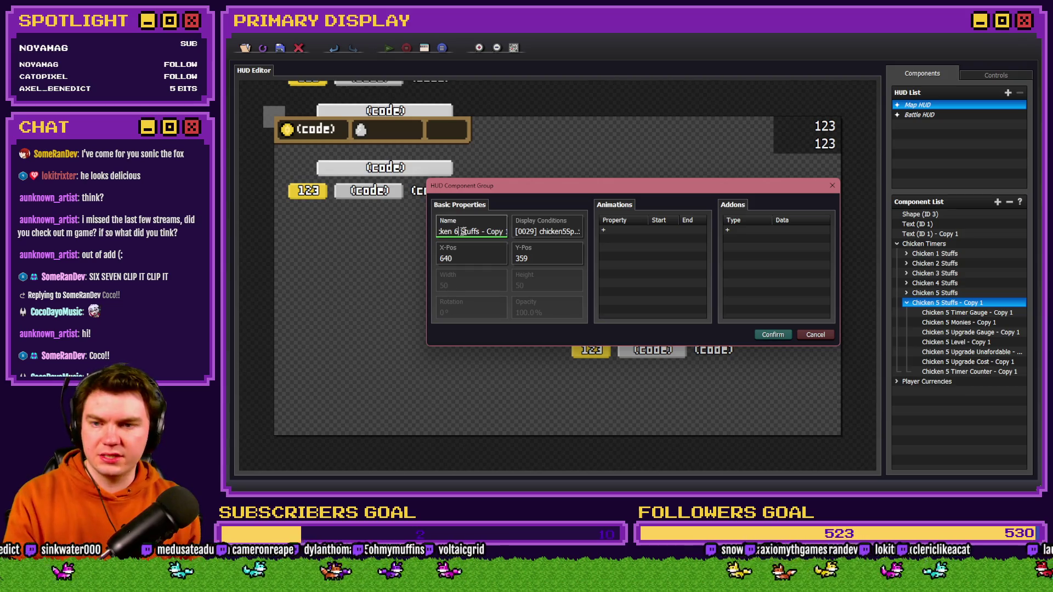
click(548, 233)
double_click(586, 212)
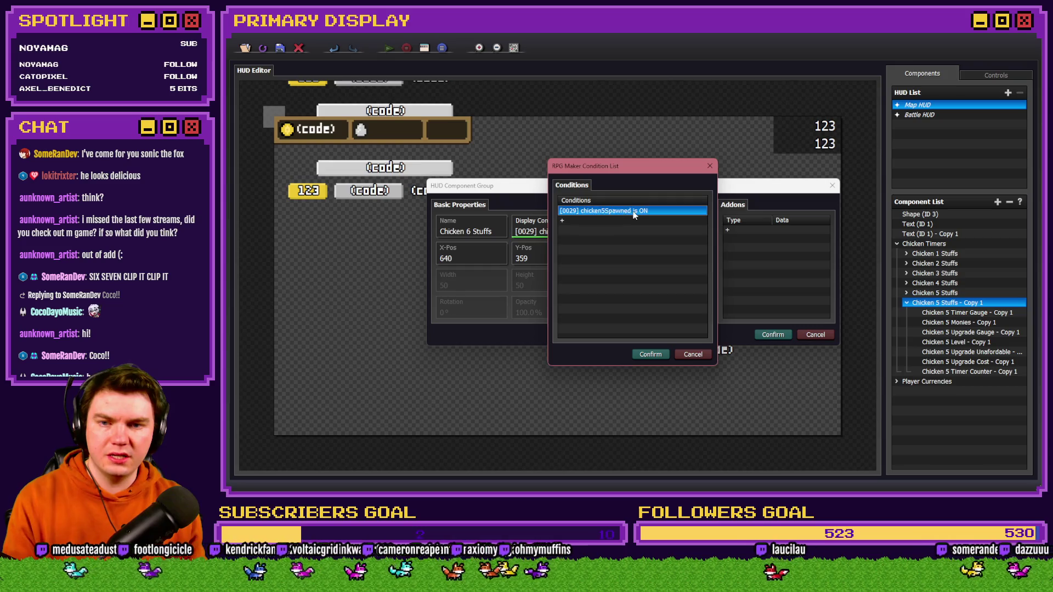
click(593, 268)
double_click(693, 272)
click(671, 293)
click(659, 362)
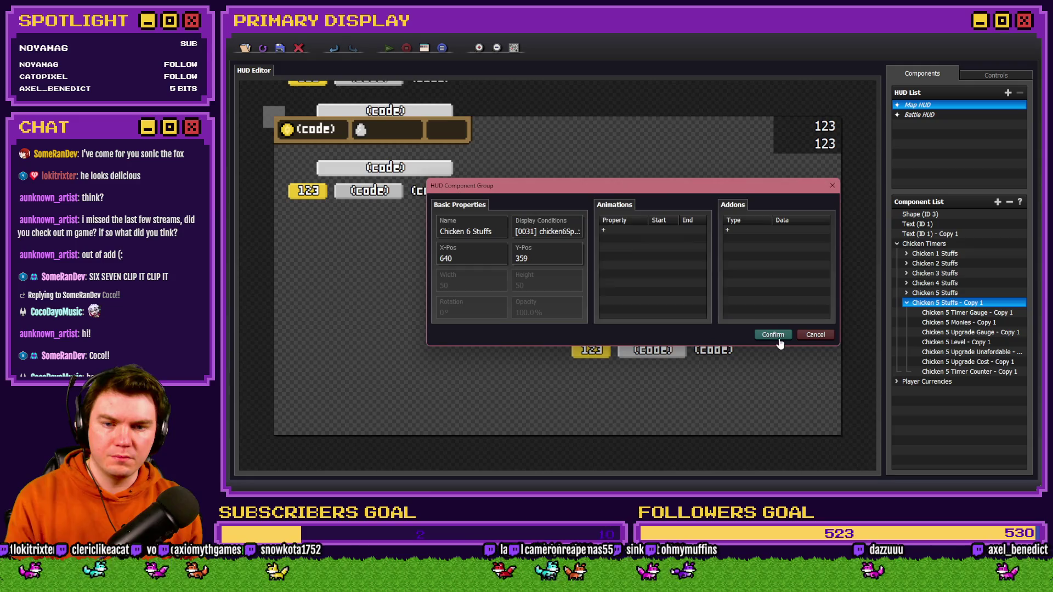
click(775, 336)
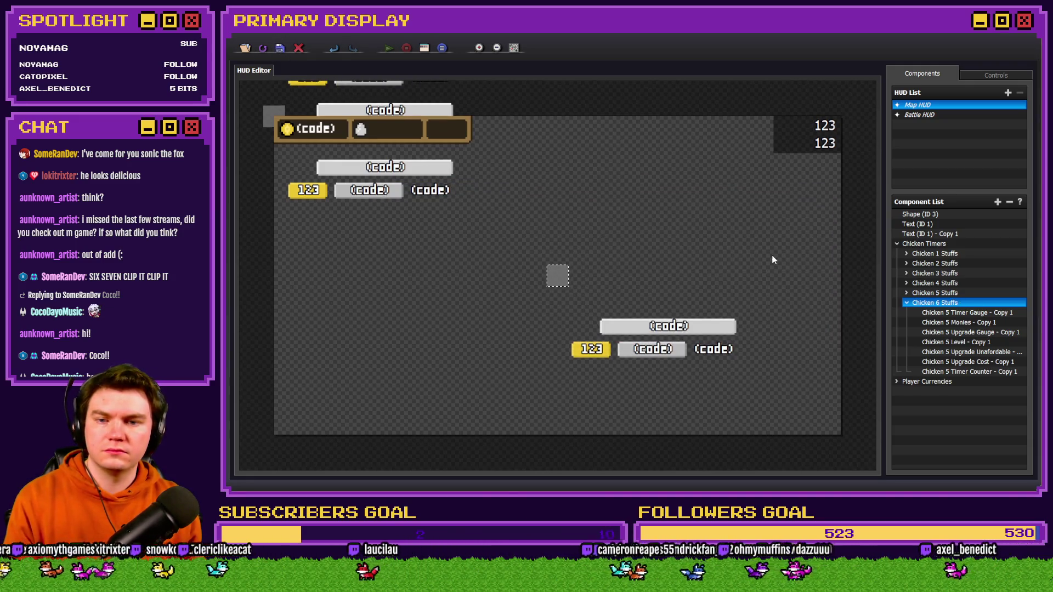
right_click(948, 296)
- Review the Chicken 5 and Chicken 4 Stuffs positions without changing them
click(987, 326)
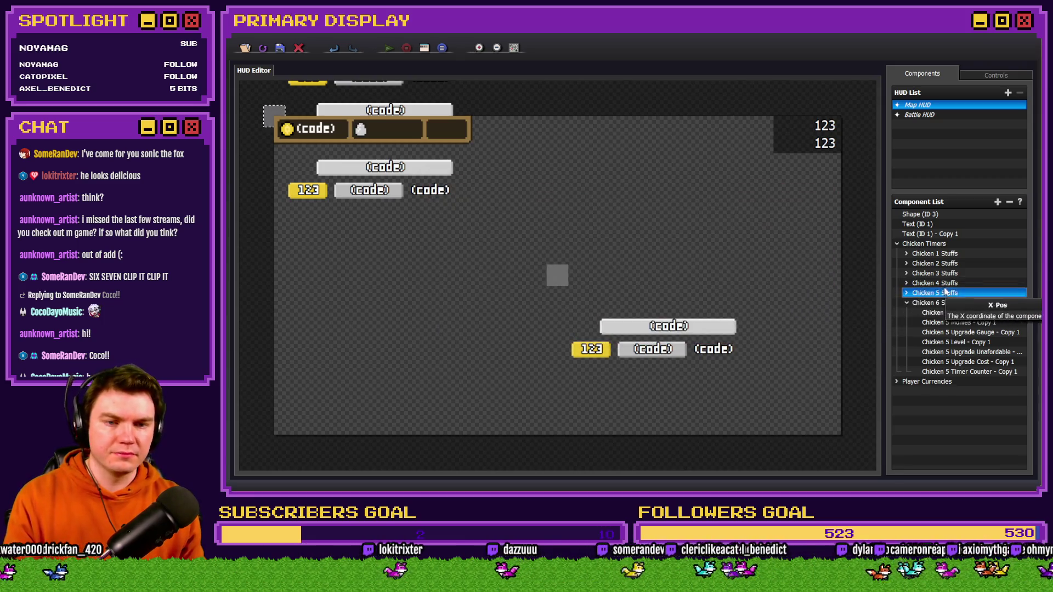
right_click(951, 283)
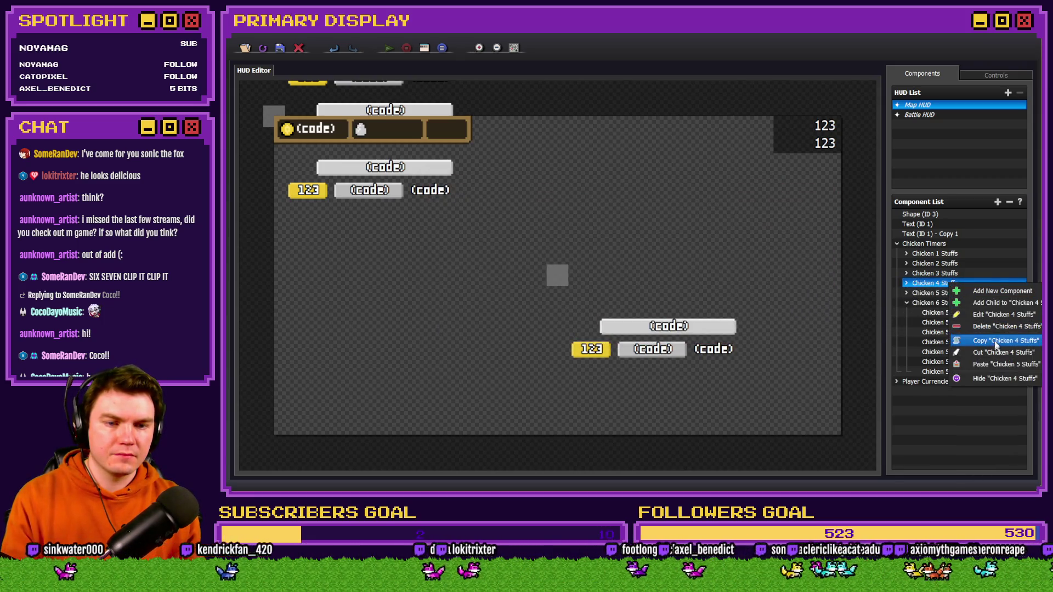
click(1006, 315)
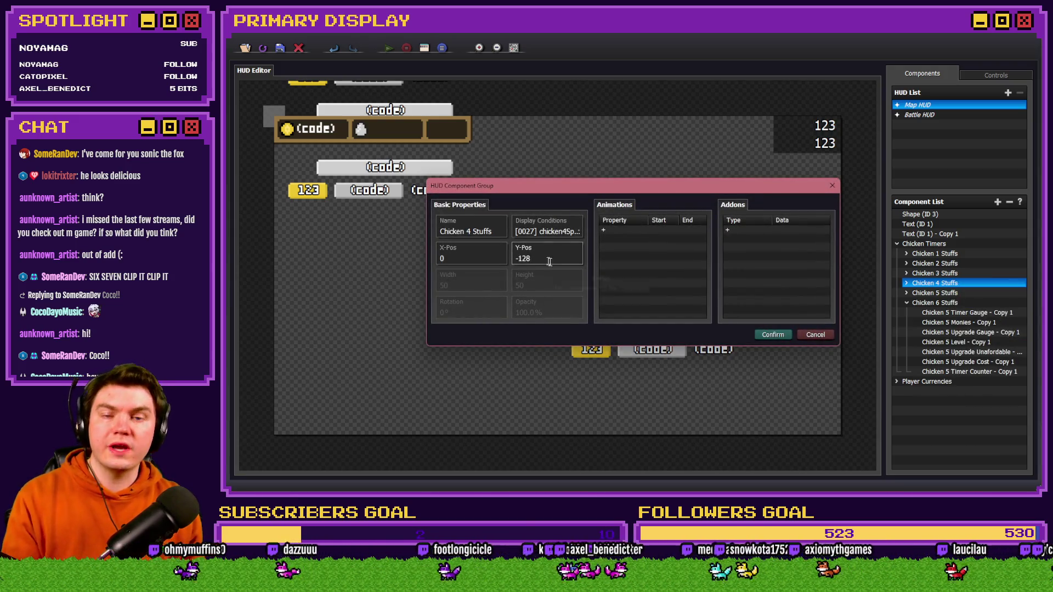
click(773, 335)
- Set the Chicken 6 Stuffs position to X 0, Y 128
right_click(922, 303)
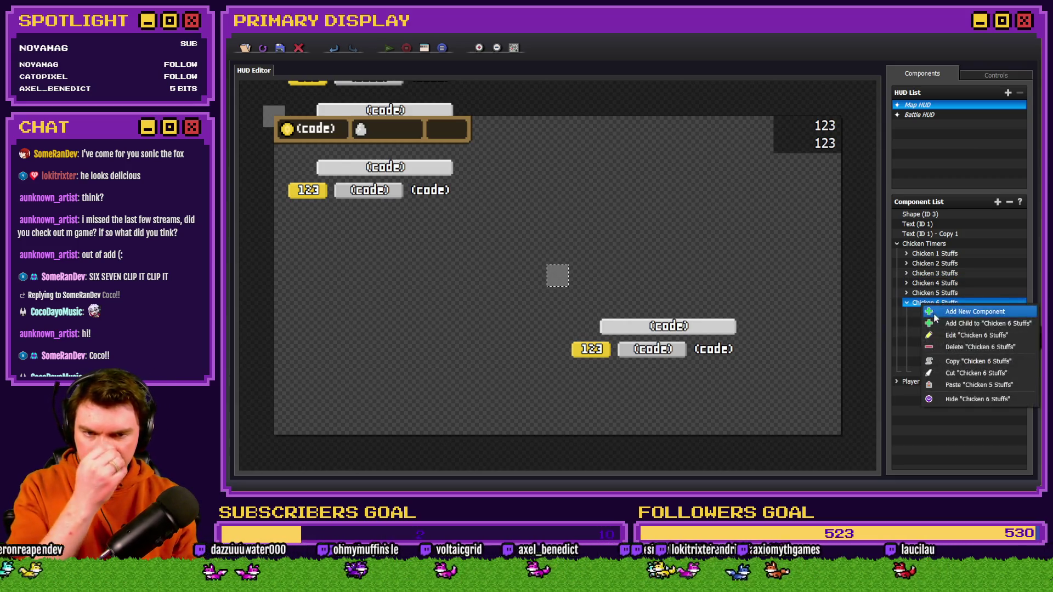
click(955, 335)
double_click(454, 255)
text(0)
double_click(539, 258)
text(128)
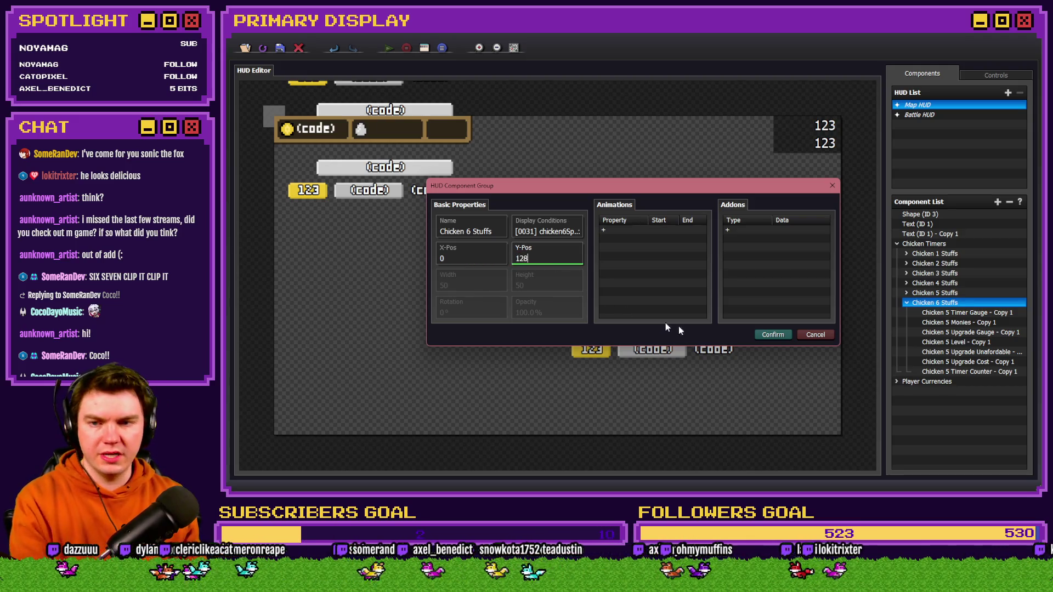
click(772, 334)
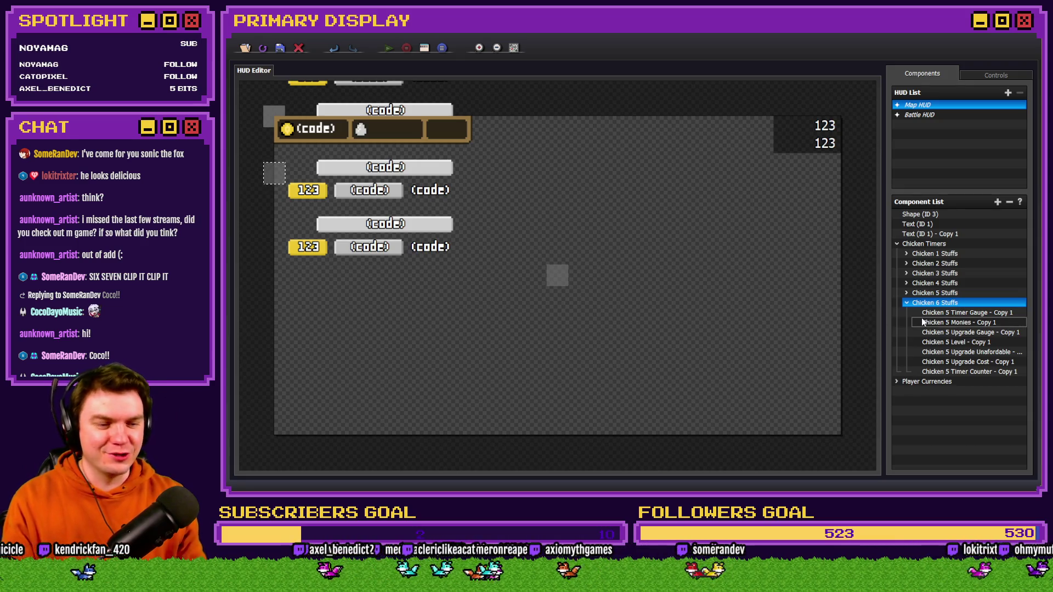
- Rename the copied timer gauge to Chicken 6 Timer Gauge
click(942, 313)
right_click(941, 313)
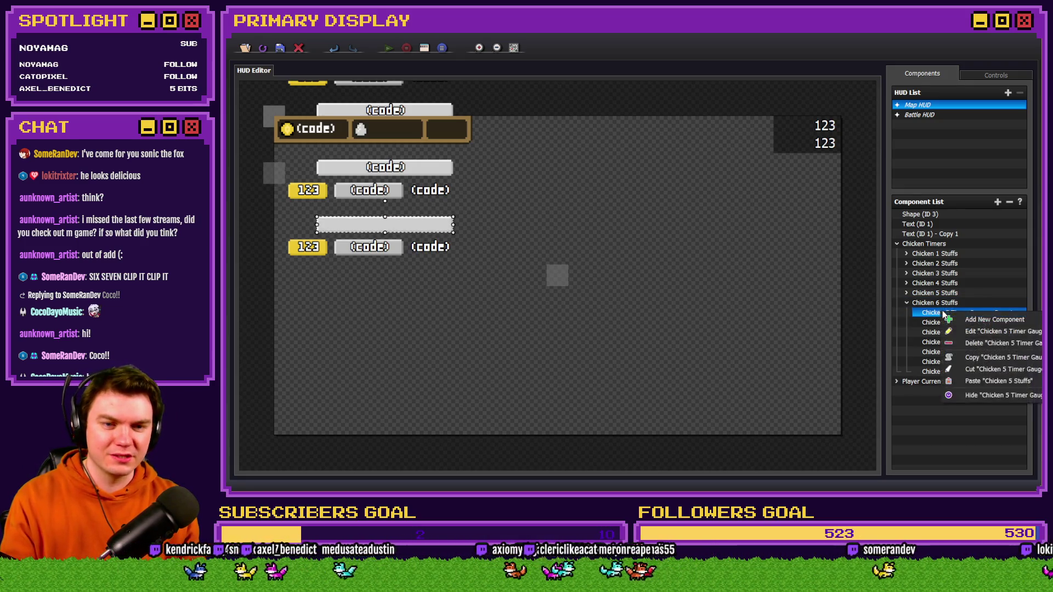
click(987, 333)
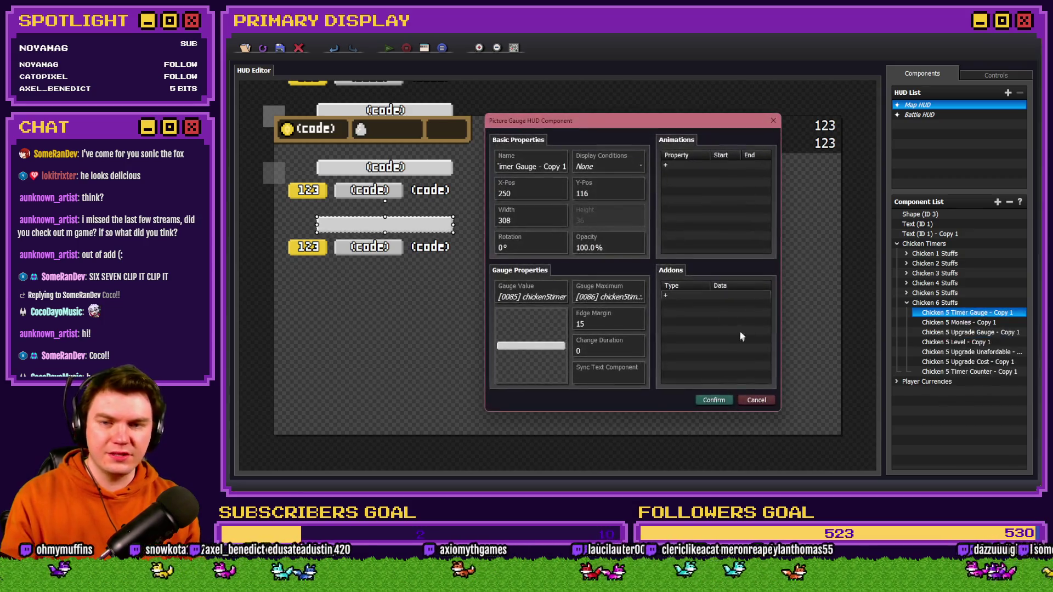
click(526, 166)
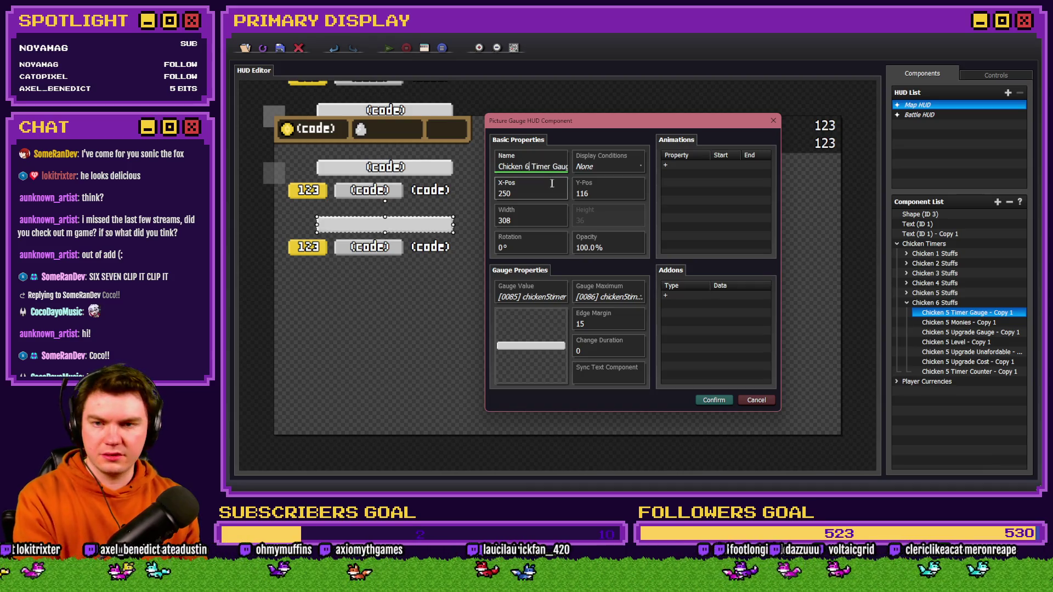
drag(566, 166, 582, 170)
key(BackSpace)
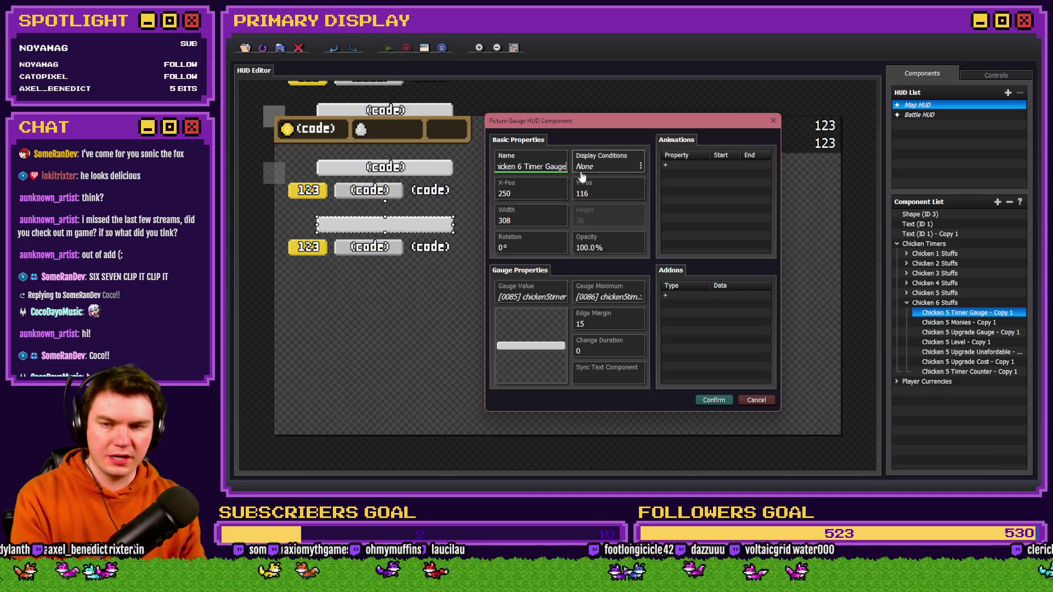
- Use chicken6timer (0091) as gauge value and chicken6timerMax (0092) as maximum
click(538, 300)
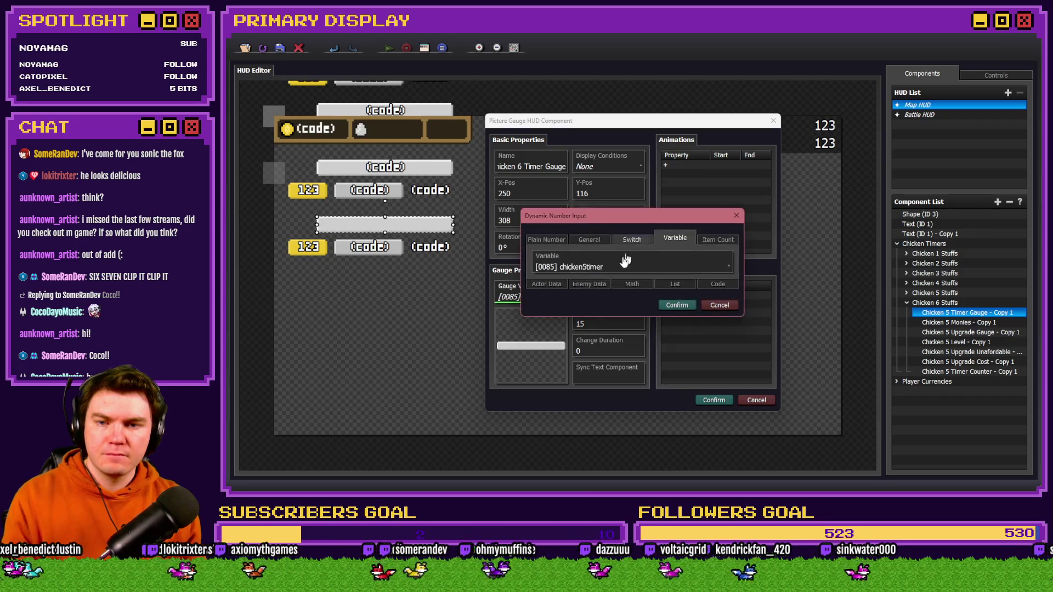
double_click(700, 272)
click(677, 305)
click(612, 291)
click(669, 268)
double_click(692, 281)
click(677, 304)
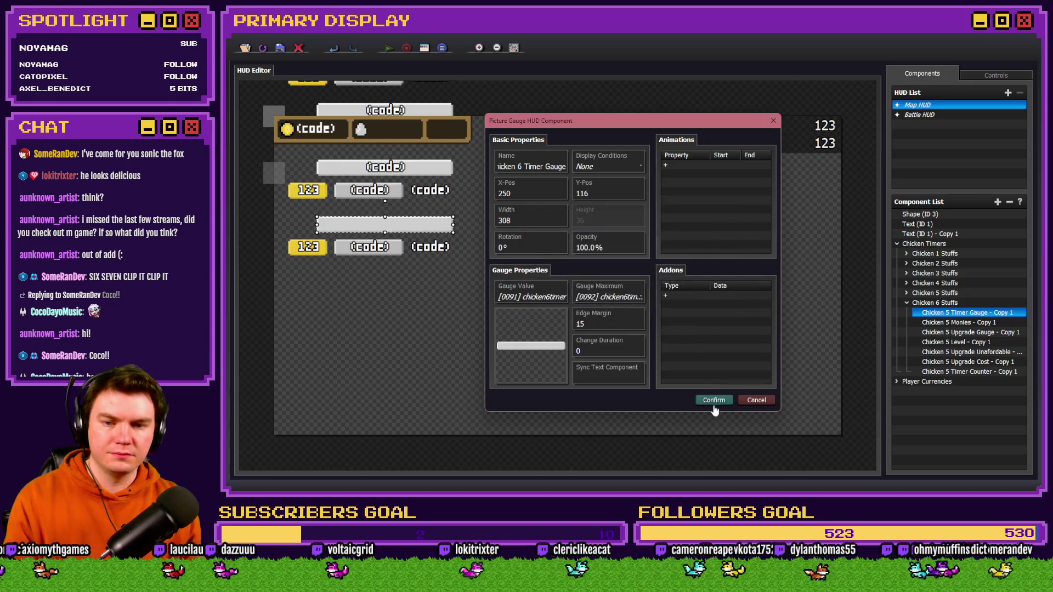
click(714, 400)
double_click(948, 323)
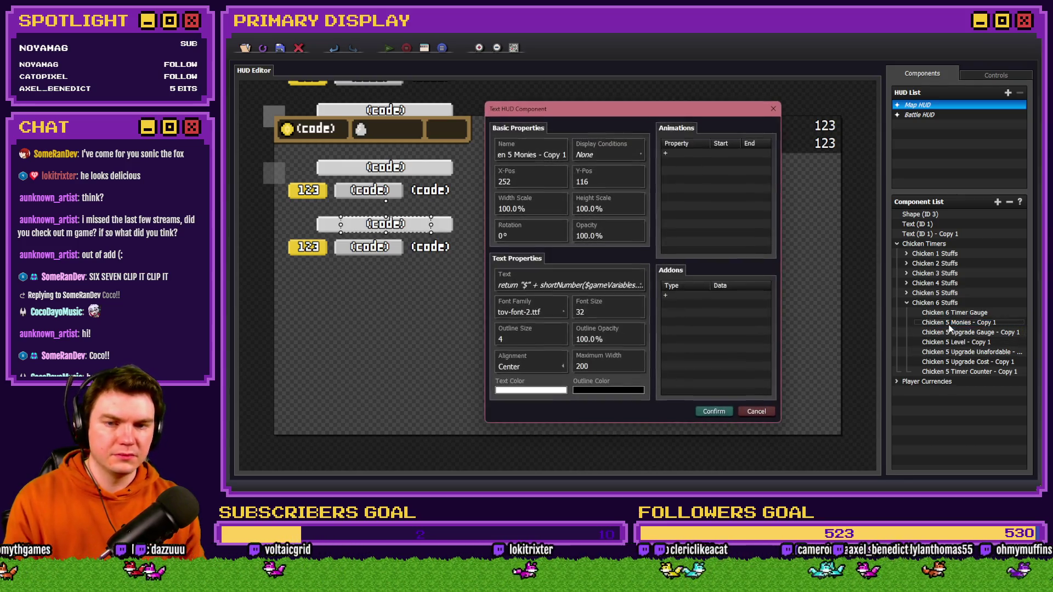
- Rename the copied monies text to Chicken 6 Monies
triple_click(517, 155)
click(513, 155)
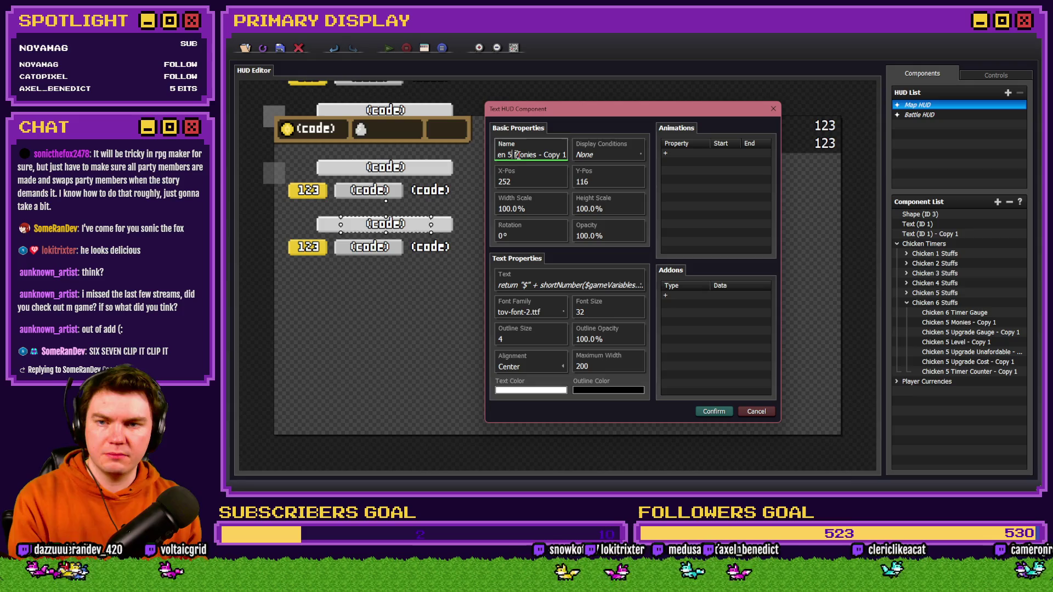
key(BackSpace)
text(6)
drag(541, 155, 581, 155)
key(BackSpace)
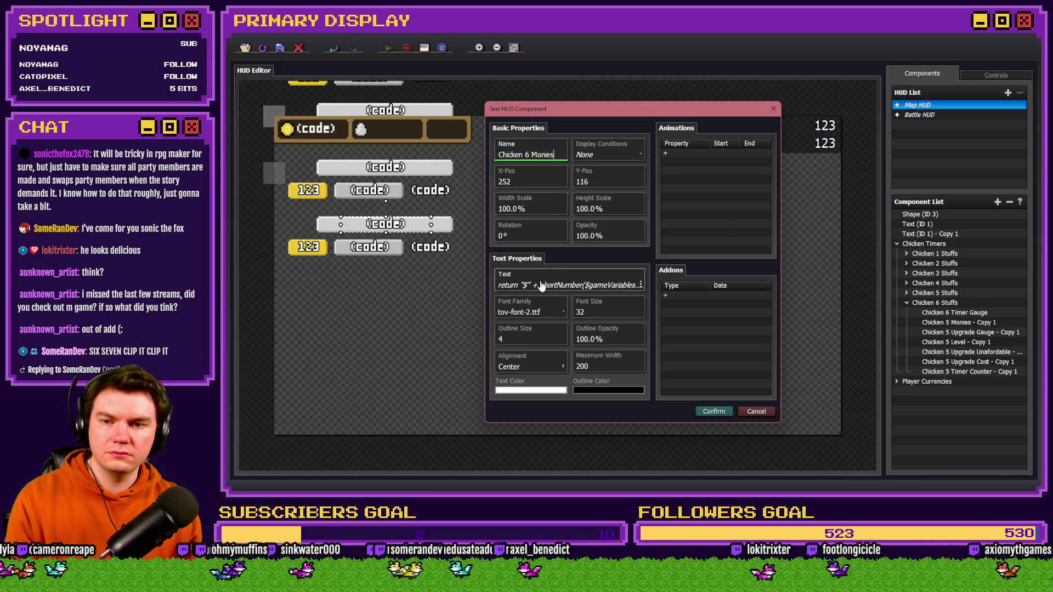
- Open the text's display code and select the variable number 87
click(540, 284)
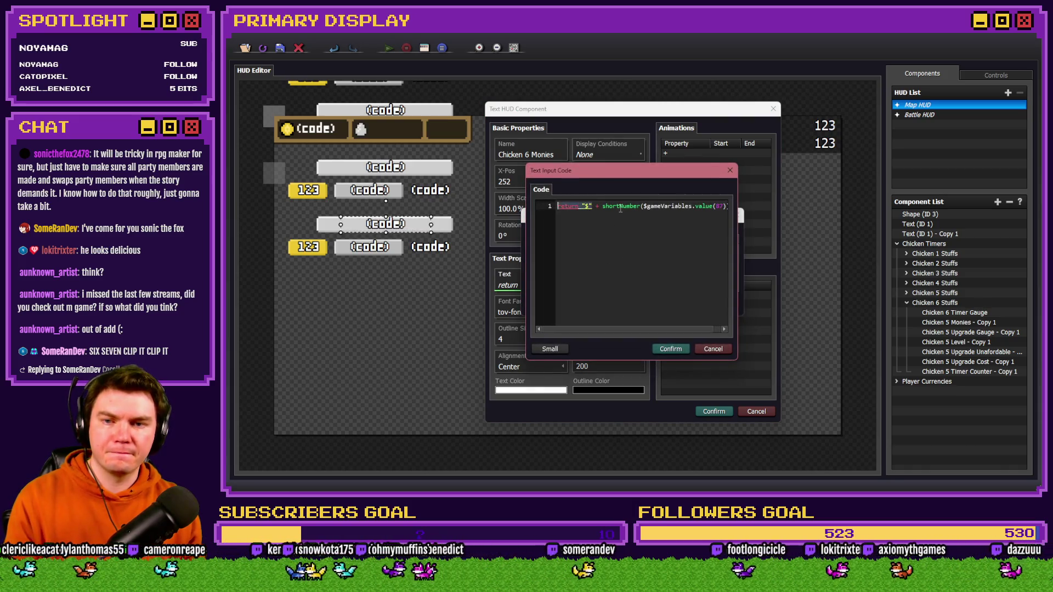
click(703, 207)
double_click(711, 207)
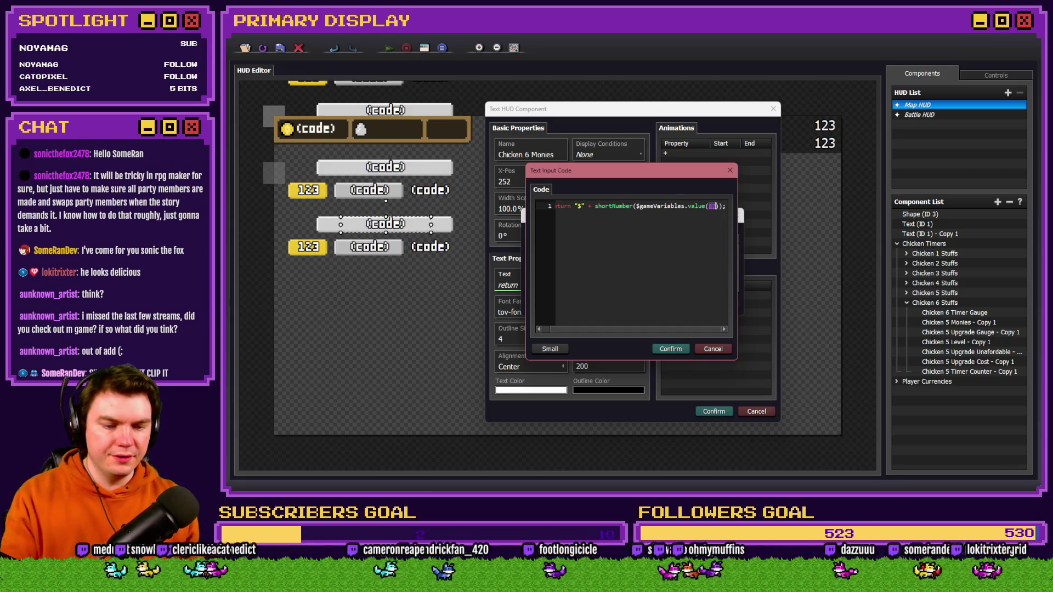
- In RPG Maker MZ, create a new map event with a variable condition enabled
key(alt+Tab)
double_click(400, 101)
click(392, 186)
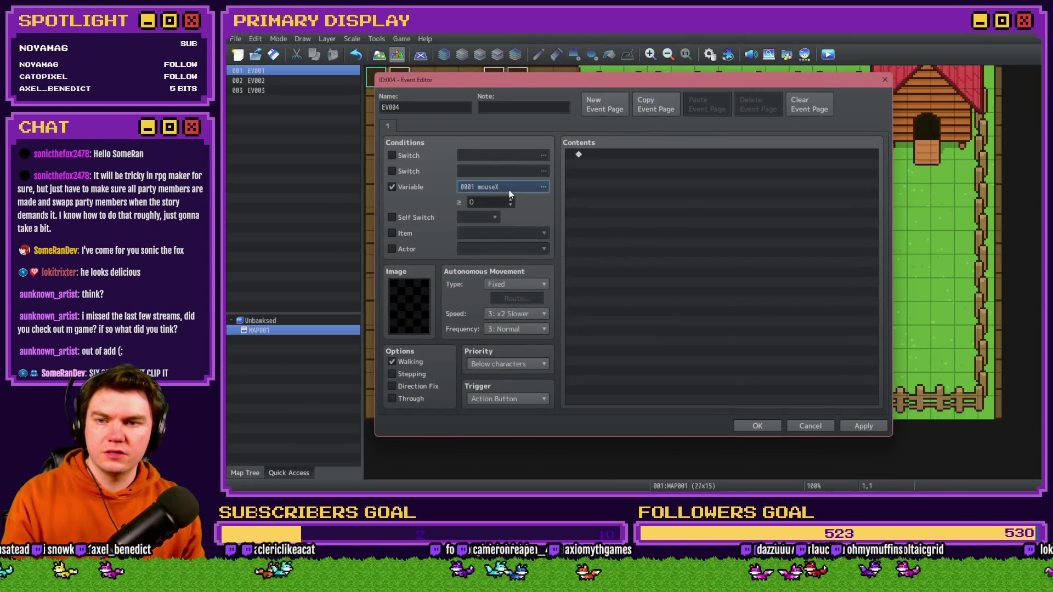
- Browse the Variable Selector to the 0081–0100 range, finding chicken6monies at 0093
click(508, 187)
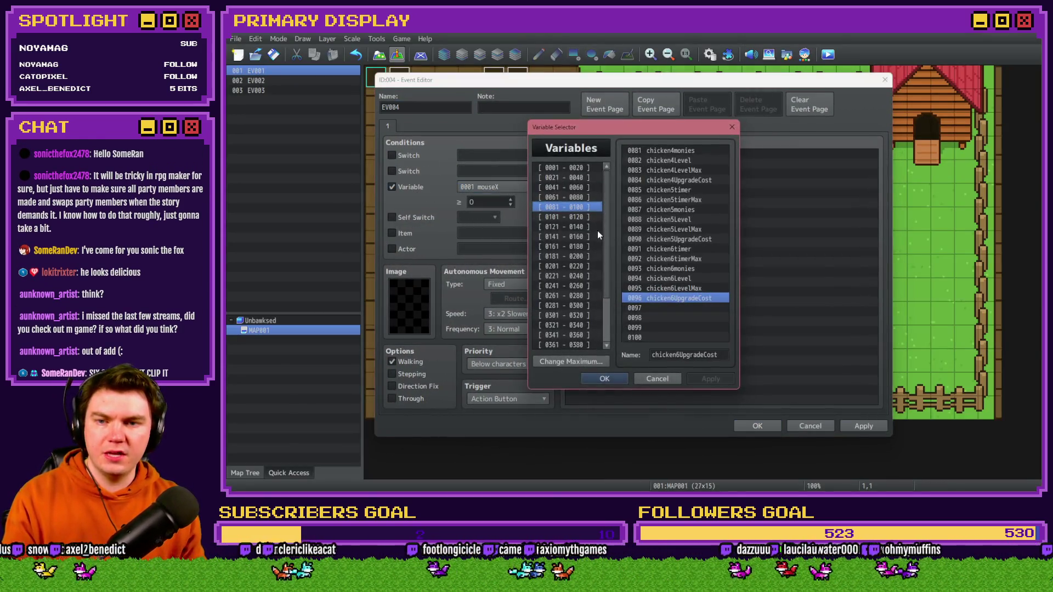
click(667, 151)
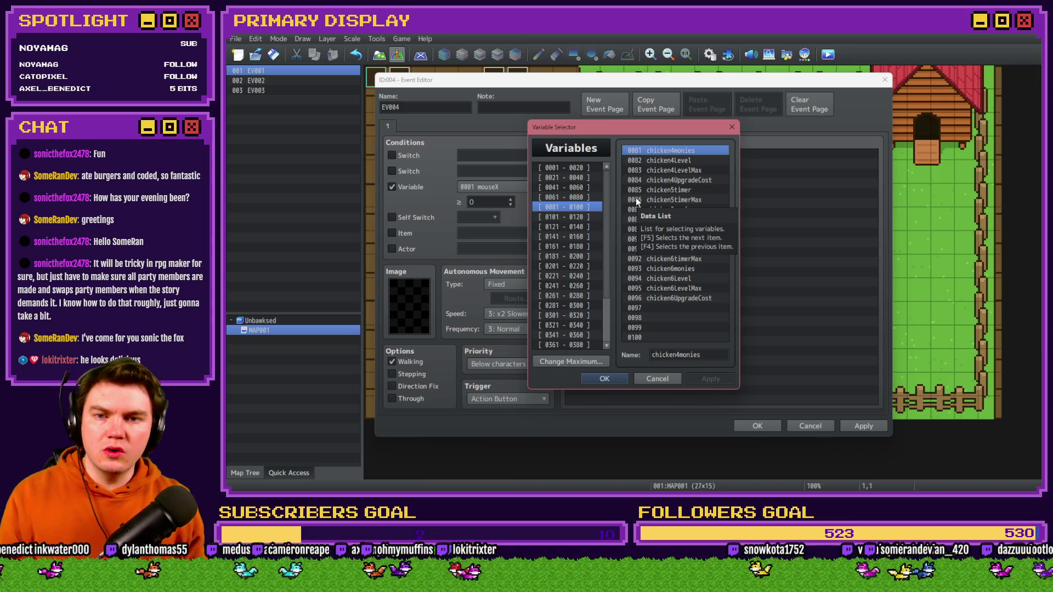
key(alt+Tab)
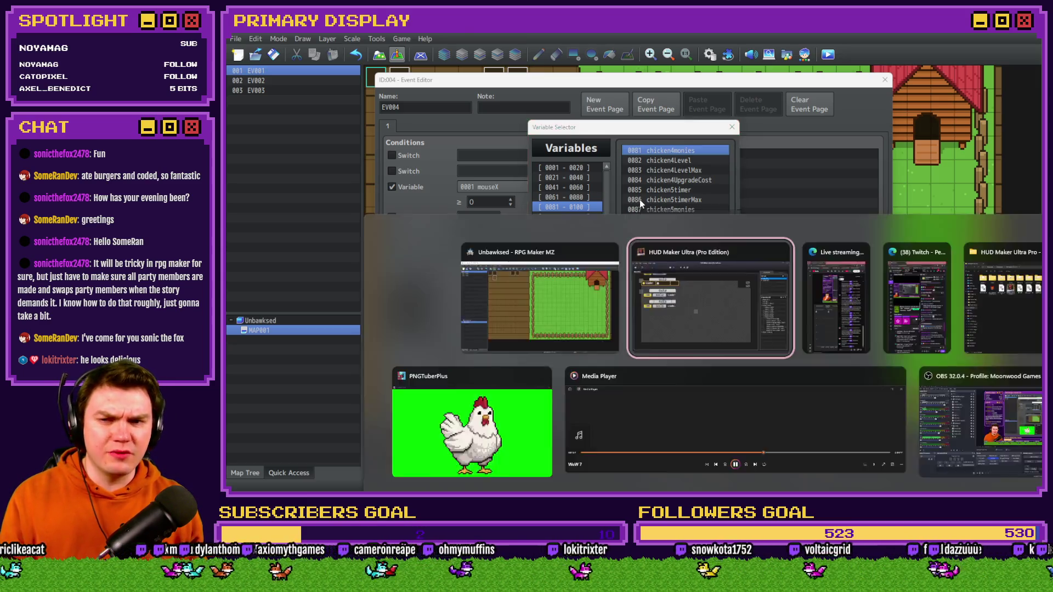
- Replace value(87) with value(93) in the Chicken 6 Monies code and confirm
text(87));)
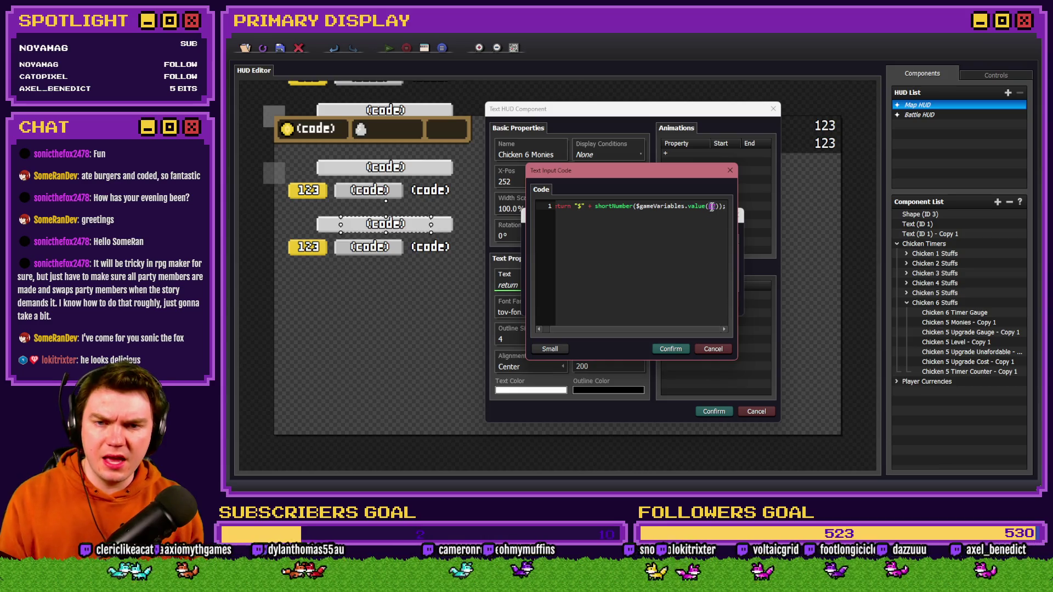
key(alt+Tab)
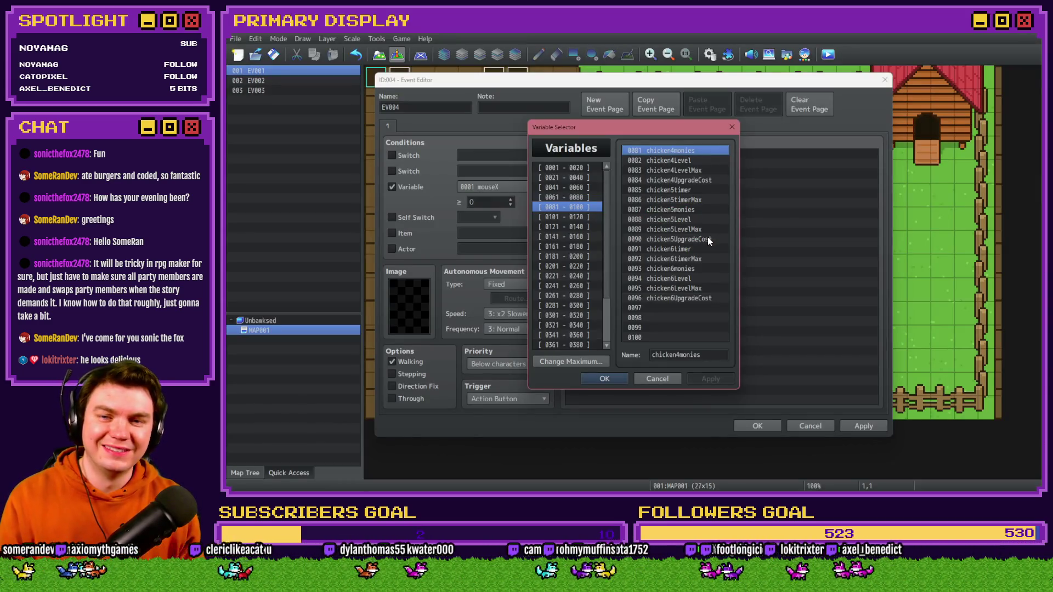
click(662, 210)
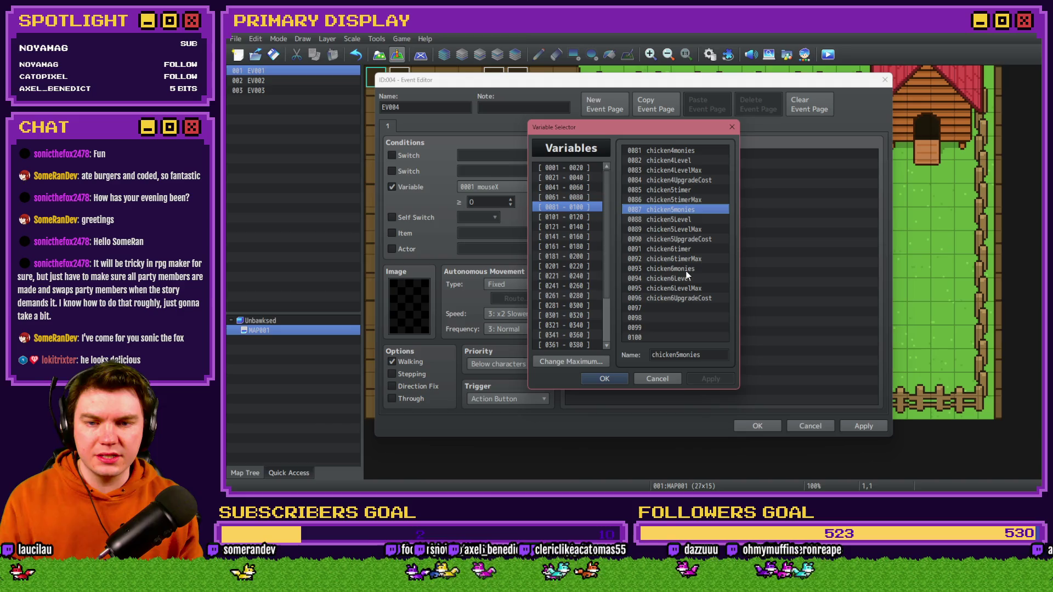
key(alt+Tab)
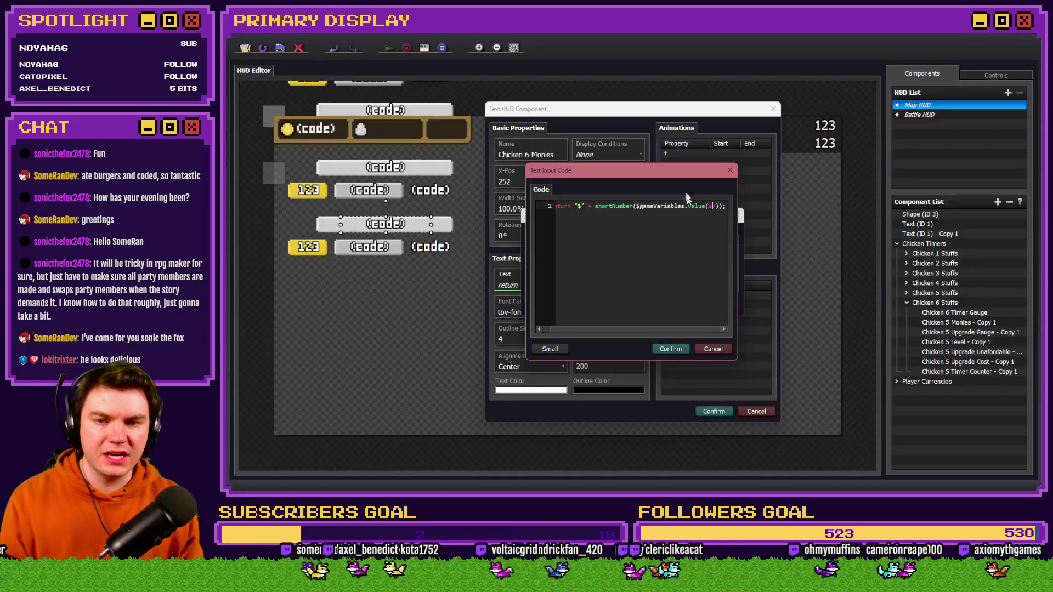
text(93)
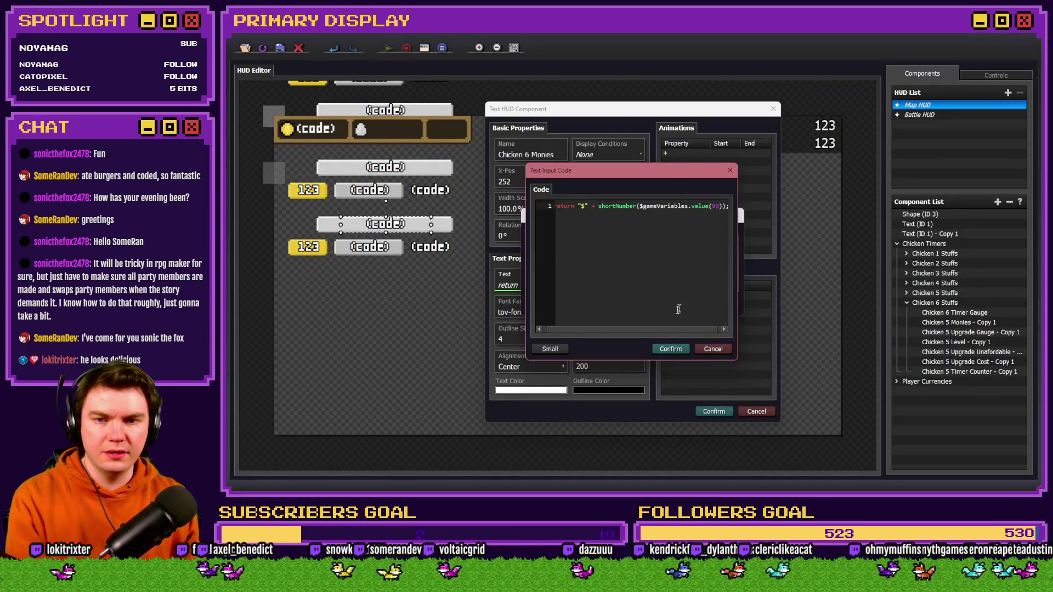
click(671, 351)
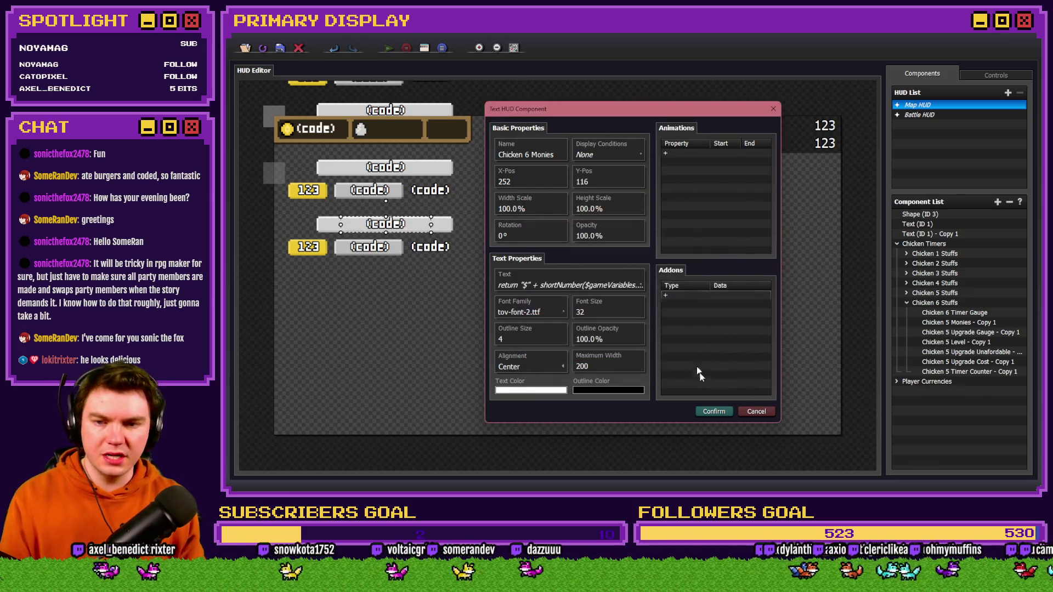
click(710, 410)
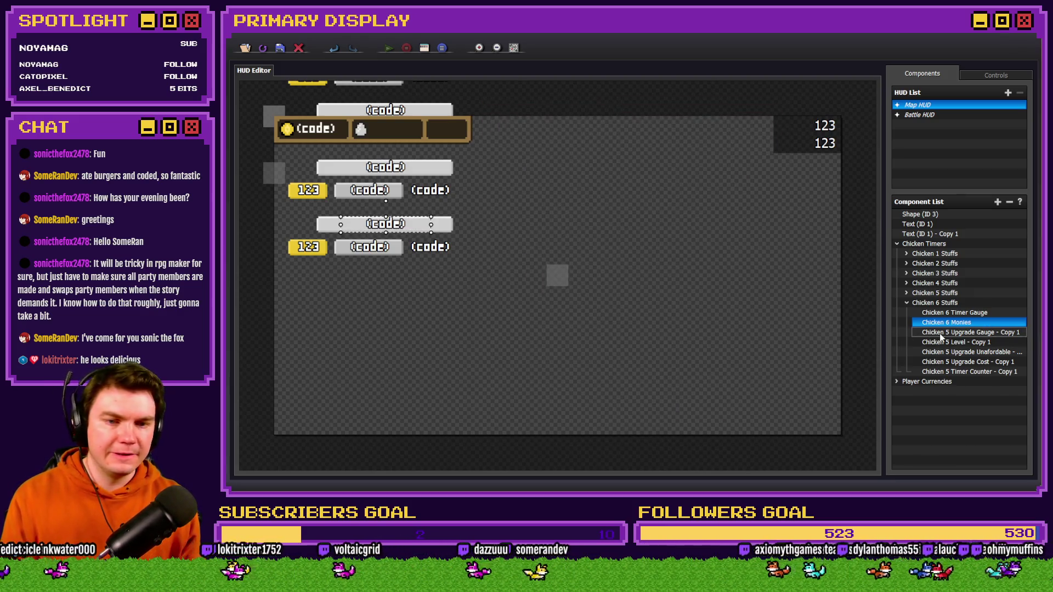
- Rename the upgrade gauge to Chicken 6 and set its Gauge Value code to value(94)
double_click(308, 247)
double_click(527, 166)
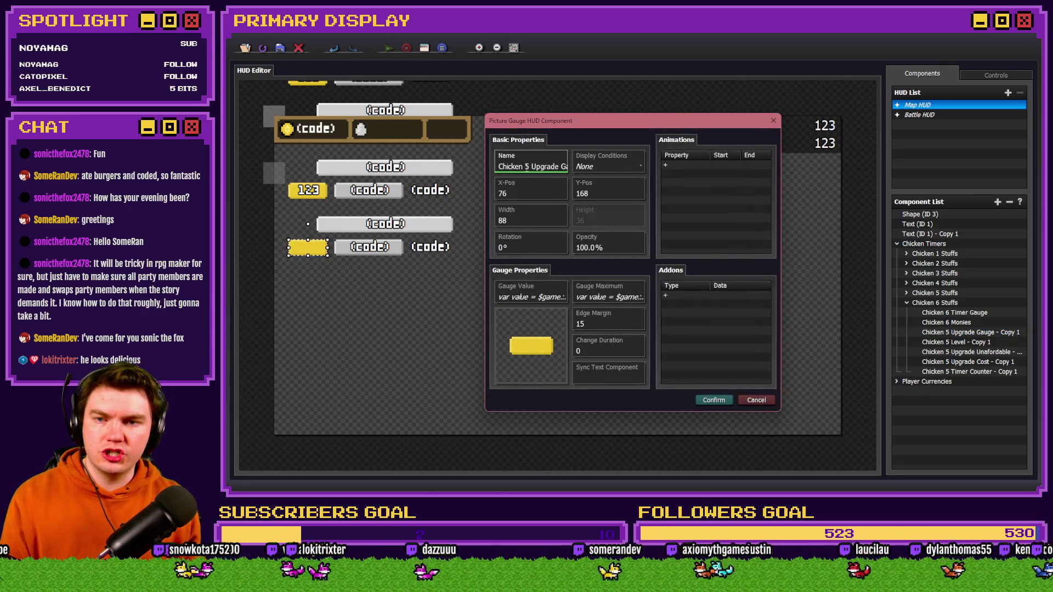
text(6)
key(End)
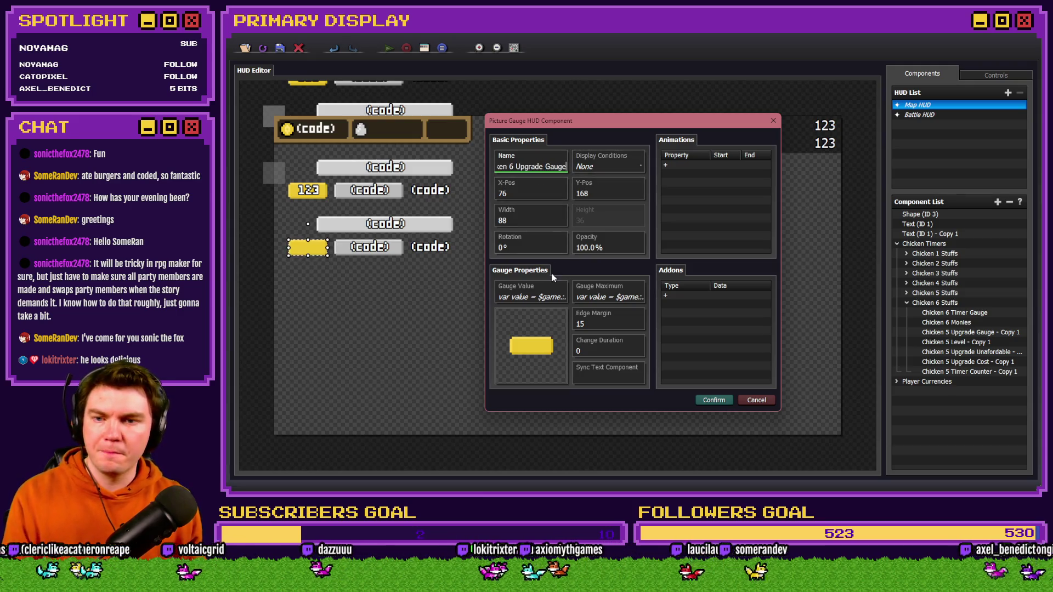
click(531, 296)
click(596, 262)
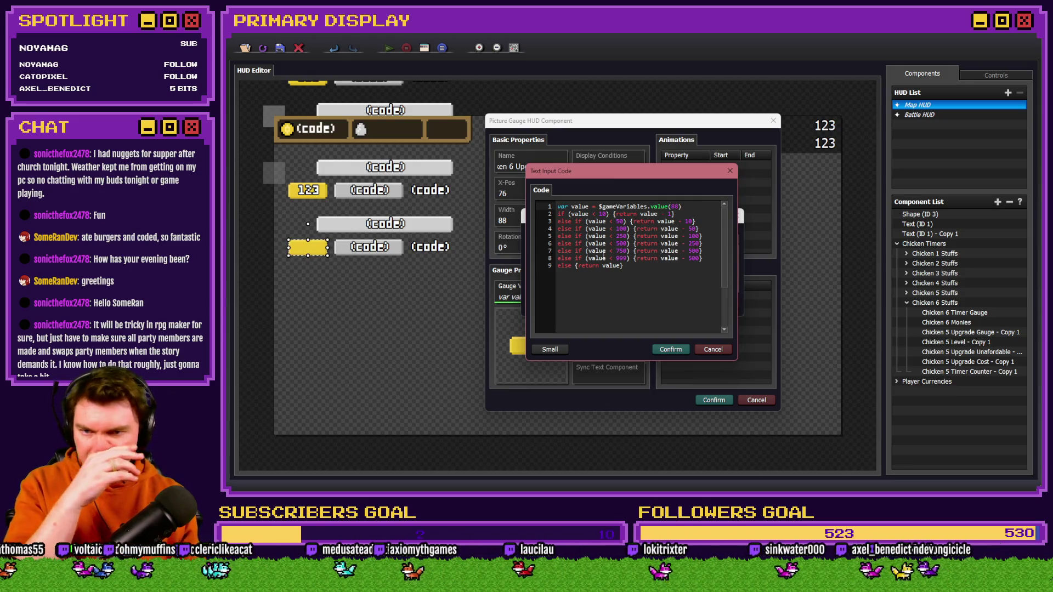
key(alt+Tab)
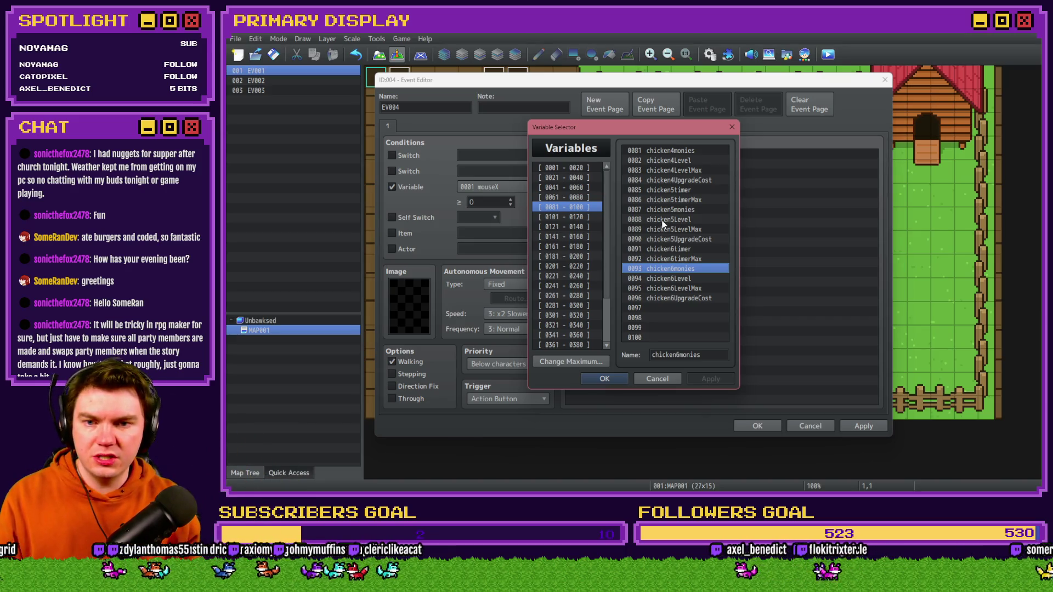
key(alt+Tab)
text(94)
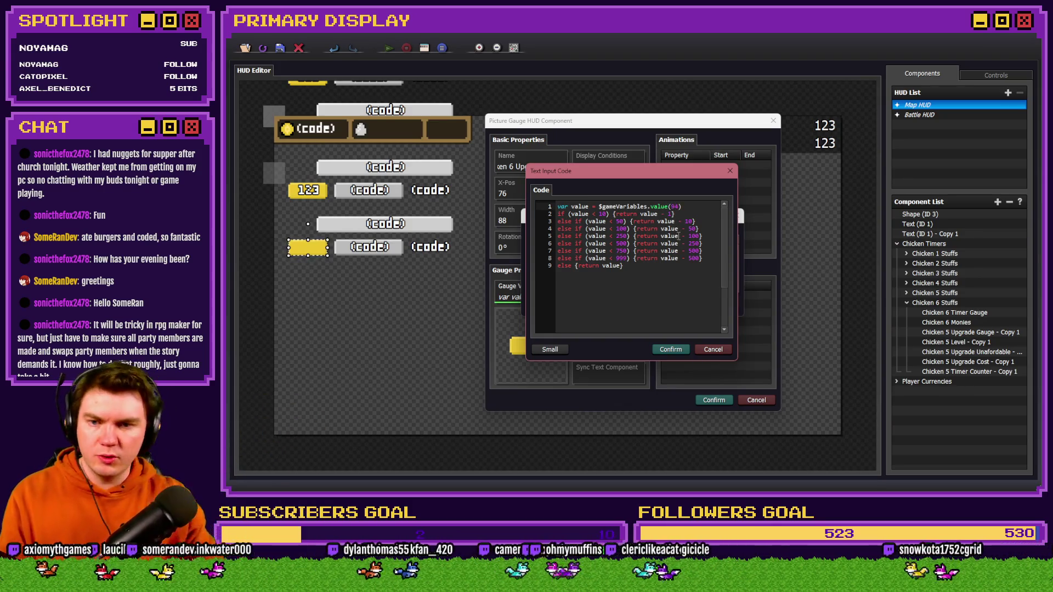
click(668, 350)
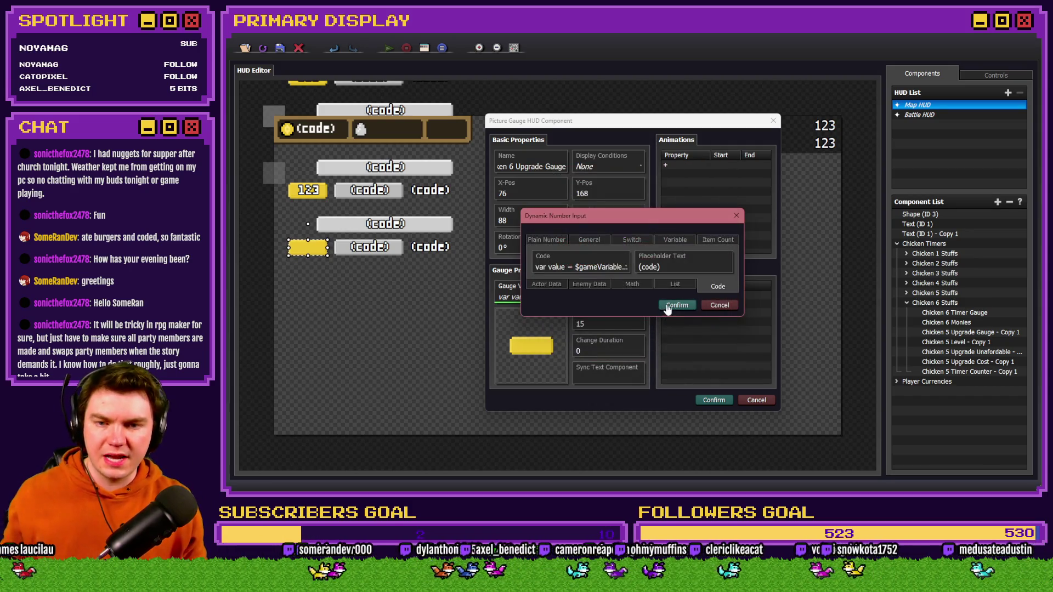
click(667, 310)
- Set the Gauge Maximum code to value(95) and confirm the Chicken 6 Upgrade Gauge
click(622, 303)
click(597, 262)
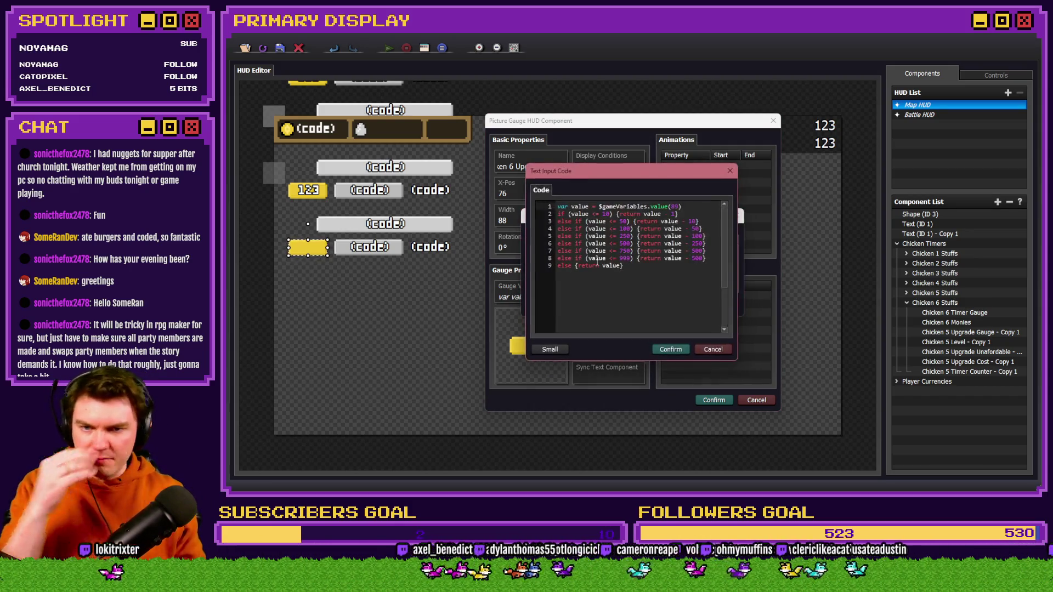
key(alt+Tab)
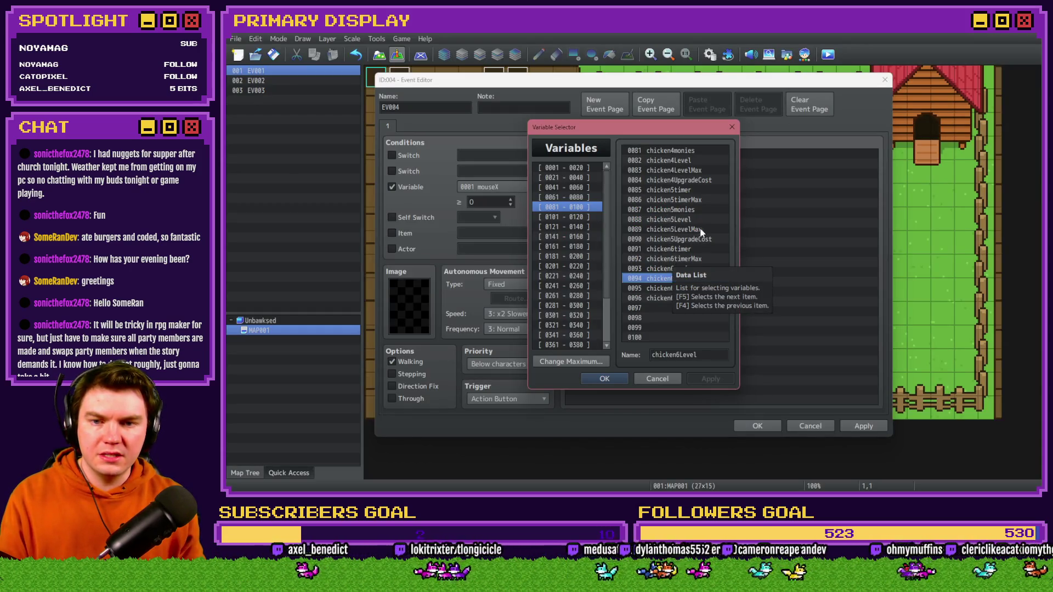
key(alt+Tab)
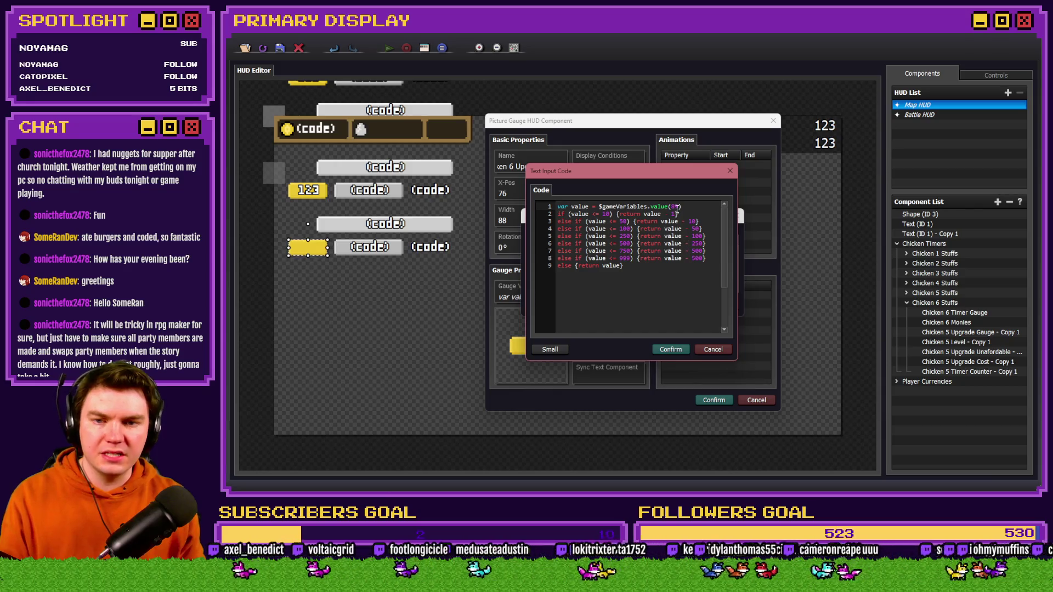
click(673, 349)
click(714, 400)
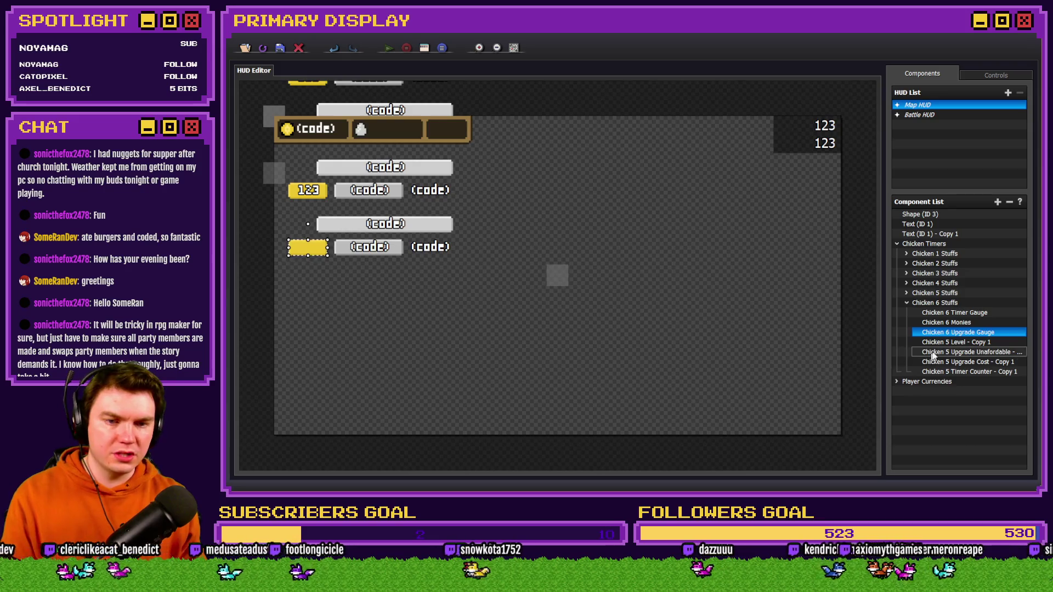
double_click(955, 342)
click(520, 154)
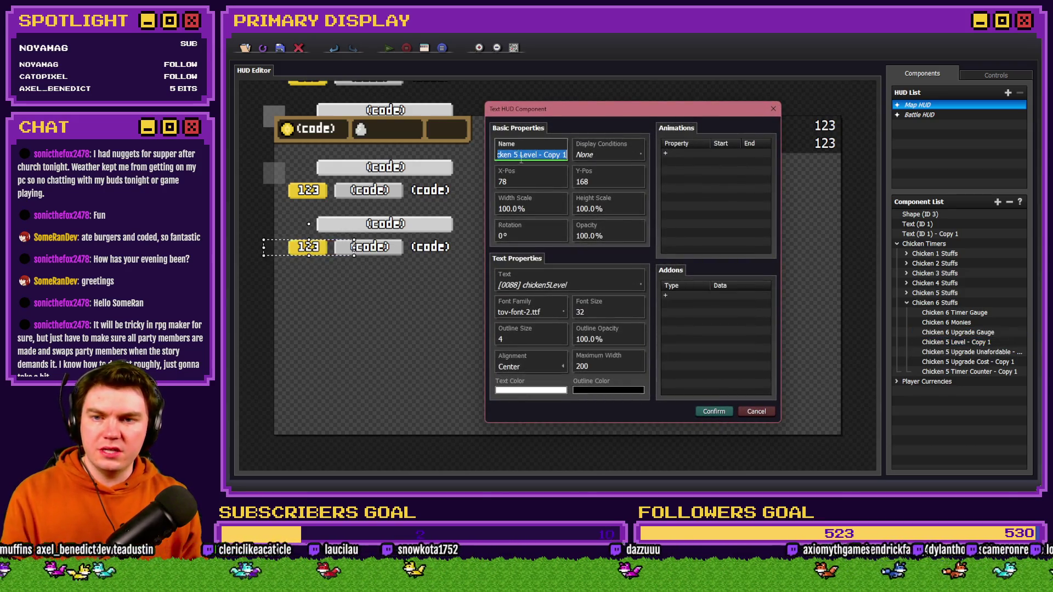
- Rename the copied level text to Chicken 6 Level
text(6)
key(BackSpace)
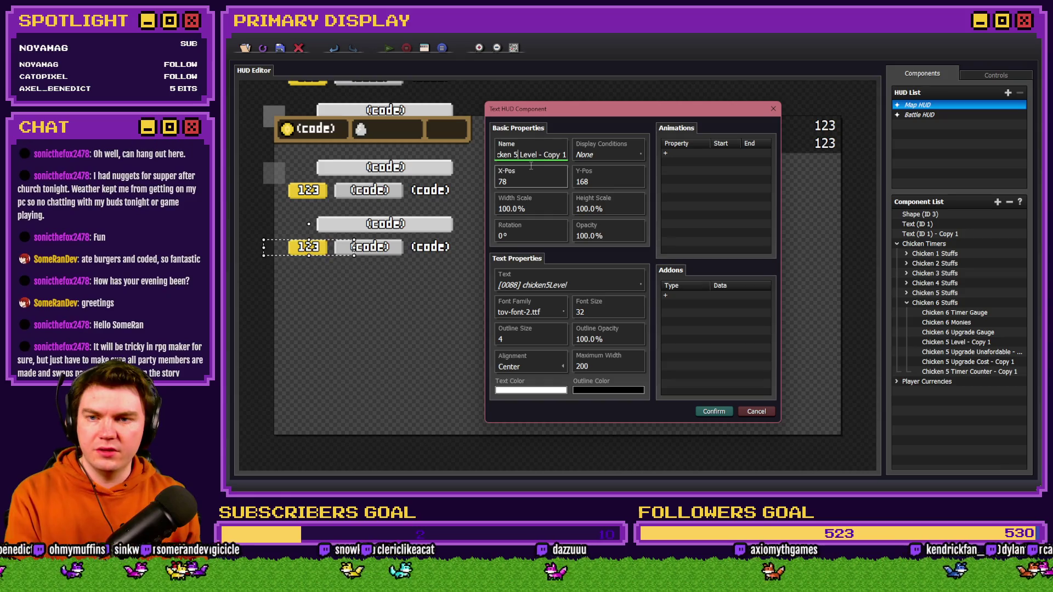
key(BackSpace)
text(6)
drag(539, 155, 568, 155)
key(BackSpace)
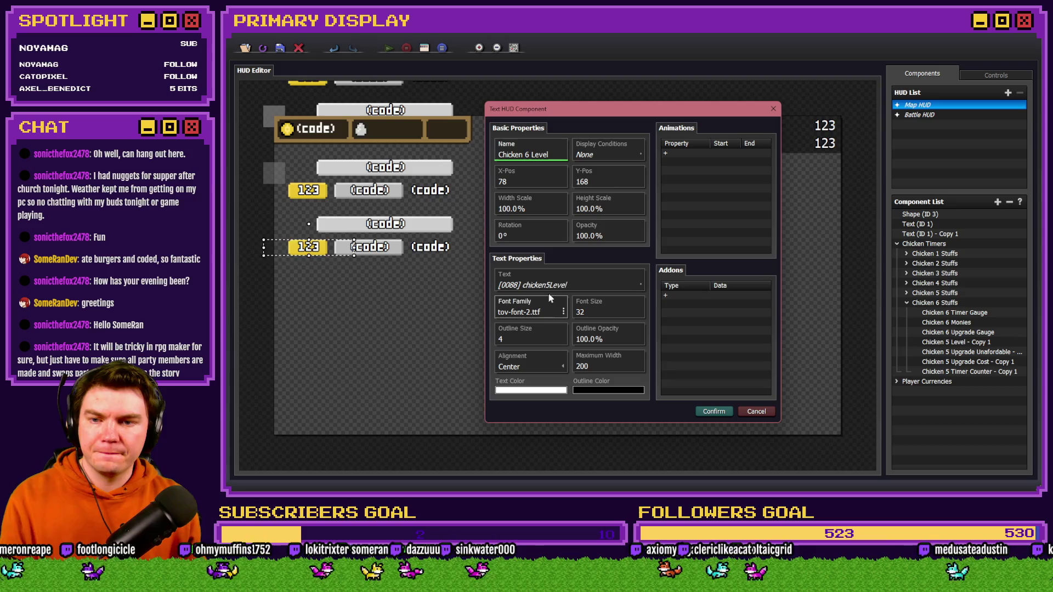
- Set the text to display variable 0094 chicken6Level and confirm
click(554, 285)
double_click(554, 285)
click(615, 262)
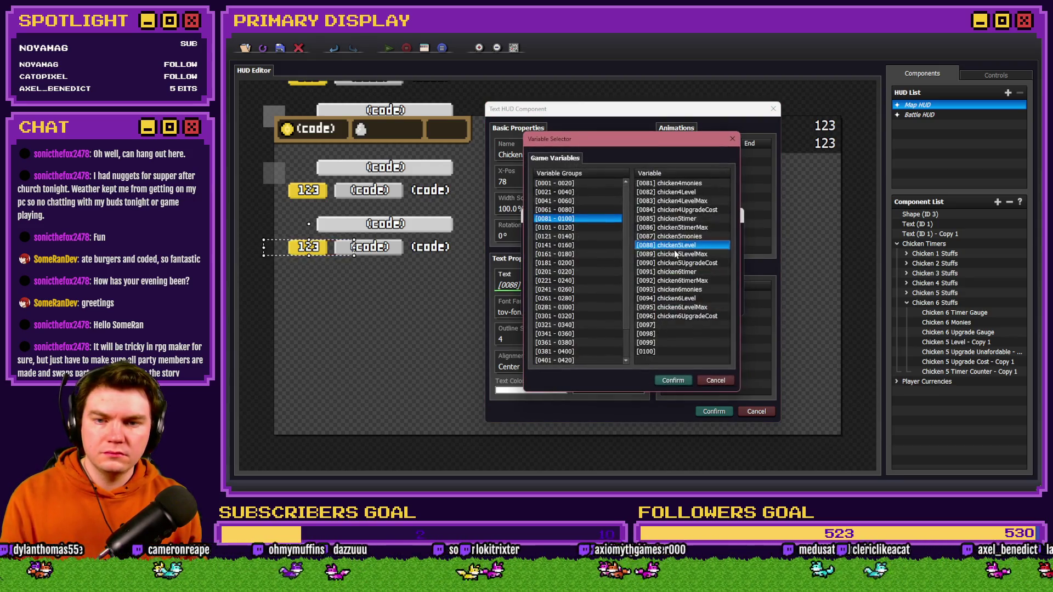
double_click(680, 298)
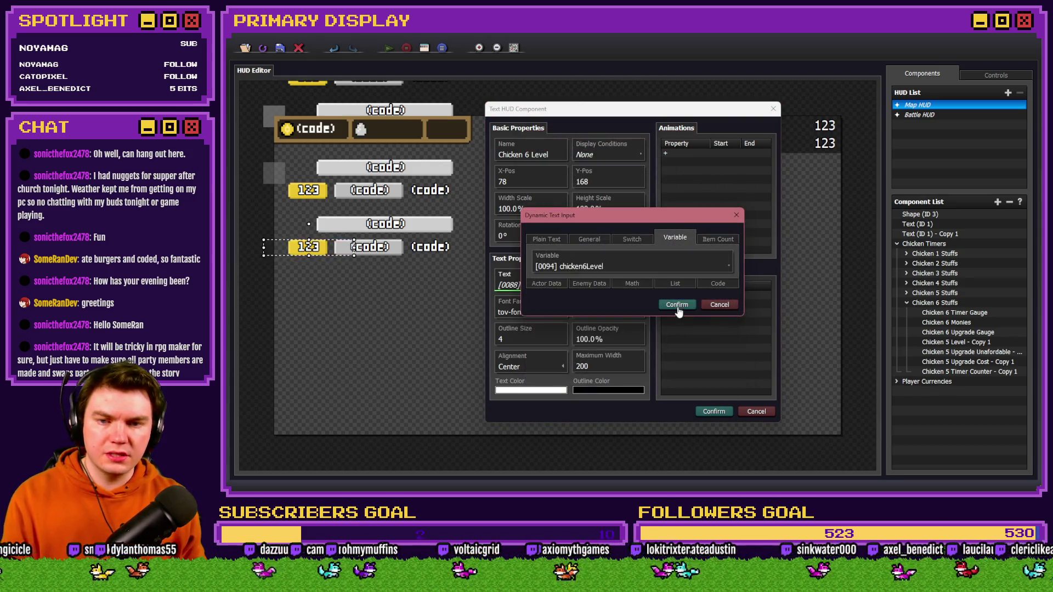
click(677, 303)
click(714, 411)
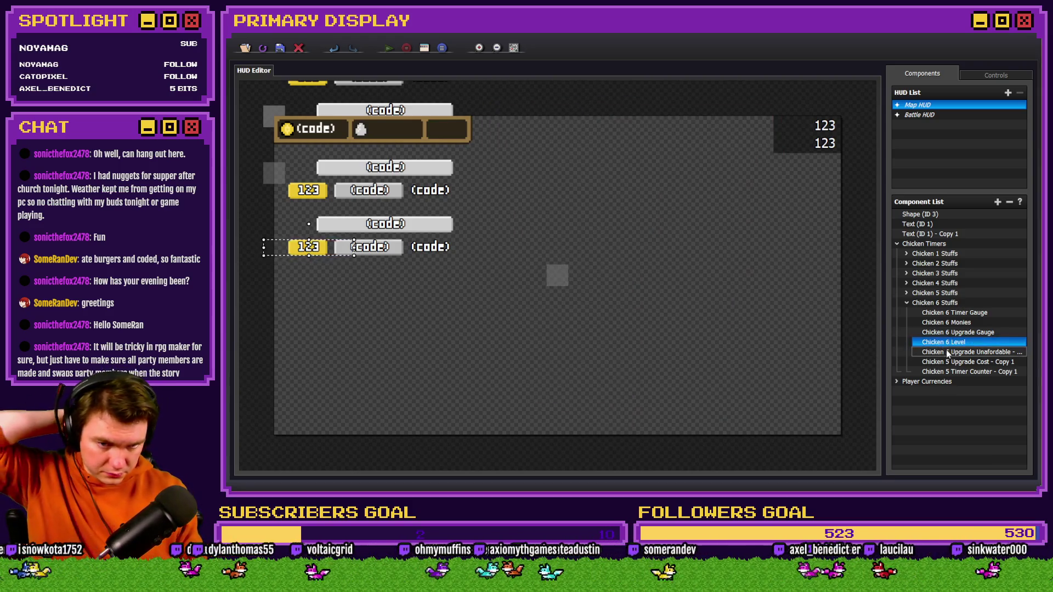
double_click(945, 351)
click(522, 193)
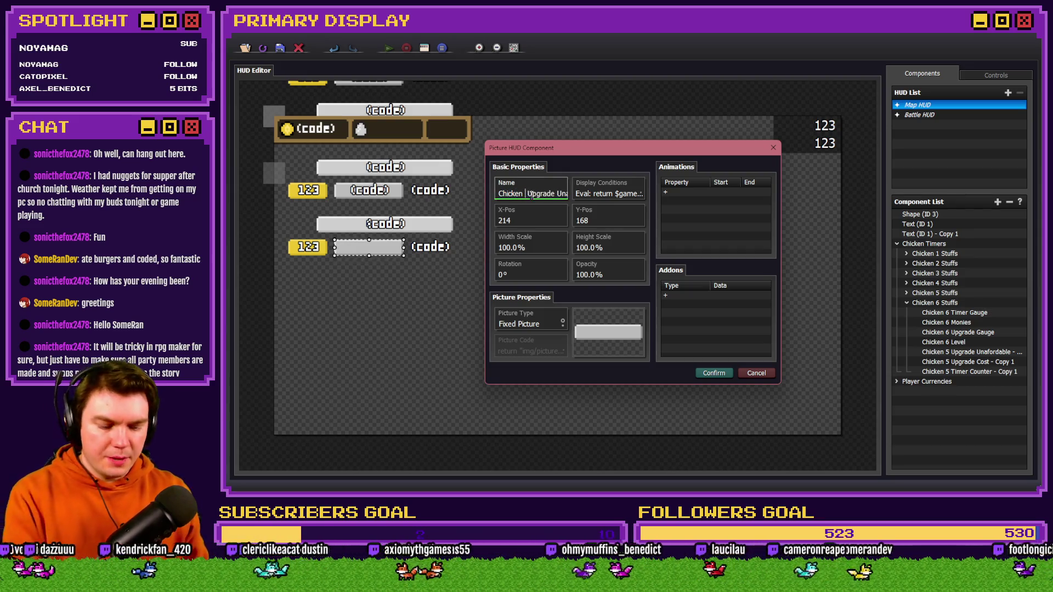
- Rename the picture to Chicken 6 Upgrade Unaffordable and add an Eval display condition
text(6)
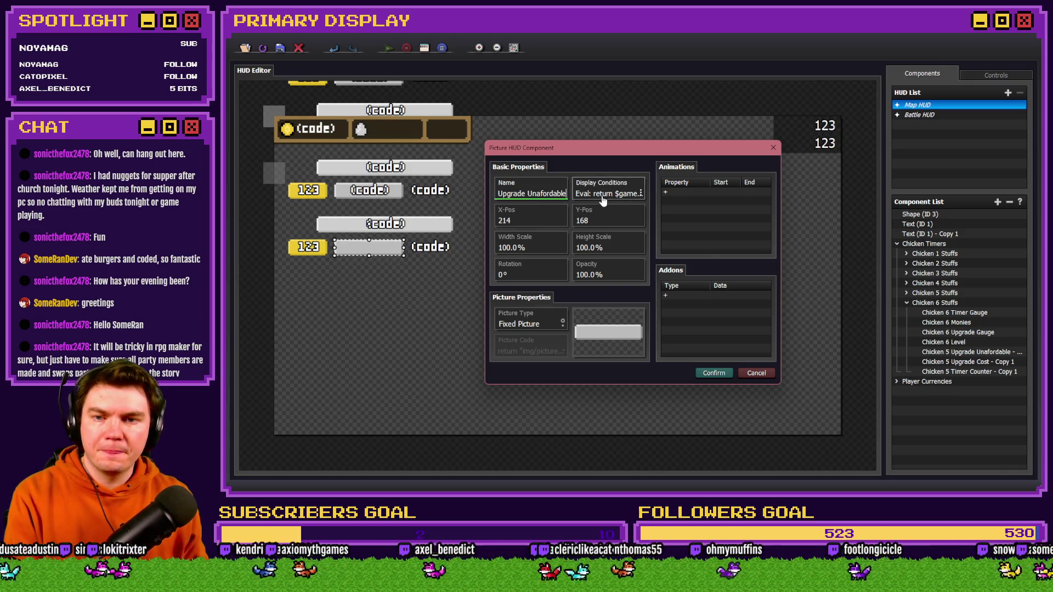
click(602, 197)
double_click(610, 211)
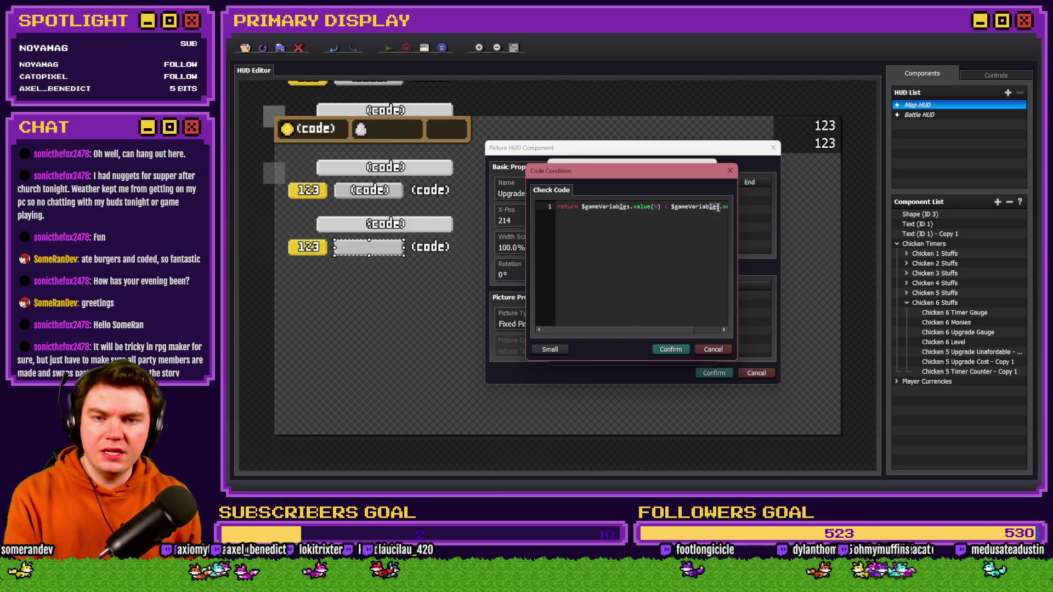
- Make the picture show only when variable 9 is below chicken6UpgradeCost, and save it
key(End)
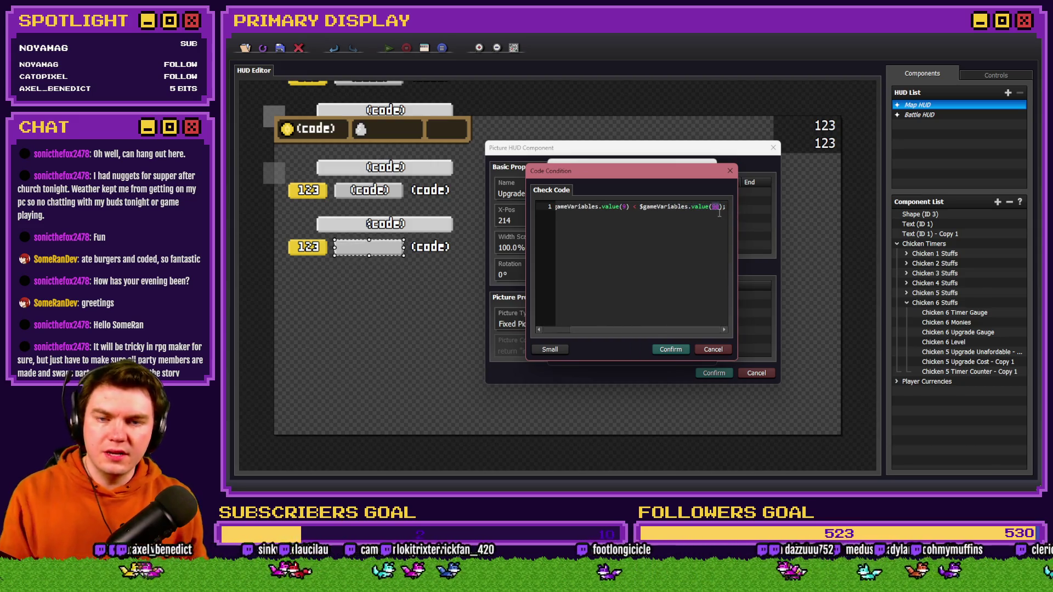
key(alt+Tab)
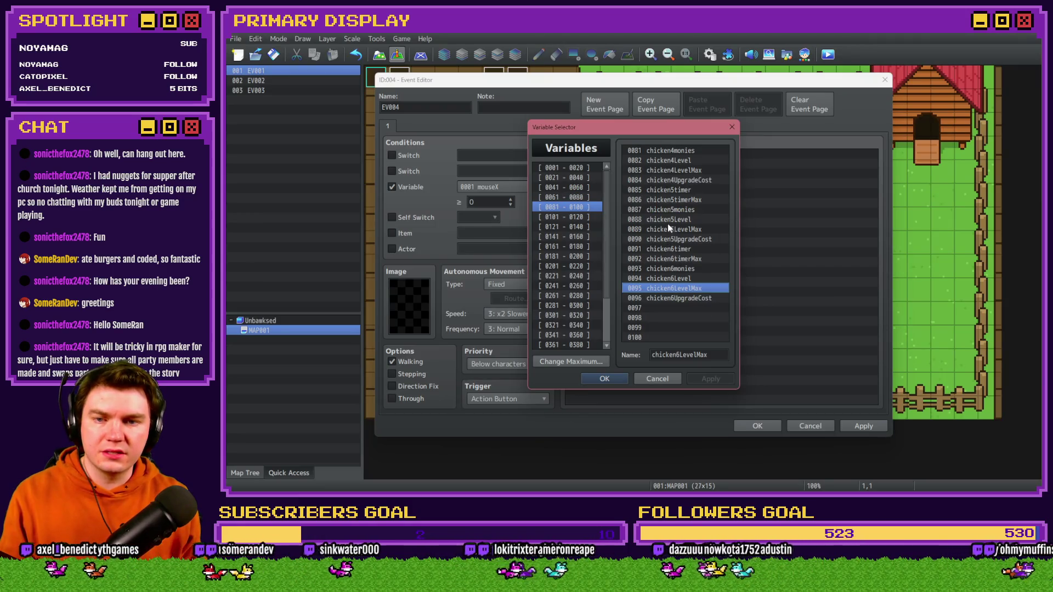
click(699, 301)
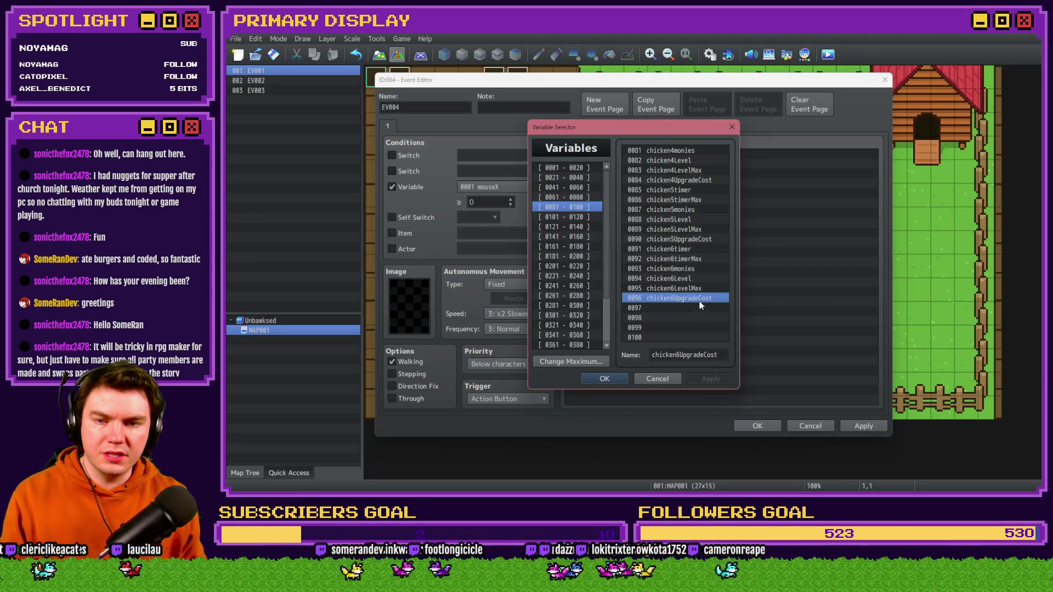
key(alt+Tab)
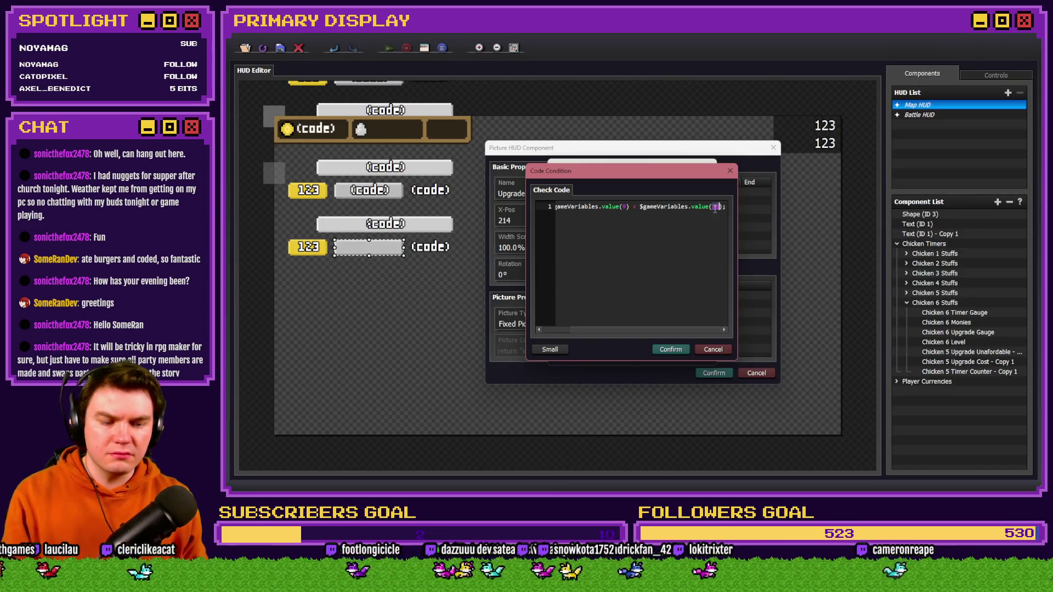
click(680, 352)
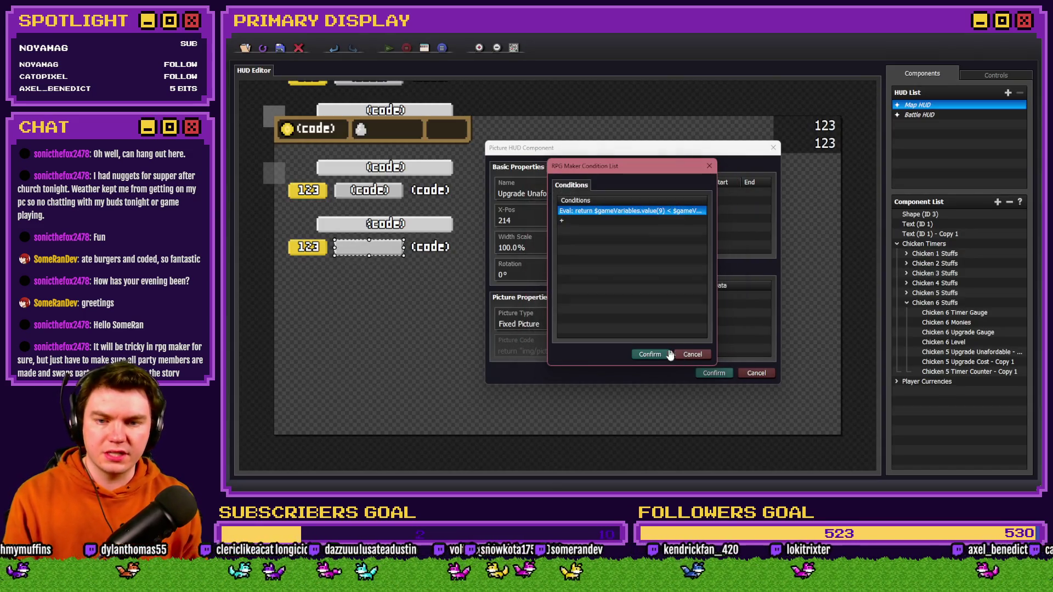
click(651, 354)
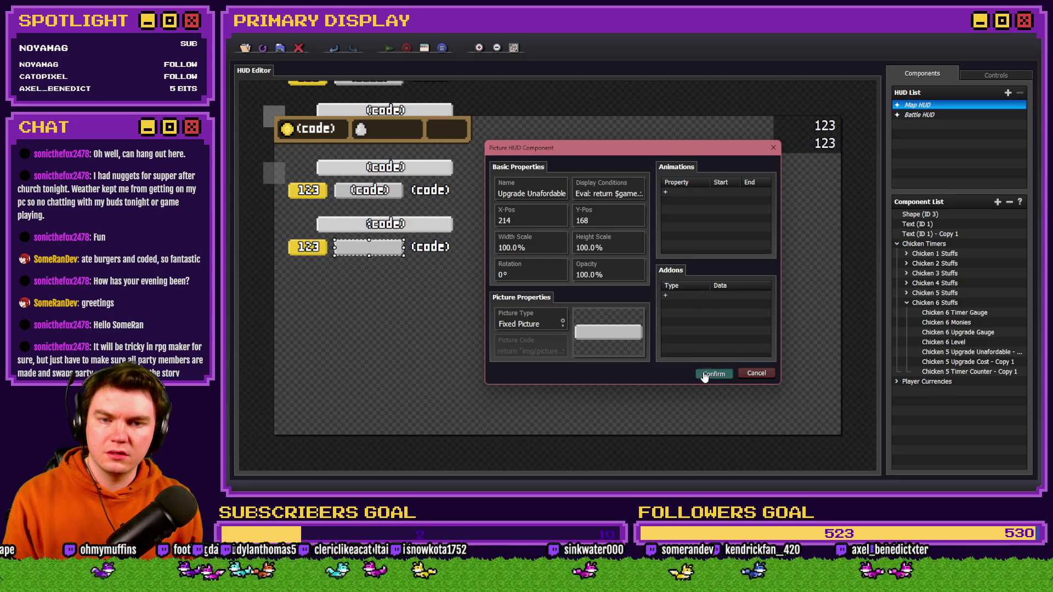
click(704, 375)
double_click(943, 361)
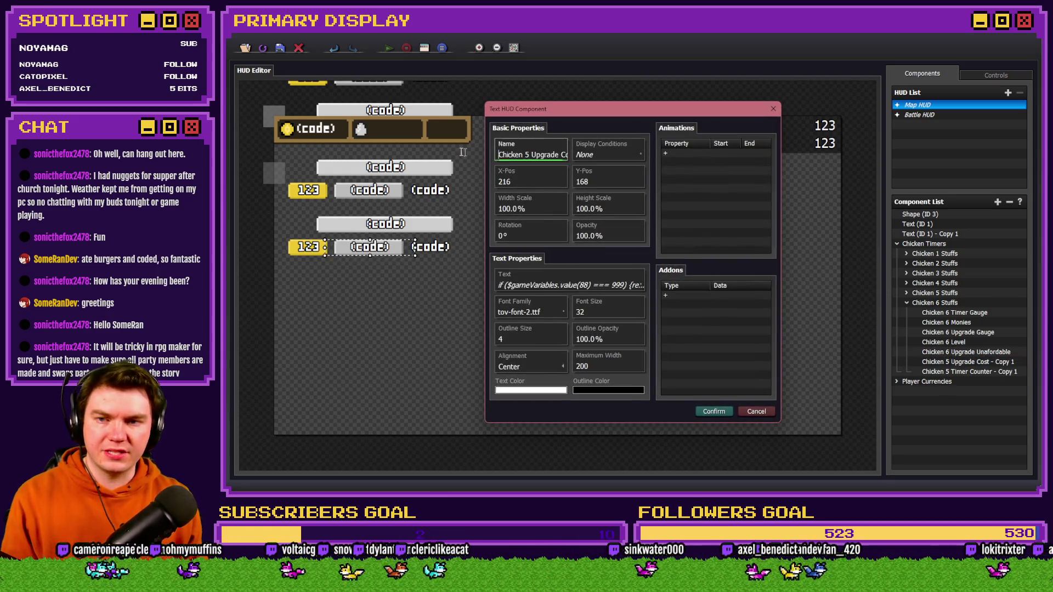
- Rename the copied text to Chicken 6 Upgrade Cost and switch its level check to chicken6Level
drag(535, 155, 549, 157)
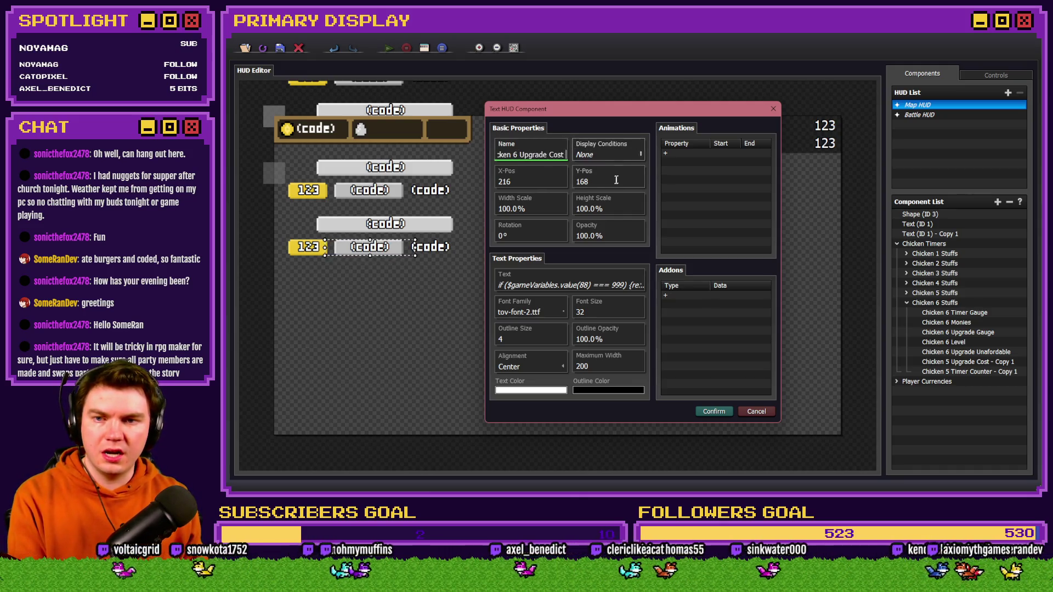
double_click(530, 286)
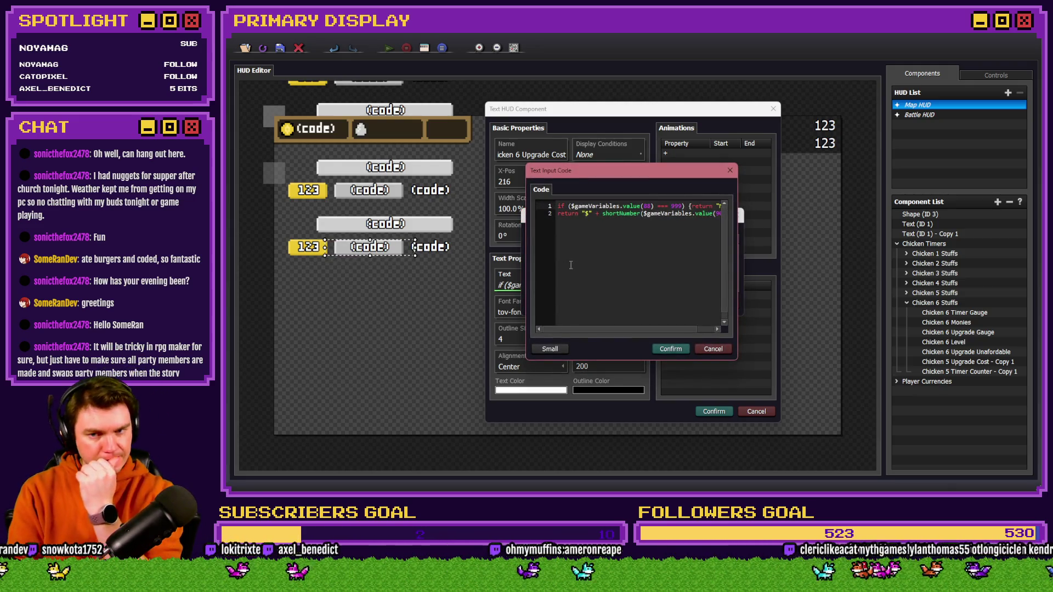
key(alt+Tab)
click(663, 218)
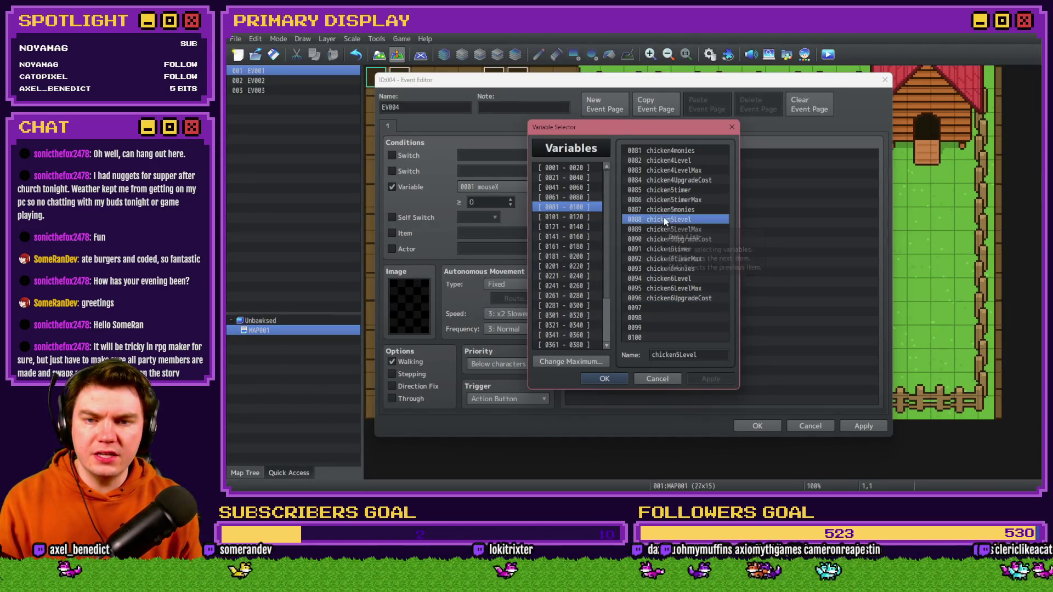
click(696, 279)
key(alt+Tab)
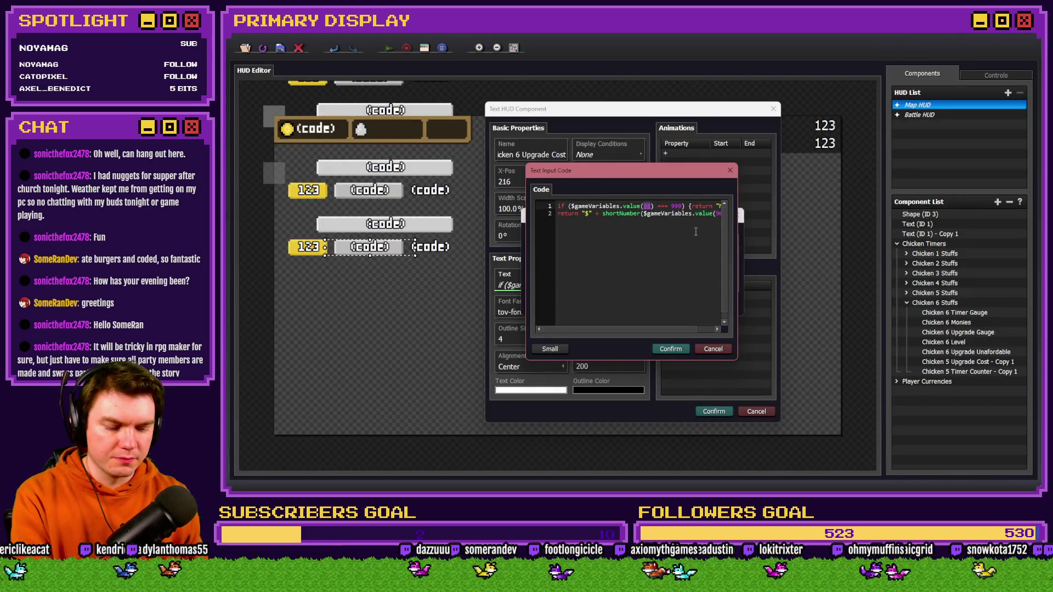
key(Down)
key(ctrl+Left)
key(ctrl+Left)
key(ctrl+Left)
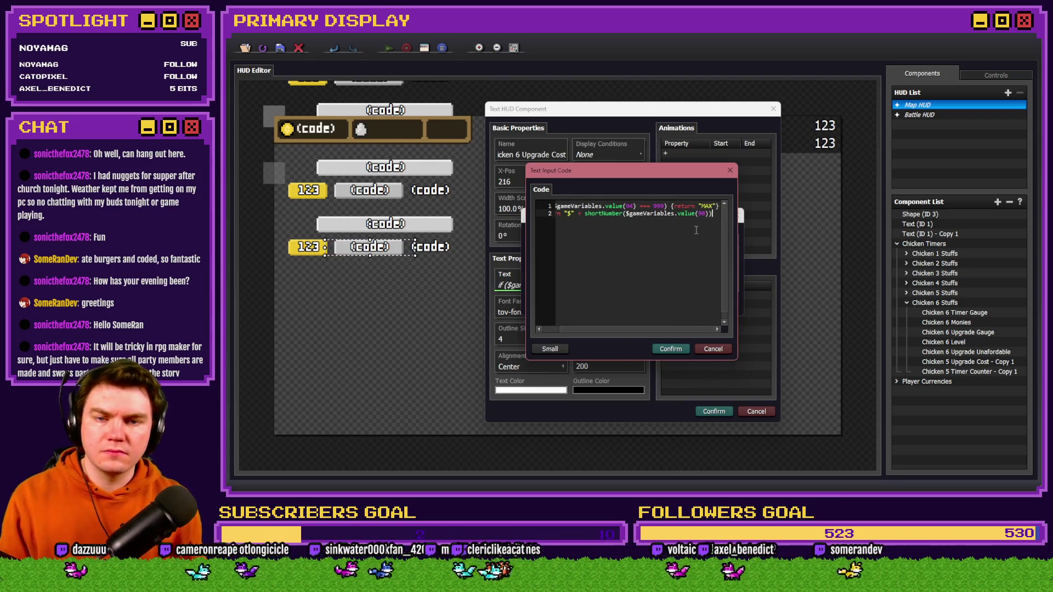
- Switch the cost line to chicken6UpgradeCost, so the text reads variables 94 and 96, and save
key(alt+Tab)
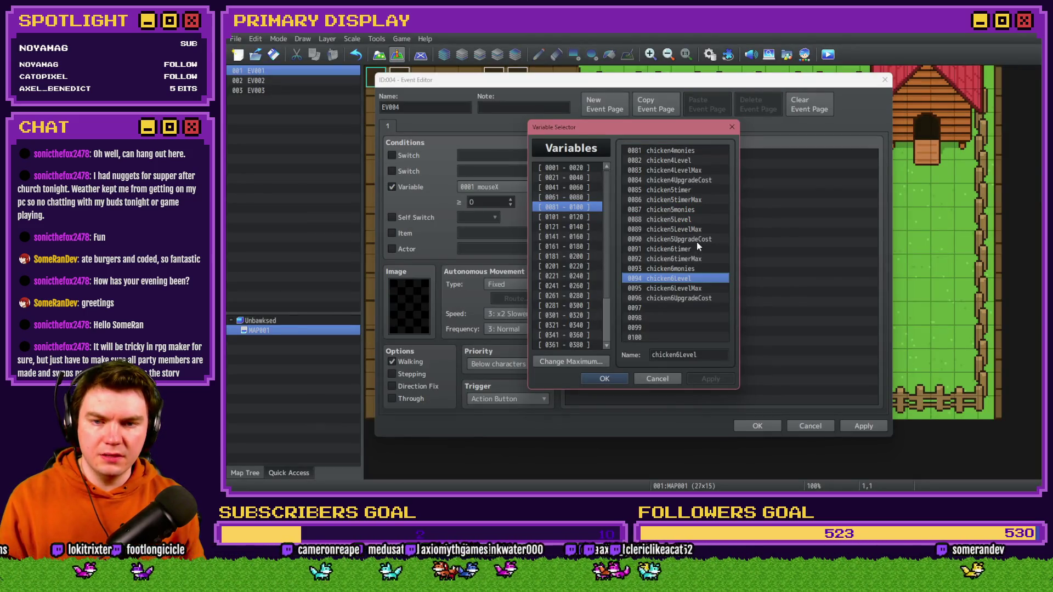
click(698, 240)
click(706, 297)
key(alt+Tab)
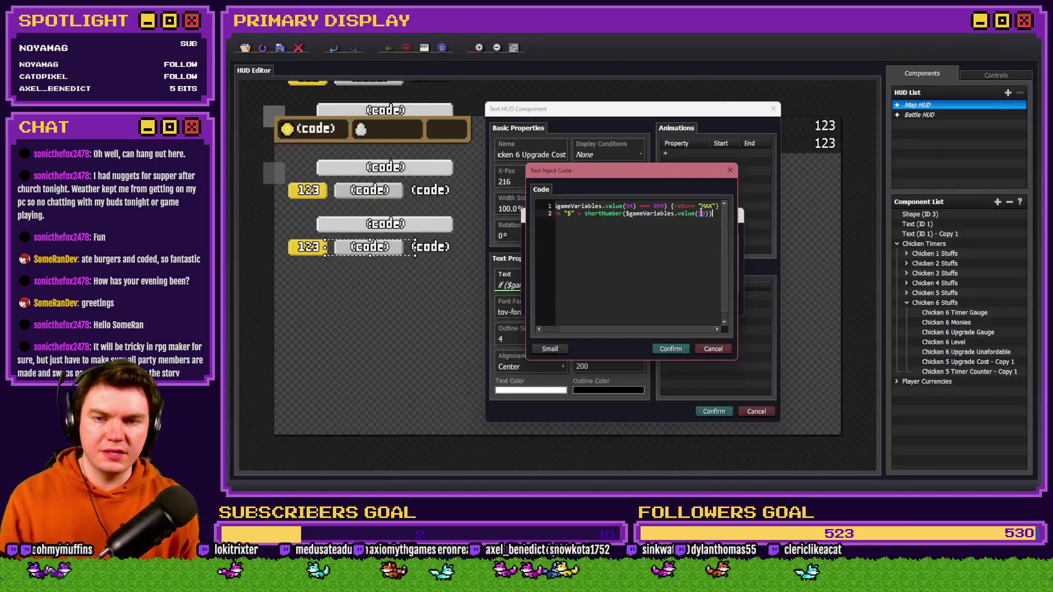
click(678, 347)
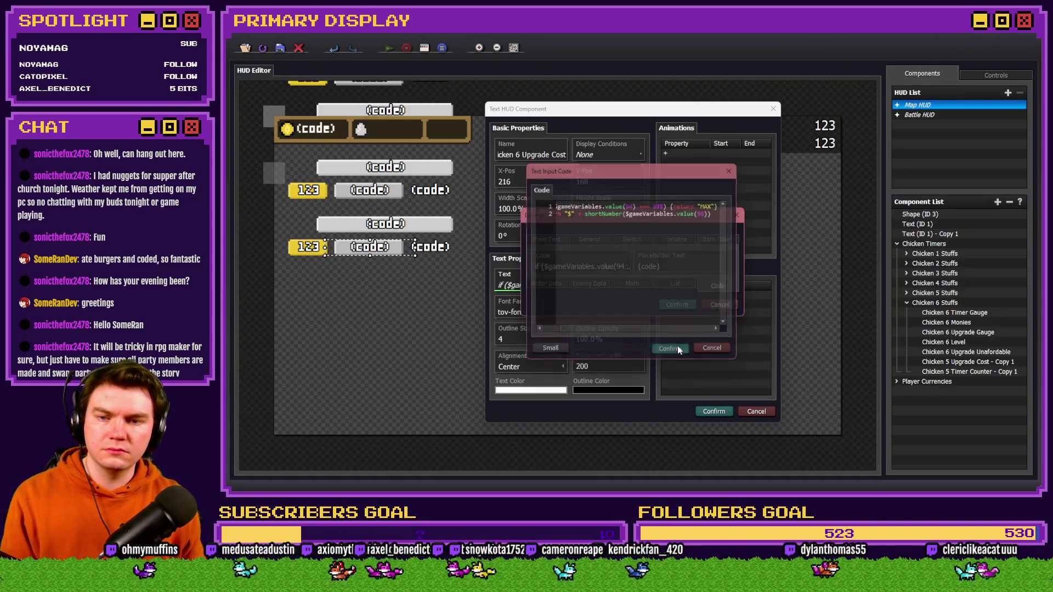
click(681, 303)
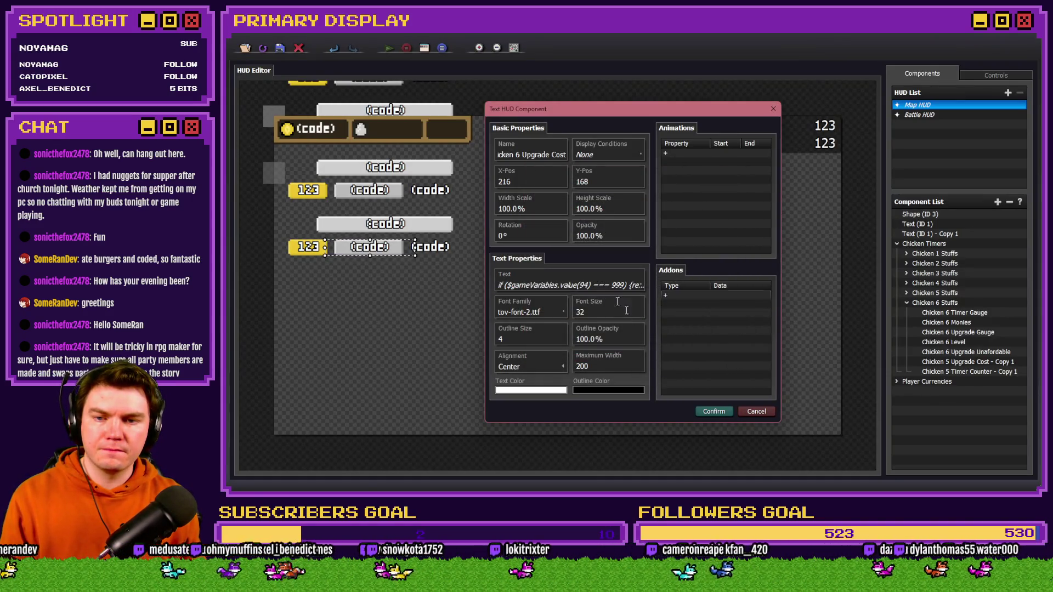
click(708, 411)
- Rename the copied timer to Chicken 6 Timer Counter and use chicken6timerMax (variable 92) in its code
double_click(938, 372)
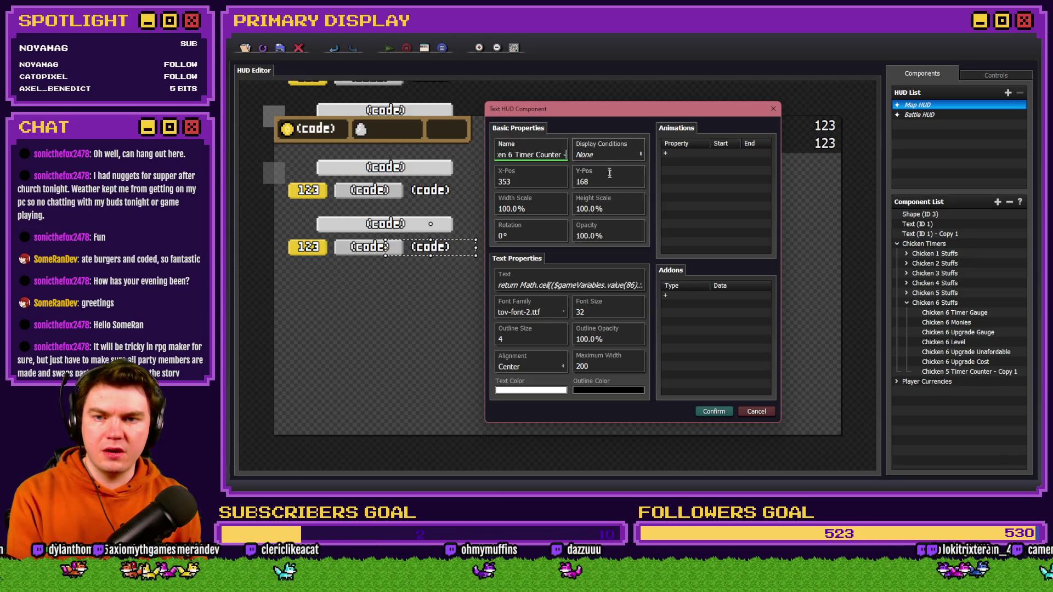
click(570, 286)
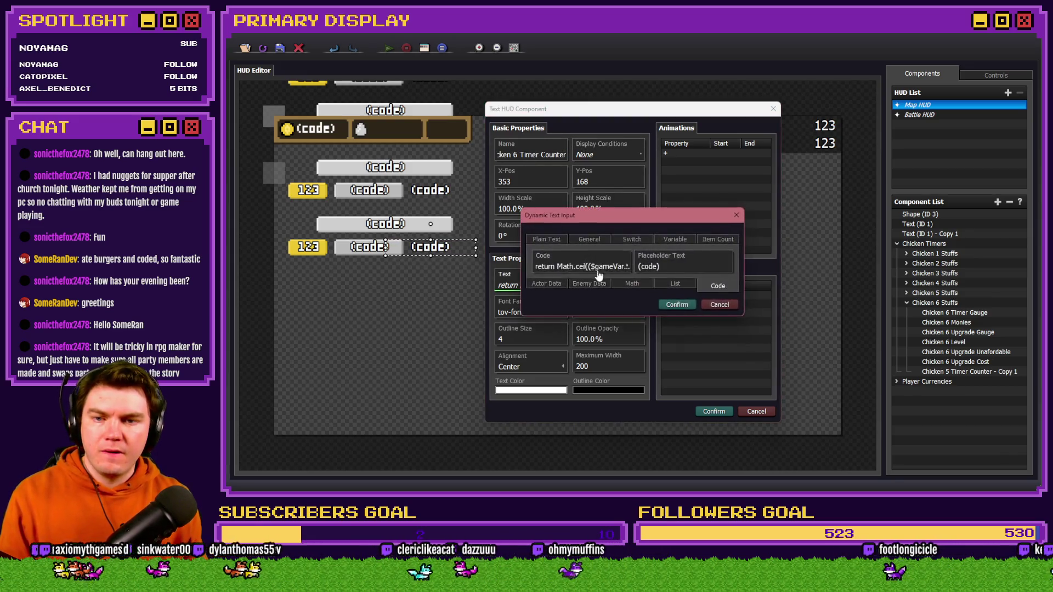
click(600, 267)
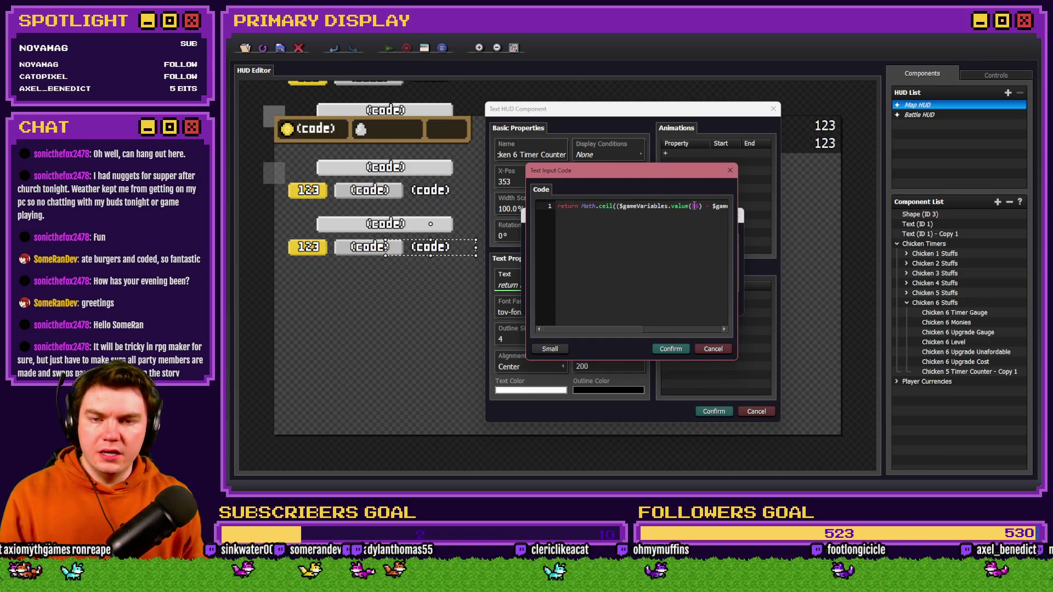
key(alt+Tab)
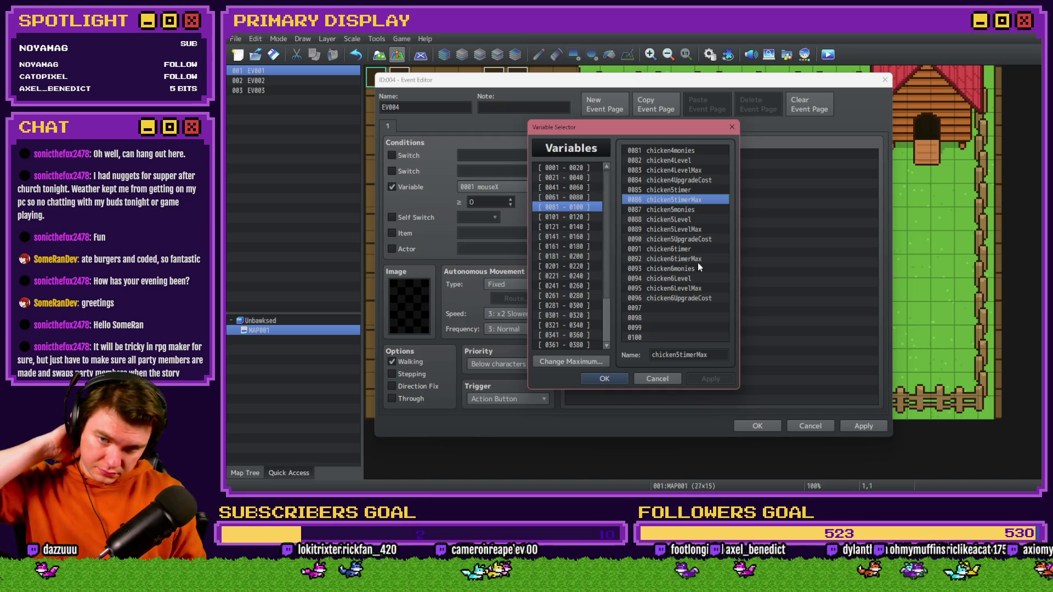
click(698, 262)
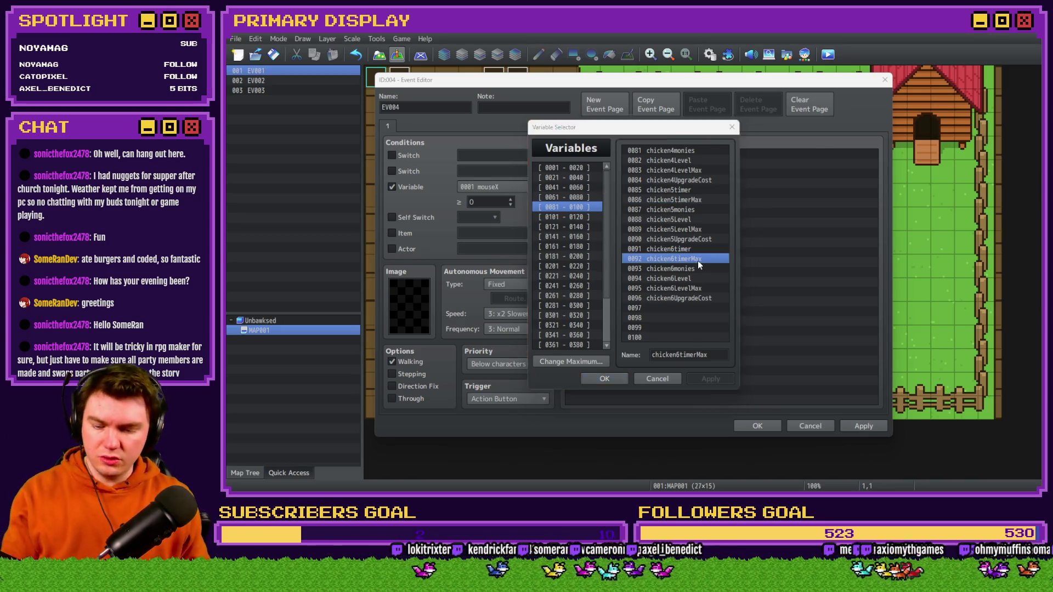
key(alt+Tab)
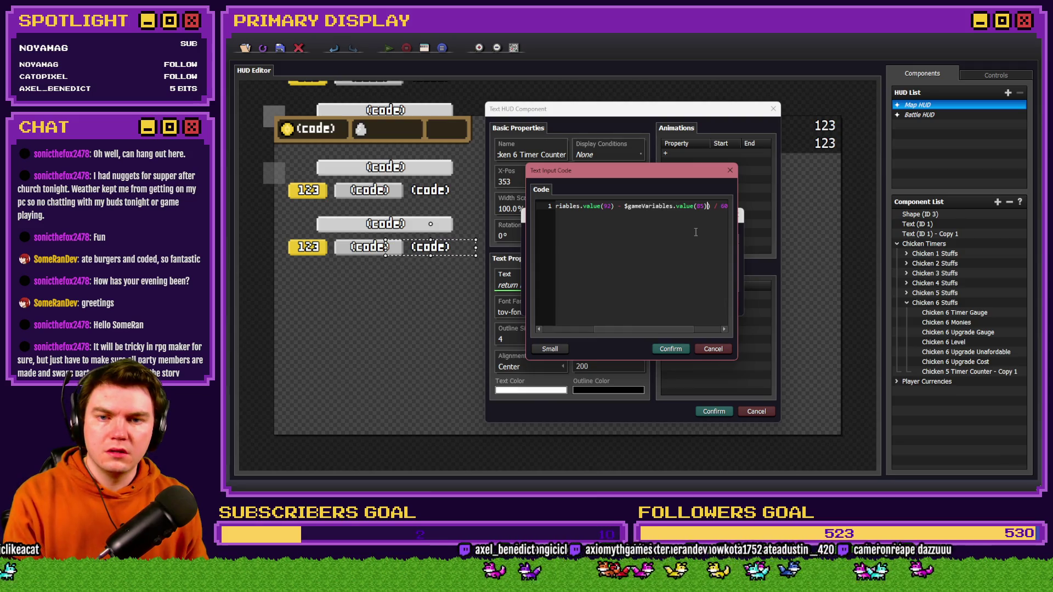
- Use chicken6timer (variable 91) for the countdown, giving Math.ceil((92 − 91) / 60), and save
key(alt+Tab)
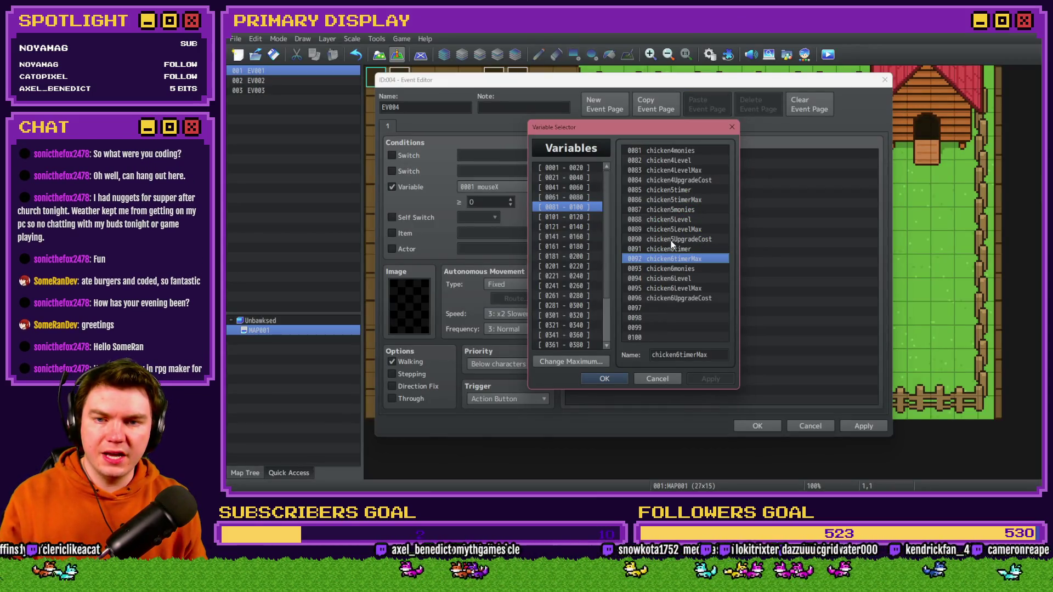
click(673, 192)
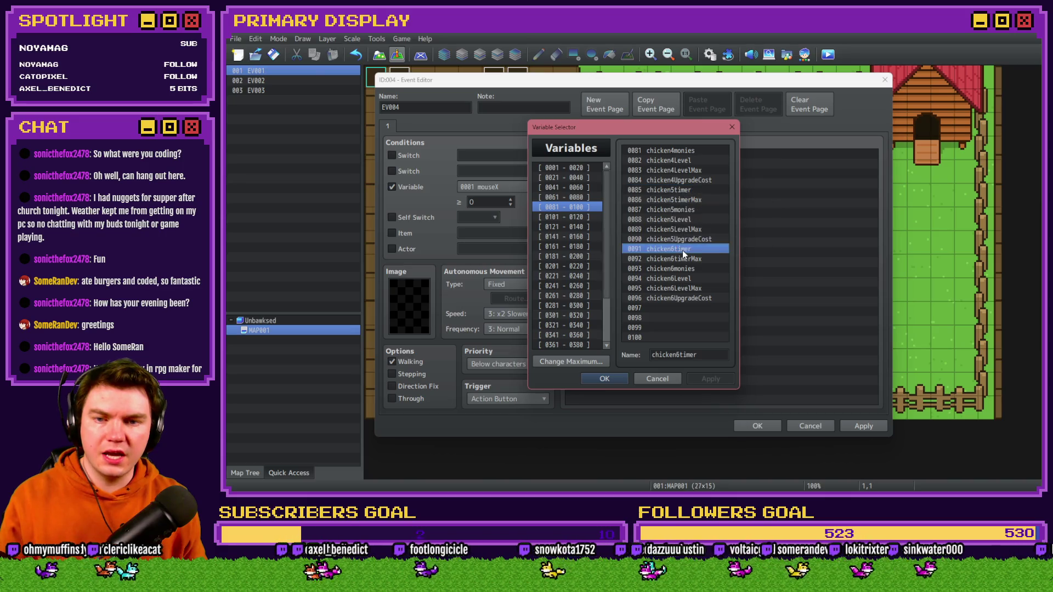
key(alt+Tab)
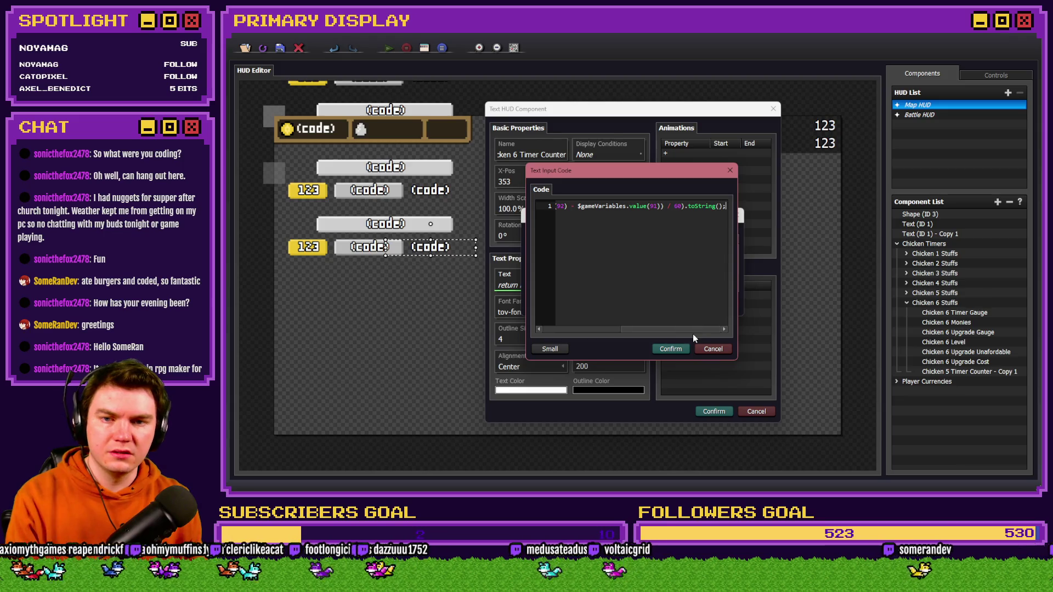
click(678, 351)
click(674, 305)
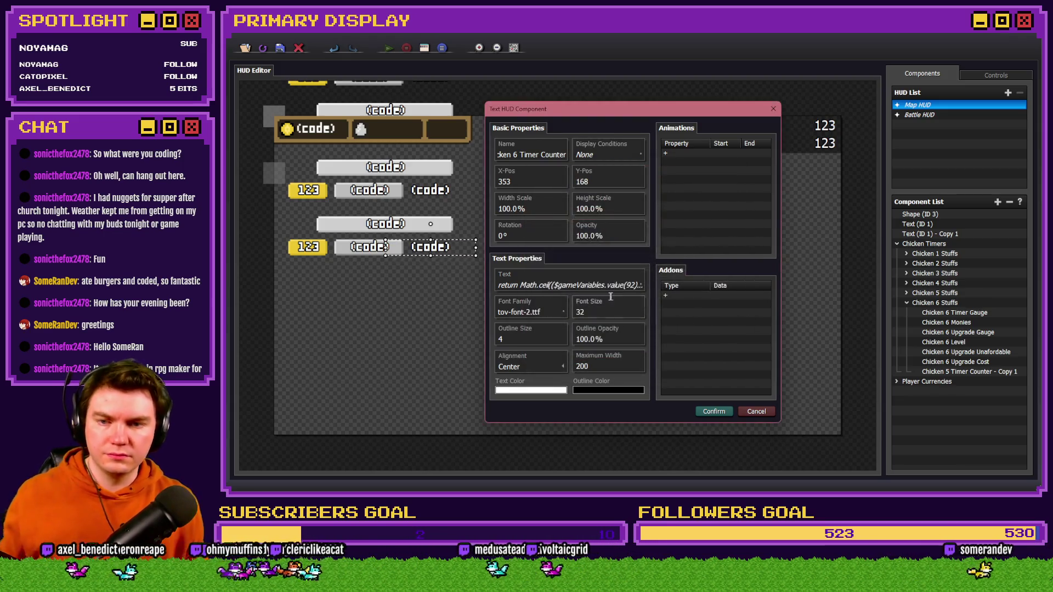
click(713, 411)
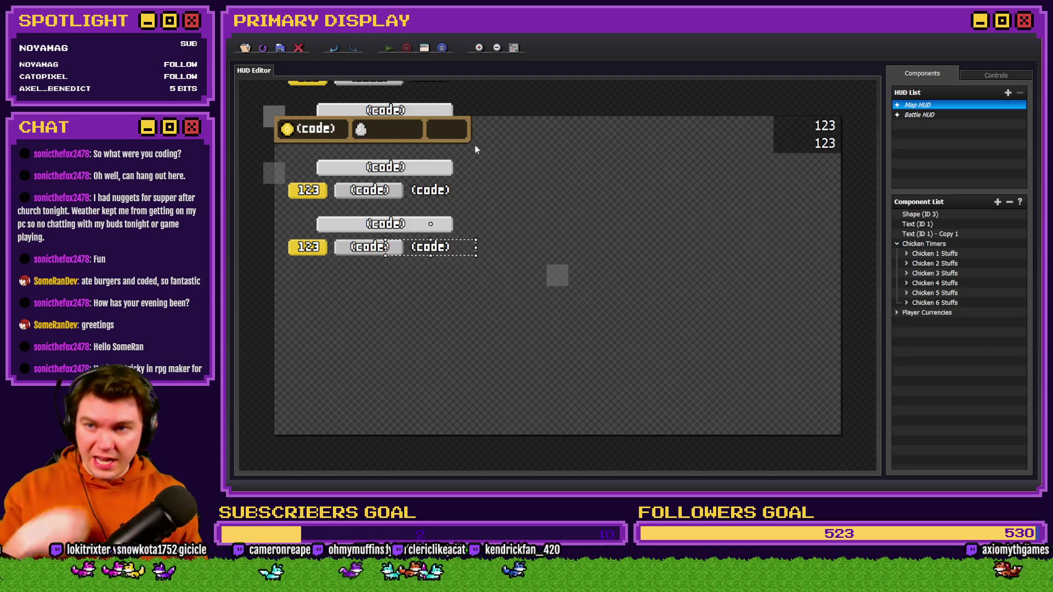
- Close the variable list and event editor, saving the changes, and start a playtest
key(alt+Tab)
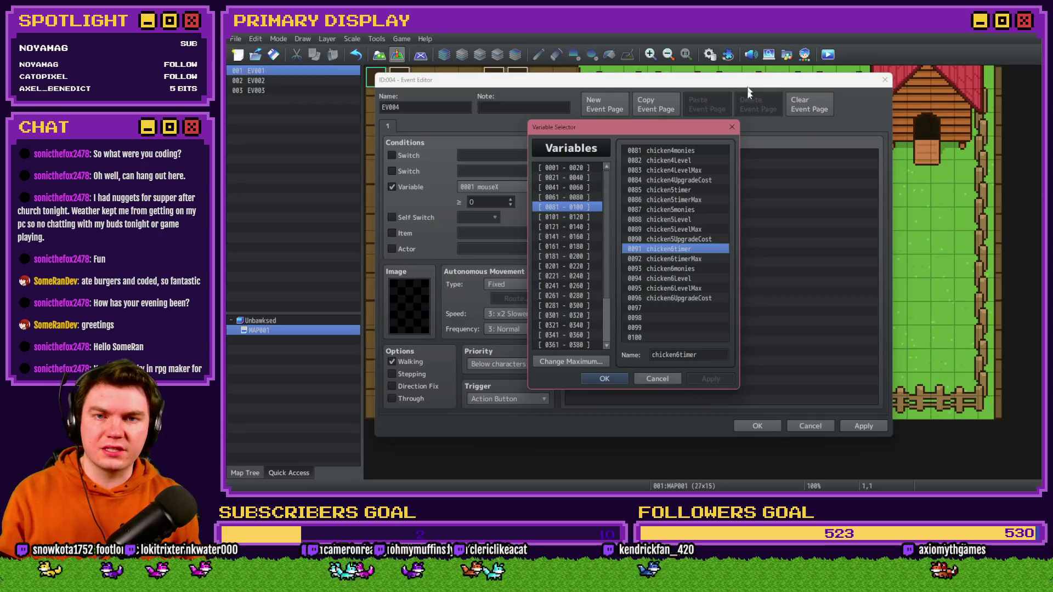
click(662, 379)
click(810, 426)
click(668, 274)
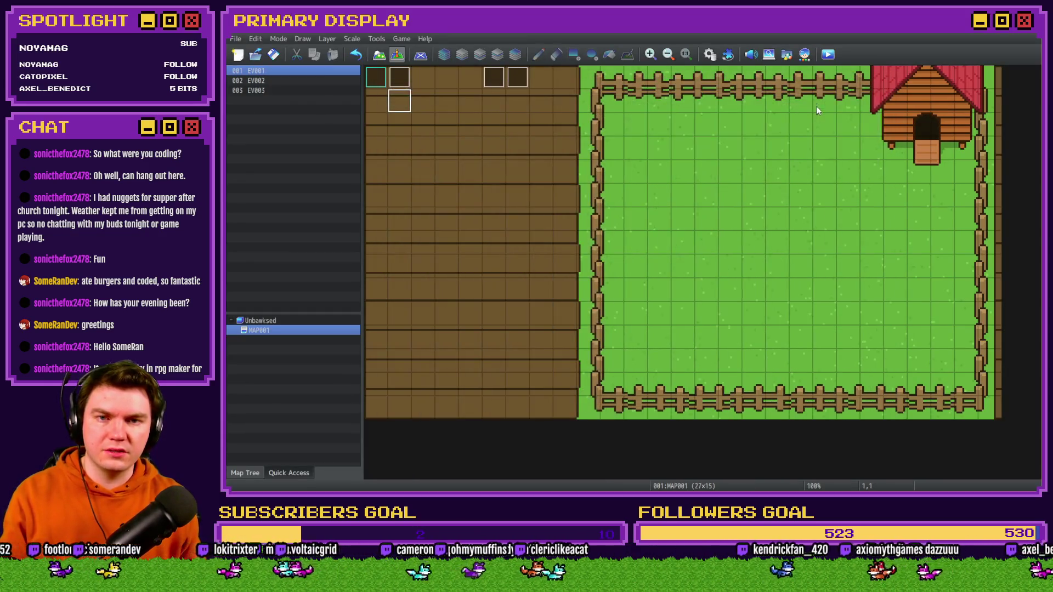
click(826, 55)
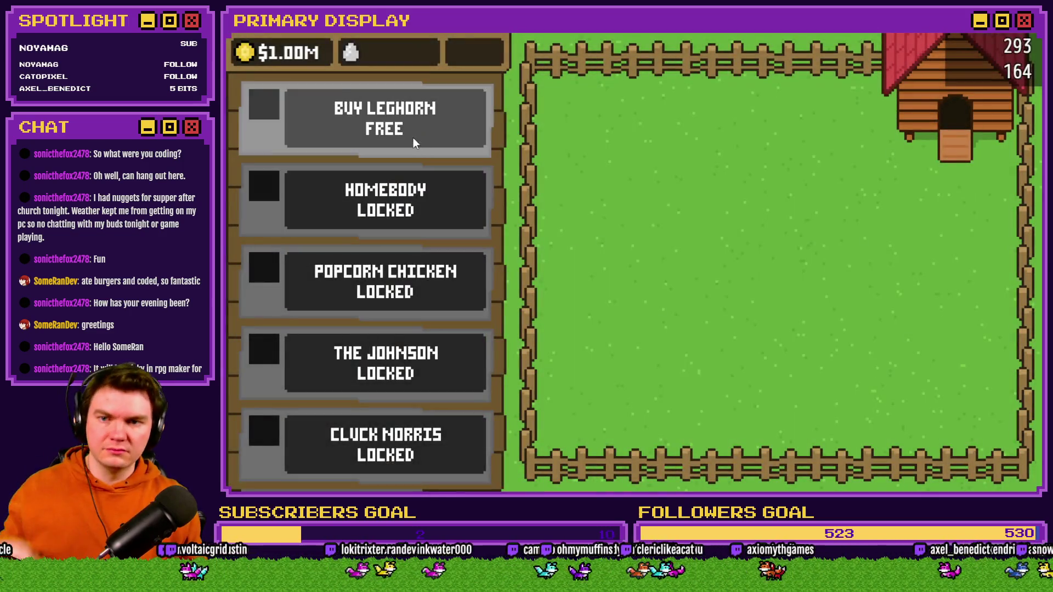
- Buy Leghorn, open crates up to The Colonel, and buy a second Colonel level
click(413, 137)
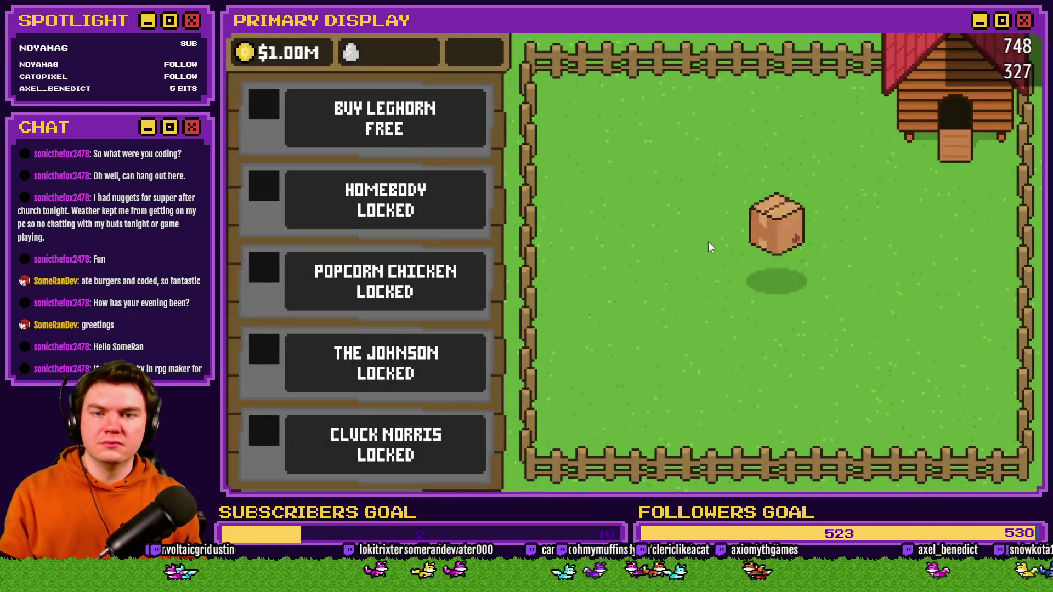
click(774, 268)
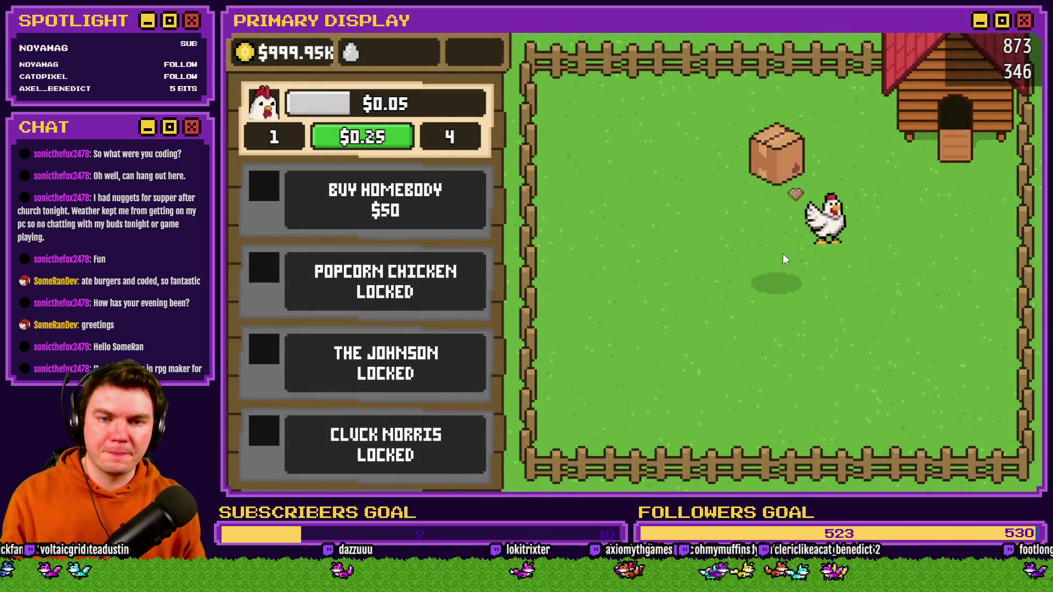
click(781, 255)
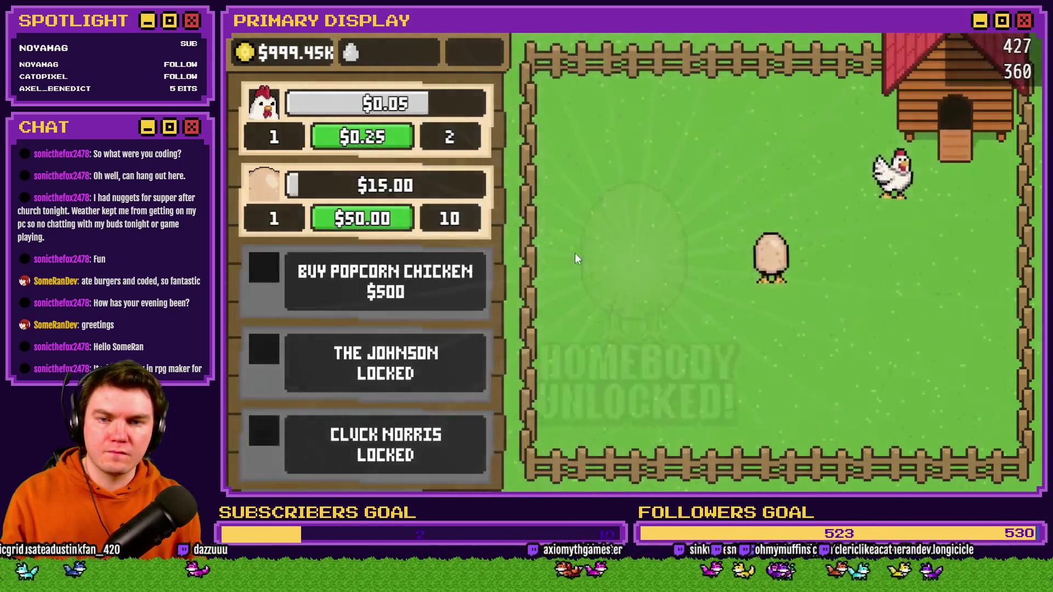
click(782, 259)
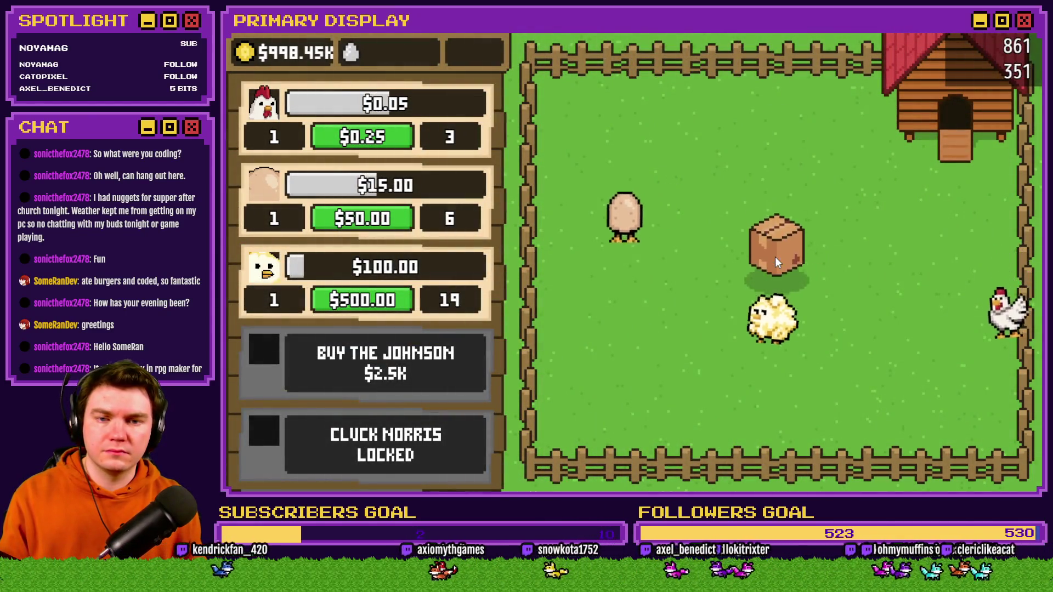
click(775, 259)
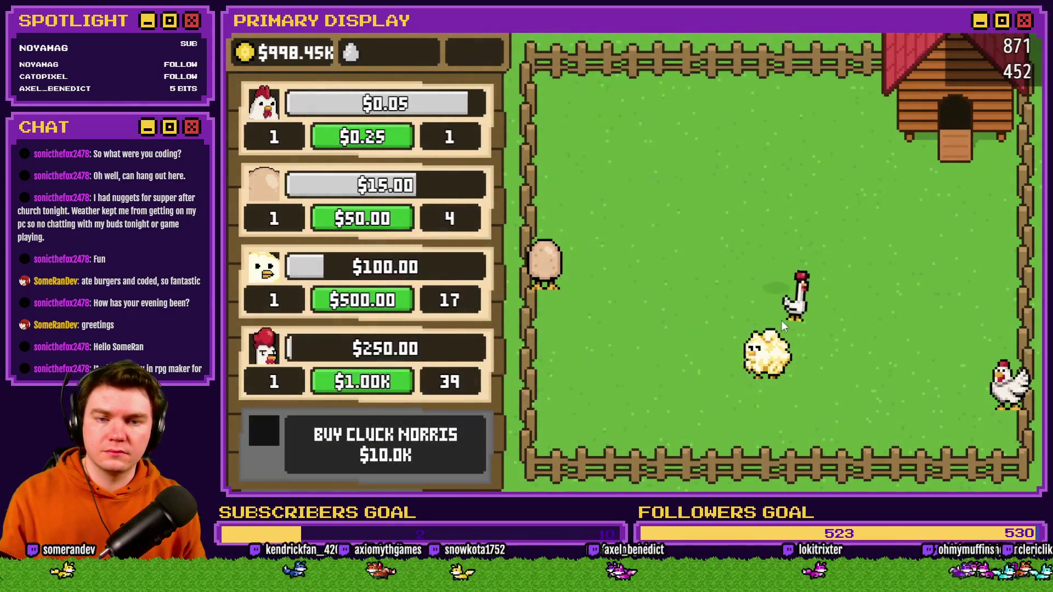
click(769, 262)
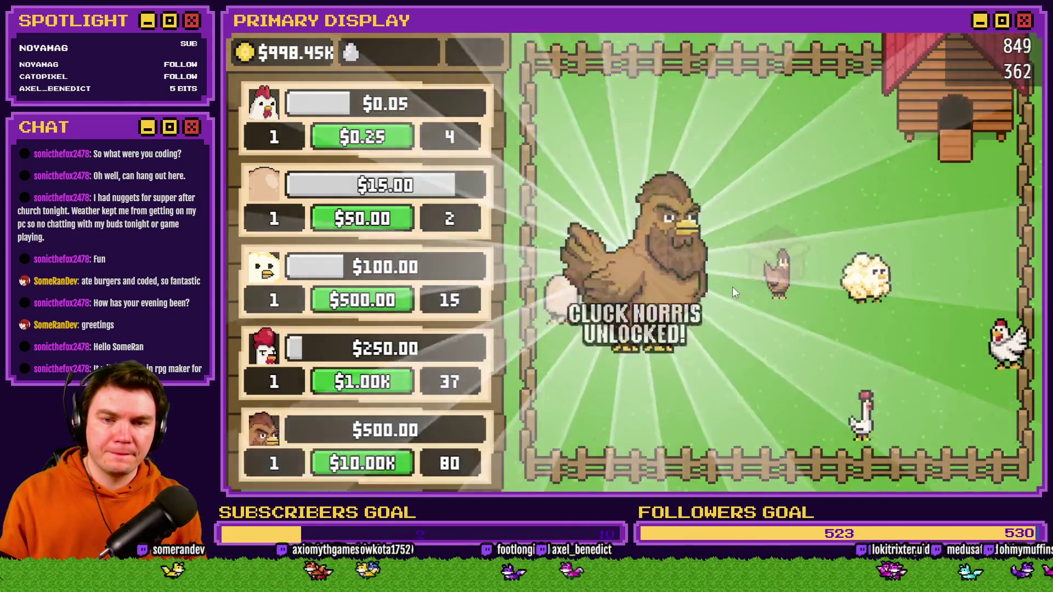
scroll(417, 351, down, 2)
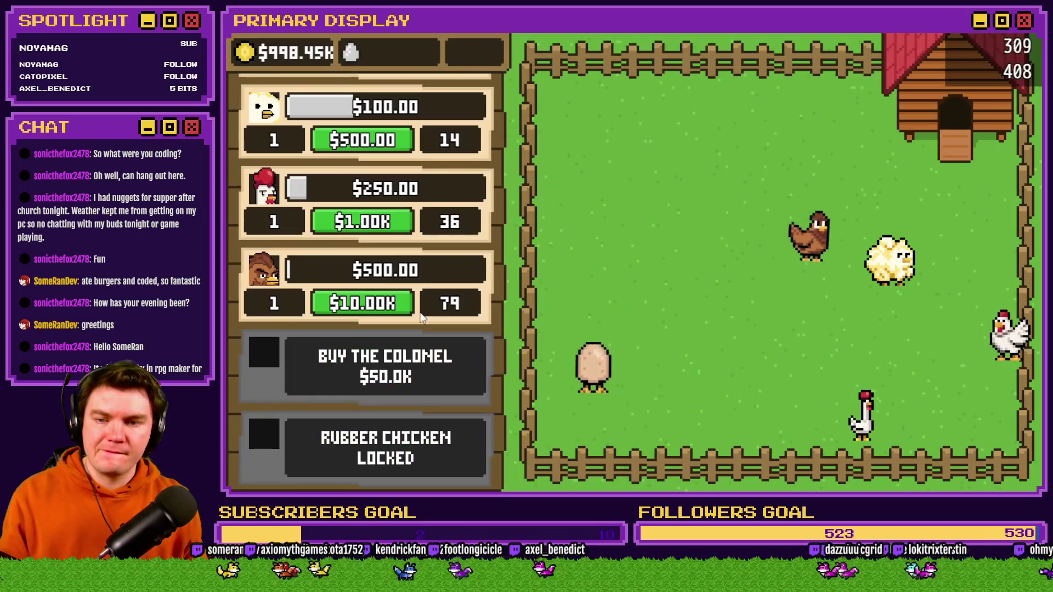
click(784, 263)
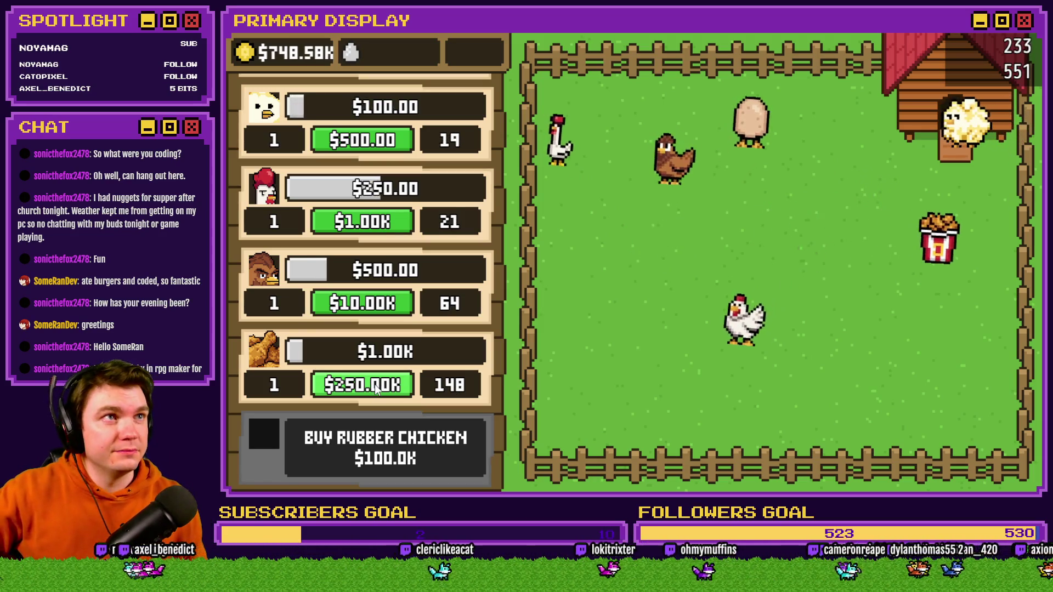
click(376, 388)
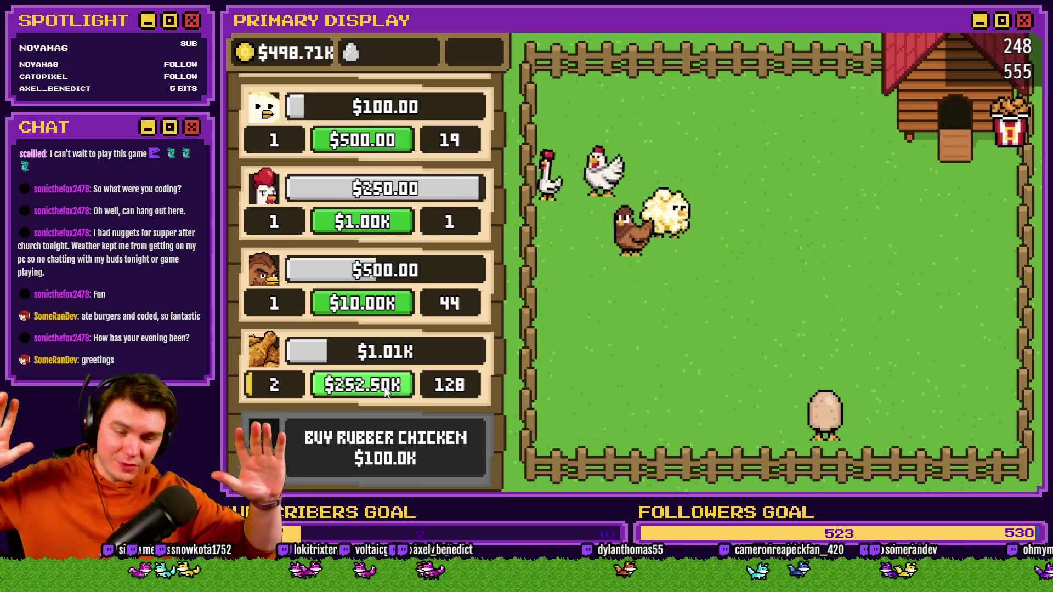
- Raise the first chicken to level 100
scroll(465, 404, up, 3)
scroll(328, 322, down, 4)
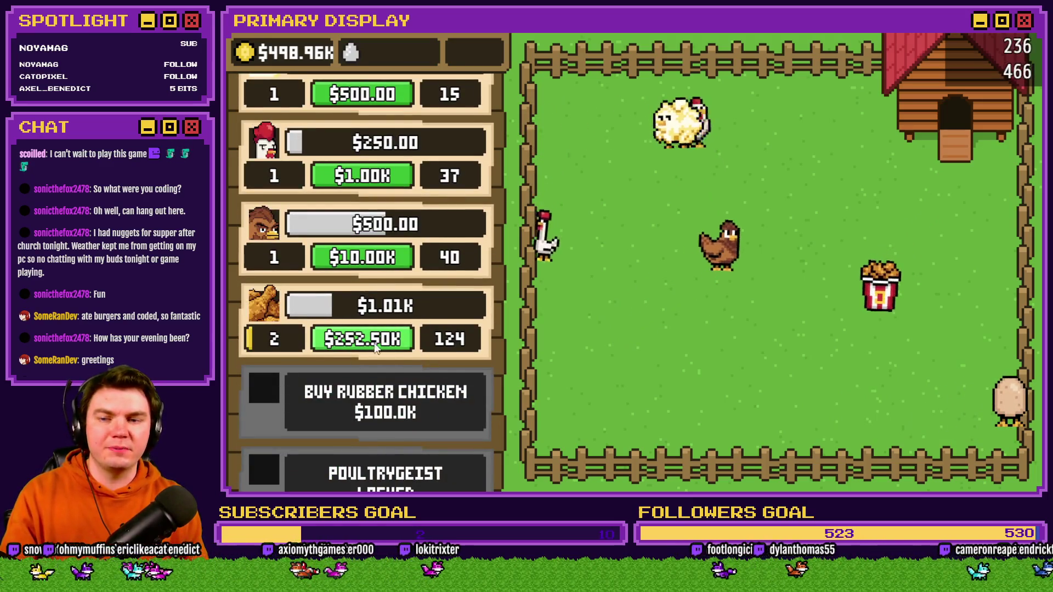
scroll(431, 351, up, 3)
scroll(431, 351, up, 1)
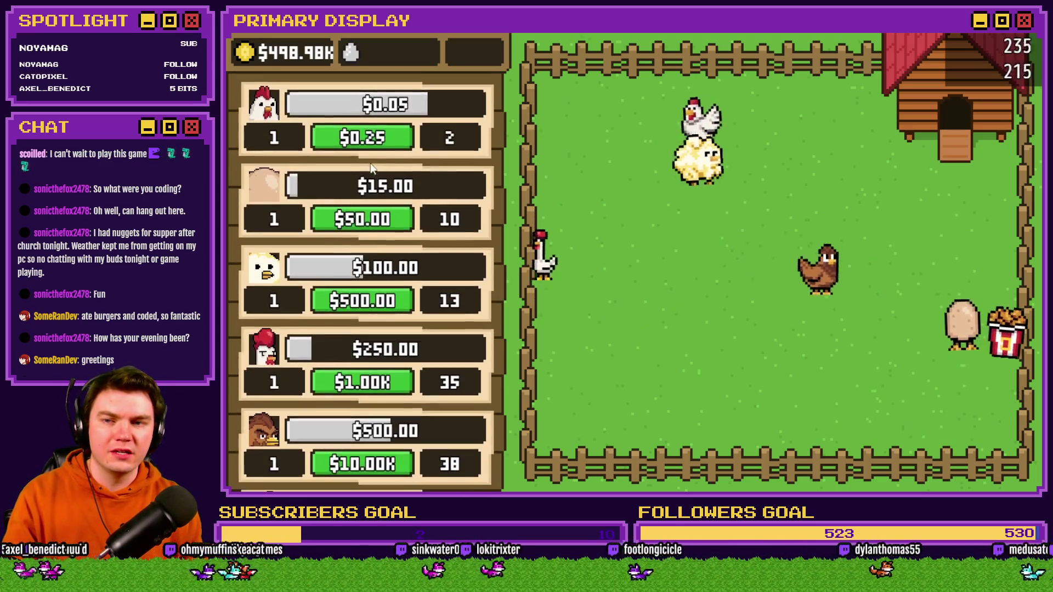
click(367, 138)
click(368, 137)
click(367, 138)
click(367, 140)
click(368, 142)
click(367, 144)
click(367, 140)
click(366, 141)
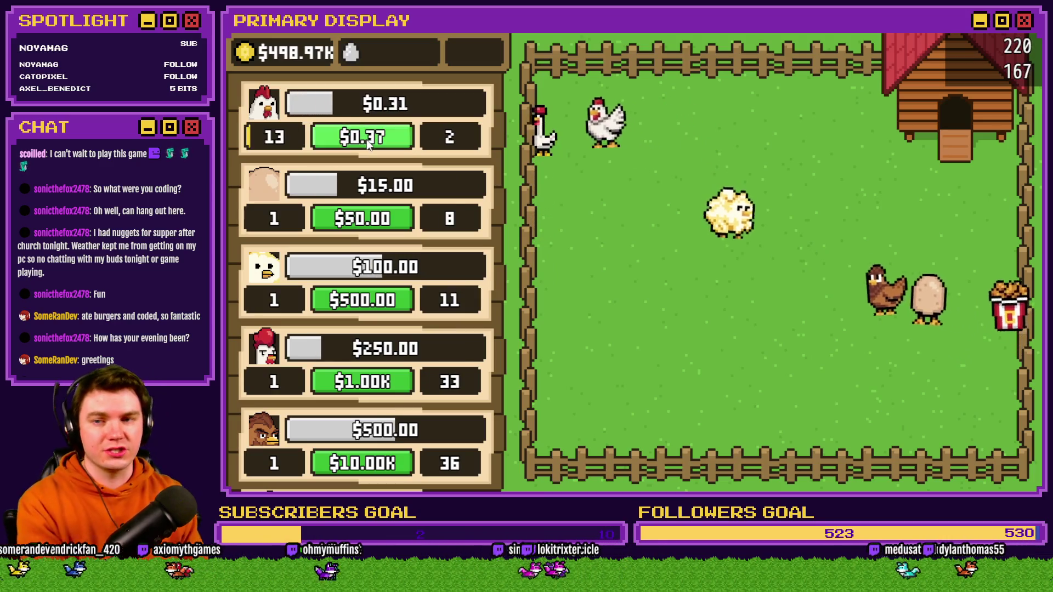
click(366, 140)
click(366, 140)
click(367, 140)
click(367, 140)
click(366, 141)
click(366, 140)
click(367, 140)
click(366, 139)
click(367, 139)
click(367, 139)
click(367, 139)
click(368, 139)
click(368, 140)
click(368, 140)
click(369, 142)
click(369, 141)
click(369, 141)
click(369, 142)
click(369, 141)
click(369, 142)
click(369, 142)
click(369, 141)
click(369, 141)
click(369, 142)
click(369, 141)
click(369, 141)
click(369, 141)
click(369, 142)
click(369, 142)
click(369, 142)
click(369, 140)
click(369, 141)
click(369, 141)
click(369, 140)
click(368, 137)
click(369, 136)
click(368, 136)
click(368, 136)
- Buy a first batch of egg chicken levels
click(374, 218)
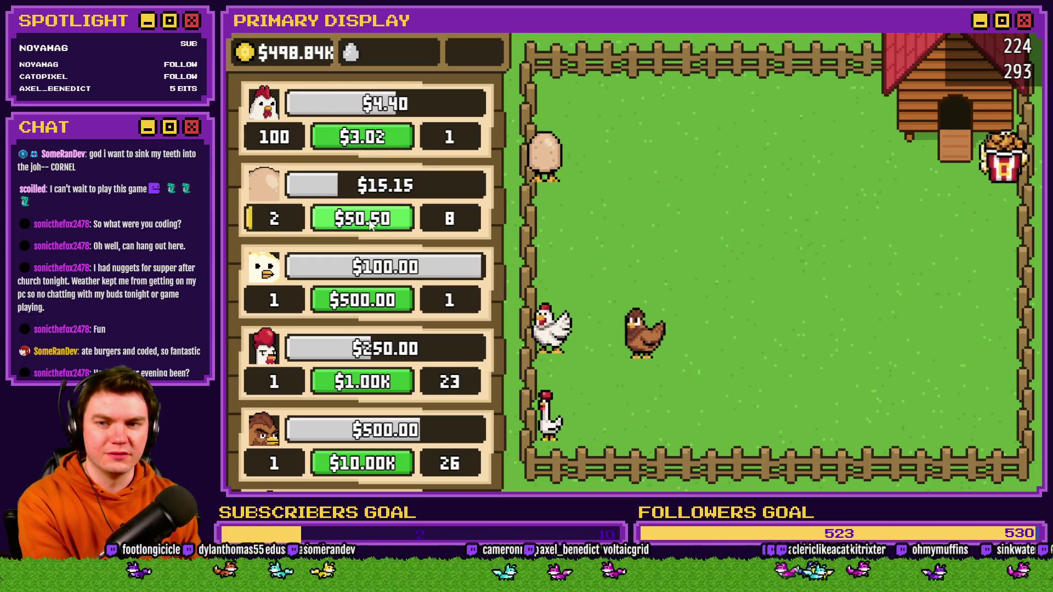
click(374, 218)
click(375, 219)
click(375, 218)
click(374, 218)
click(375, 218)
click(374, 218)
click(375, 218)
click(374, 218)
click(374, 218)
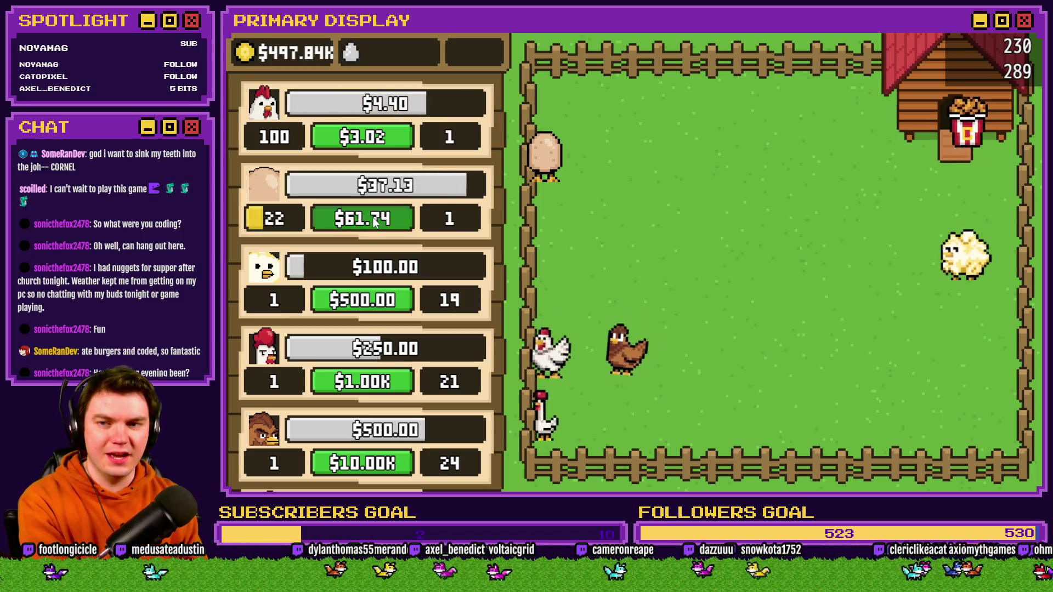
click(374, 219)
click(375, 218)
click(375, 218)
click(374, 218)
click(374, 218)
click(374, 218)
click(374, 218)
click(375, 218)
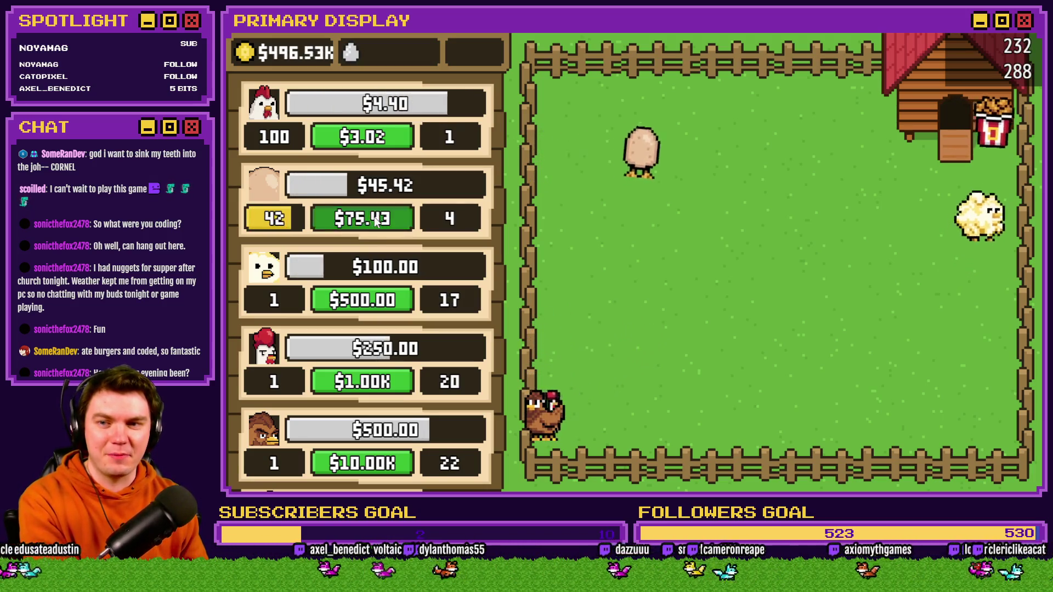
click(375, 218)
click(374, 218)
click(374, 218)
click(374, 218)
click(375, 218)
click(374, 218)
- Raise the chick upgrade to level 50
click(377, 300)
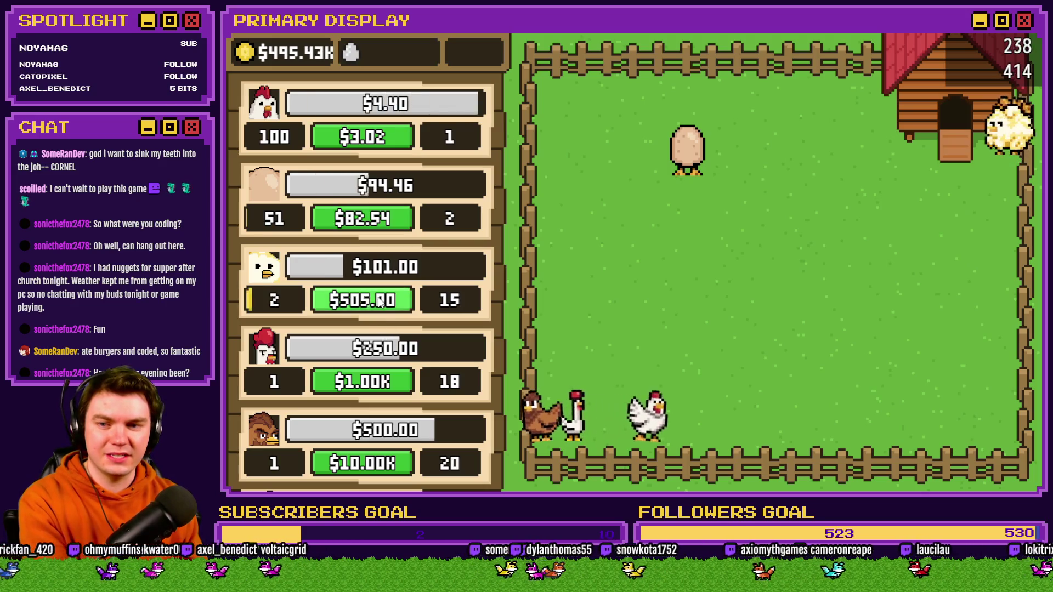
click(377, 300)
click(378, 300)
click(378, 300)
click(378, 300)
click(377, 300)
click(377, 300)
click(377, 300)
click(377, 300)
click(377, 300)
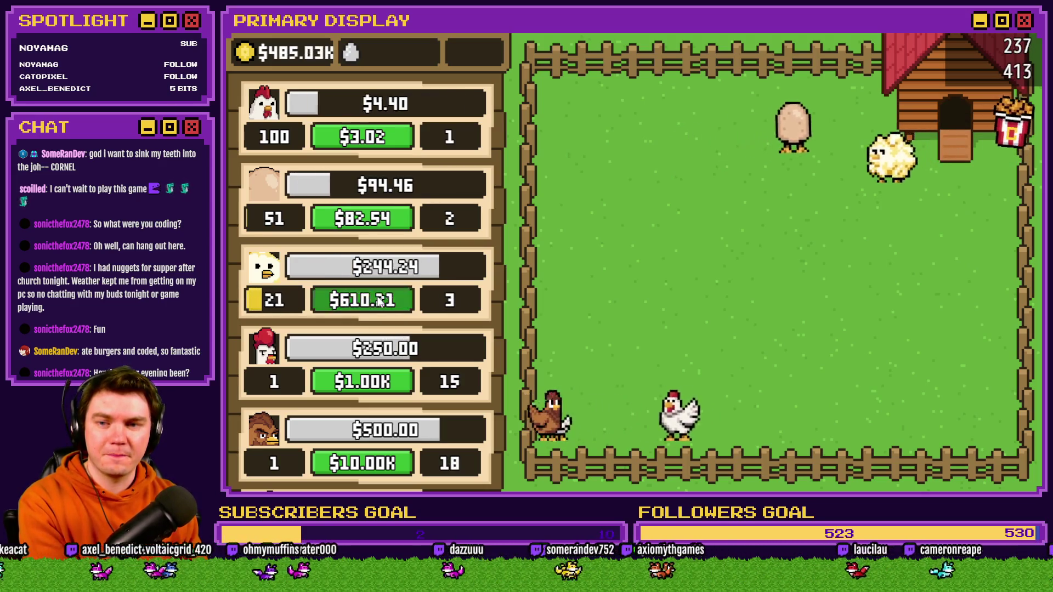
click(378, 299)
click(378, 300)
click(378, 300)
click(377, 300)
click(377, 300)
click(377, 300)
click(380, 300)
click(380, 300)
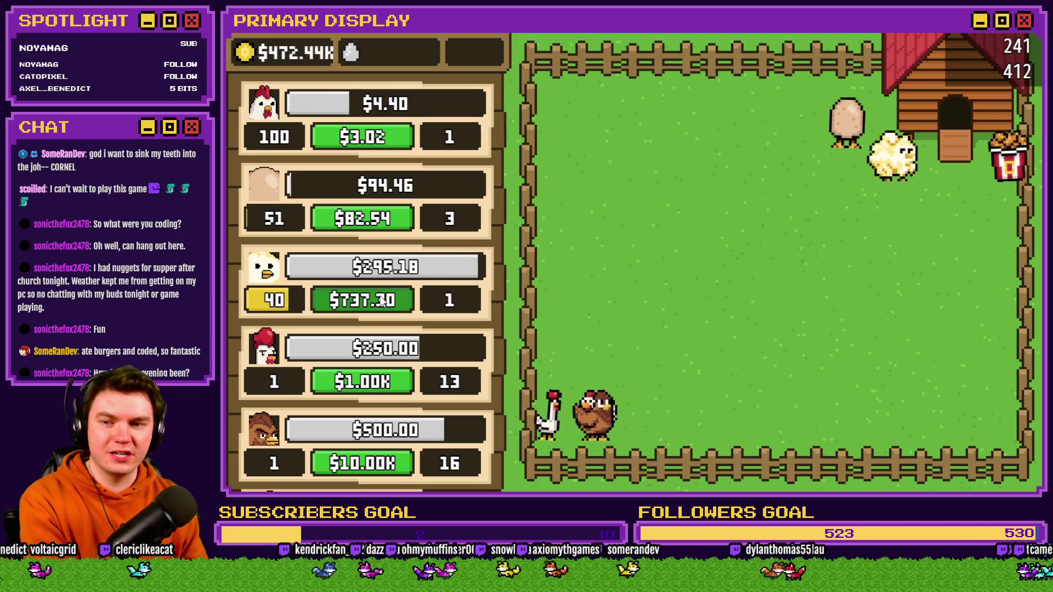
click(380, 299)
click(380, 300)
click(380, 300)
click(380, 300)
click(380, 300)
click(380, 300)
click(382, 300)
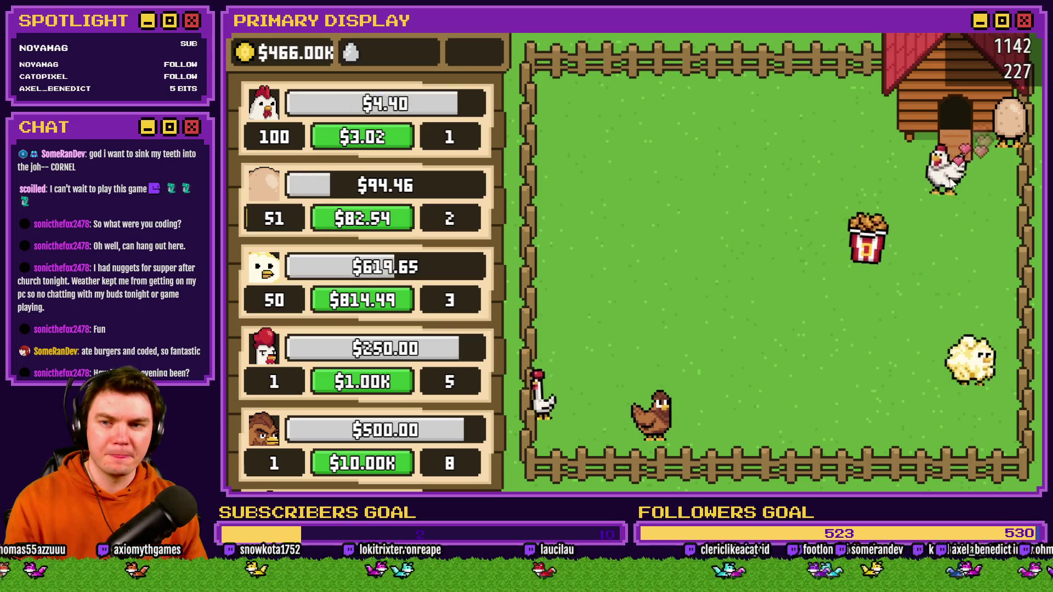
- Bring the egg chicken up to level 100
mouse_move(943, 166)
mouse_down()
mouse_move(845, 236)
mouse_move(826, 266)
mouse_move(837, 227)
mouse_up()
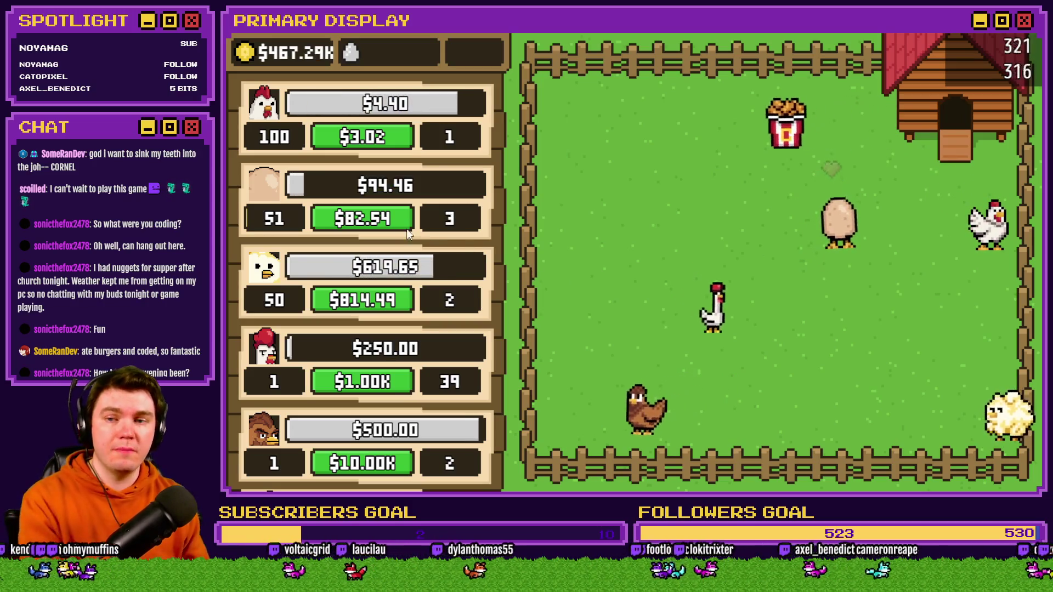
click(382, 220)
click(382, 219)
click(382, 220)
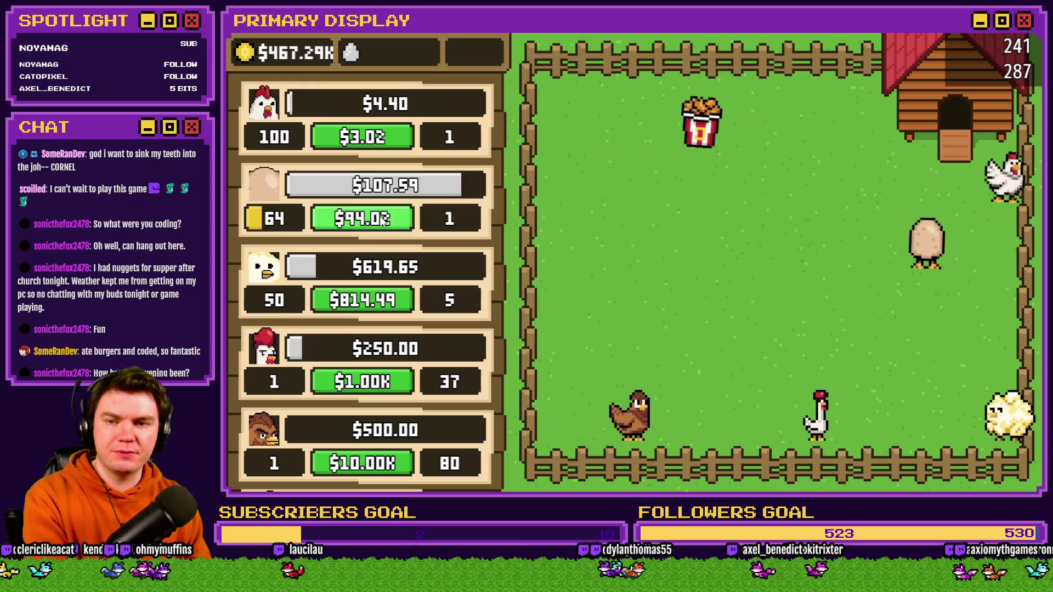
click(383, 219)
click(382, 219)
click(382, 219)
click(382, 219)
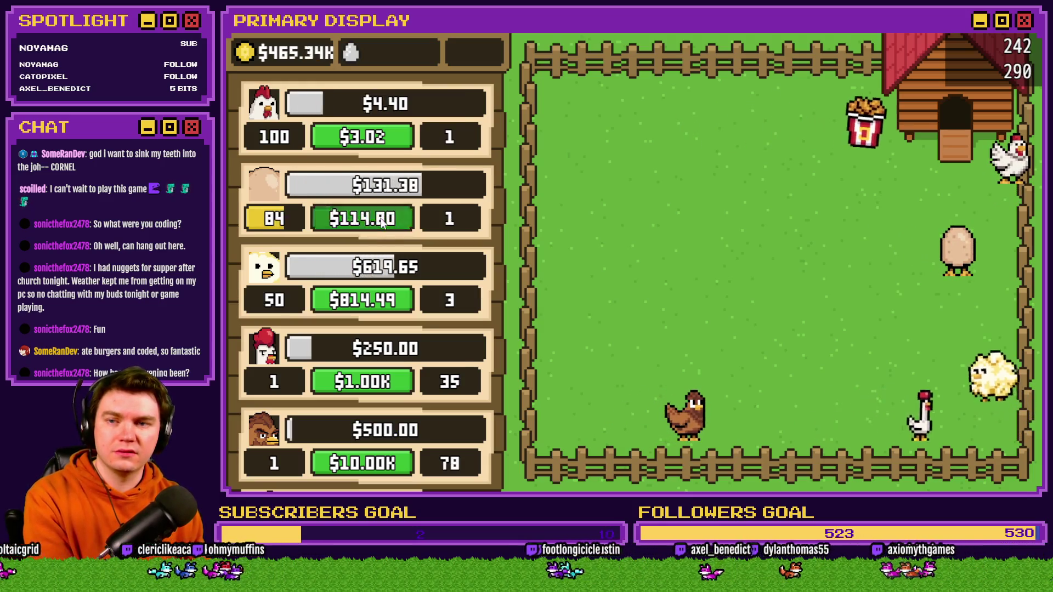
click(383, 219)
click(382, 220)
click(382, 220)
click(382, 219)
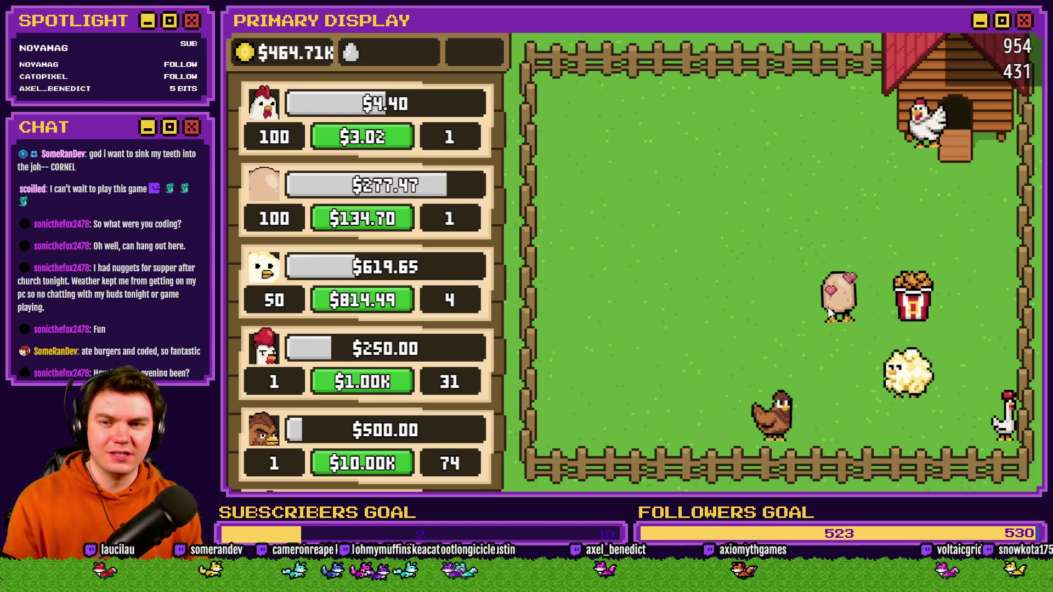
- Raise the rooster upgrade to level 10
click(838, 301)
drag(841, 281, 782, 169)
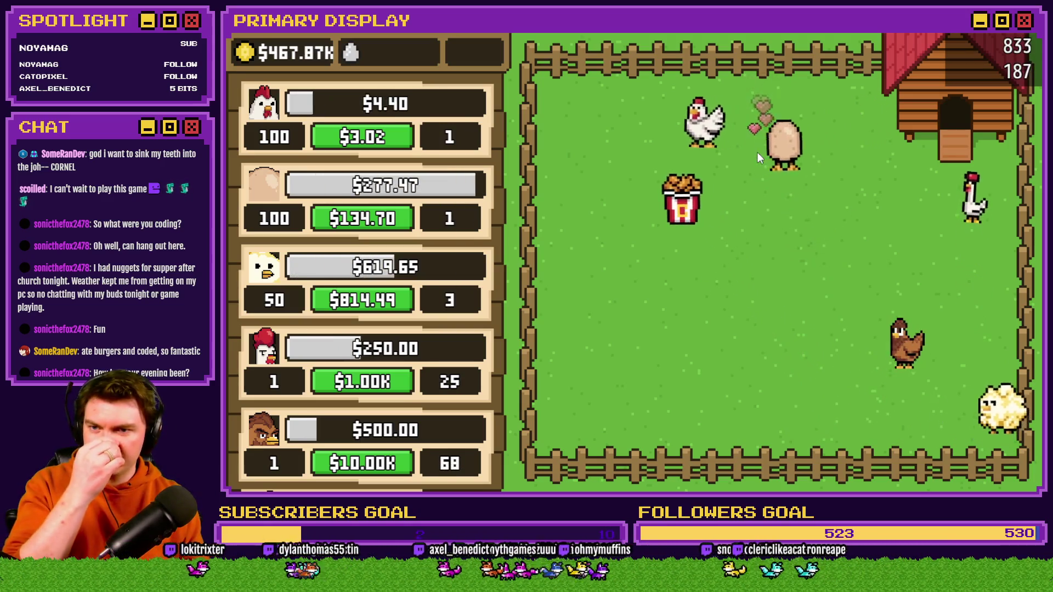
click(378, 384)
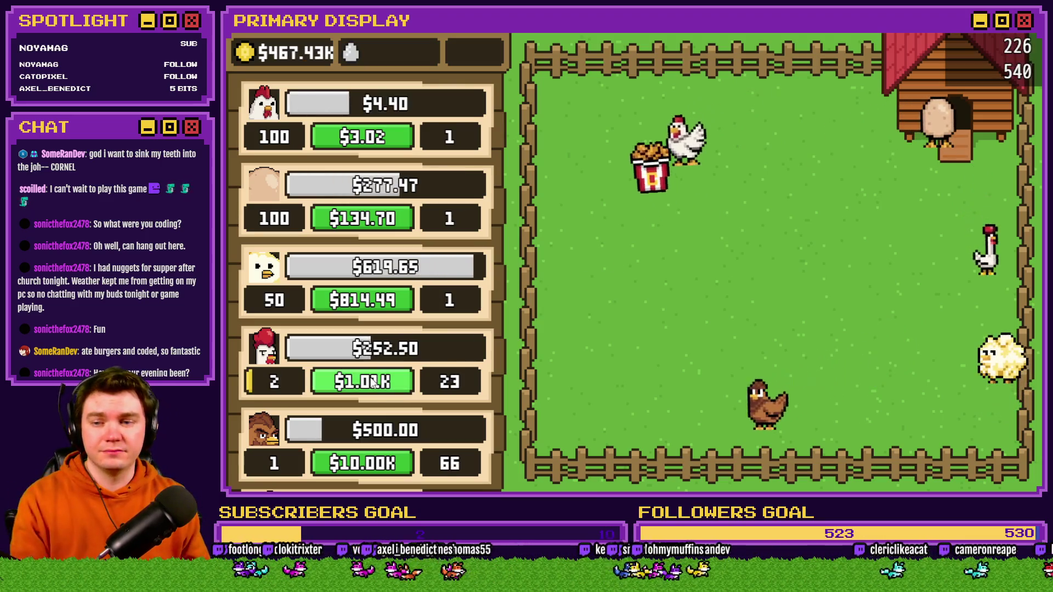
click(378, 387)
click(378, 387)
click(378, 387)
click(378, 386)
click(381, 389)
click(381, 389)
click(382, 393)
click(382, 393)
- Raise the brown chicken upgrade to level 10
scroll(382, 393, down, 3)
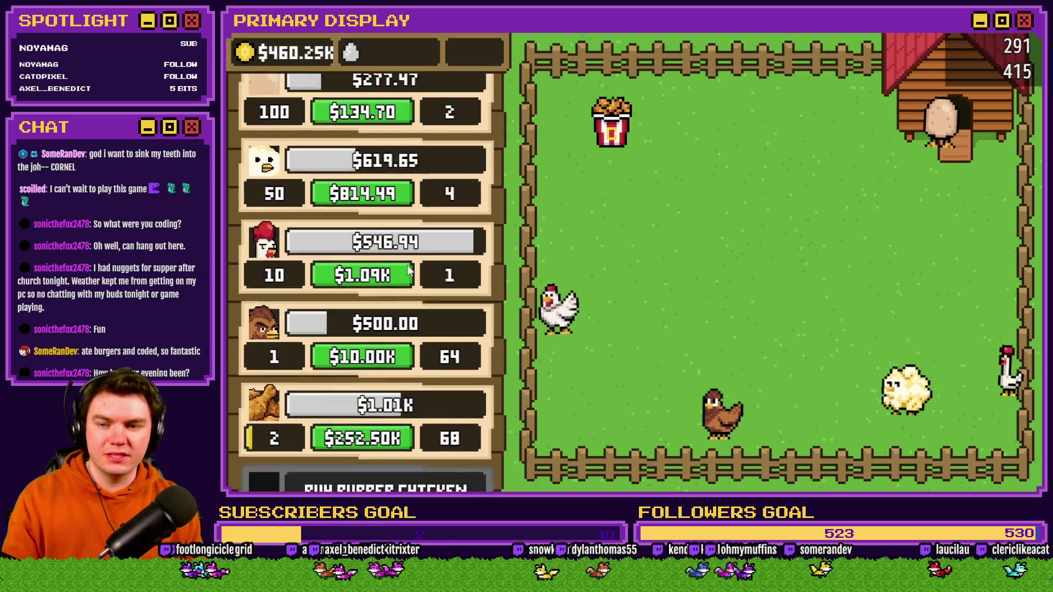
click(391, 288)
click(392, 288)
click(394, 288)
click(394, 289)
click(394, 289)
click(394, 288)
click(393, 288)
click(395, 289)
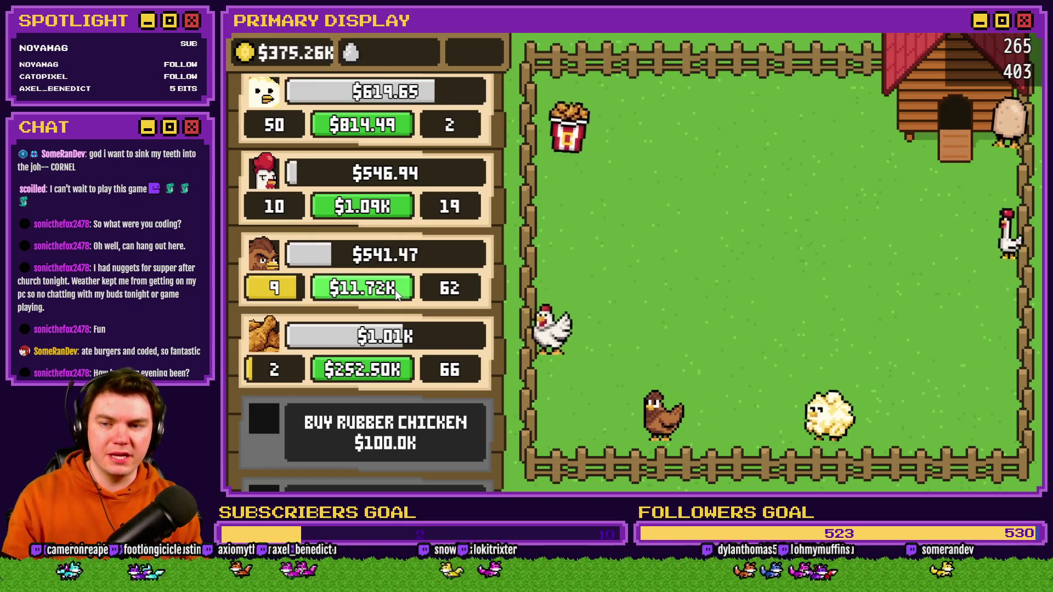
click(395, 289)
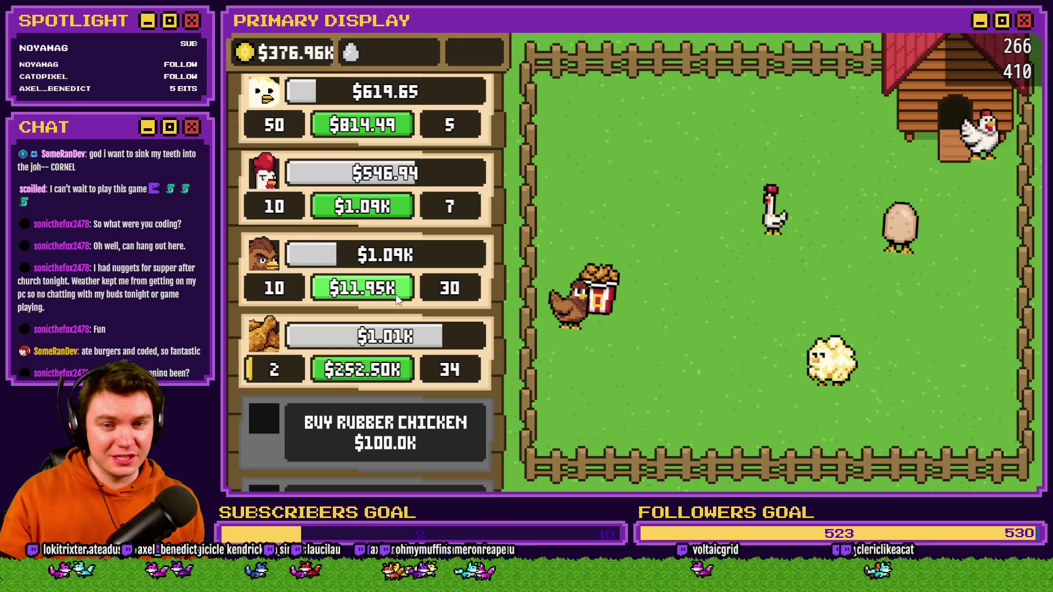
- Check the locked shop entries, then end the playtest with Alt+F4 to return to MAP001
mouse_move(754, 195)
mouse_down()
mouse_move(771, 195)
mouse_move(785, 218)
mouse_move(864, 271)
mouse_move(781, 282)
mouse_move(827, 288)
mouse_up()
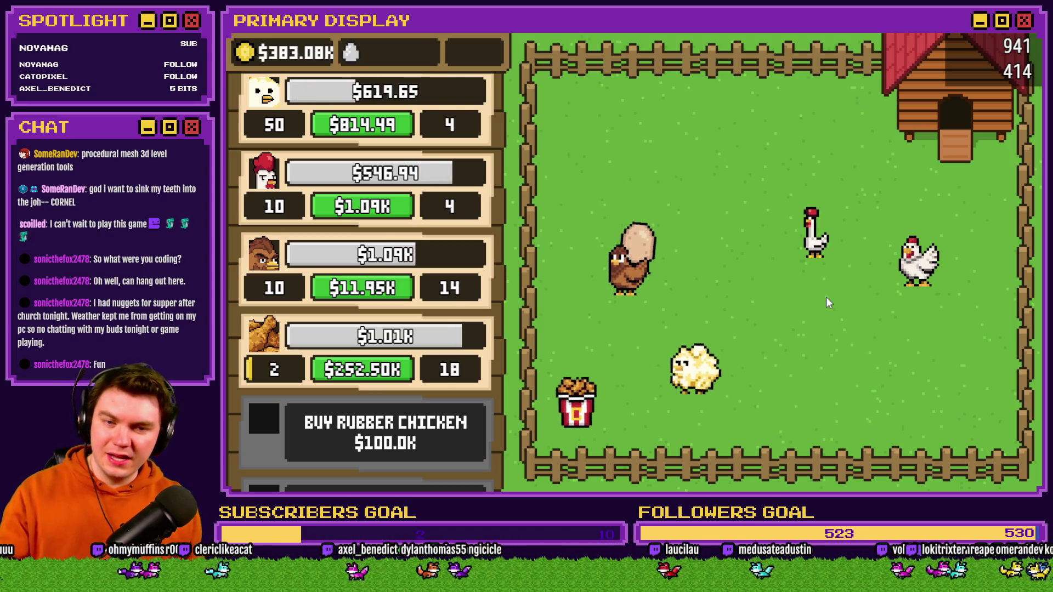
scroll(431, 408, up, 2)
scroll(431, 402, down, 8)
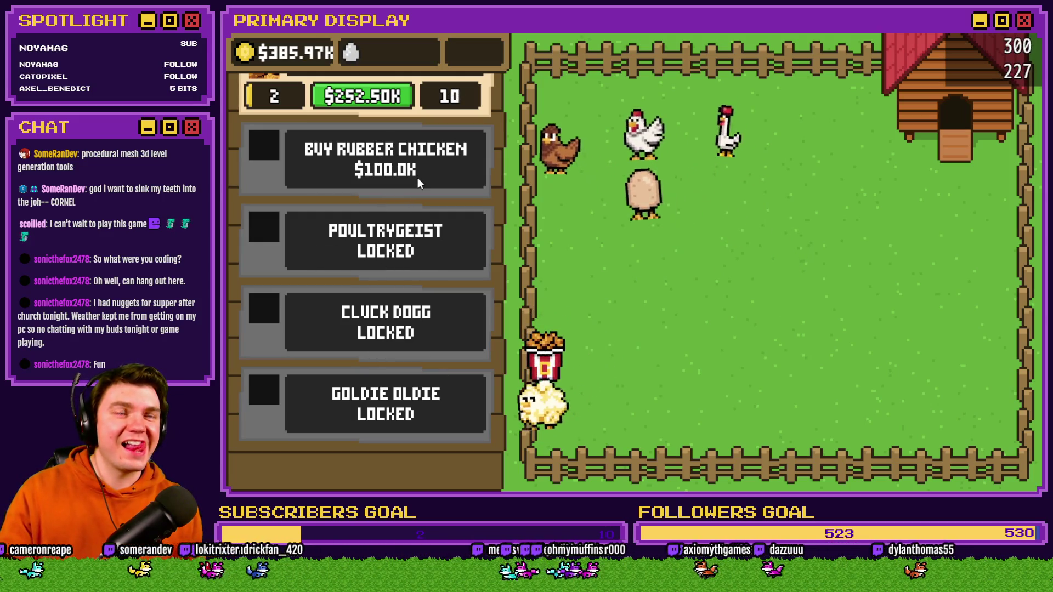
key(alt+F4)
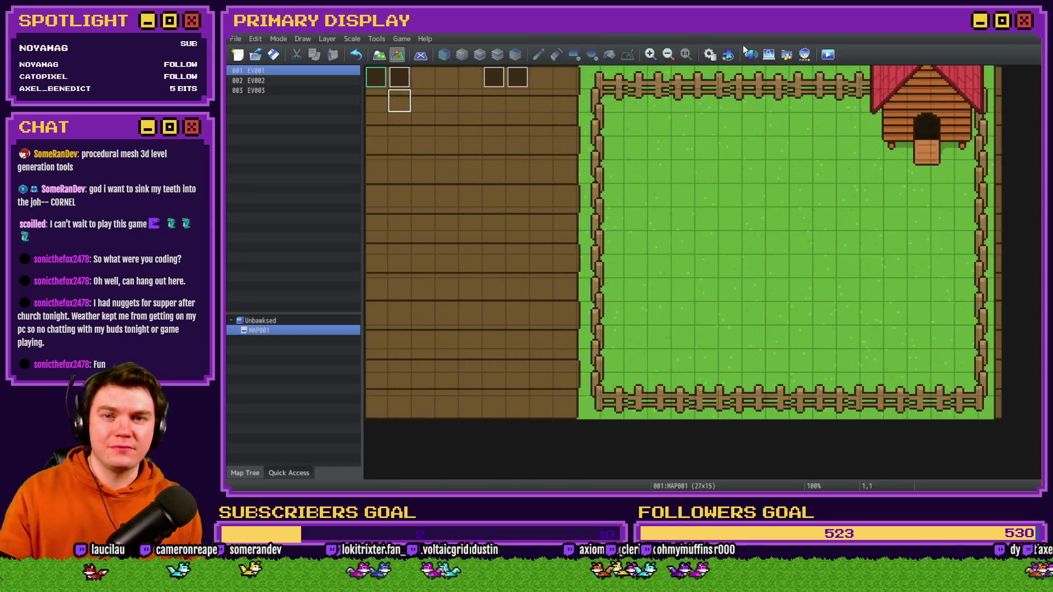
- Open common event 0008 unlockNewBoxes/Upgrade in the Database
click(709, 55)
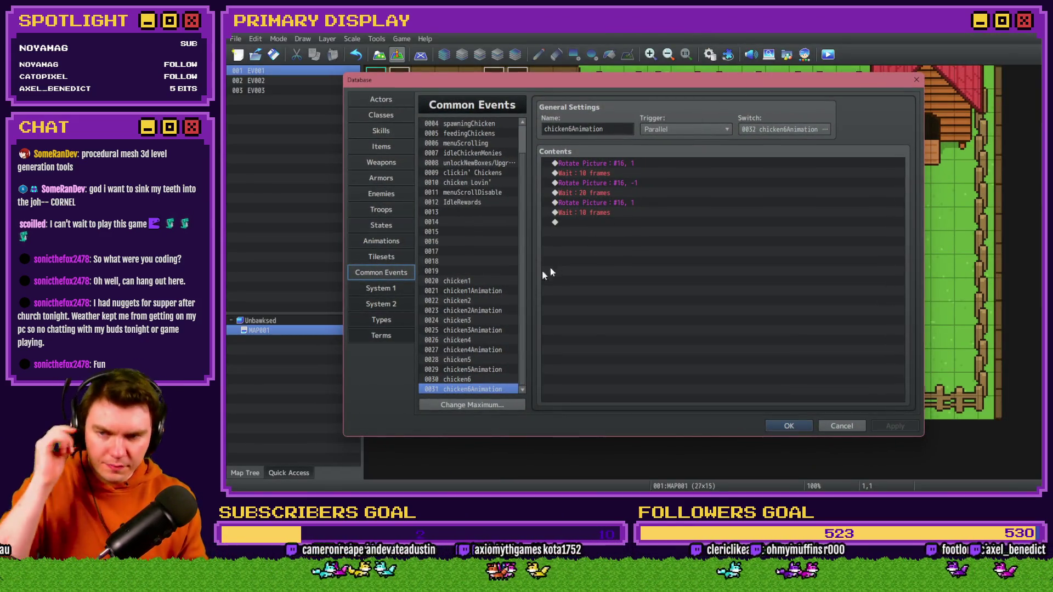
scroll(475, 272, up, 3)
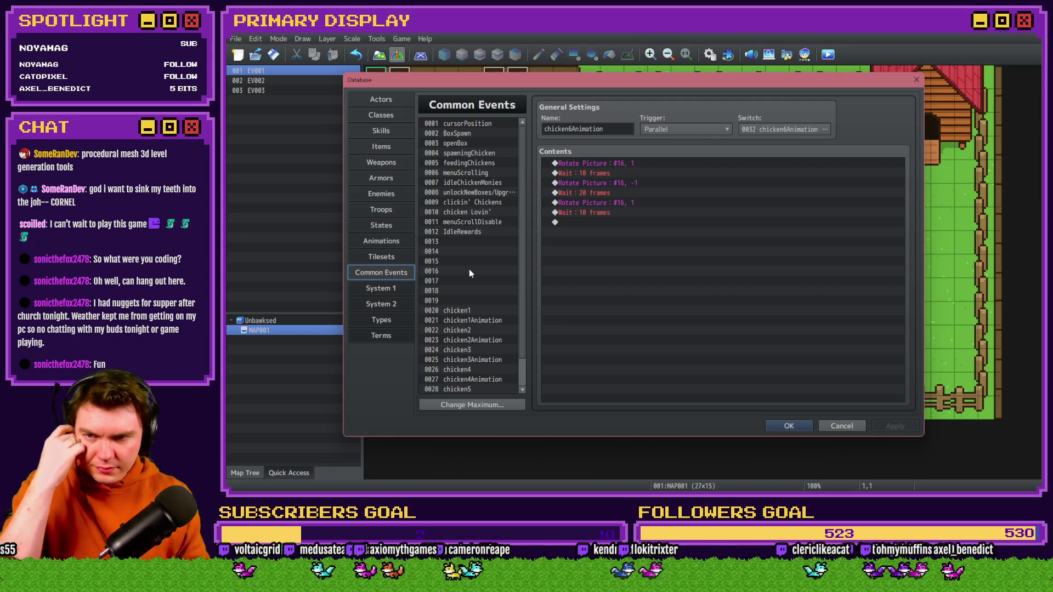
click(469, 192)
scroll(558, 248, down, 5)
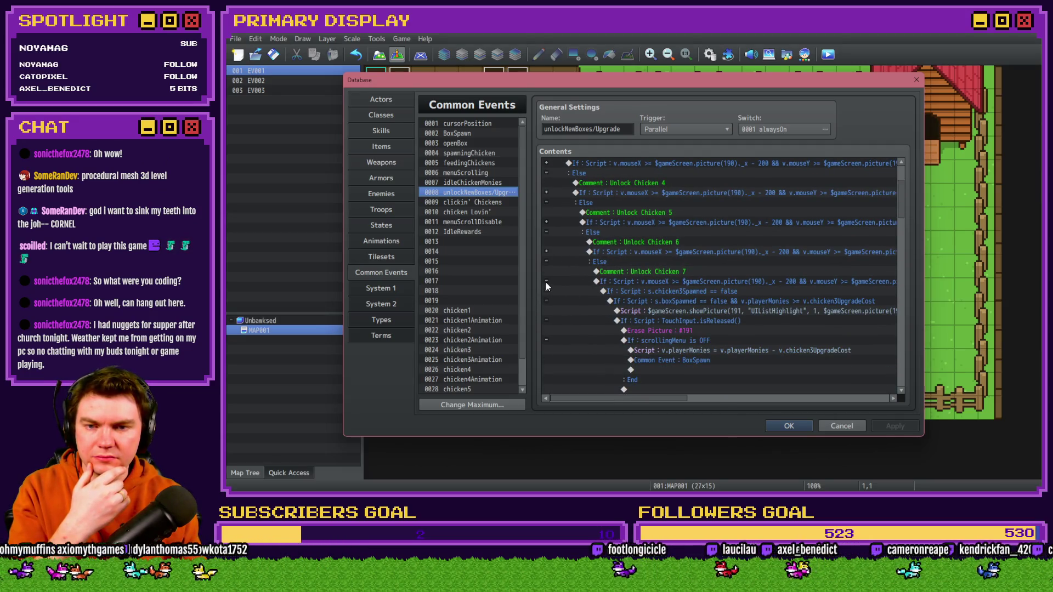
- Collapse the Unlock Chicken 7 branch and select the Unlock Chicken 1 and 2 conditions
click(547, 281)
scroll(614, 280, down, 2)
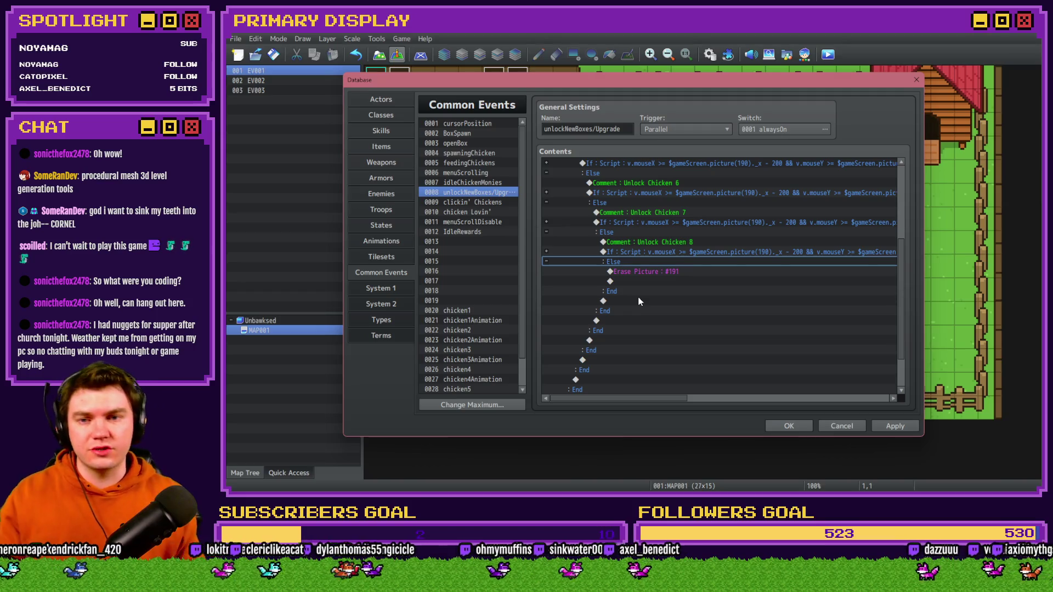
scroll(637, 296, up, 5)
click(638, 183)
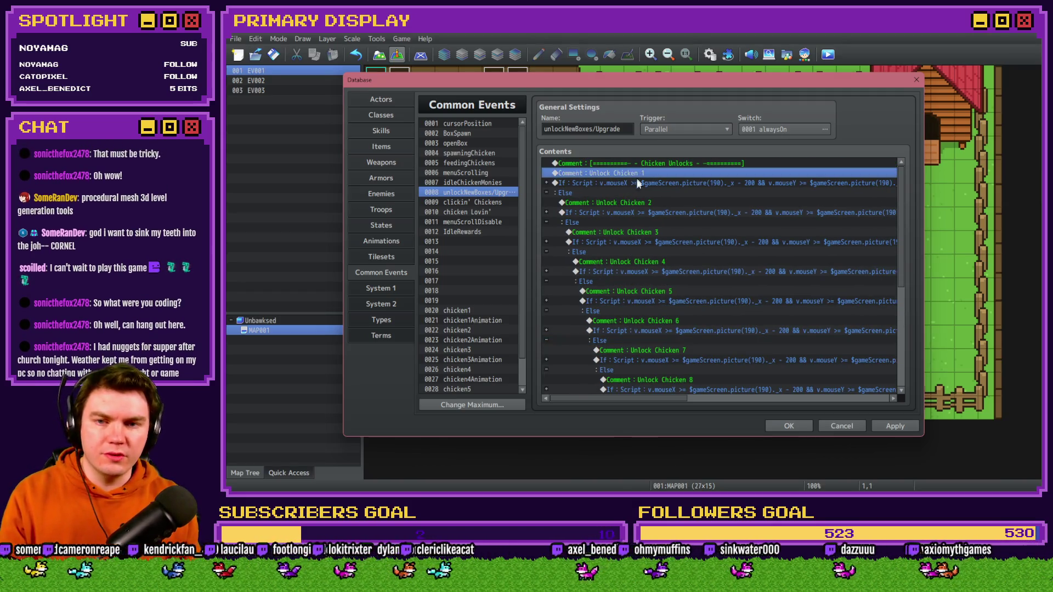
click(637, 202)
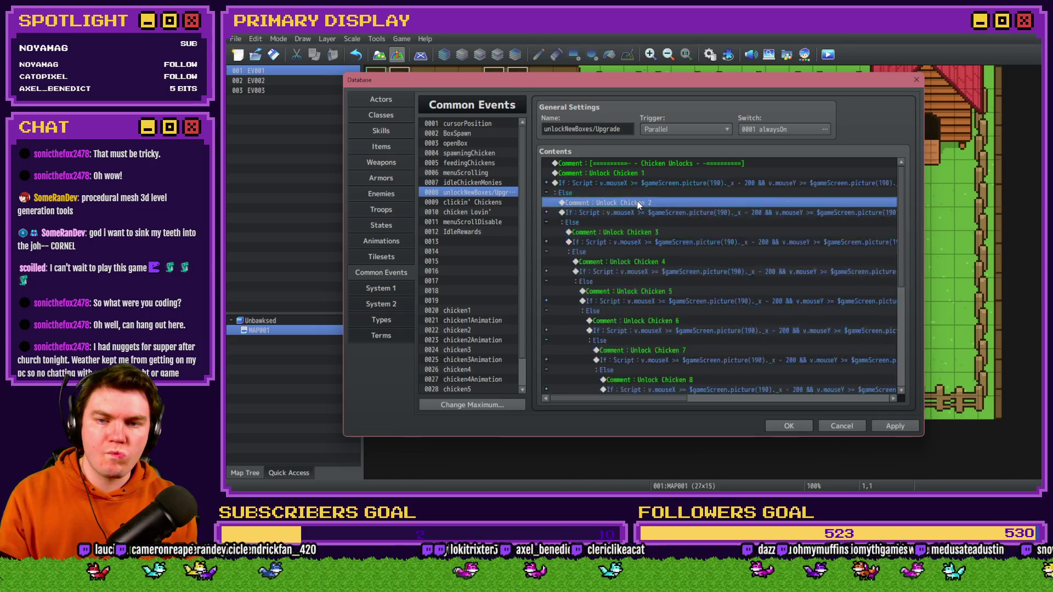
- Edit the Unlock Chicken 2 condition and confirm that chickensSpawned is variable 12
double_click(637, 208)
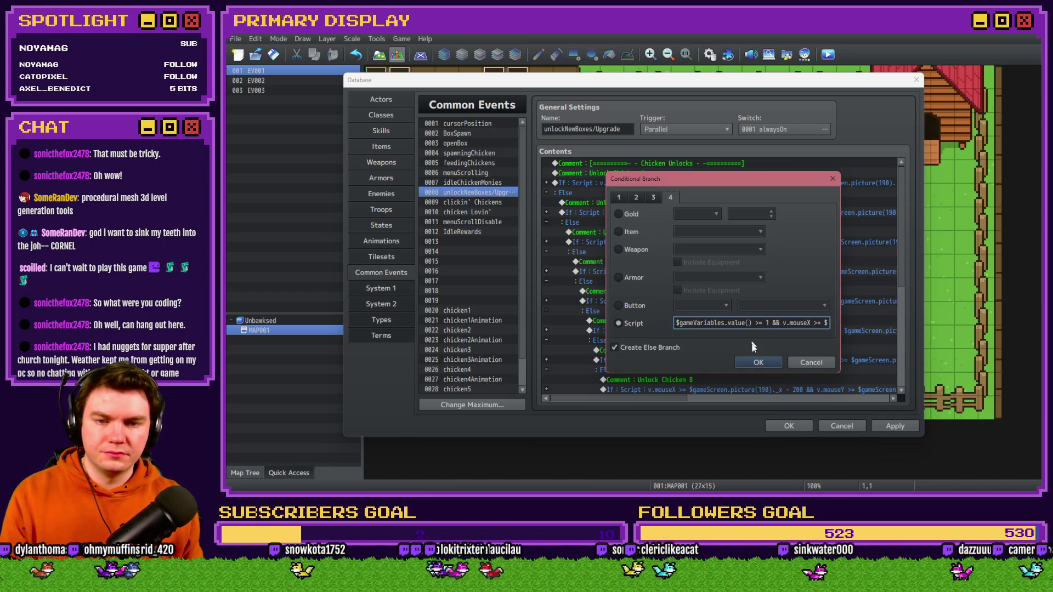
click(757, 362)
double_click(657, 201)
click(653, 252)
click(732, 197)
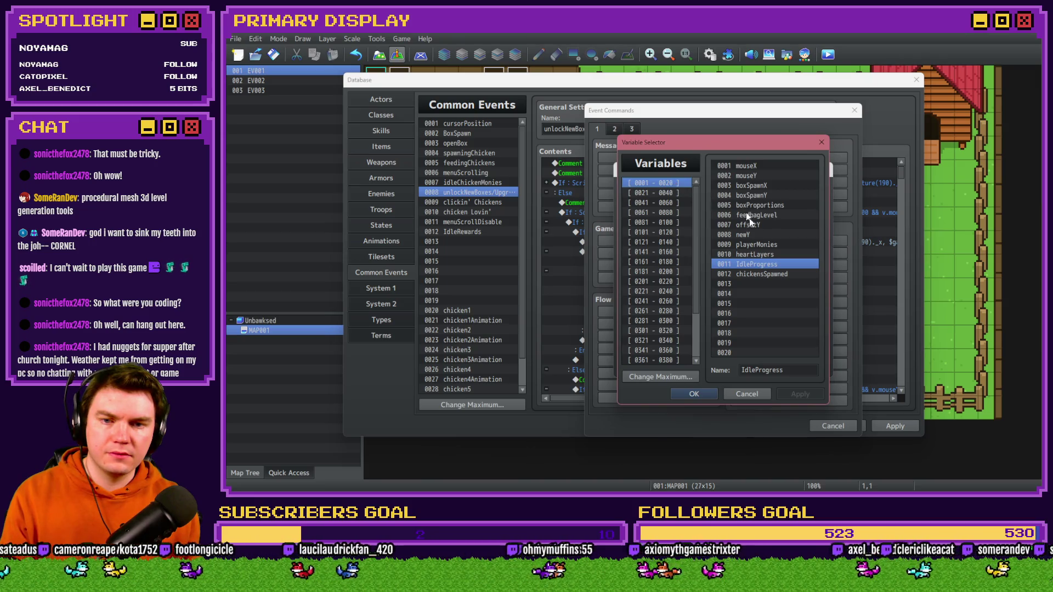
click(763, 275)
key(Escape)
key(Escape)
key(Escape)
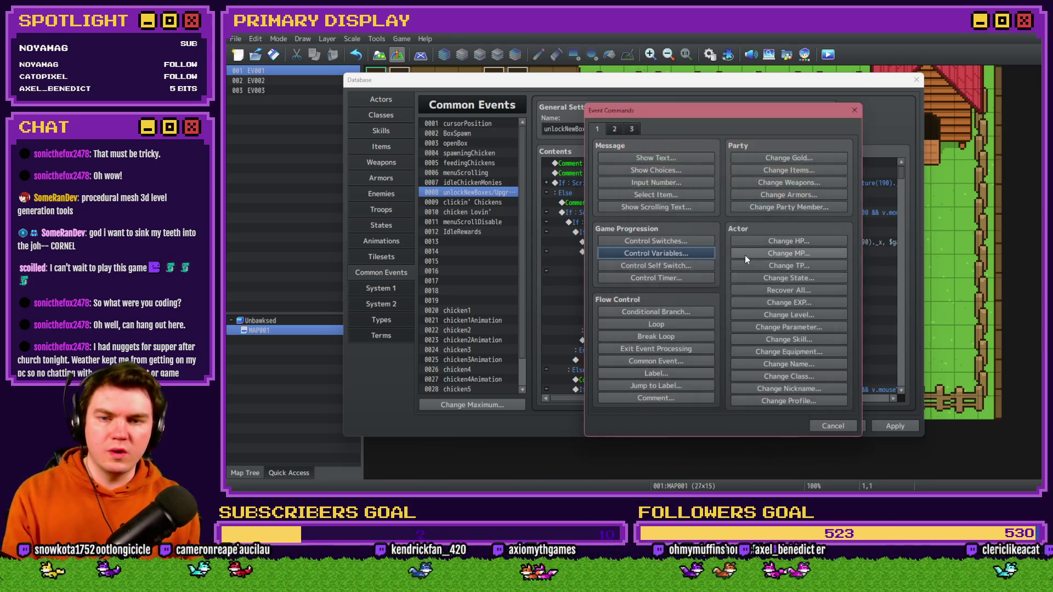
- Confirm Chicken 2's $gameVariables.value(12) >= 1 check, apply the changes and close the Database
click(683, 212)
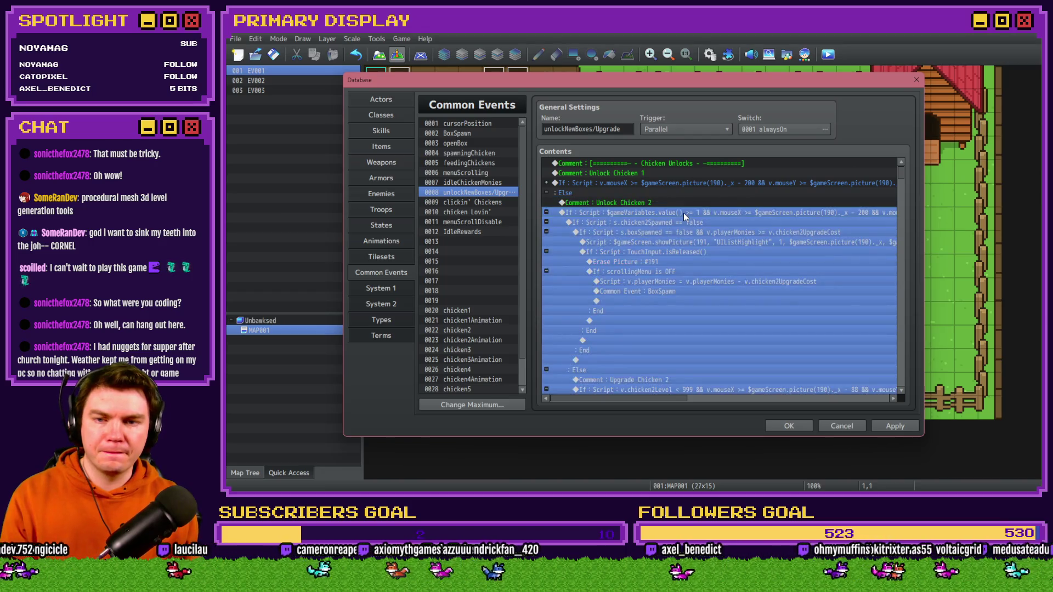
click(680, 195)
double_click(680, 213)
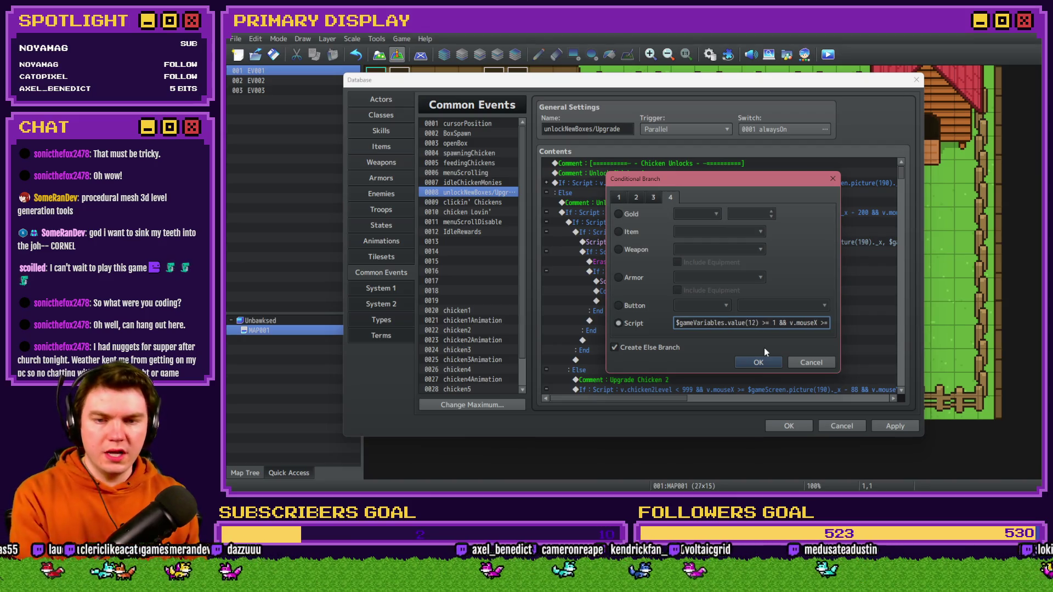
click(760, 362)
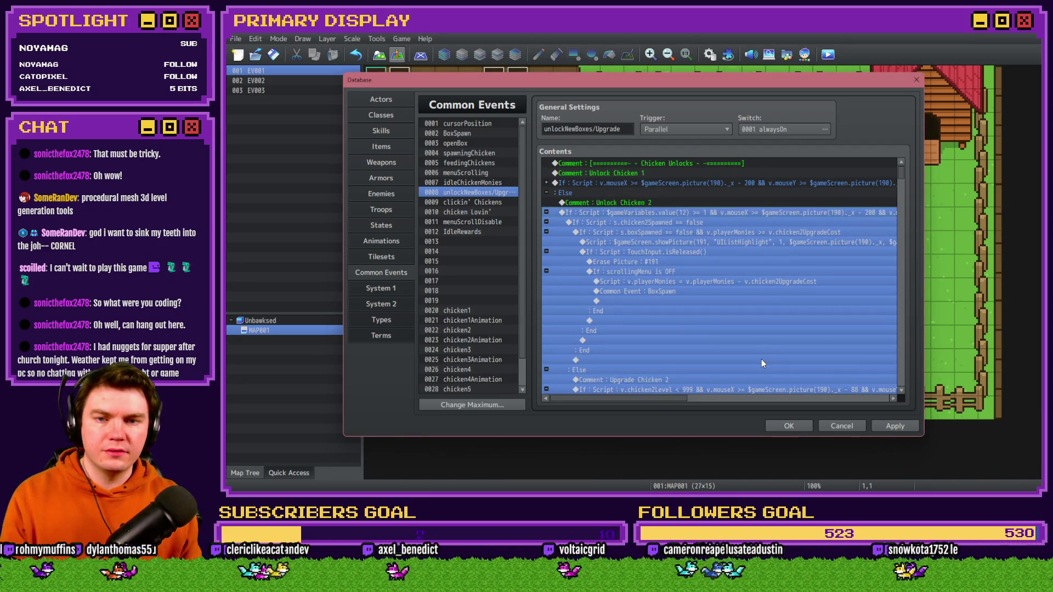
click(889, 429)
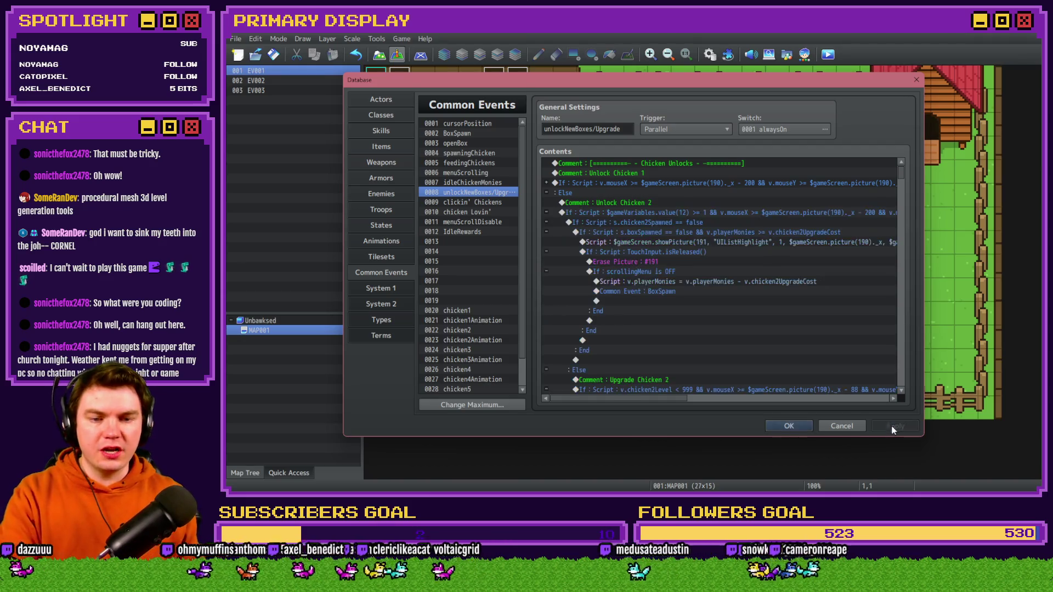
click(790, 429)
click(828, 54)
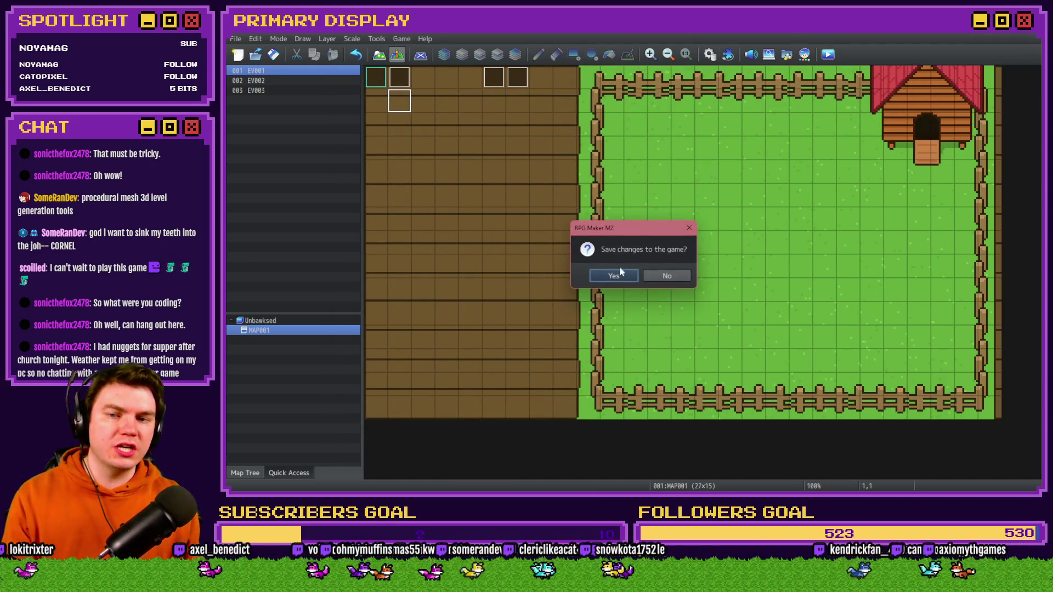
- Save and playtest, buying a crate that reveals a Leghorn chicken
click(615, 275)
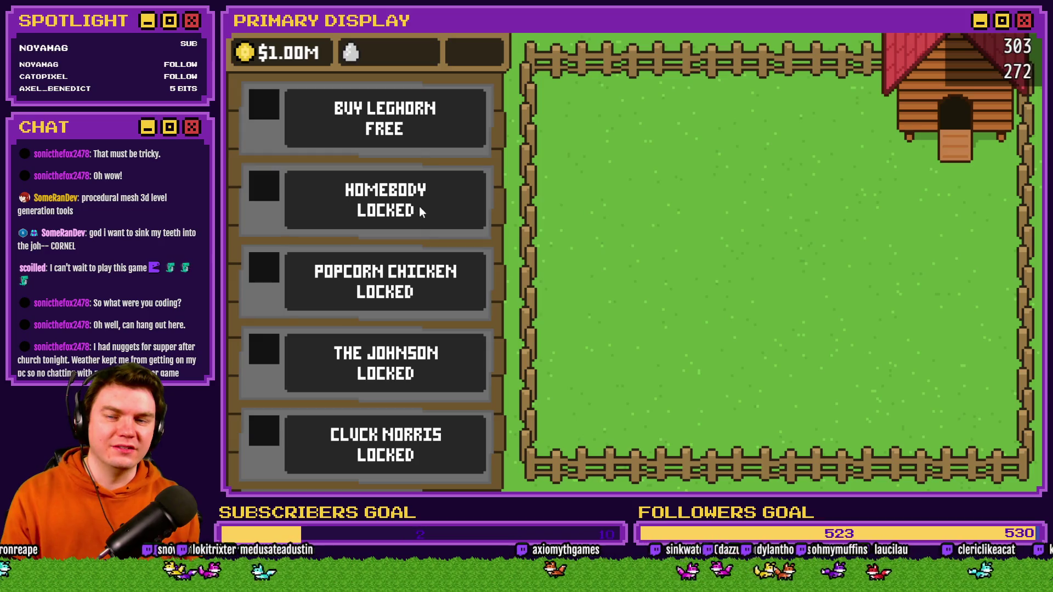
click(429, 285)
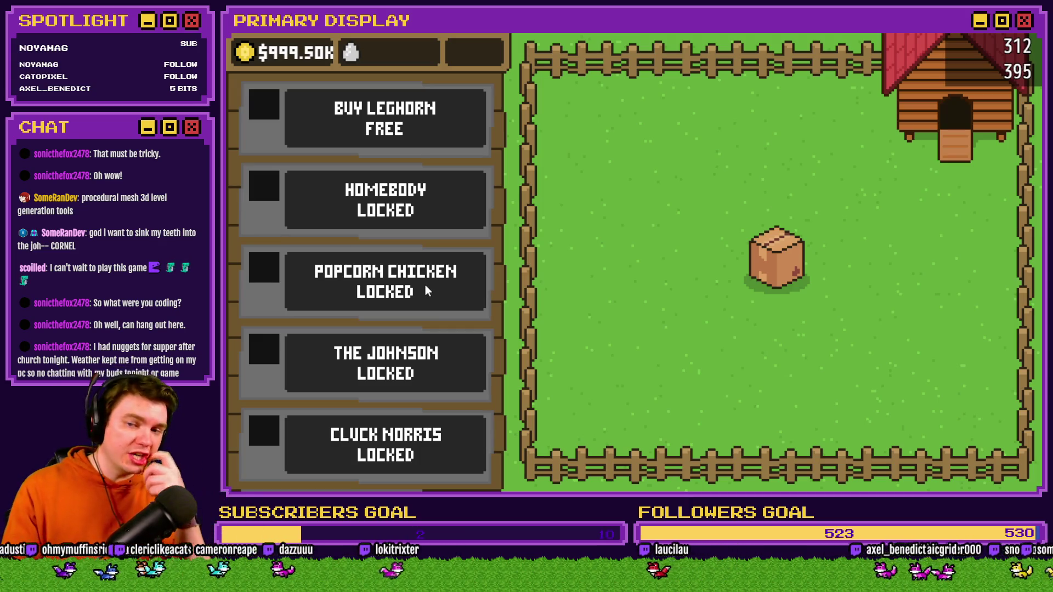
click(766, 272)
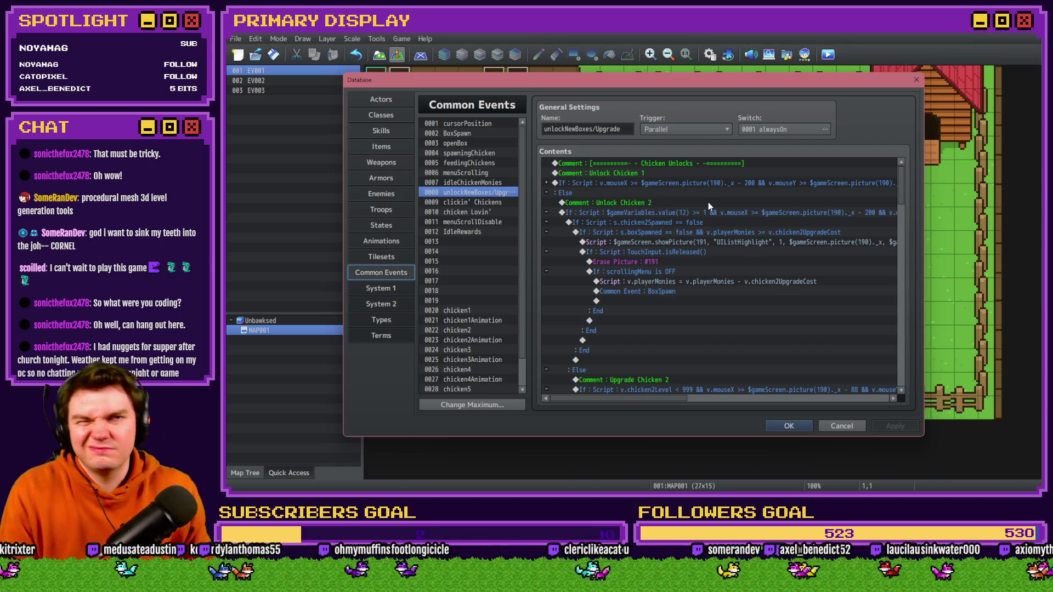
- Copy the $gameVariables.value(12) >= check from the Unlock Chicken 2 condition
double_click(680, 212)
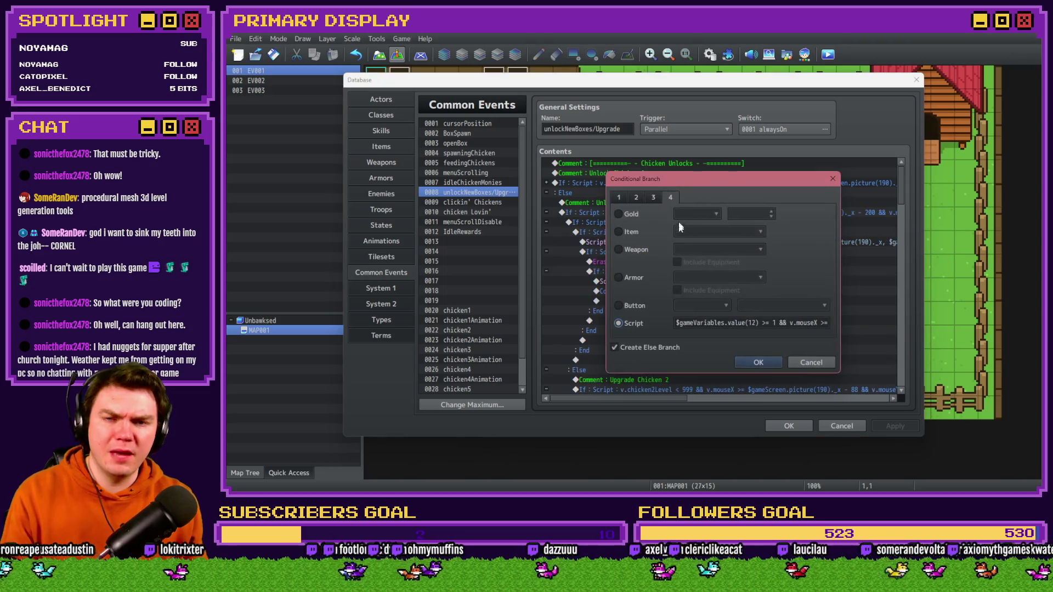
click(763, 323)
drag(787, 323, 694, 323)
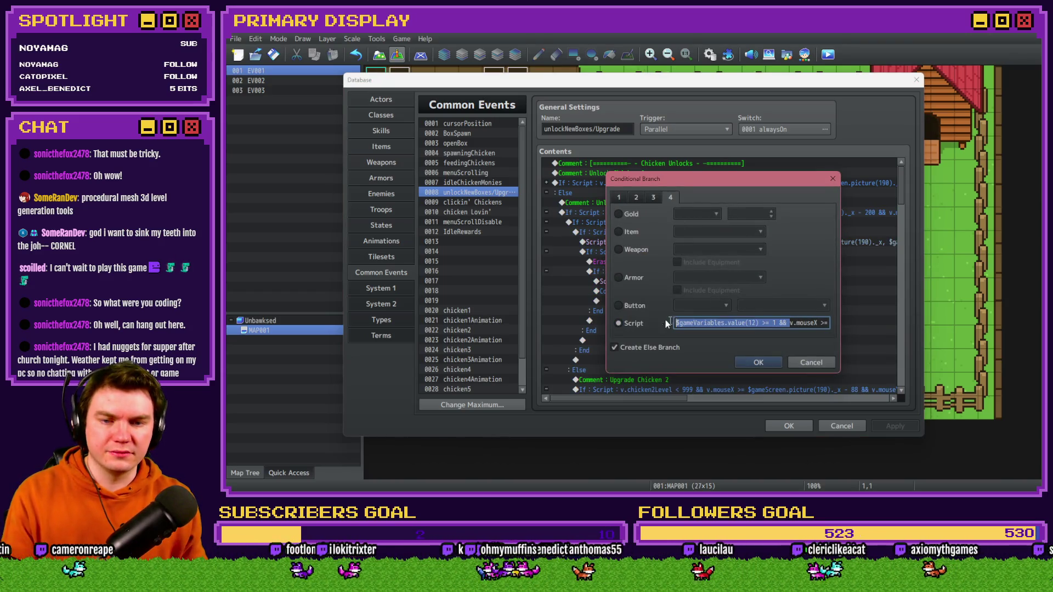
click(754, 360)
click(546, 212)
click(607, 234)
click(615, 252)
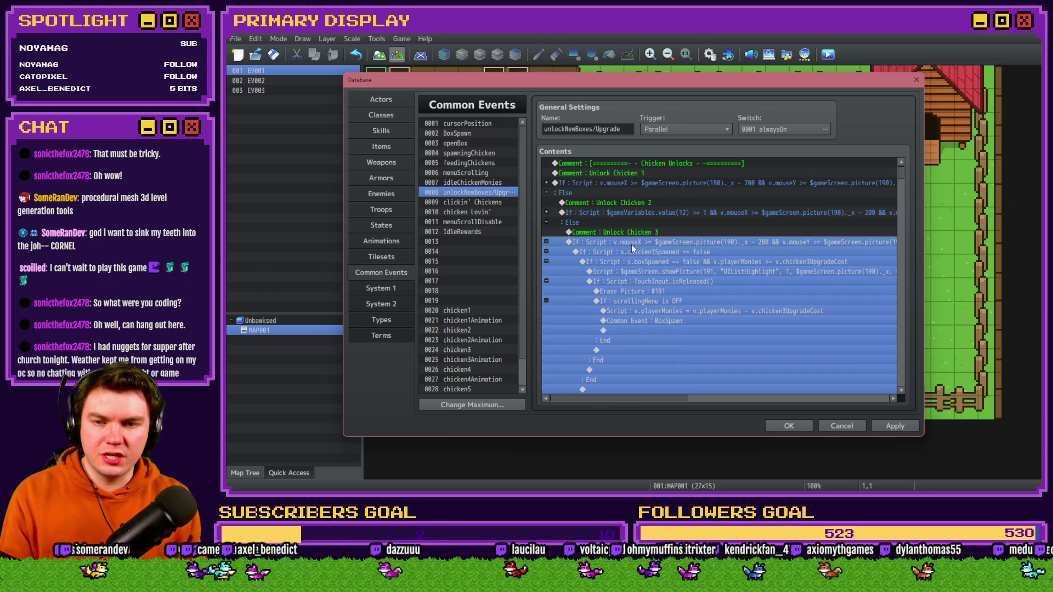
click(643, 291)
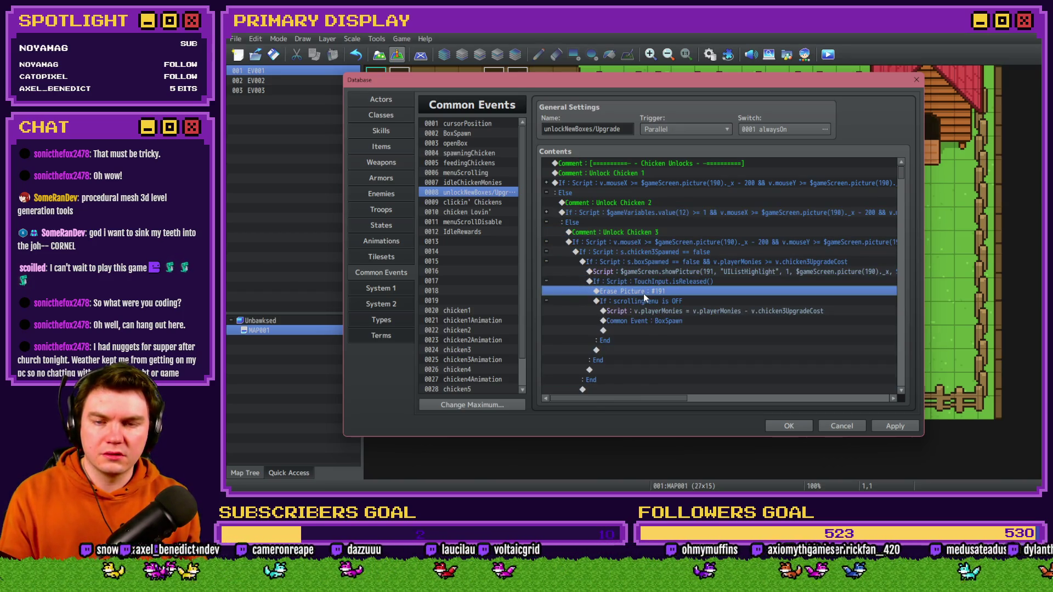
- Add the variable 12 check to Unlock Chicken 3 (>= 2) and Unlock Chicken 4 (>= 3)
double_click(646, 241)
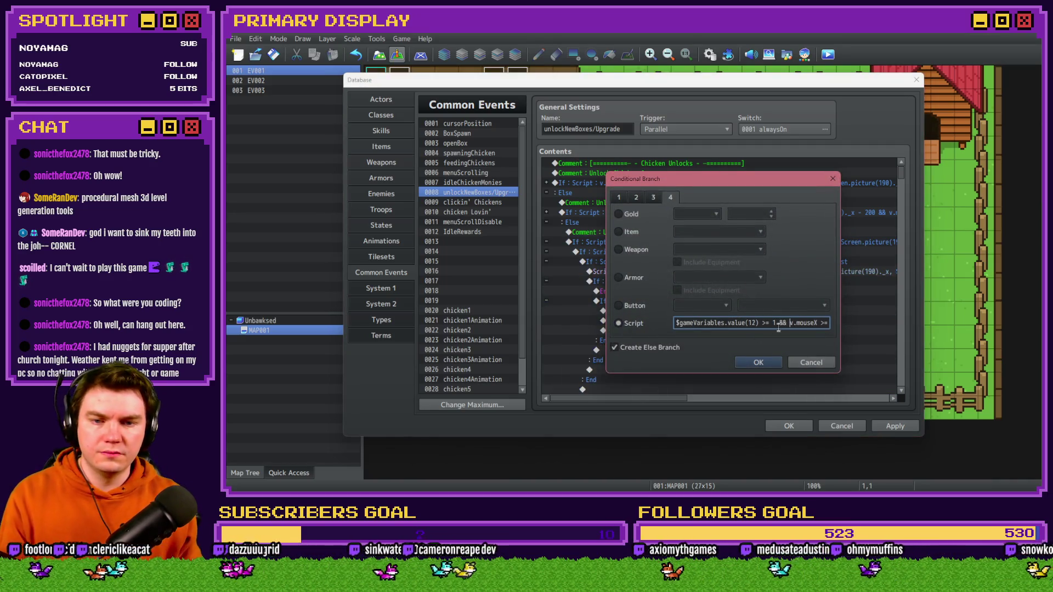
key(Return)
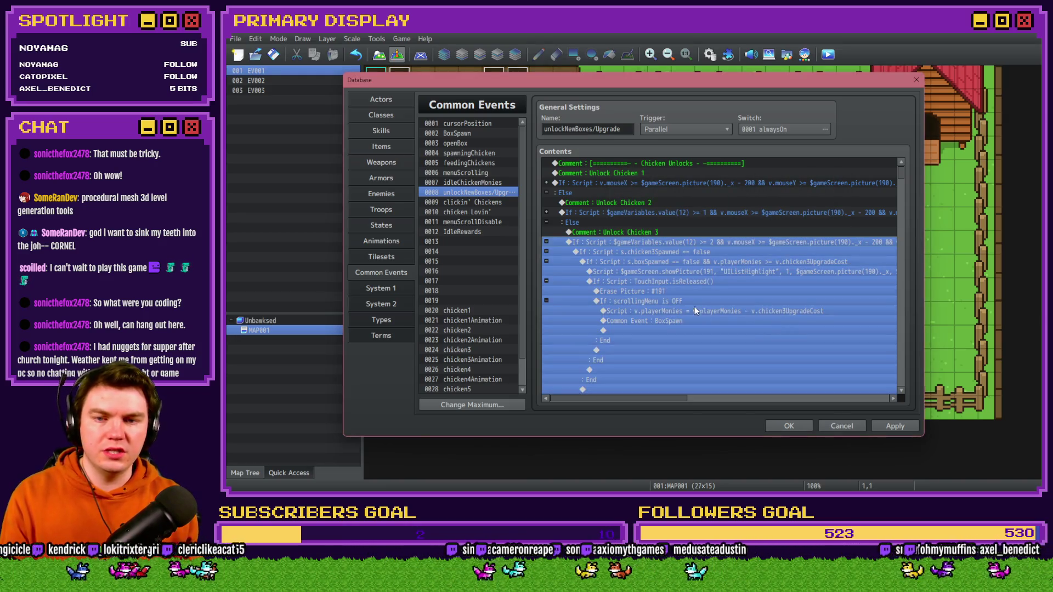
click(546, 242)
double_click(620, 272)
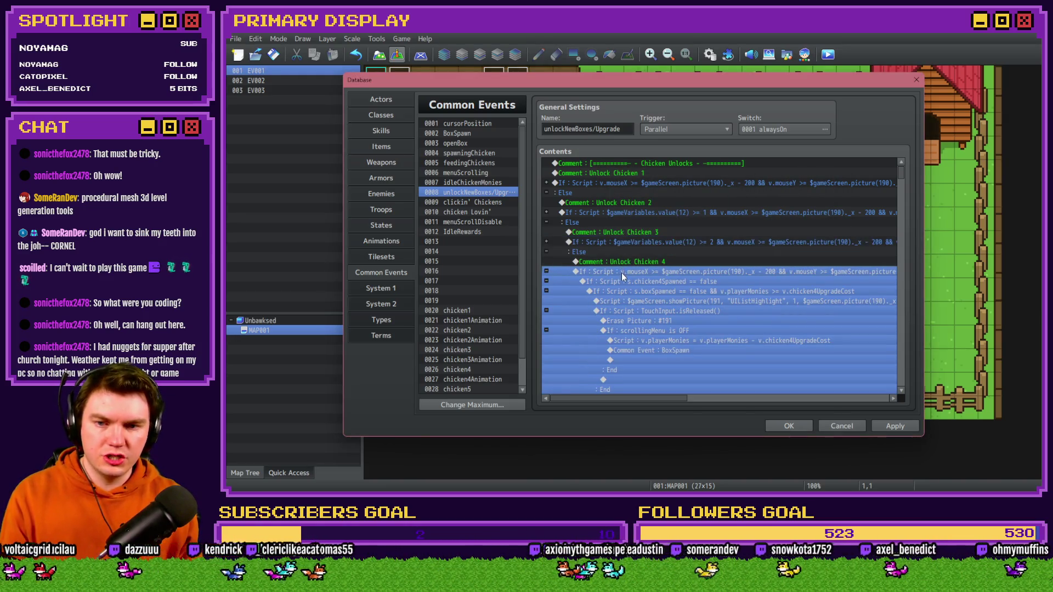
click(732, 323)
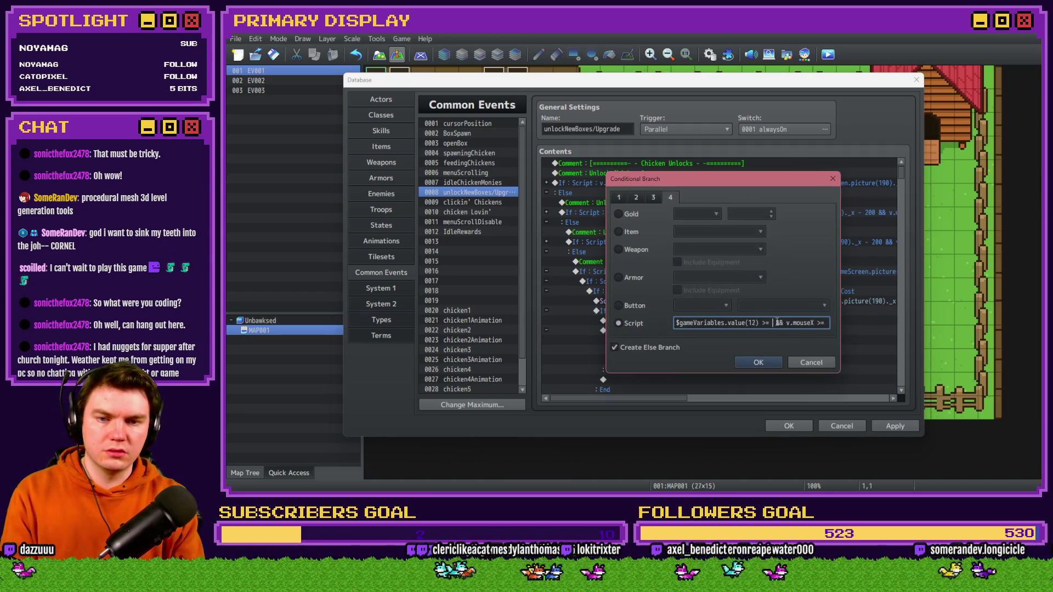
text(3)
key(Return)
- Add the variable 12 check to Unlock Chicken 5 (>= 4) and Unlock Chicken 6 (>= 5)
scroll(562, 206, down, 3)
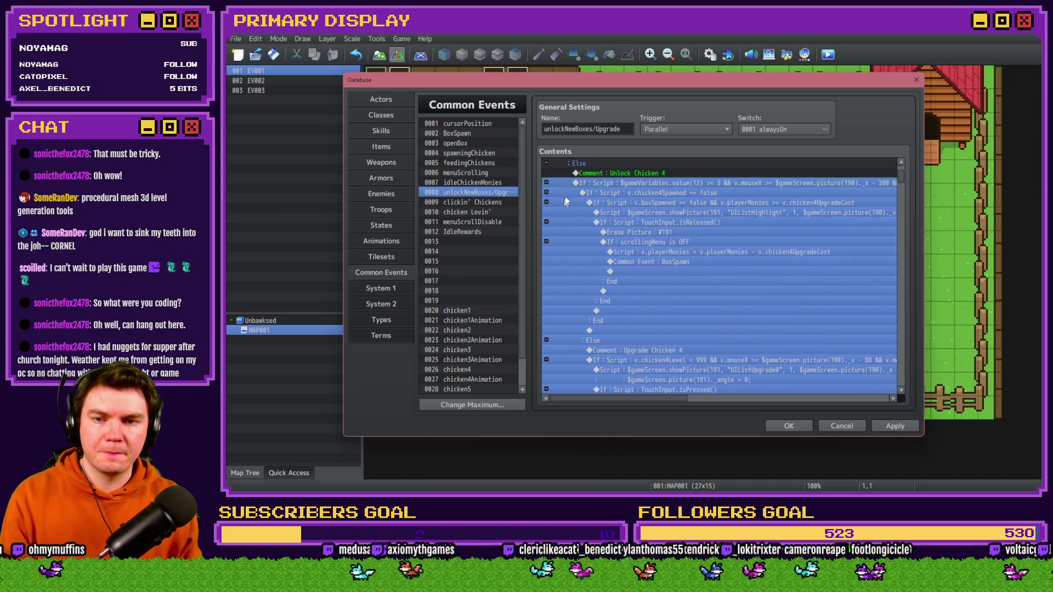
click(546, 183)
double_click(634, 211)
click(721, 324)
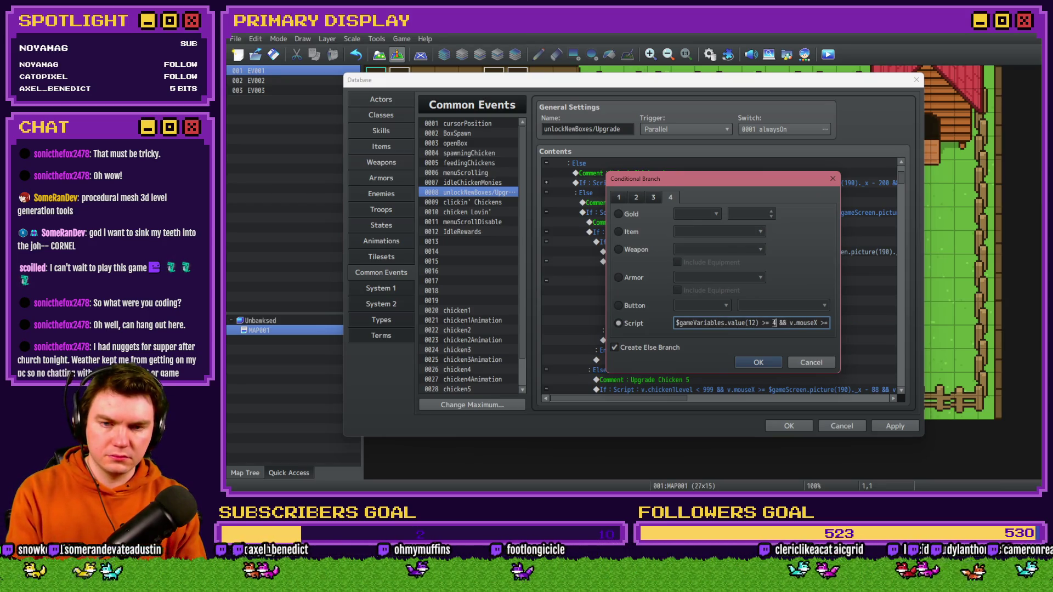
key(Return)
click(545, 301)
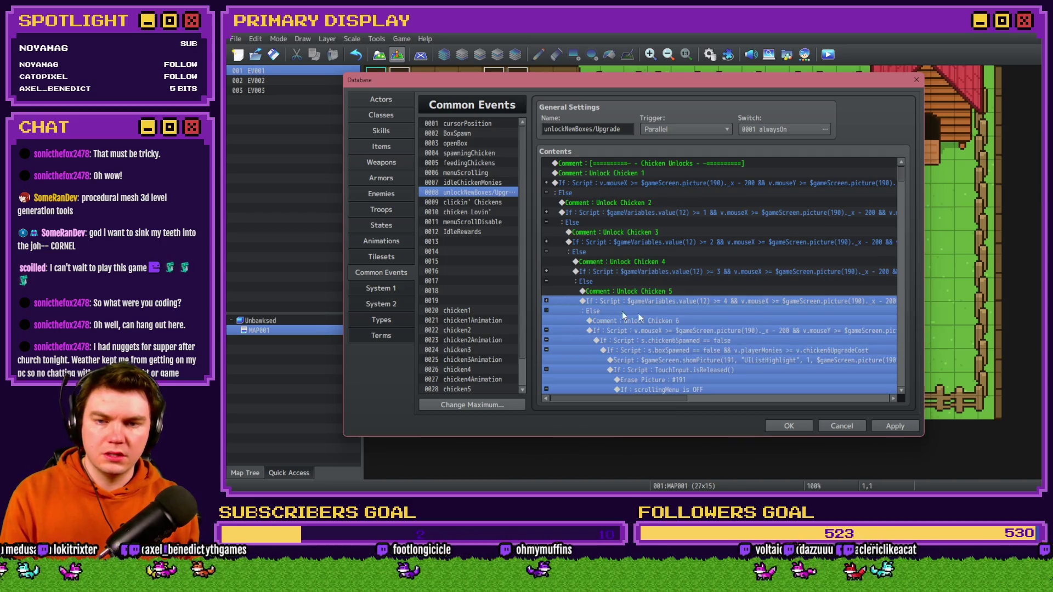
double_click(665, 330)
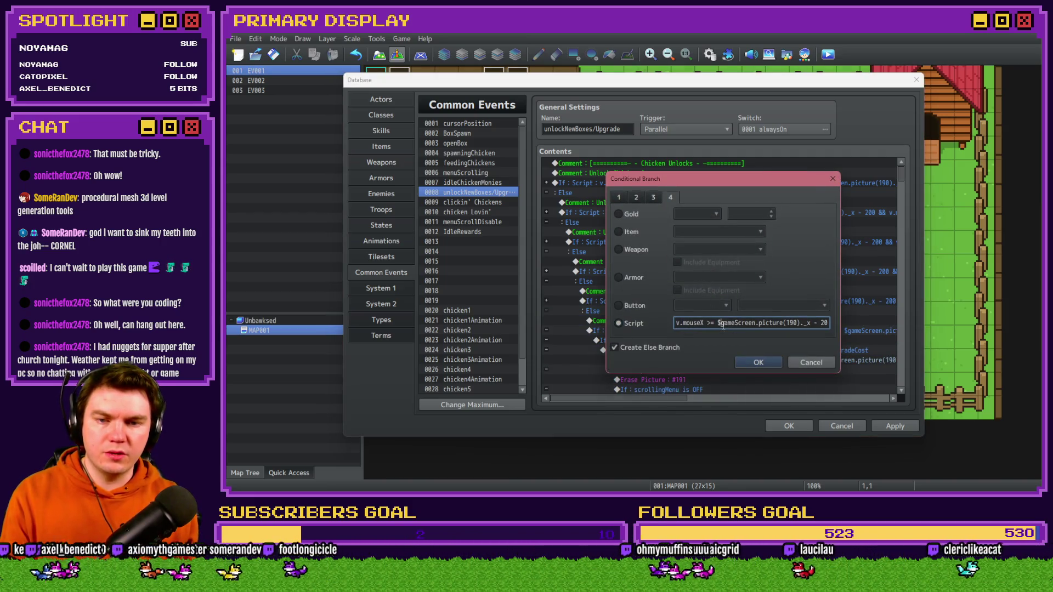
text(5)
key(Return)
double_click(776, 328)
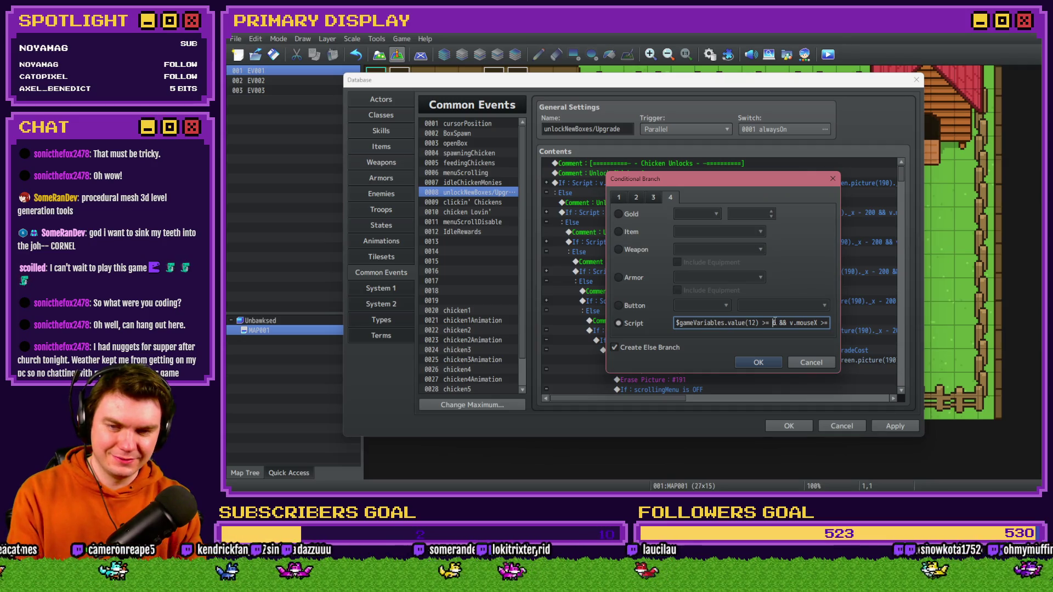
key(Return)
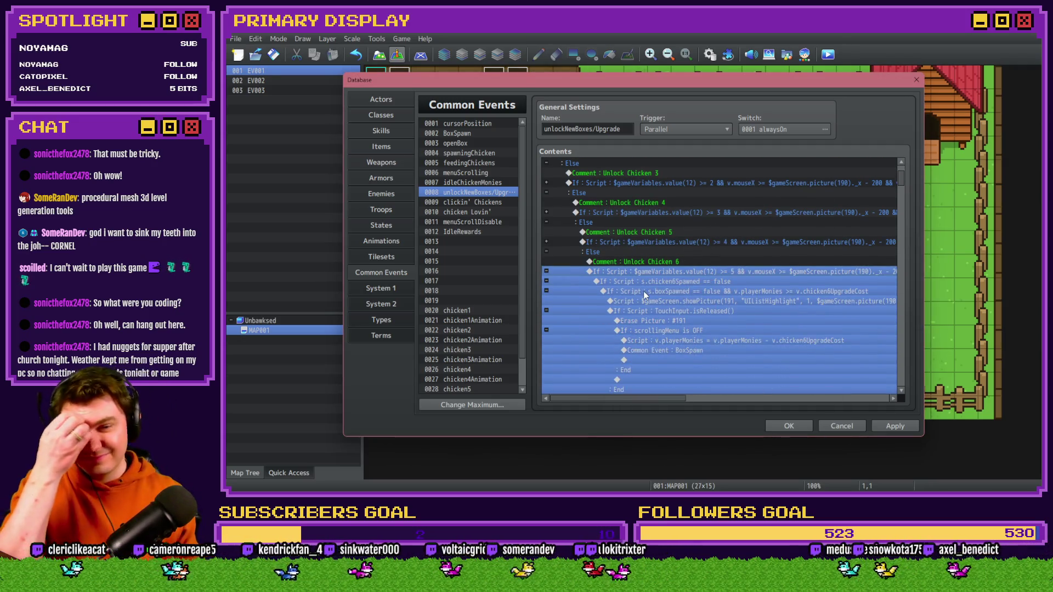
click(546, 271)
- Require variable 12 >= 6 for Chicken 7 and >= 7 for Chicken 8, then apply and close
double_click(662, 301)
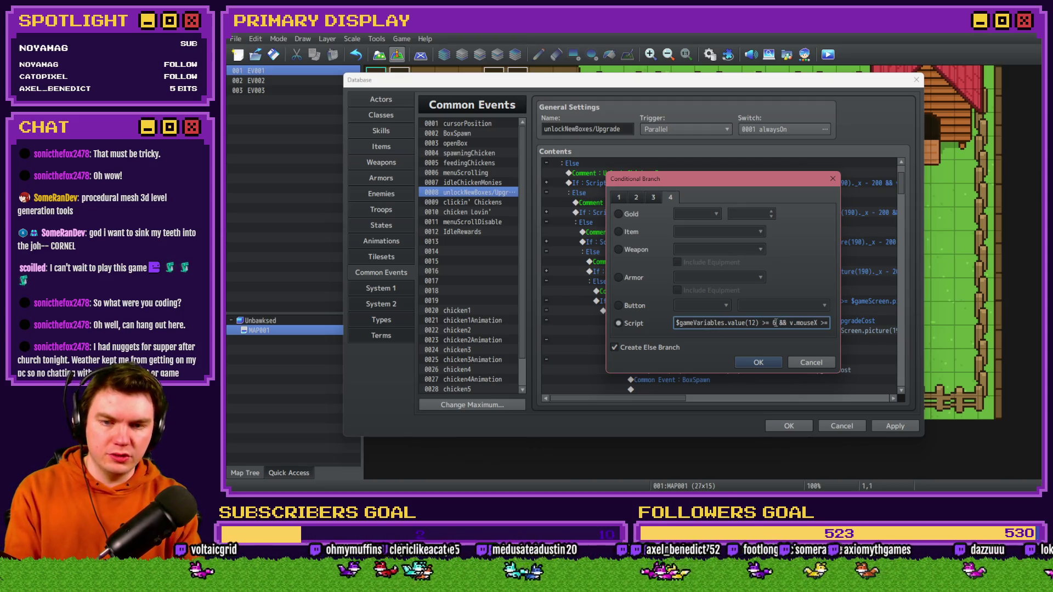
key(Return)
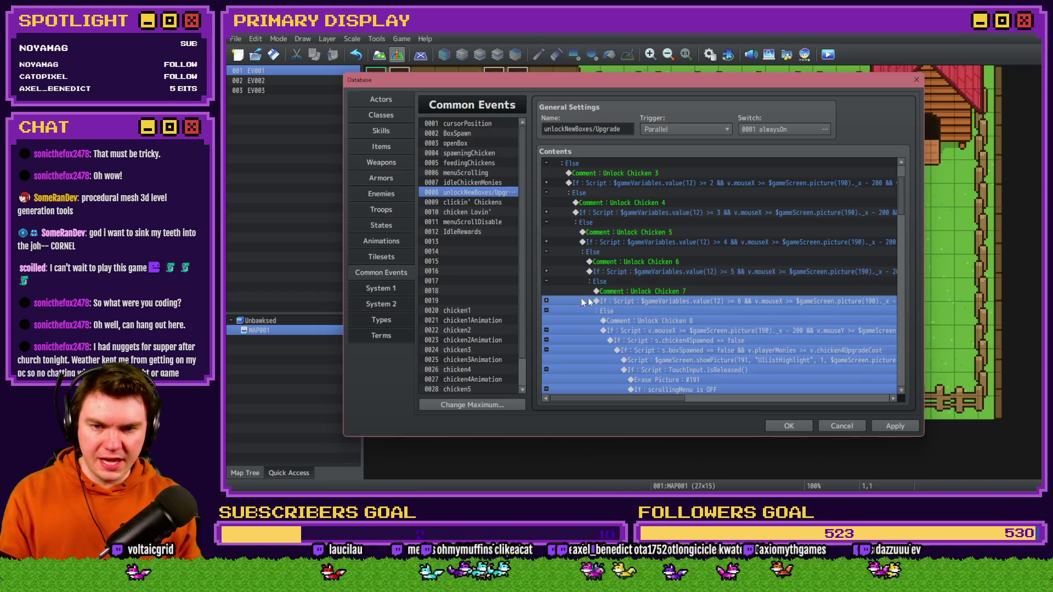
scroll(554, 302, down, 2)
double_click(701, 334)
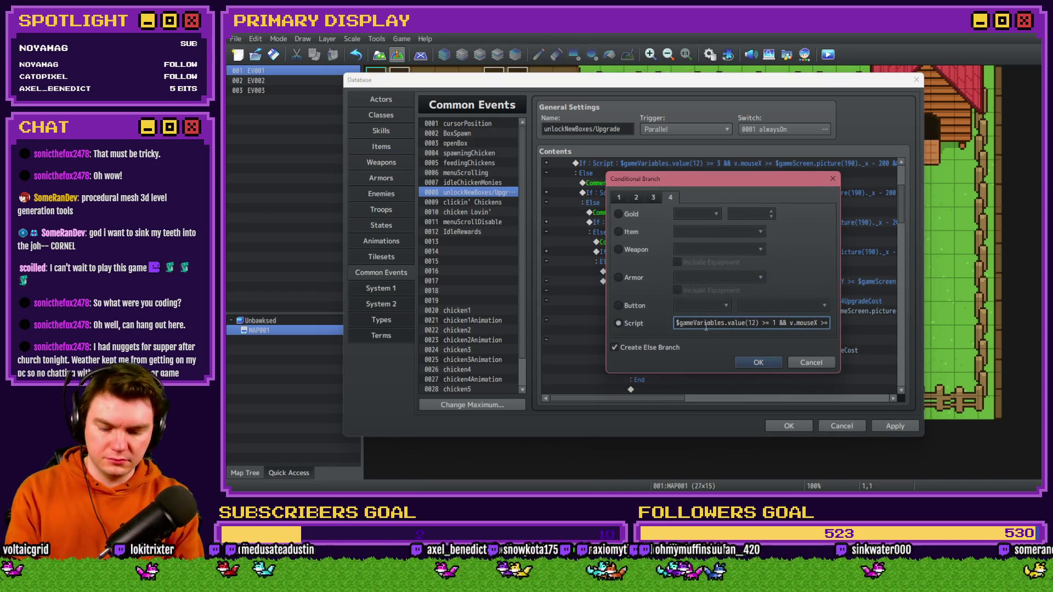
key(Return)
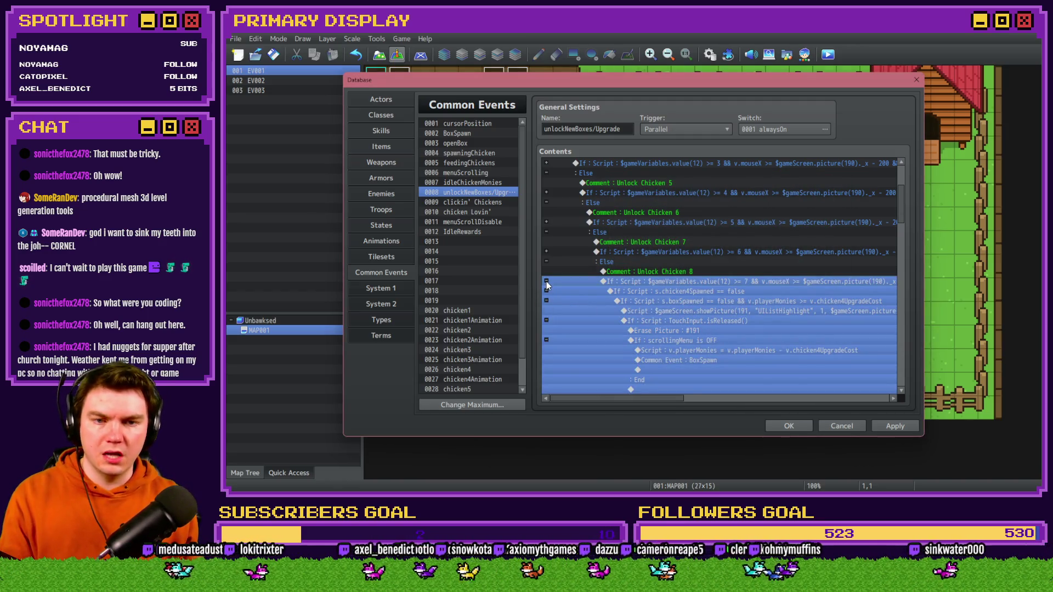
click(546, 281)
scroll(739, 315, down, 3)
click(894, 426)
click(833, 427)
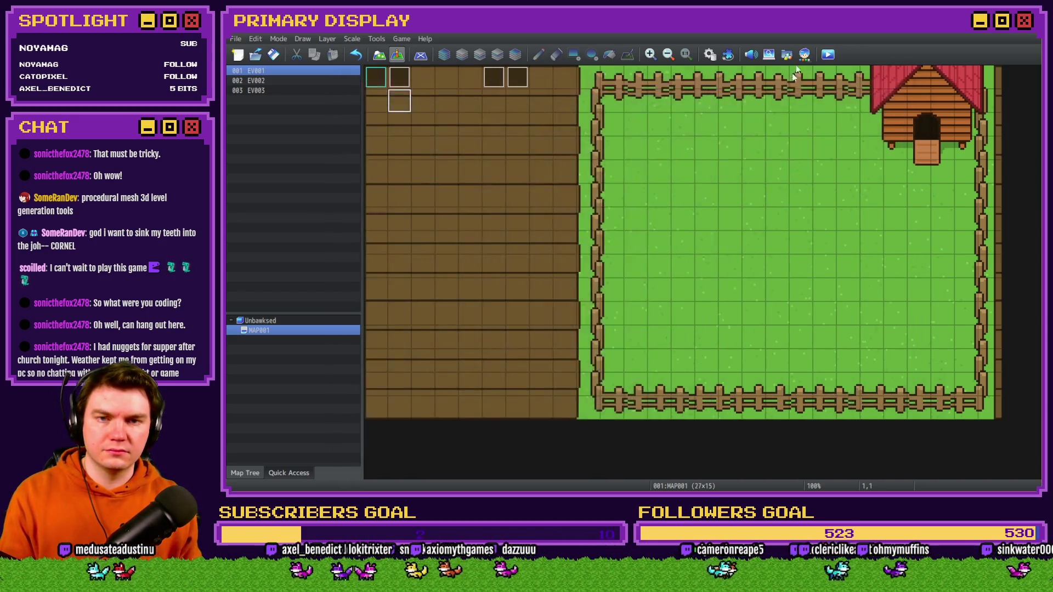
- Save and playtest, buying the free Leghorn and opening its crate
click(827, 54)
click(609, 273)
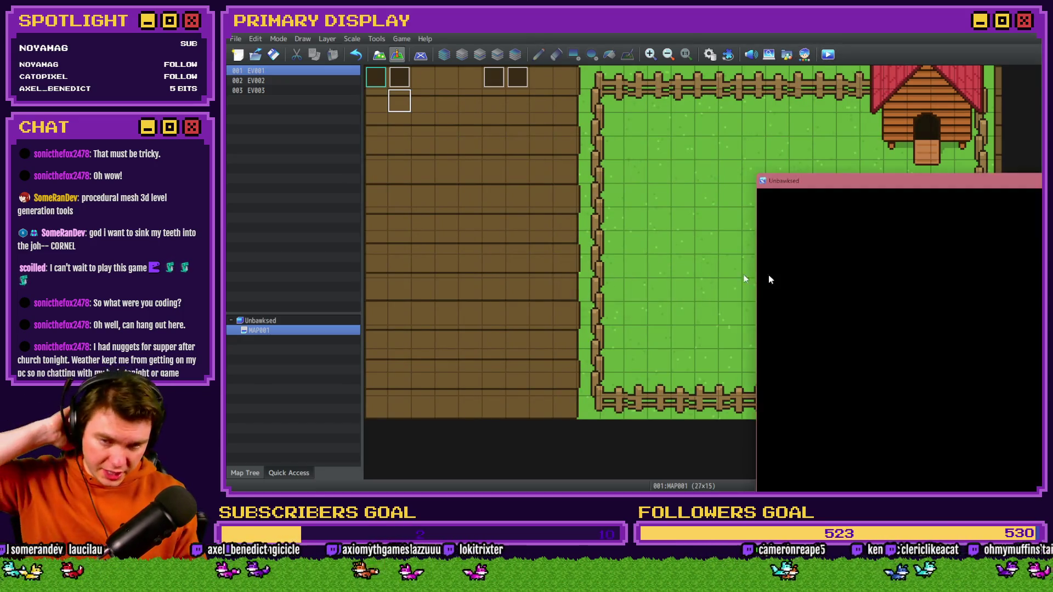
scroll(430, 339, down, 5)
scroll(383, 246, up, 5)
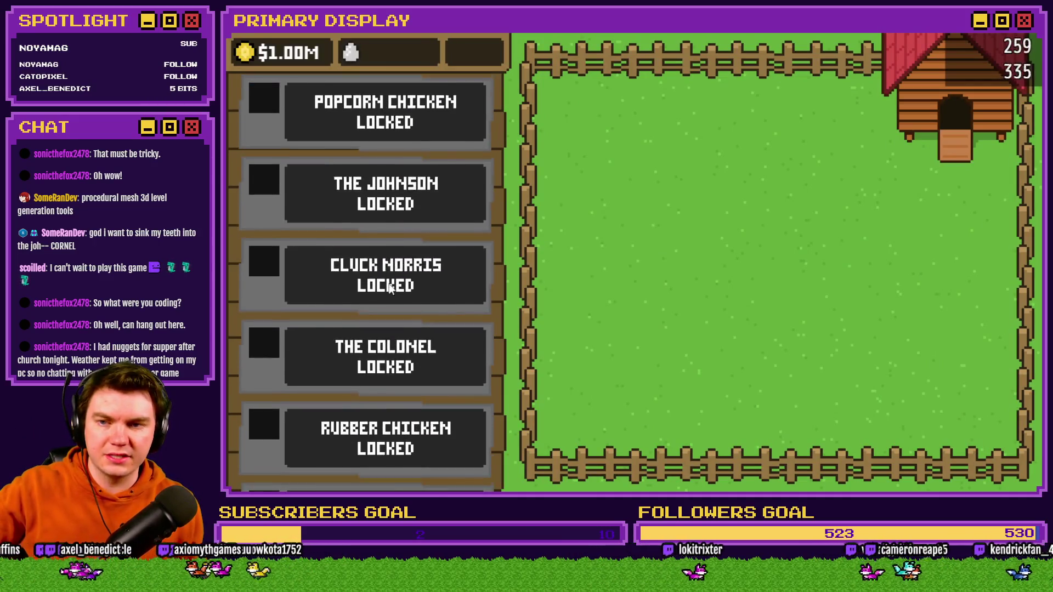
click(399, 133)
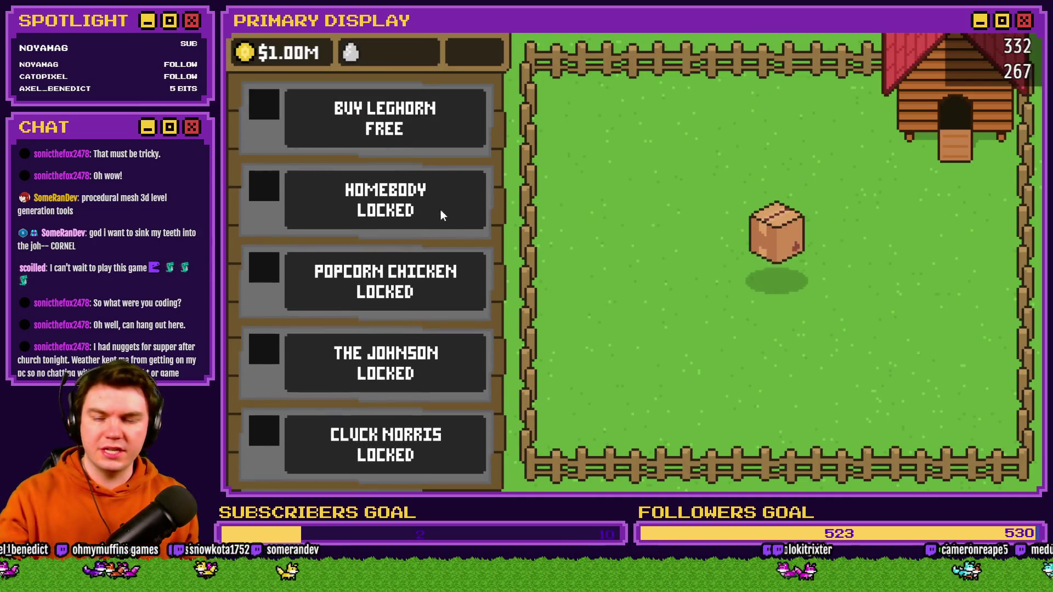
click(784, 264)
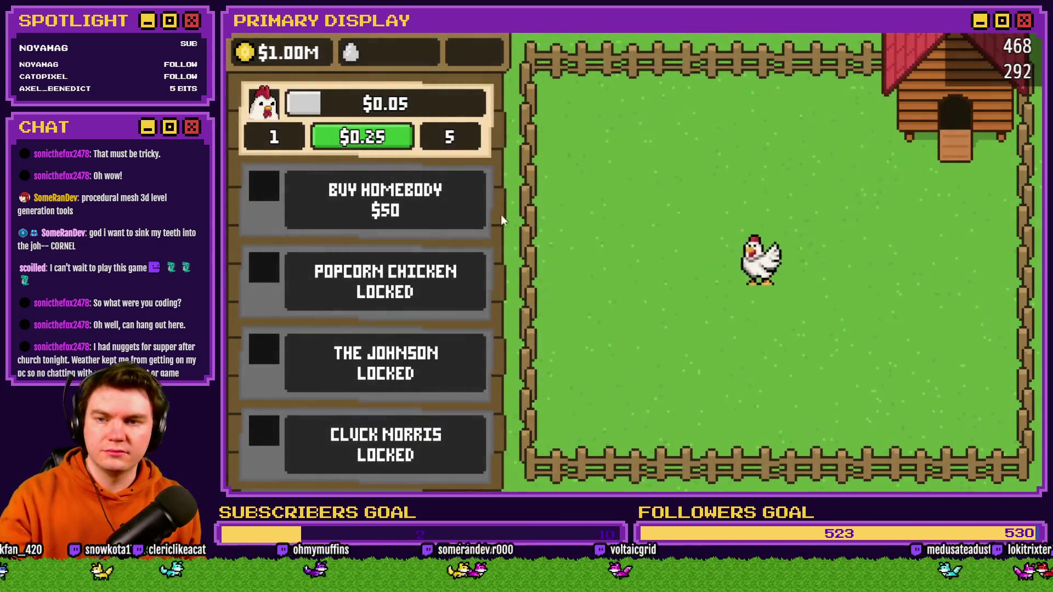
- Buy the Homebody for $50 and the Popcorn Chicken for $500
click(413, 205)
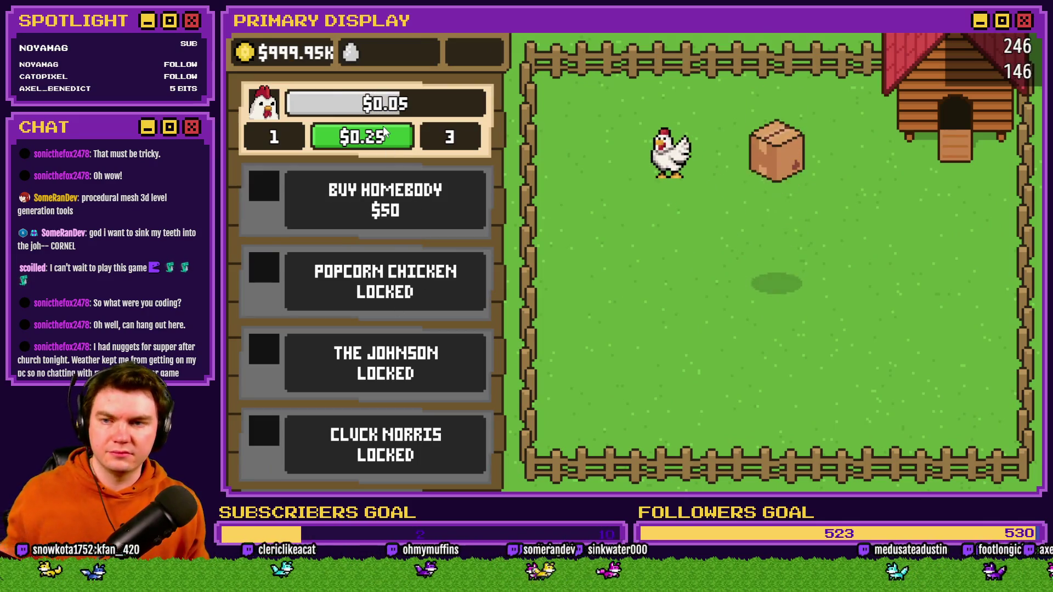
click(785, 251)
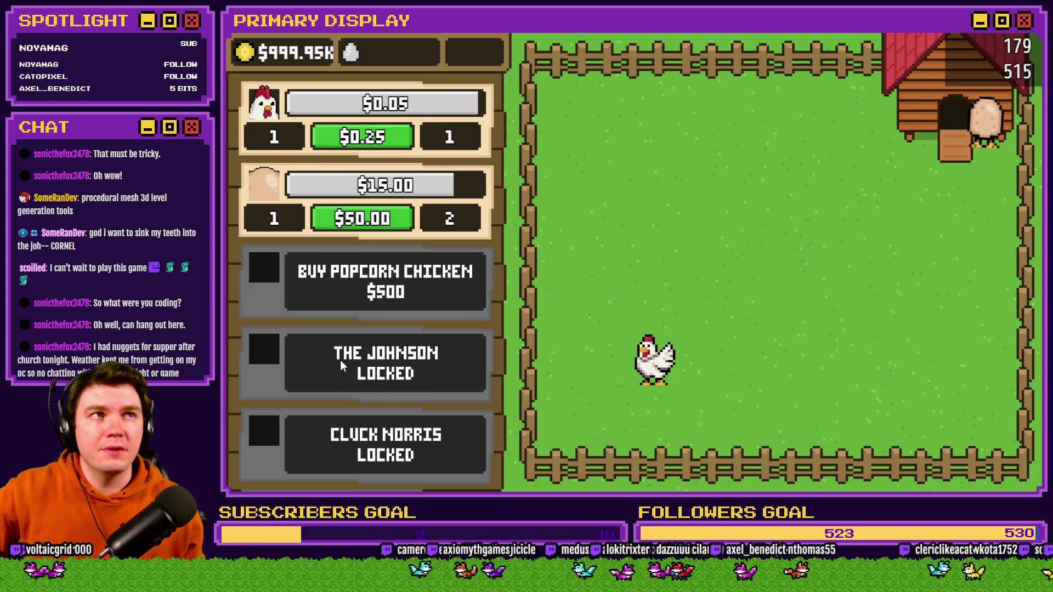
scroll(393, 397, down, 2)
scroll(418, 320, down, 2)
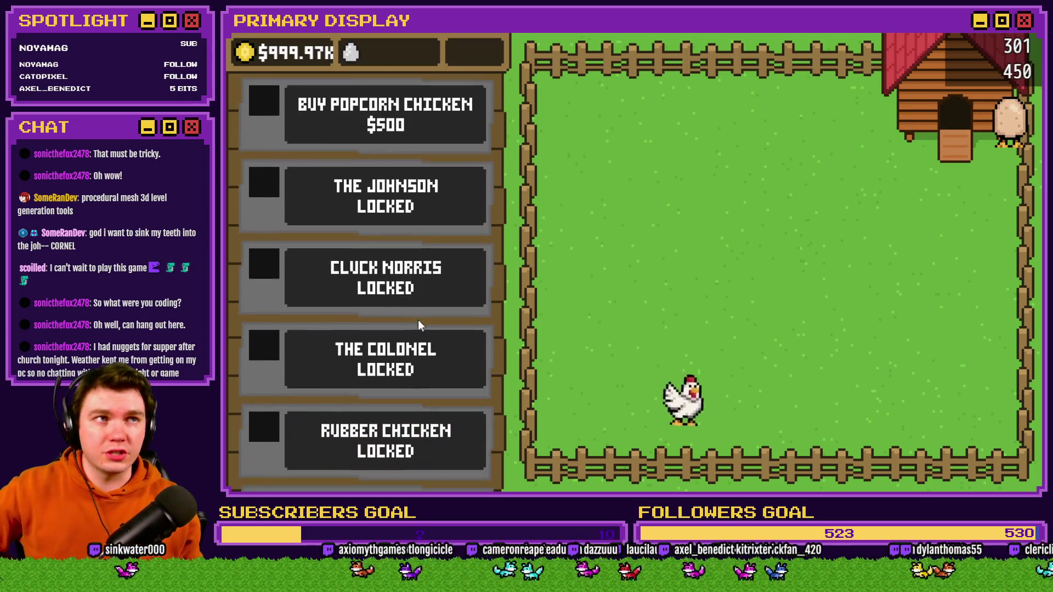
scroll(418, 340, up, 4)
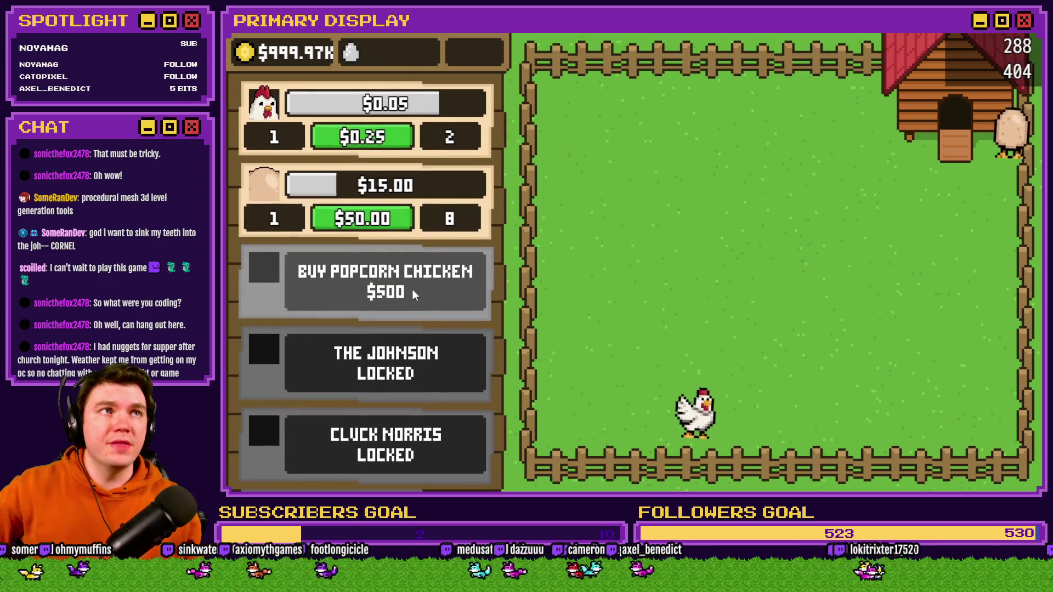
click(416, 286)
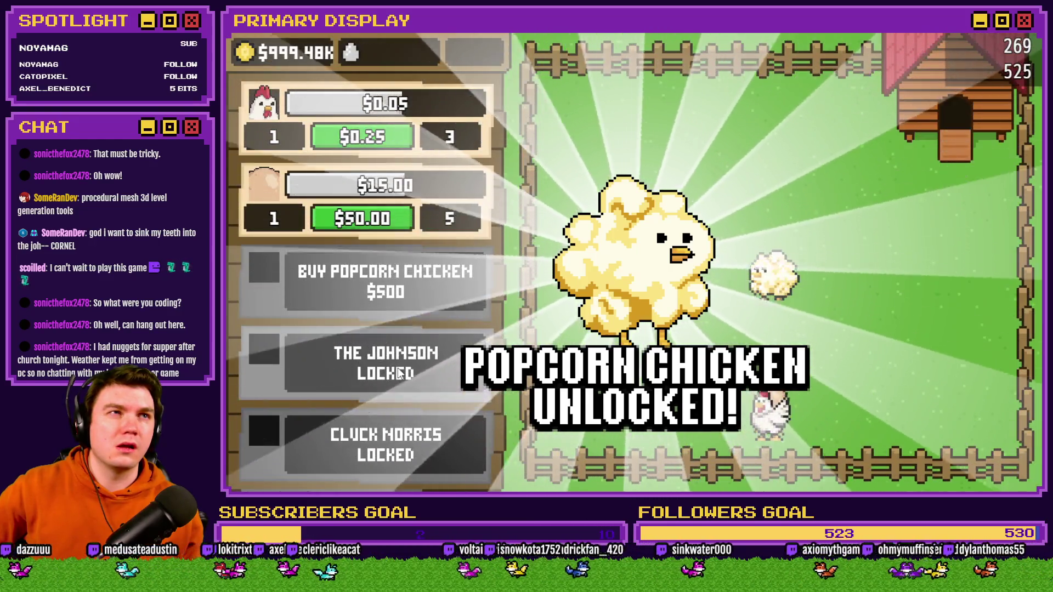
click(386, 281)
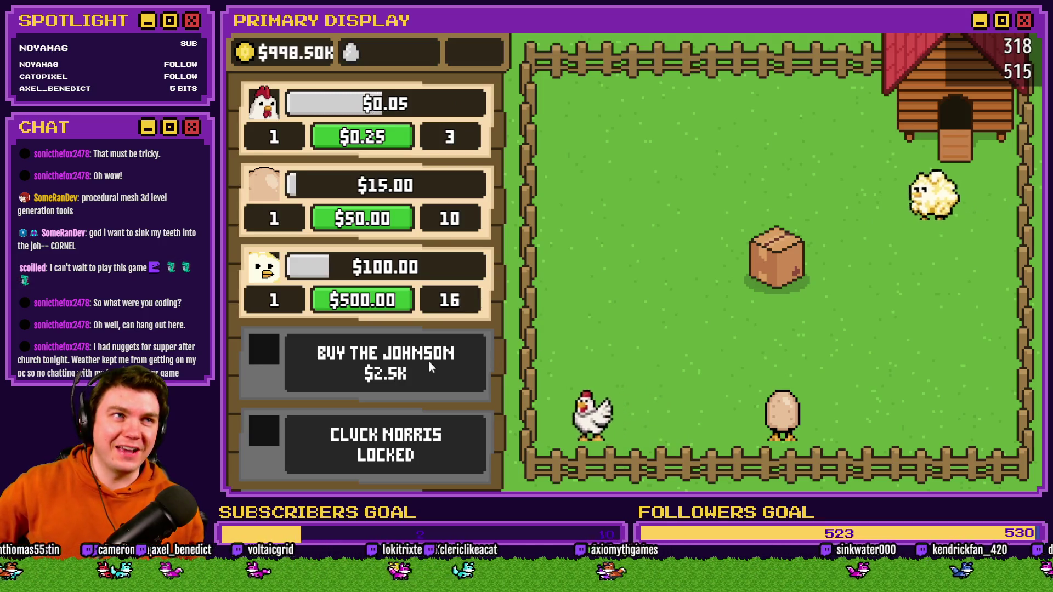
- Release The Johnson, then buy Cluck Norris for $10.0K and open its crate
click(779, 261)
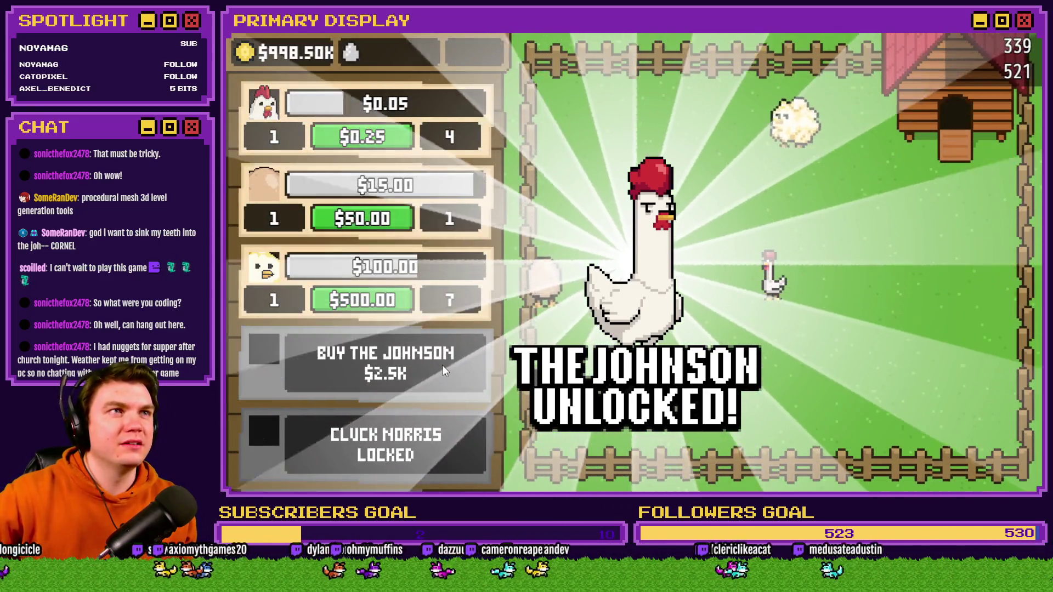
click(442, 365)
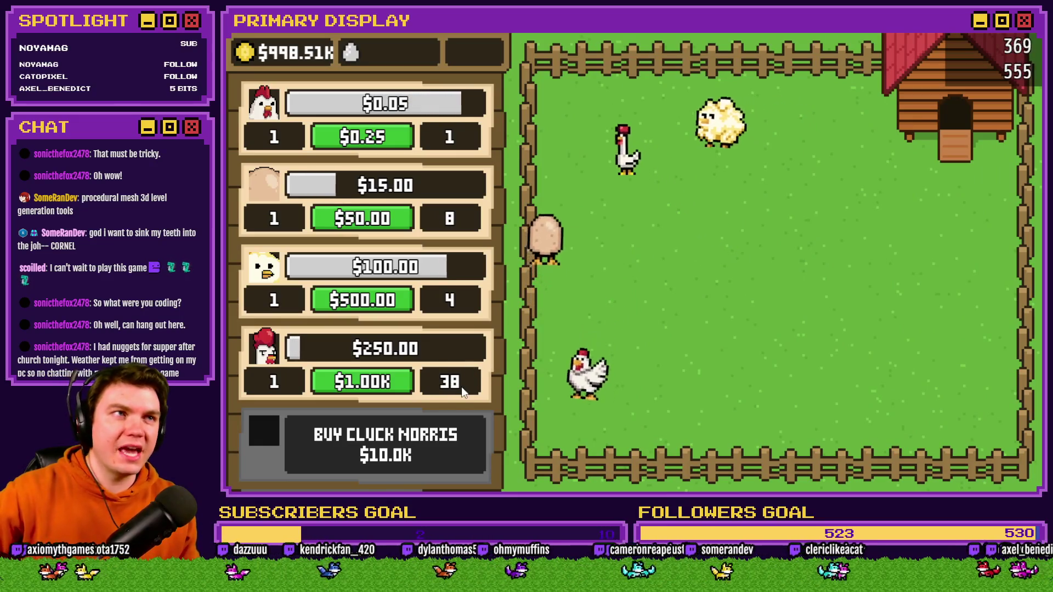
scroll(456, 431, down, 3)
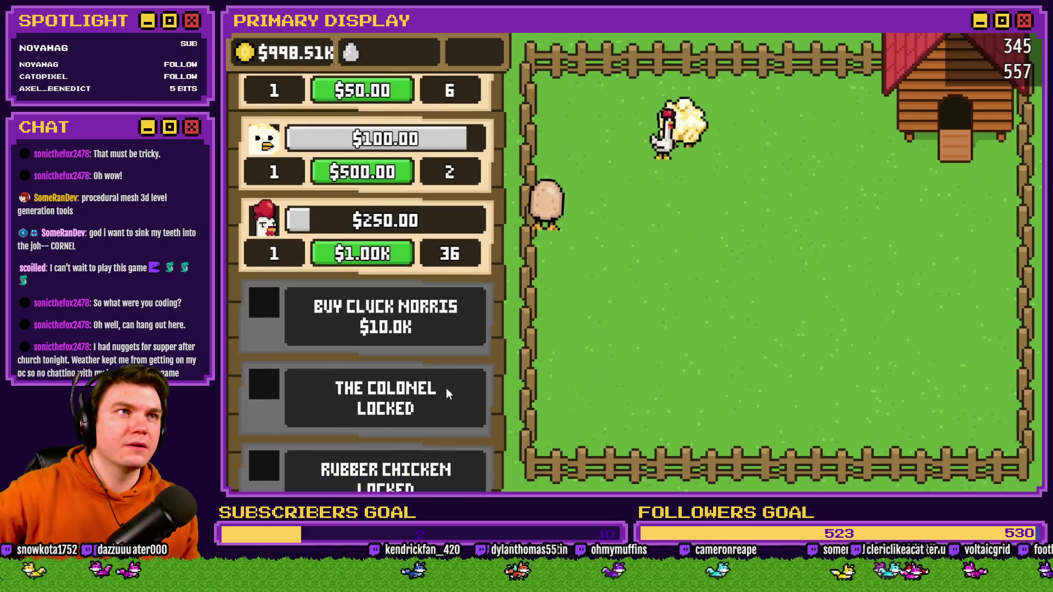
click(452, 324)
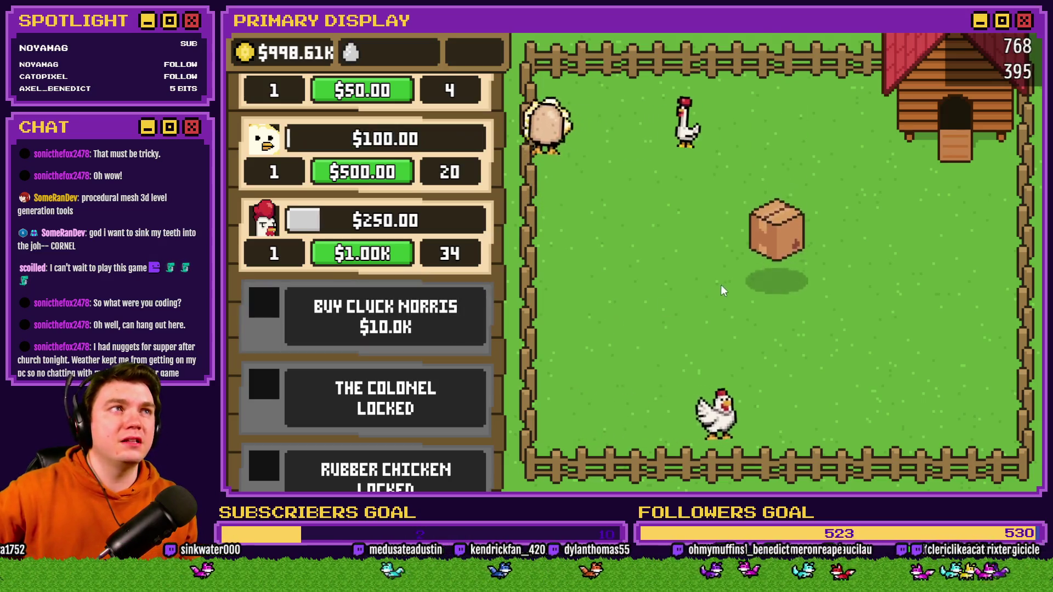
click(773, 267)
scroll(446, 318, down, 1)
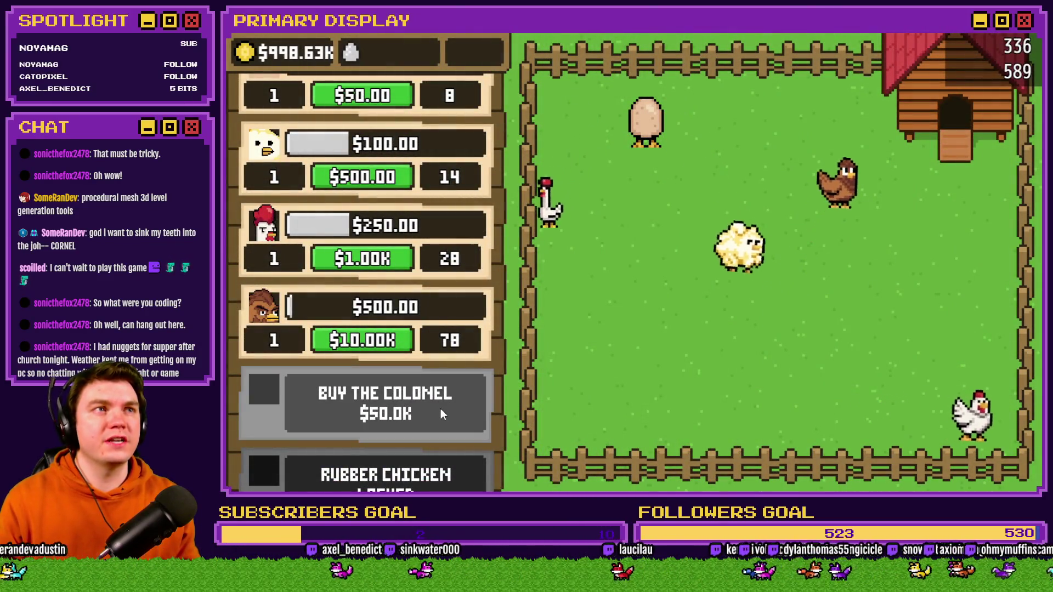
drag(440, 408, 442, 370)
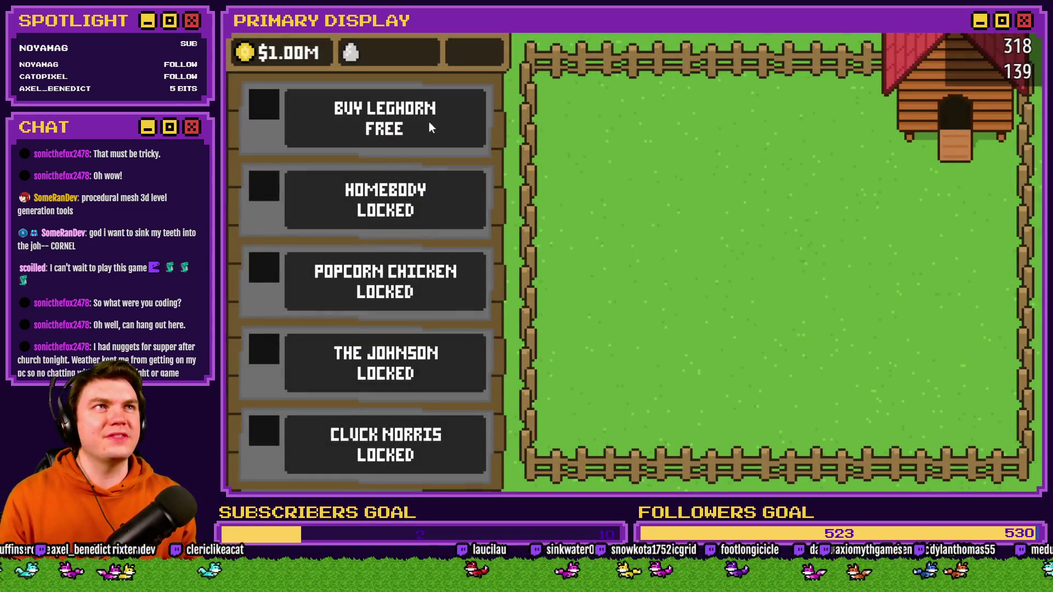
- In a fresh game, buy and release the Leghorn, Homebody and Popcorn Chicken
click(429, 121)
click(782, 268)
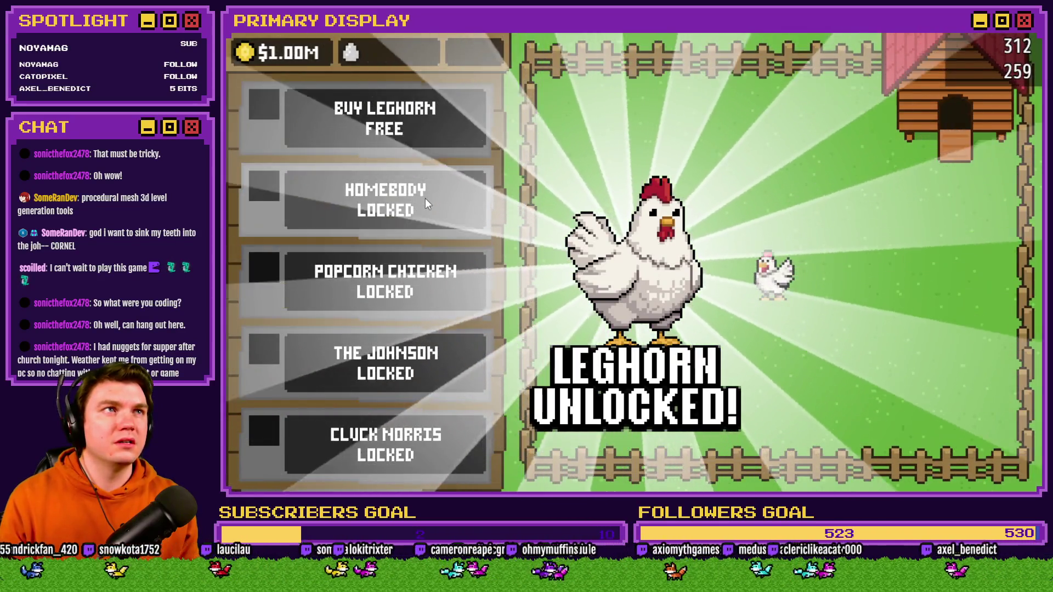
click(426, 199)
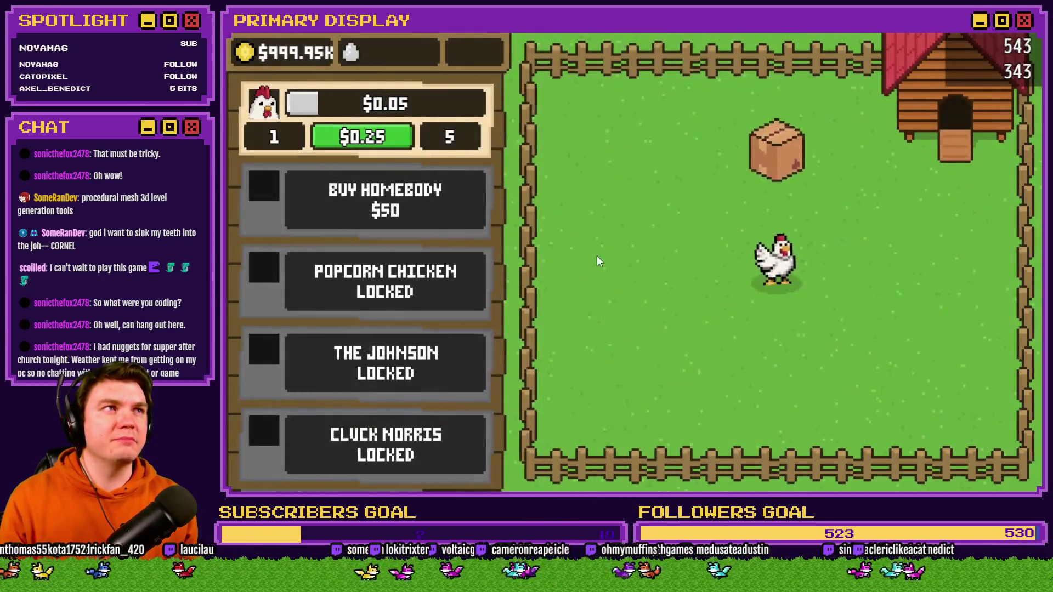
click(760, 264)
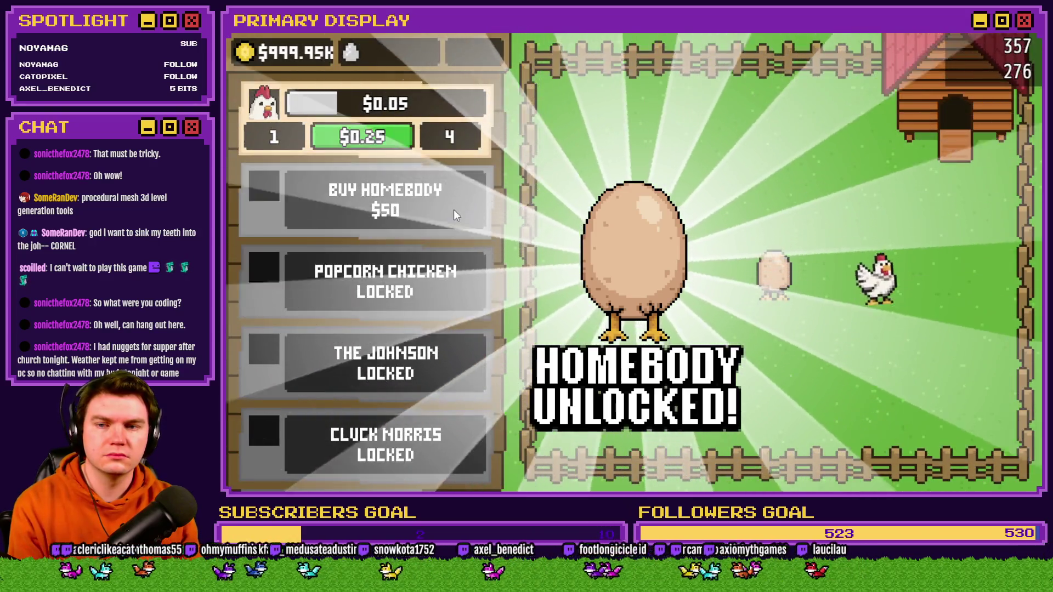
click(453, 209)
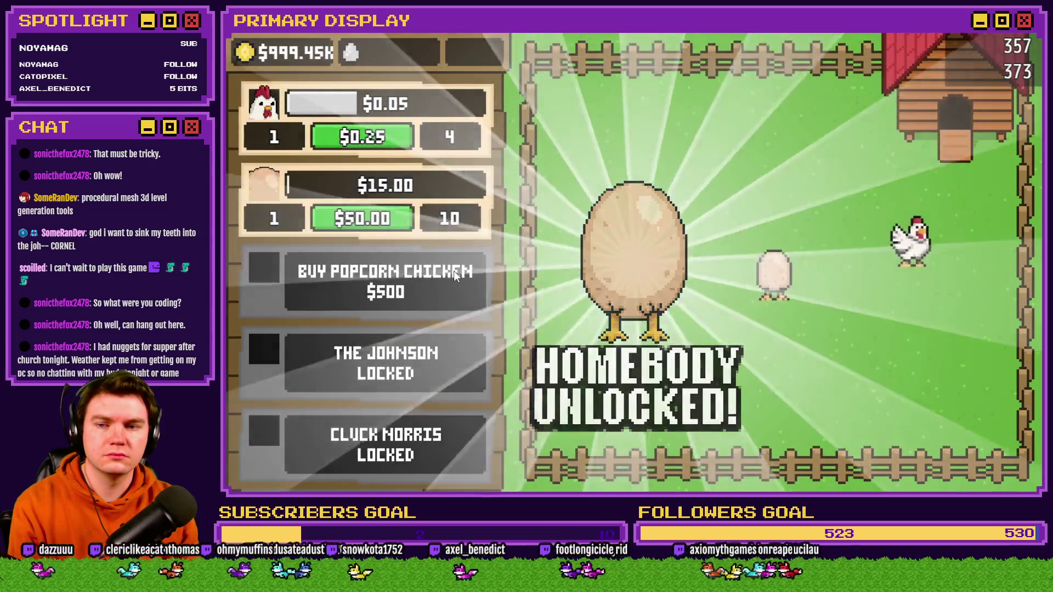
click(761, 268)
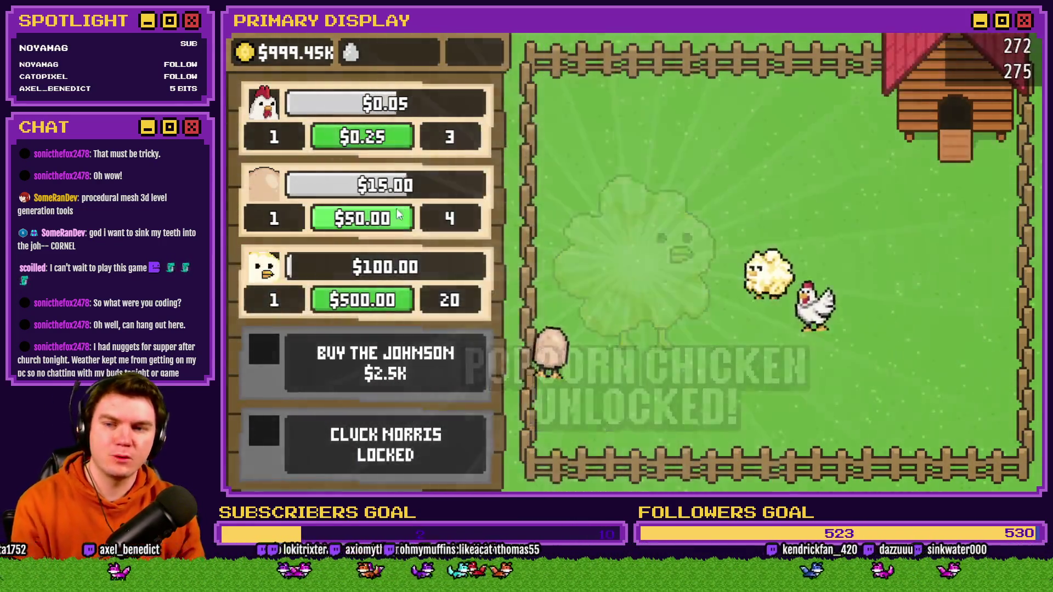
- Close the game window, open and cancel the Database, then switch to HUD Maker Ultra
click(1029, 34)
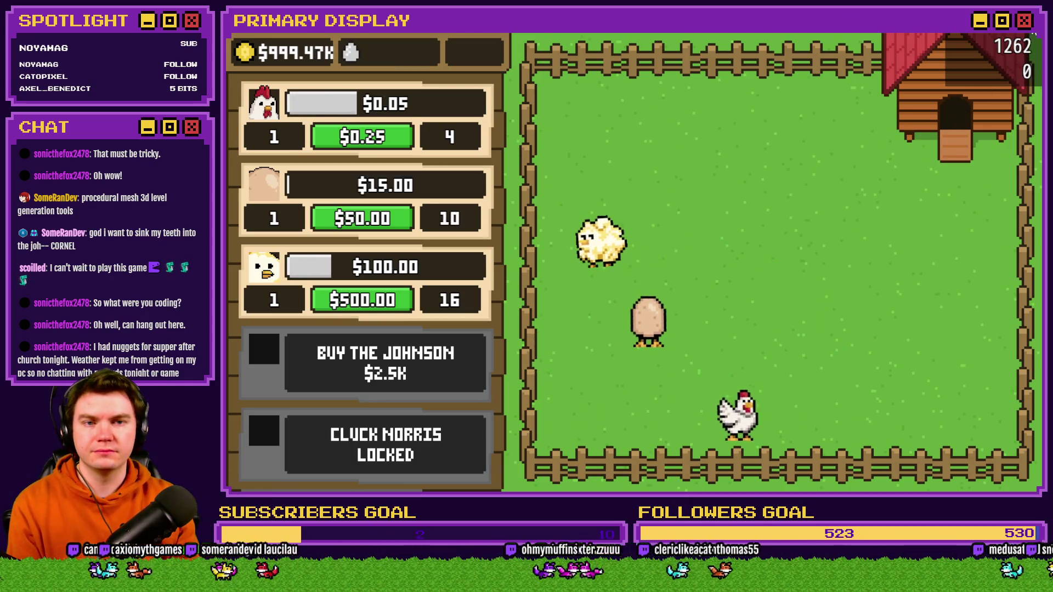
click(711, 53)
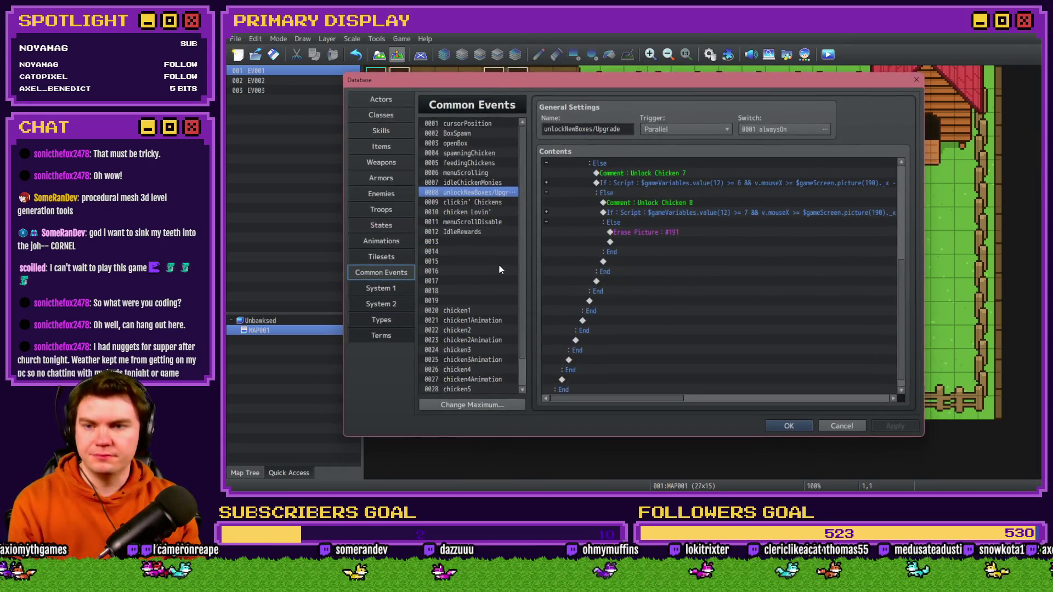
click(846, 423)
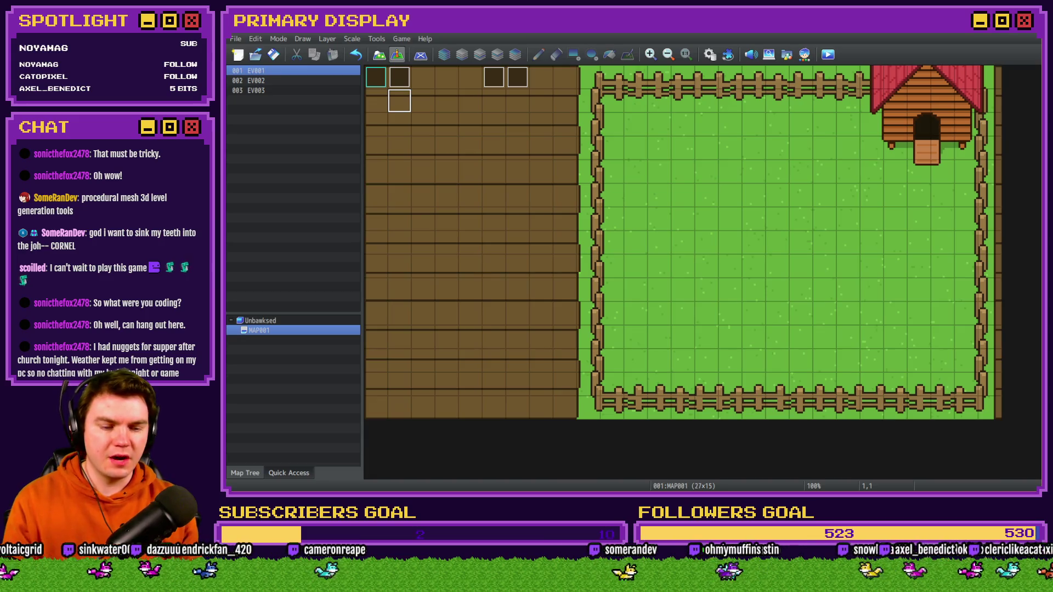
key(alt+Tab)
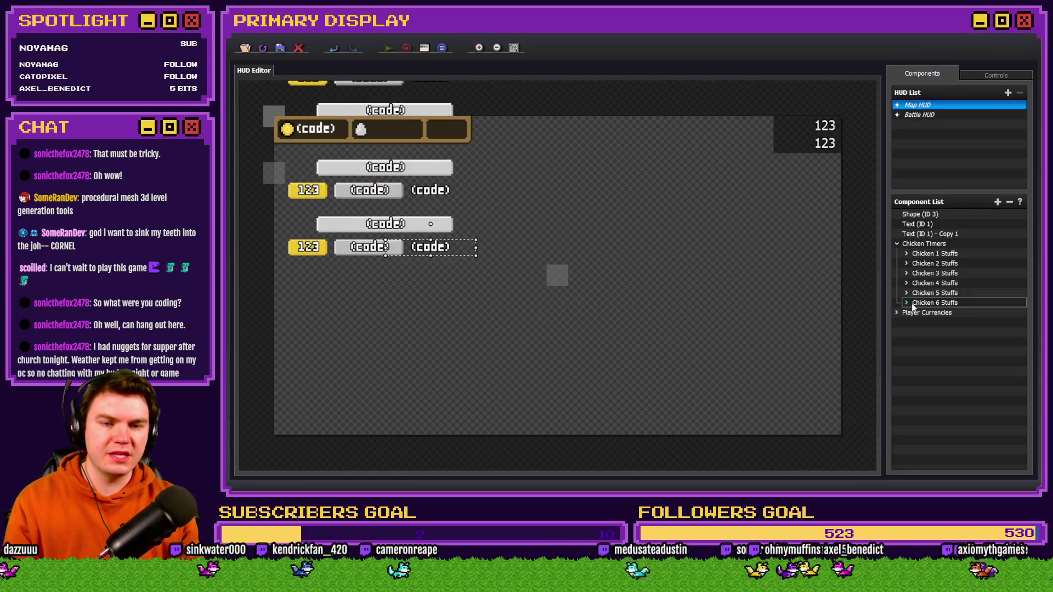
- Duplicate the Chicken 6 Stuffs HUD group and open the copy's properties
right_click(920, 307)
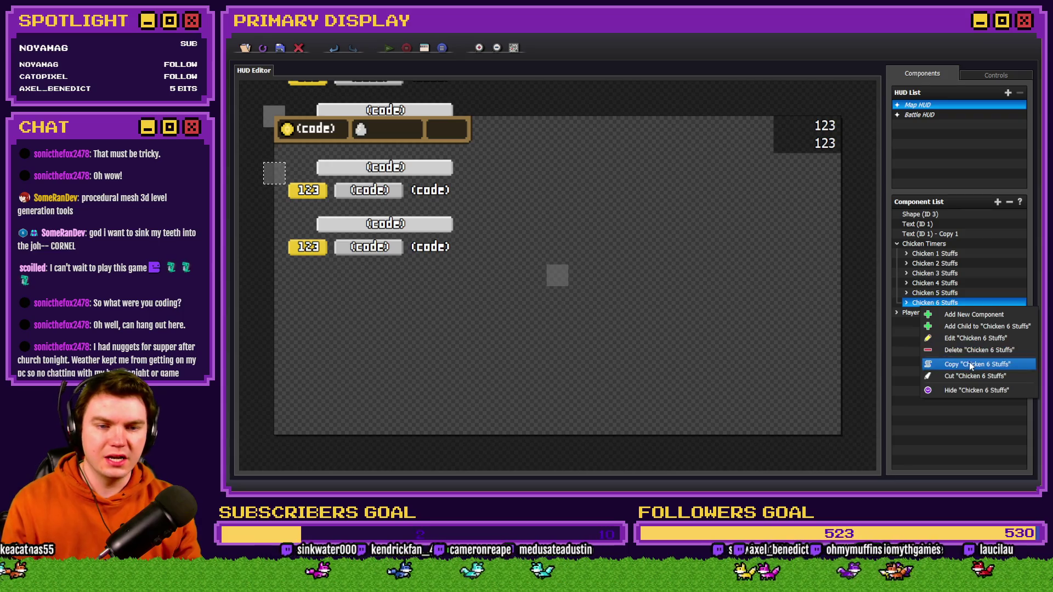
click(969, 365)
right_click(945, 352)
click(986, 430)
double_click(904, 314)
double_click(922, 314)
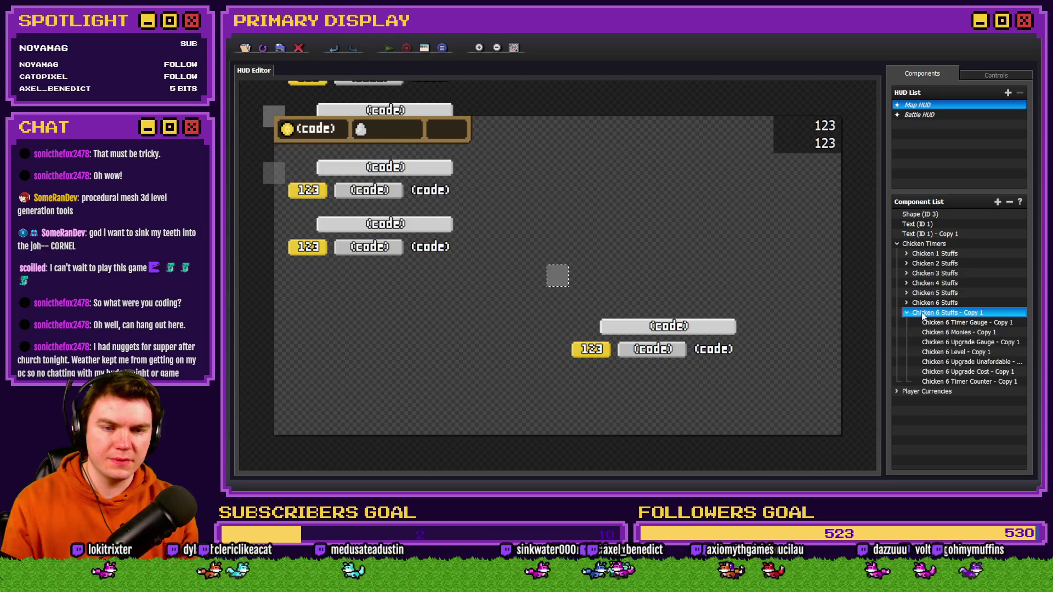
right_click(923, 315)
click(954, 344)
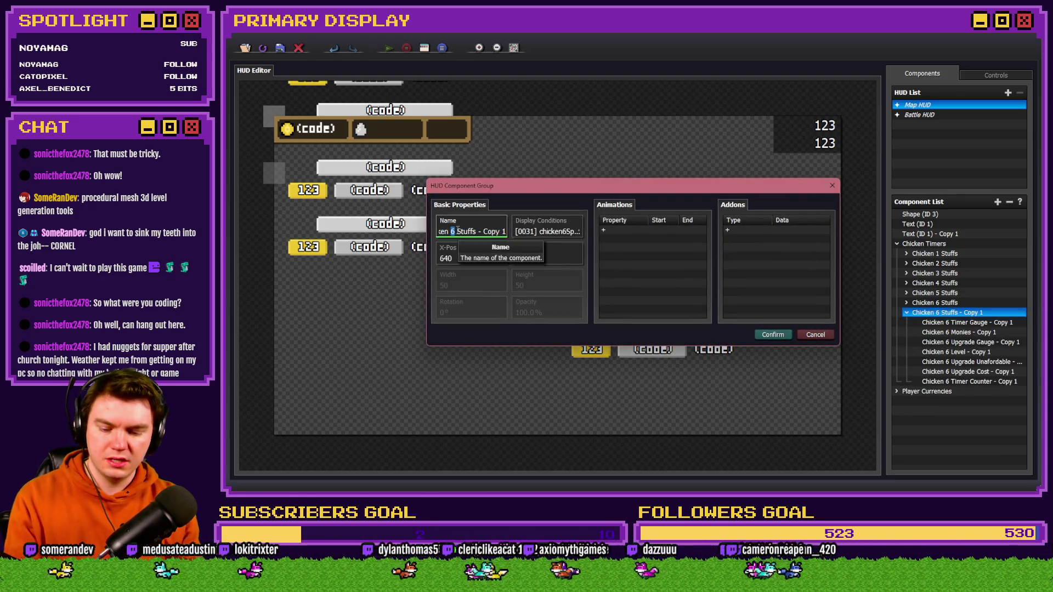
- Set the new group's display condition to switch [0033] is ON
drag(481, 232, 540, 242)
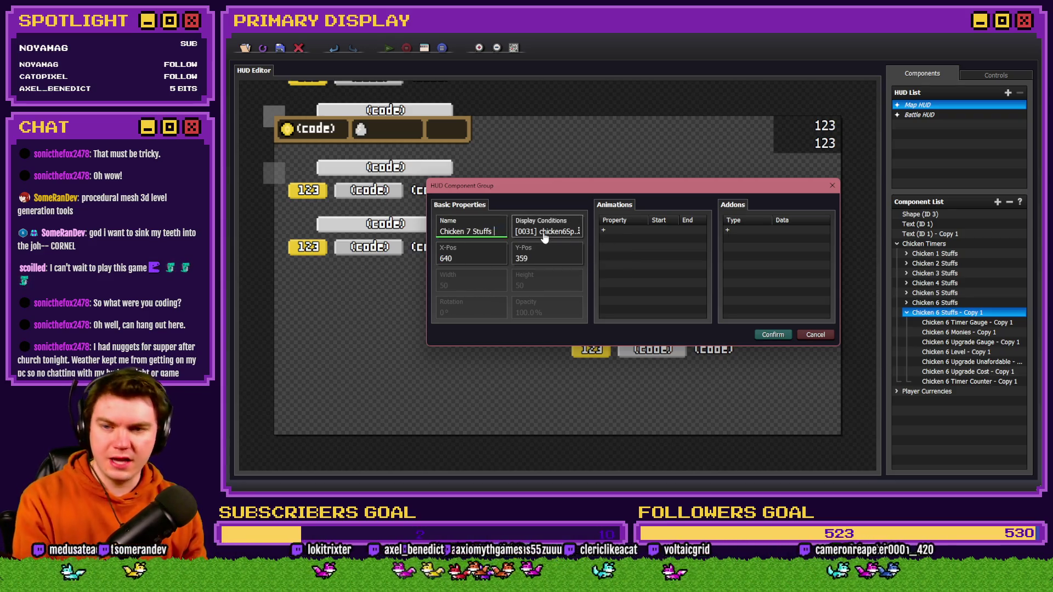
double_click(545, 232)
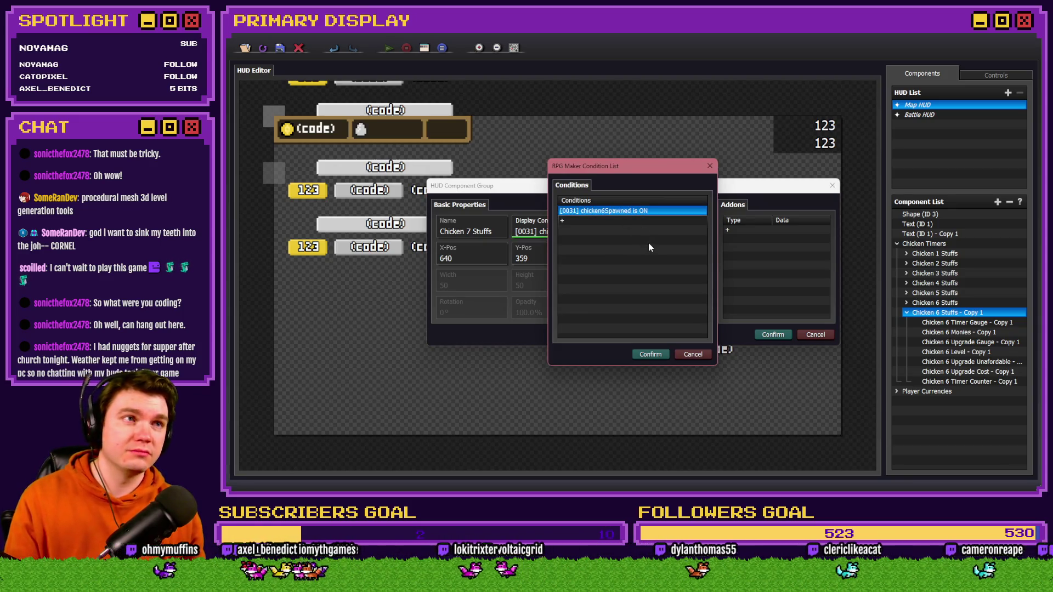
double_click(631, 211)
click(629, 267)
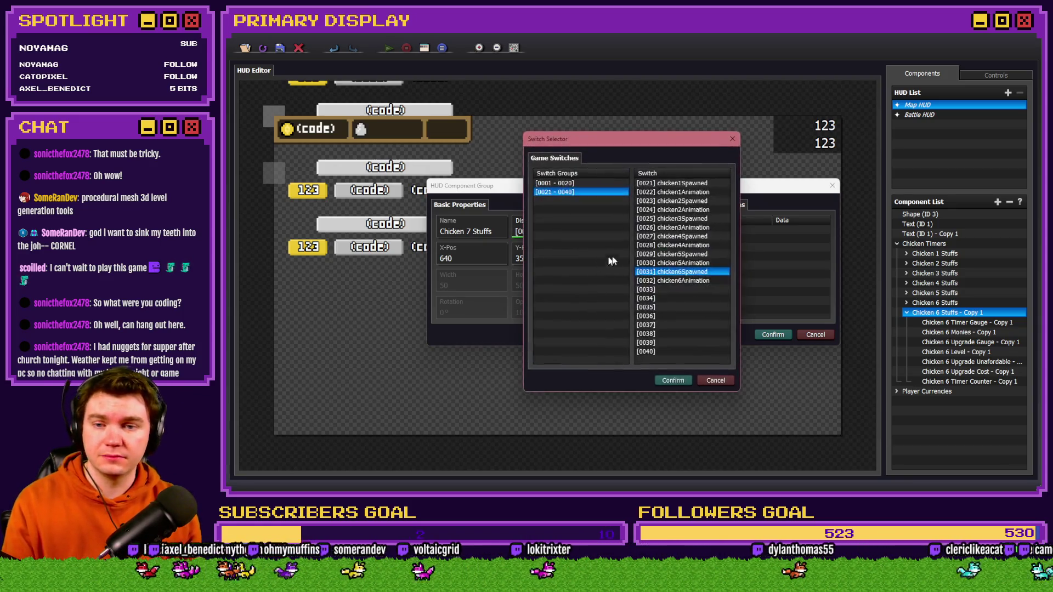
double_click(682, 290)
click(667, 295)
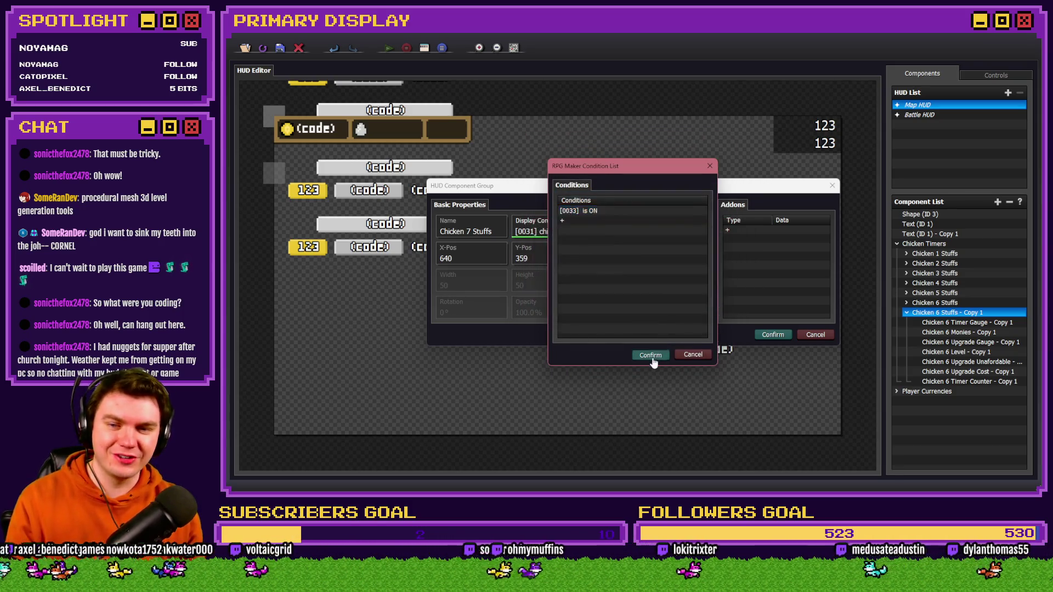
click(650, 355)
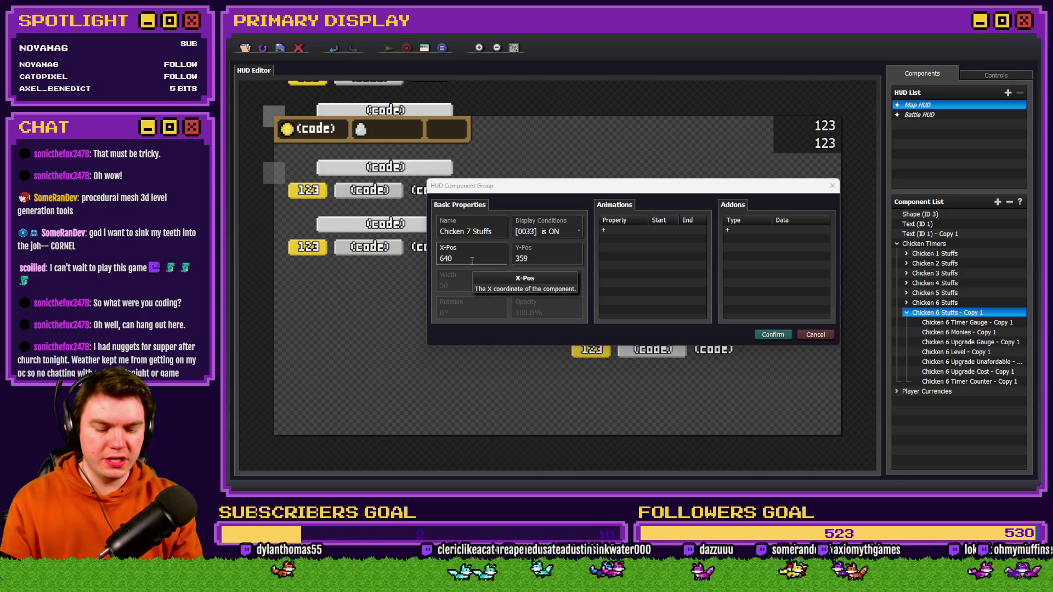
- Position the Chicken 7 Stuffs group at X 0, Y 256 and confirm
click(553, 257)
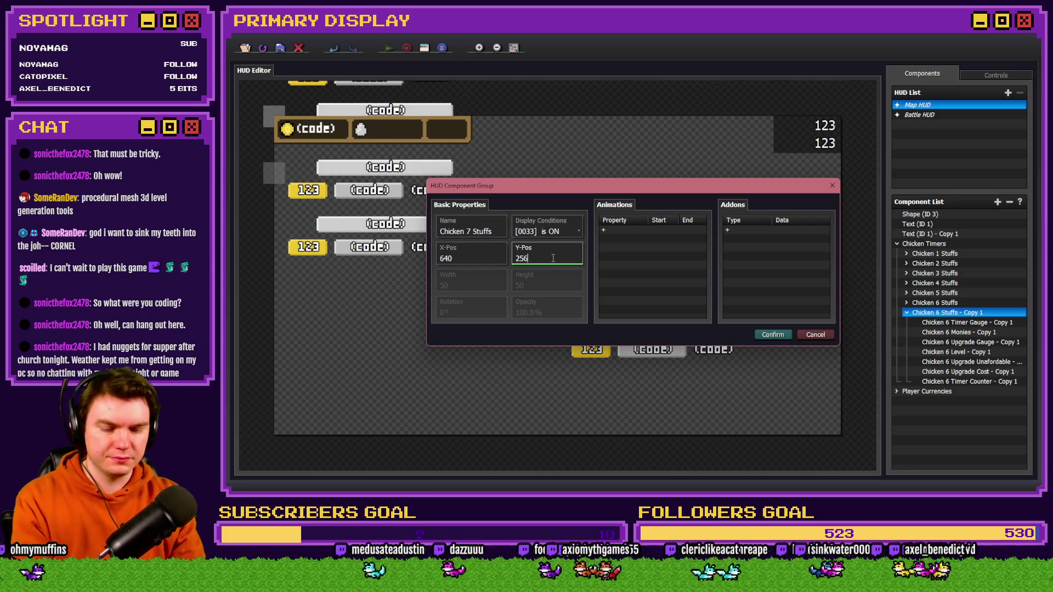
click(767, 336)
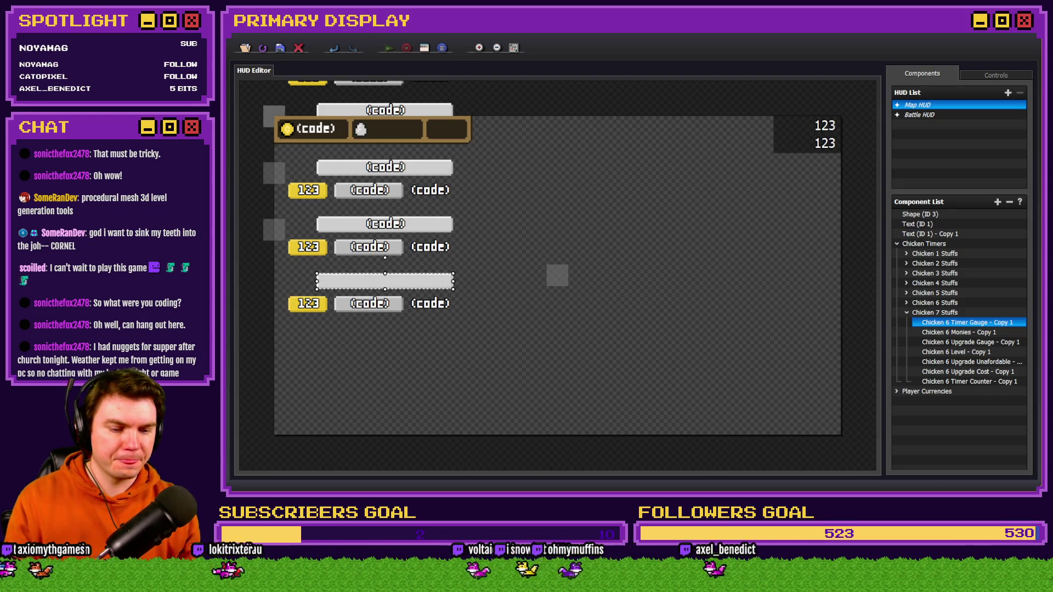
key(alt+Tab)
double_click(395, 82)
- Copy EV001's Chicken 6 Starting Stats block and paste it above playerMonies
click(678, 282)
shift+click(723, 334)
key(ctrl+c)
click(723, 343)
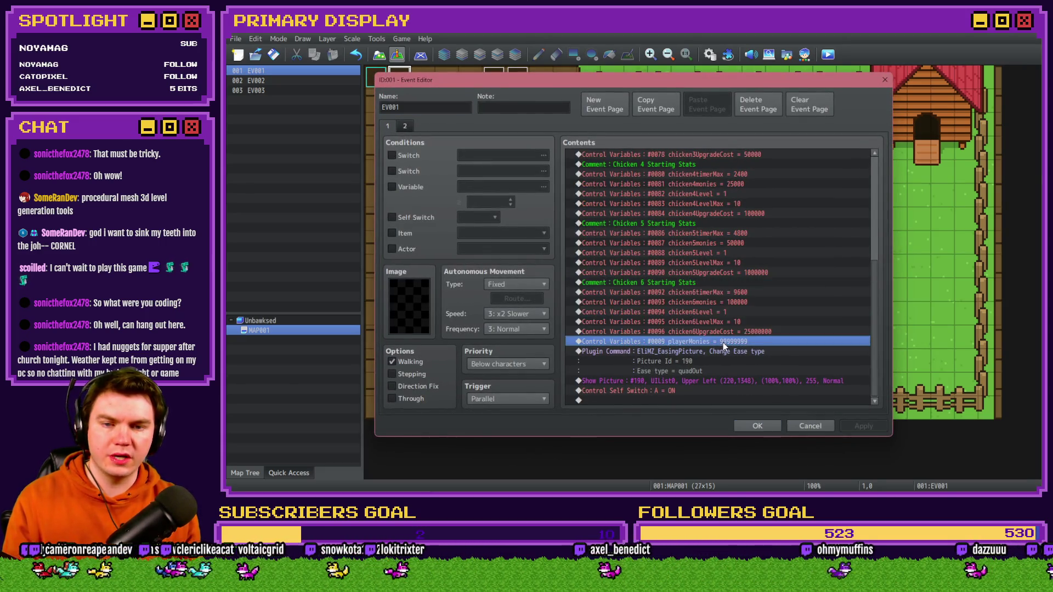
key(ctrl+v)
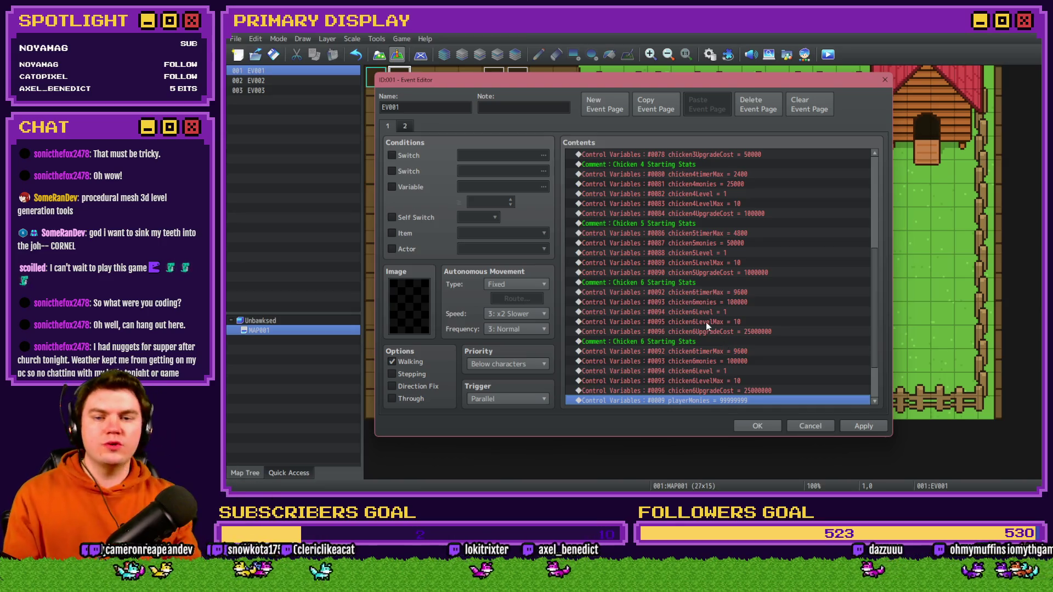
double_click(702, 348)
key(Escape)
- Change the pasted comment to 'Chicken 7 Starting Stats'
double_click(706, 341)
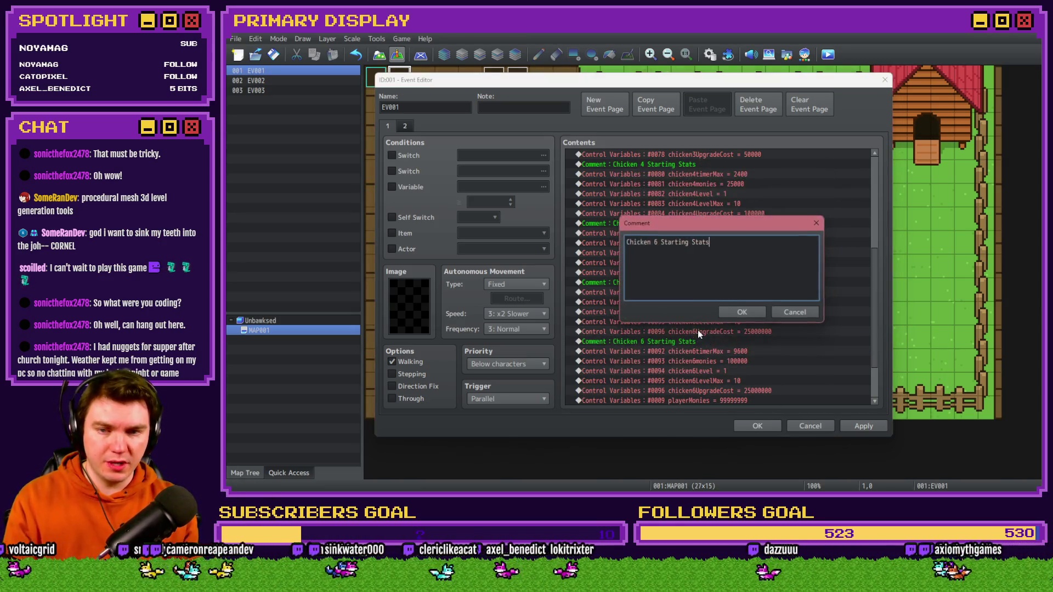
click(657, 242)
key(BackSpace)
text(7)
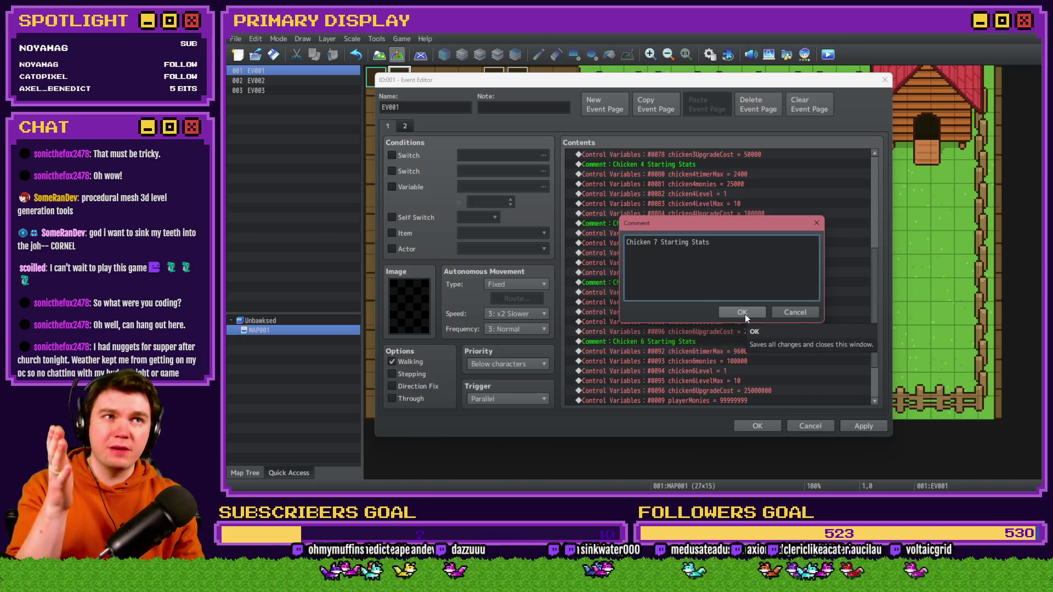
click(742, 312)
- Change the new block's timer max constant from 9600 to 19200
scroll(740, 322, down, 2)
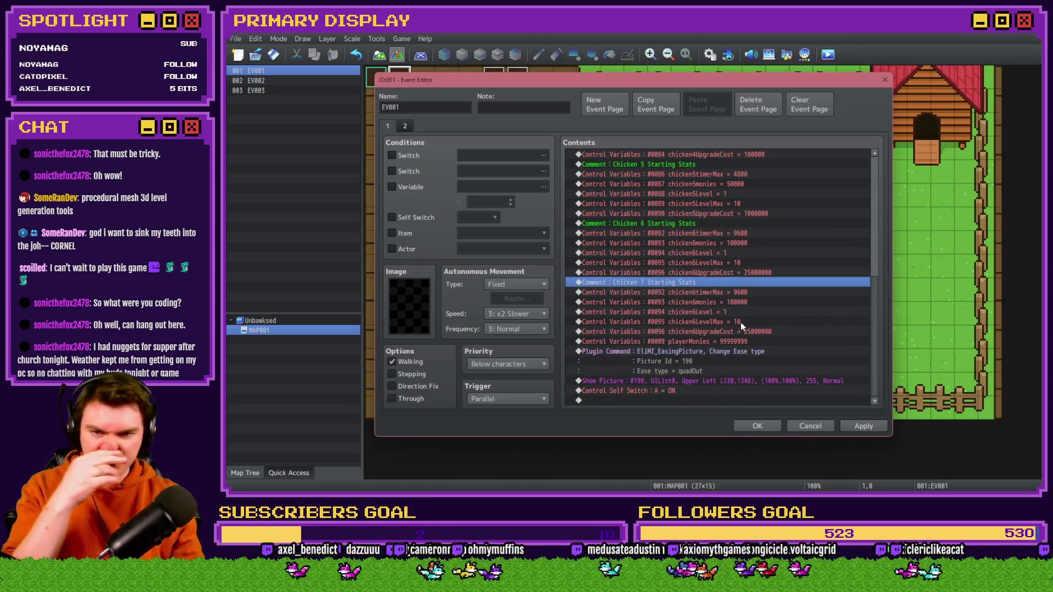
click(740, 301)
click(746, 331)
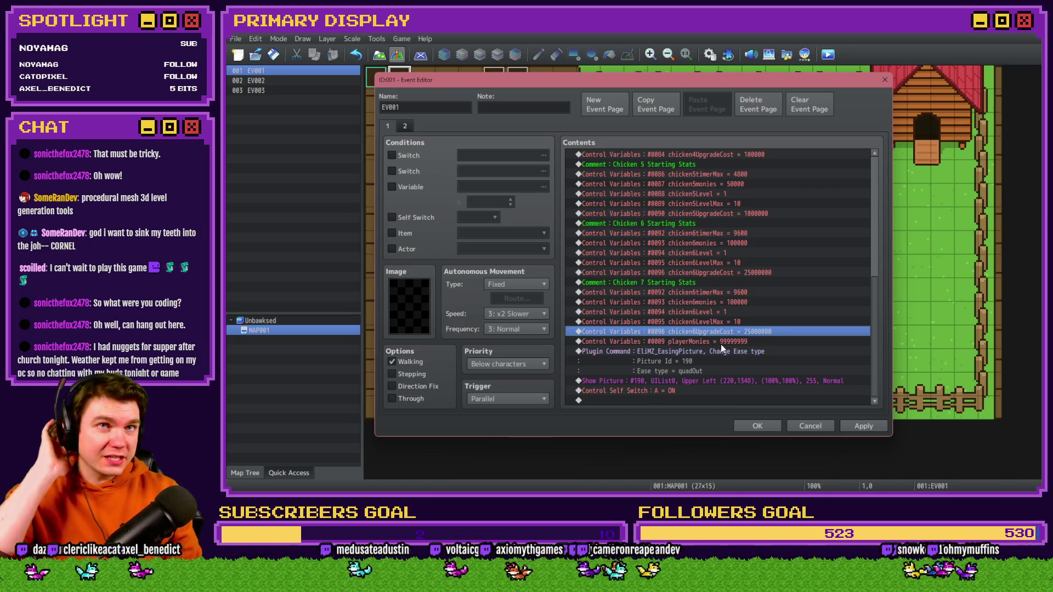
key(super)
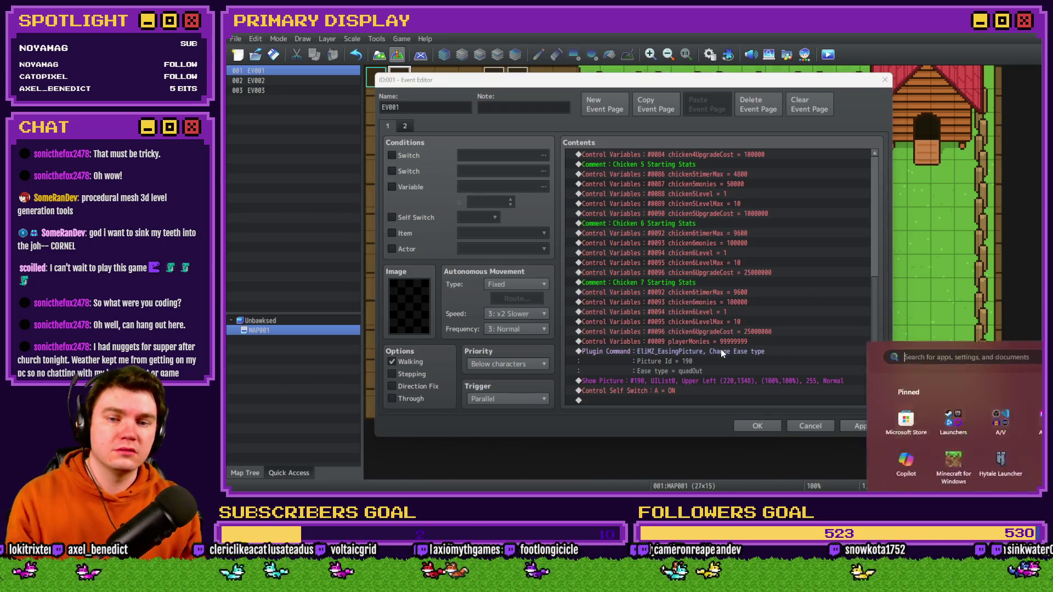
key(super)
double_click(749, 295)
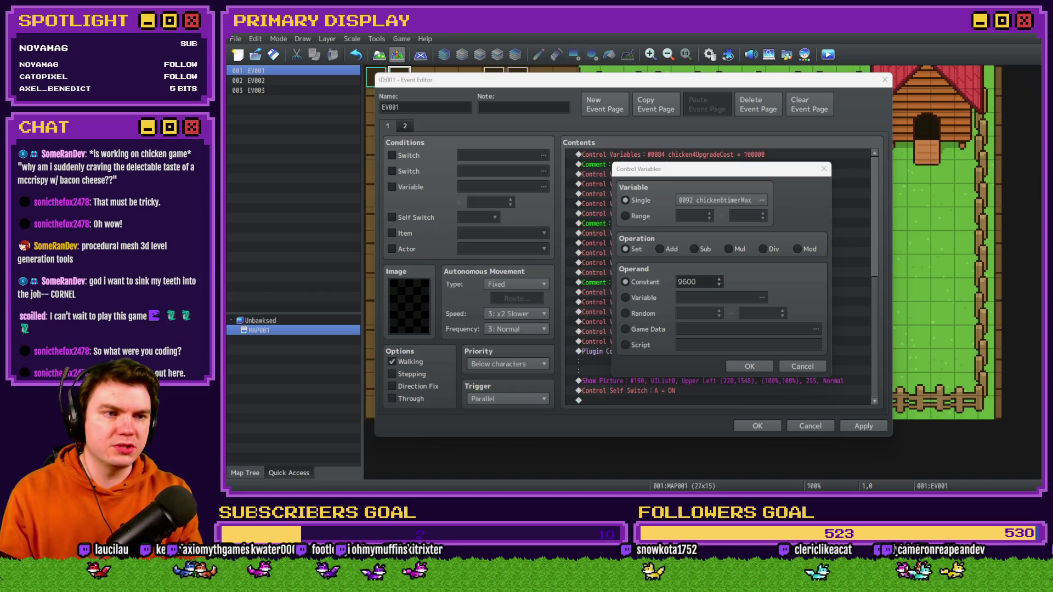
click(736, 273)
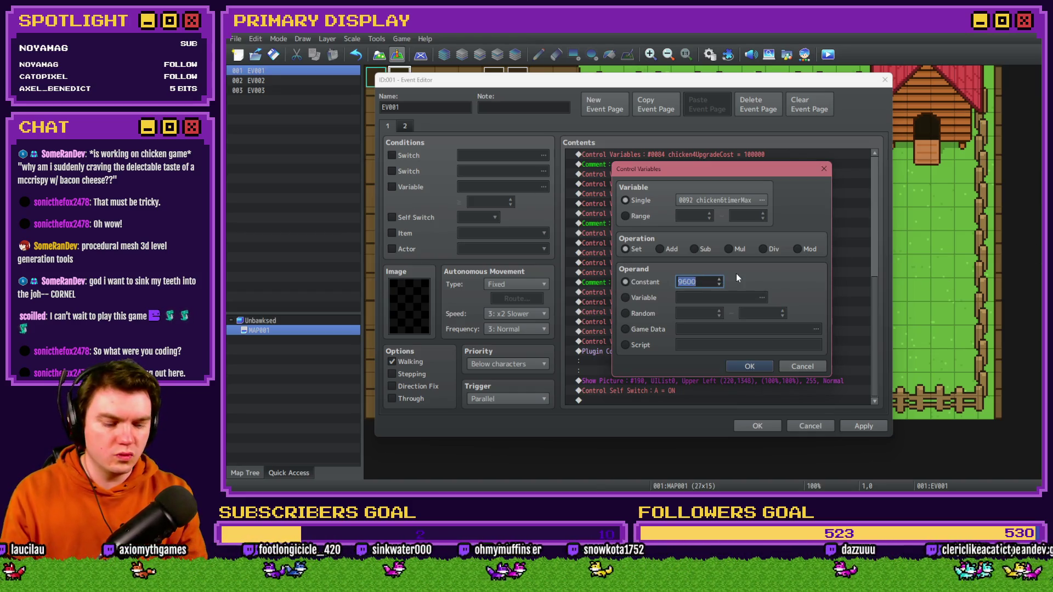
text(19200)
click(751, 366)
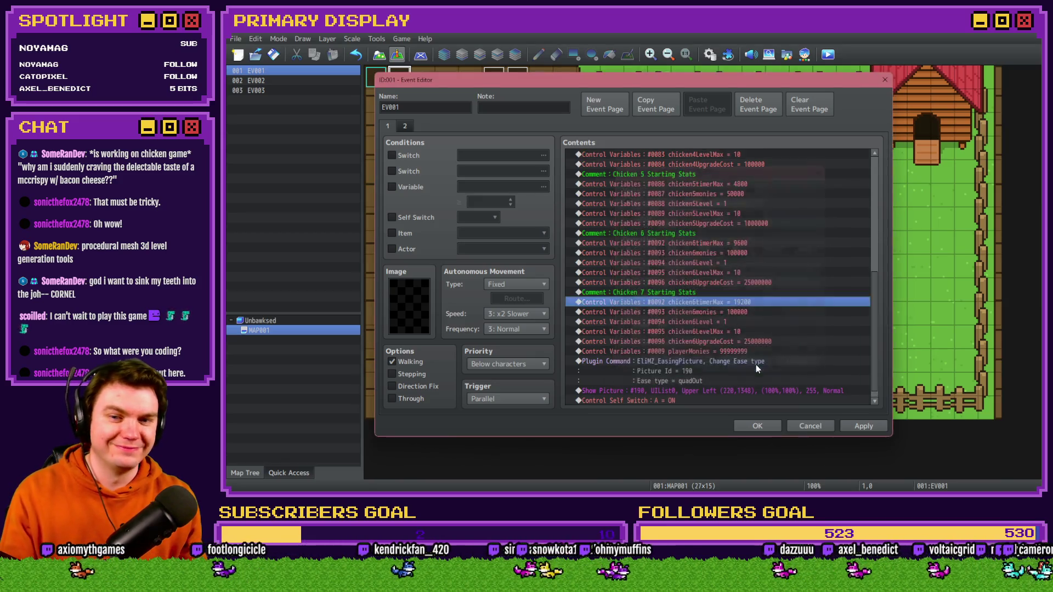
- Copy the Chicken 6 position names into slots 0033–0034 and rename them chicken7X and chicken7Y
double_click(758, 298)
click(737, 212)
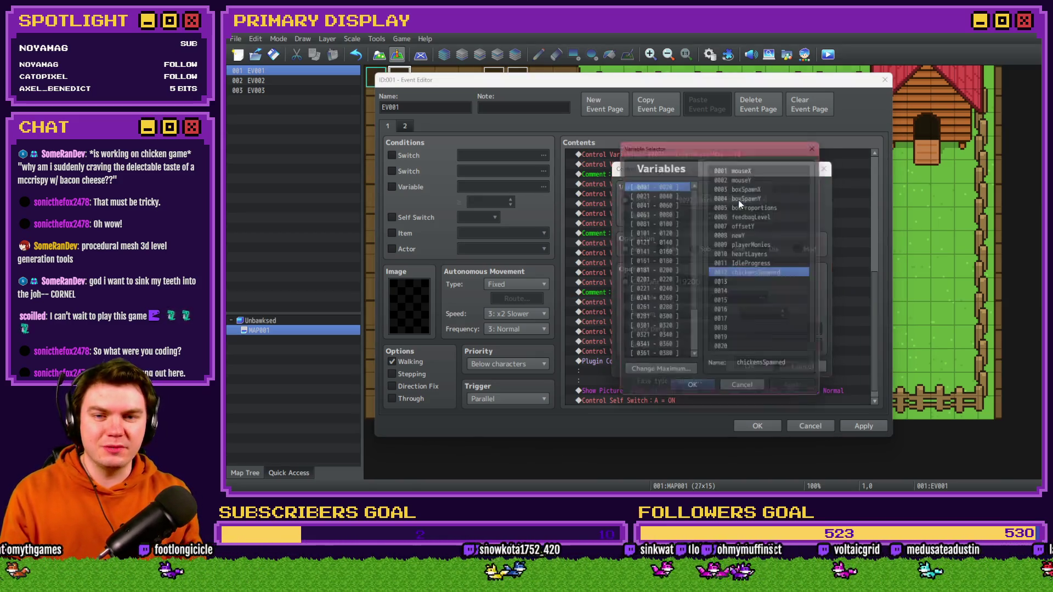
click(660, 192)
key(shift+Up)
key(ctrl+c)
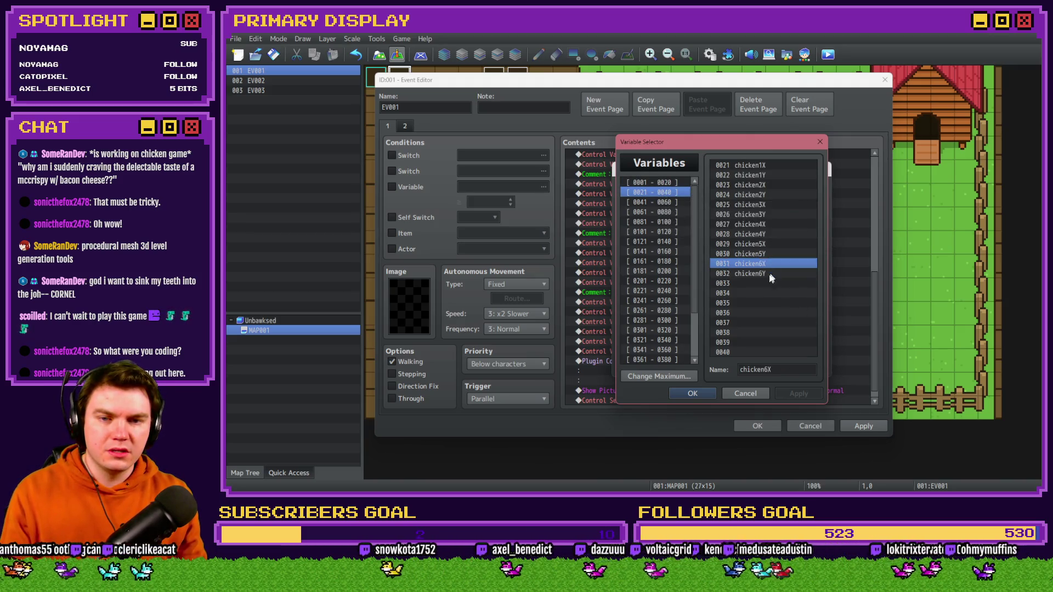
key(Down)
key(ctrl+v)
click(770, 370)
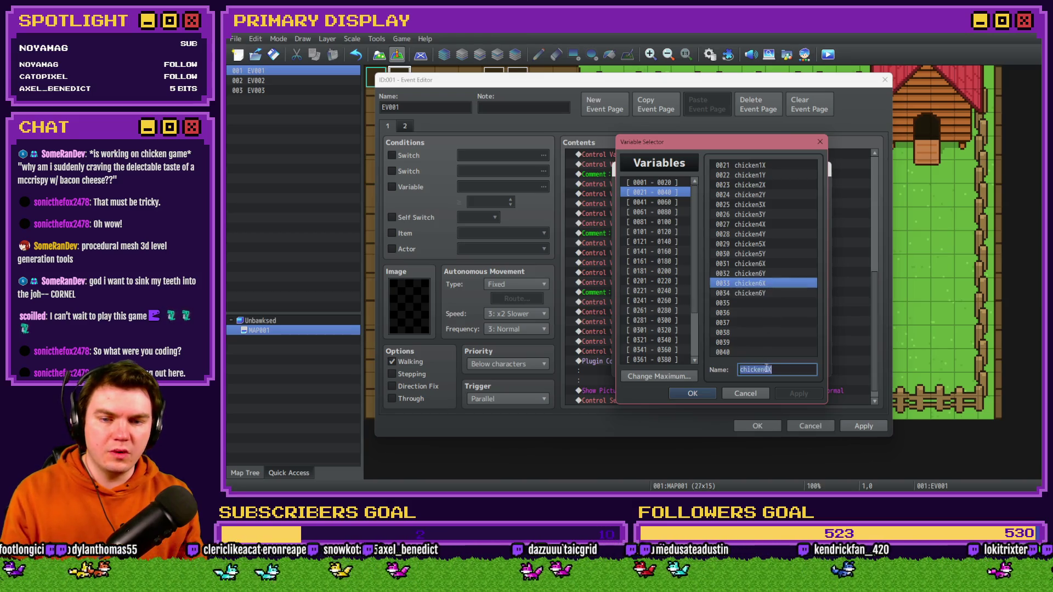
key(BackSpace)
text(7)
click(771, 293)
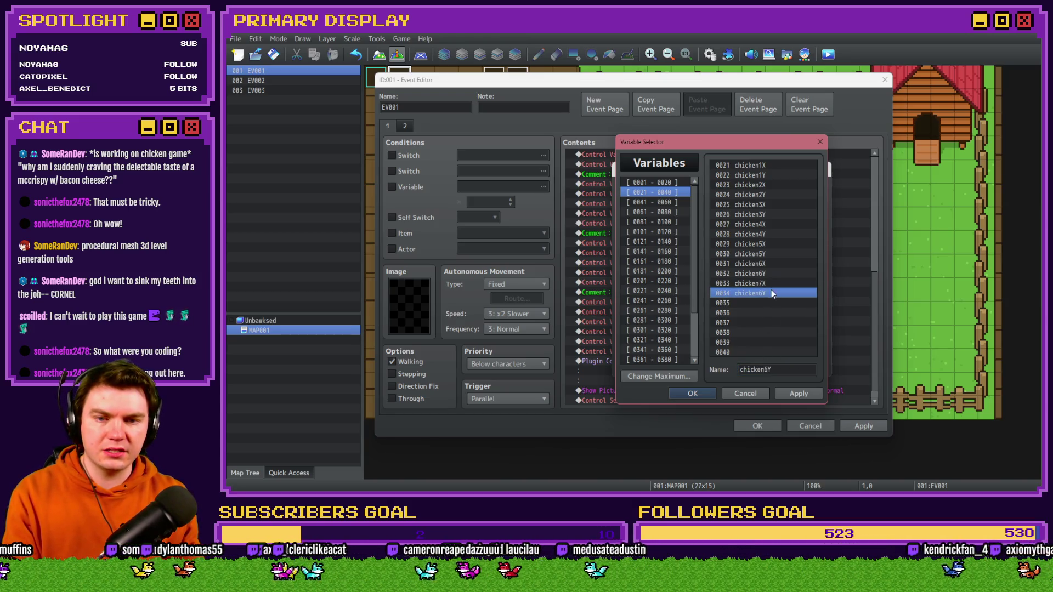
click(763, 369)
key(BackSpace)
text(7)
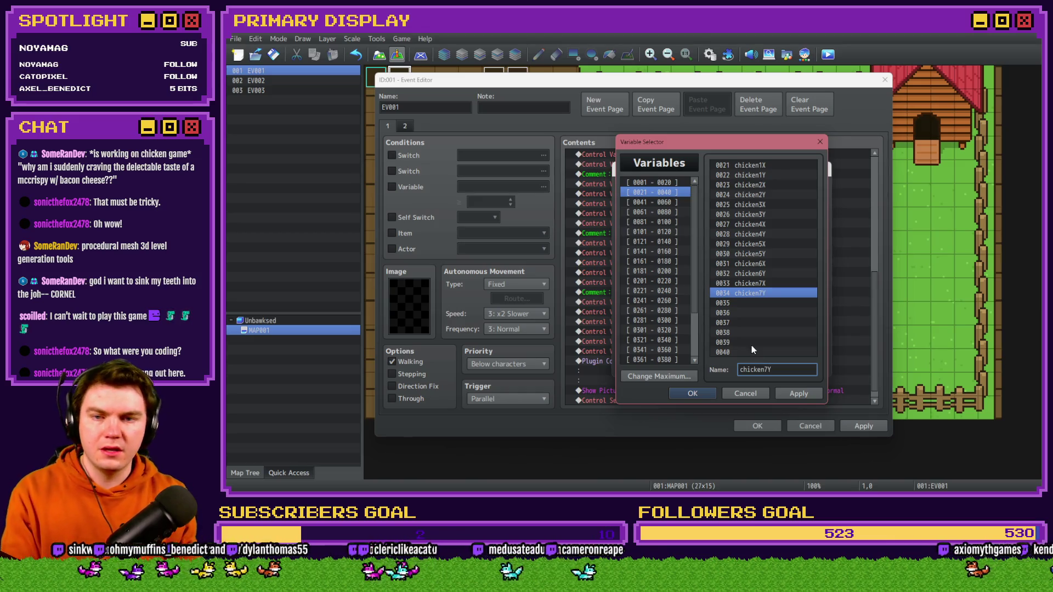
- Copy the chicken6timer and chicken6timerMax names into empty slots 0097 and 0098
click(667, 212)
click(669, 222)
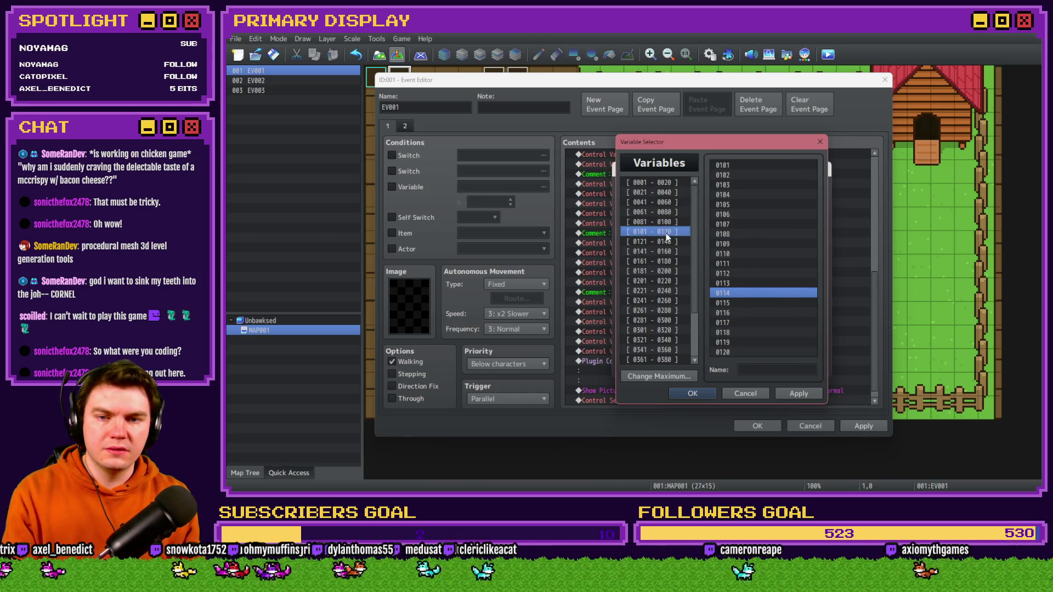
click(768, 263)
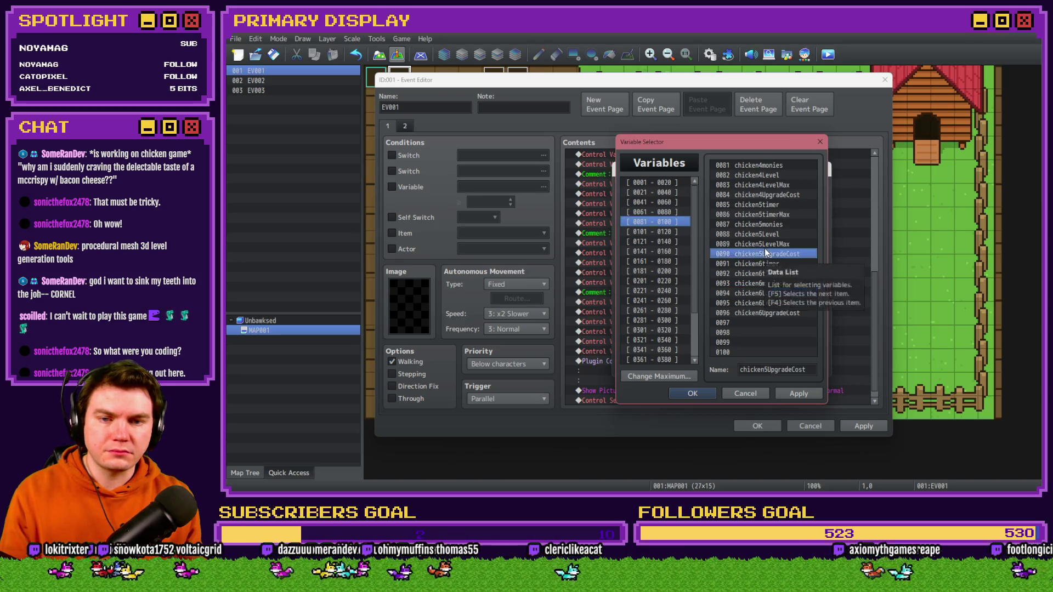
click(782, 322)
key(ctrl+v)
click(779, 273)
key(ctrl+c)
click(782, 333)
key(ctrl+v)
click(782, 284)
- Copy chicken6monies and chicken6Level into slots 0099 and 0100, then review the names through 0102
key(ctrl+c)
click(782, 341)
key(ctrl+v)
click(779, 293)
key(ctrl+c)
click(779, 352)
key(ctrl+v)
click(777, 304)
click(670, 222)
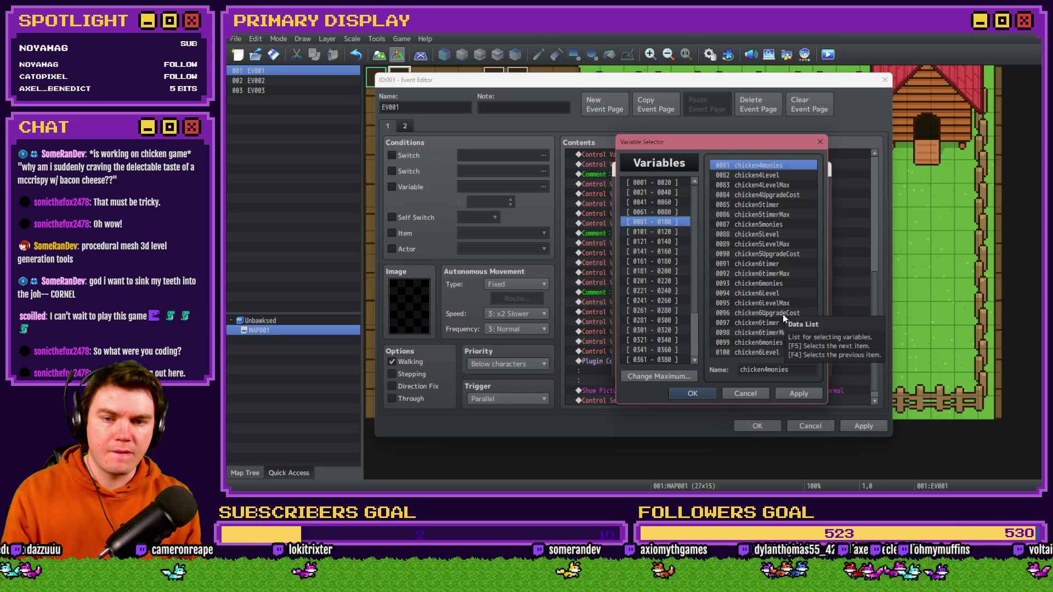
click(781, 313)
click(674, 231)
click(752, 173)
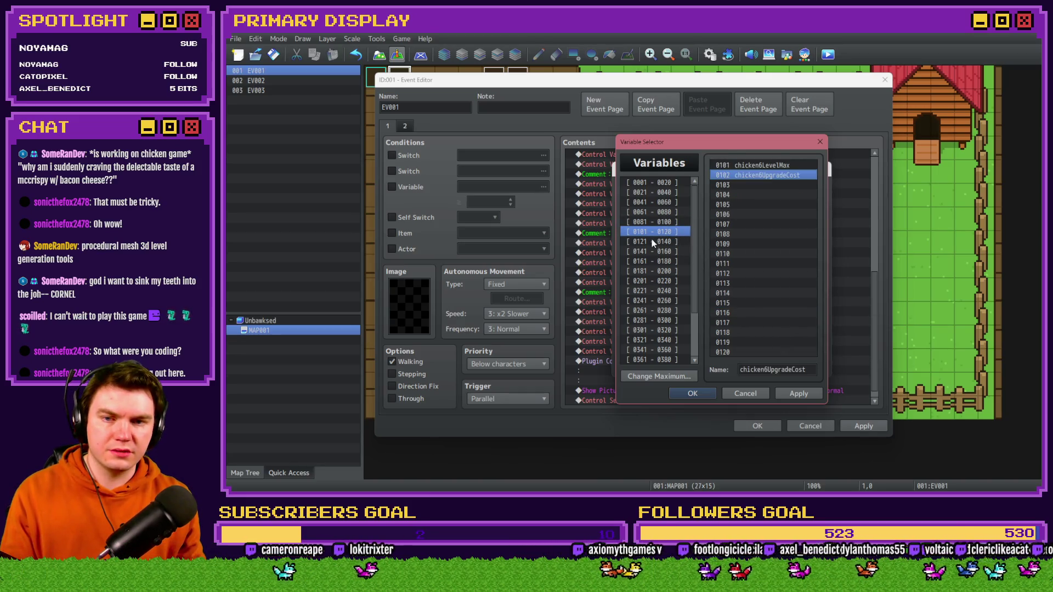
click(653, 221)
drag(748, 323, 778, 352)
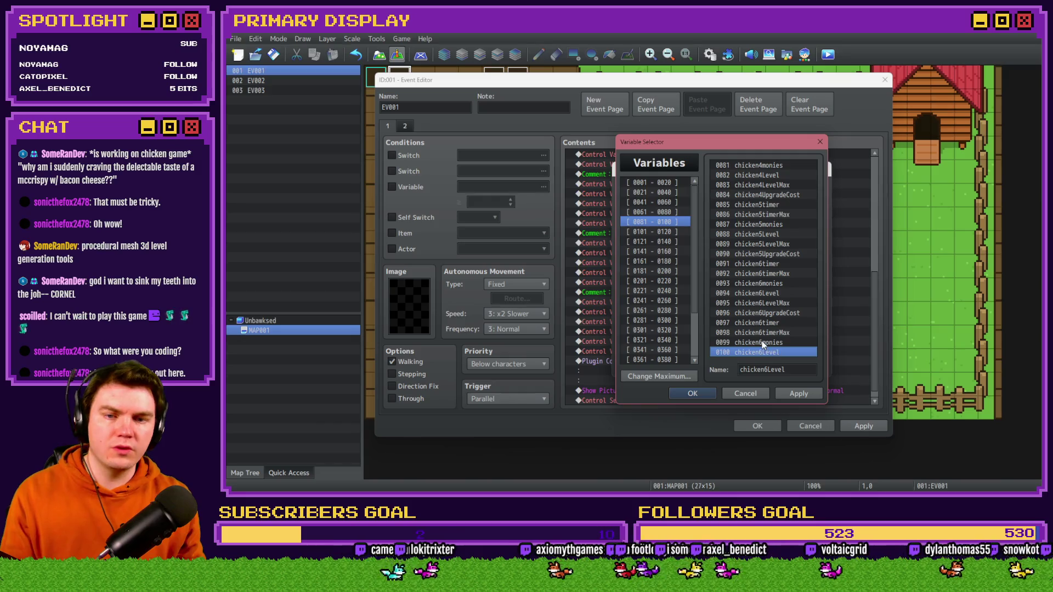
- Rename variables 0097 and 0098 to chicken7timer and chicken7timerMax
click(764, 322)
click(770, 369)
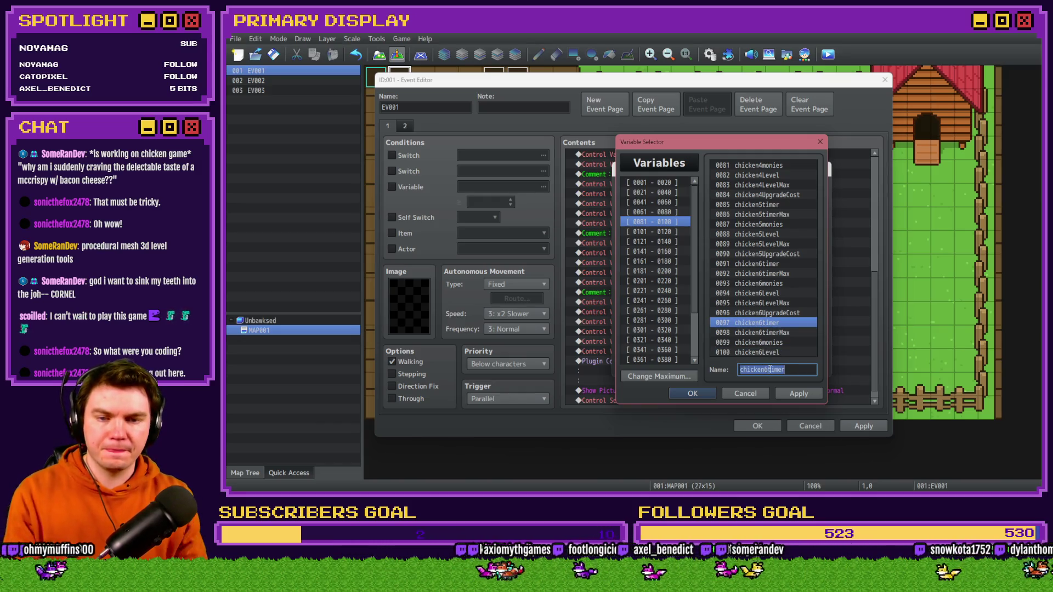
key(BackSpace)
text(7)
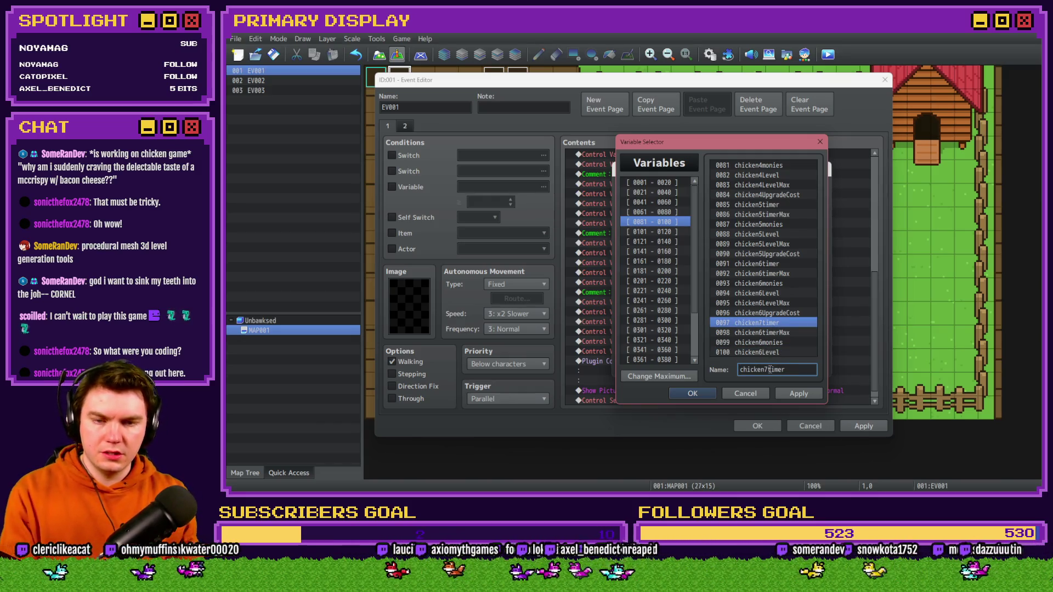
click(774, 333)
double_click(772, 368)
click(769, 369)
key(BackSpace)
text(7)
- Rename variables 0100 and 0099 to chicken7Level and chicken7monies
click(769, 351)
double_click(765, 371)
click(765, 371)
key(BackSpace)
text(7)
click(768, 342)
double_click(766, 371)
click(765, 371)
key(BackSpace)
text(7)
- Rename variables 0101 and 0102 to chicken7LevelMax and chicken7UpgradeCost
click(662, 232)
click(766, 166)
double_click(766, 369)
click(766, 370)
click(655, 222)
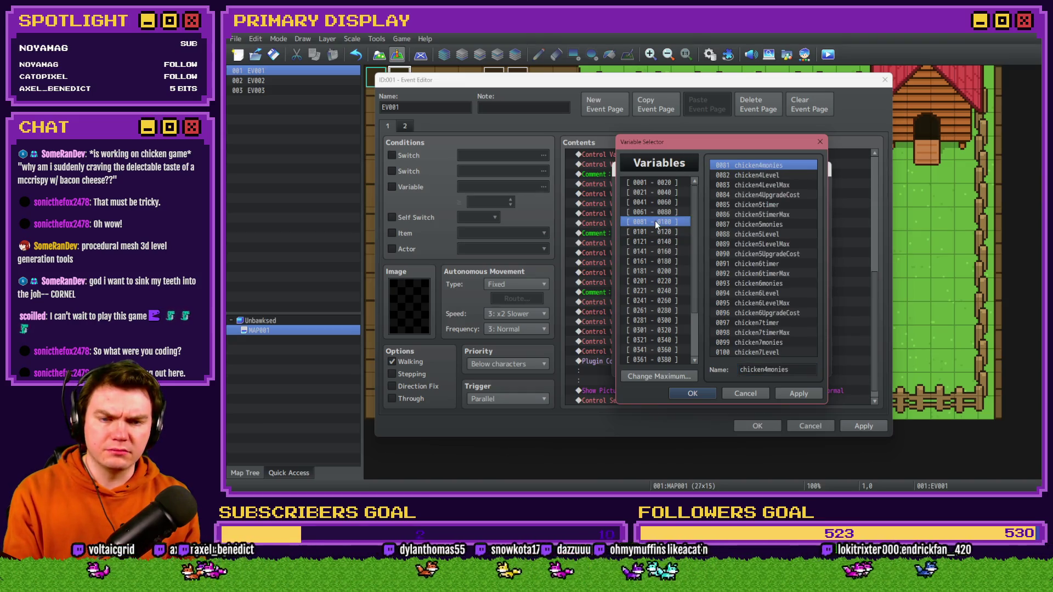
click(655, 230)
key(Down)
double_click(762, 369)
click(765, 369)
key(BackSpace)
text(7UpgradeCost)
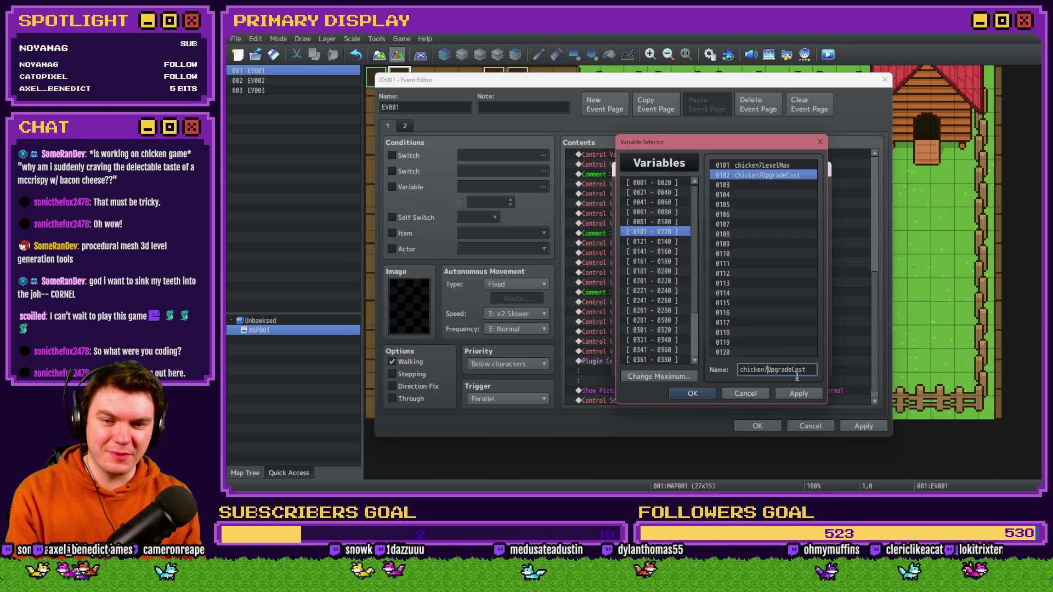
- Assign variable 0098 chicken7timerMax to the command, keeping the value 19200
click(665, 223)
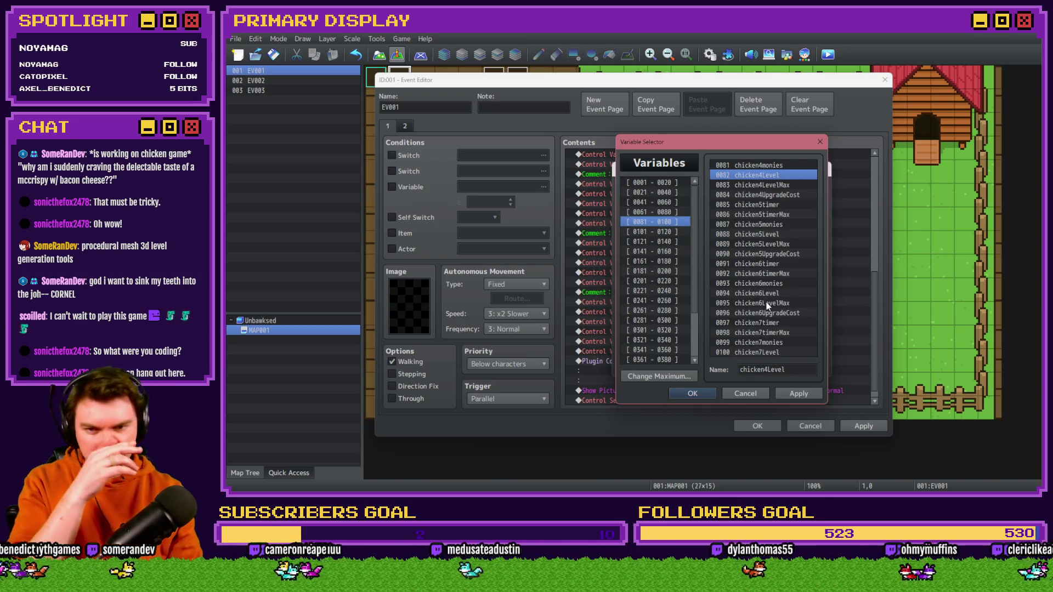
drag(757, 144, 540, 145)
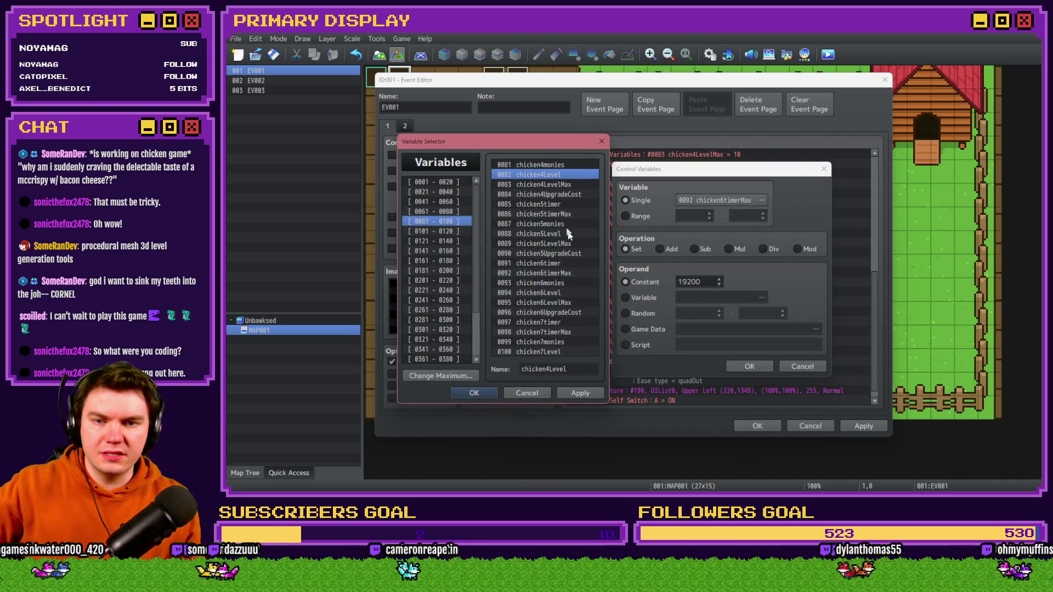
double_click(571, 332)
click(749, 366)
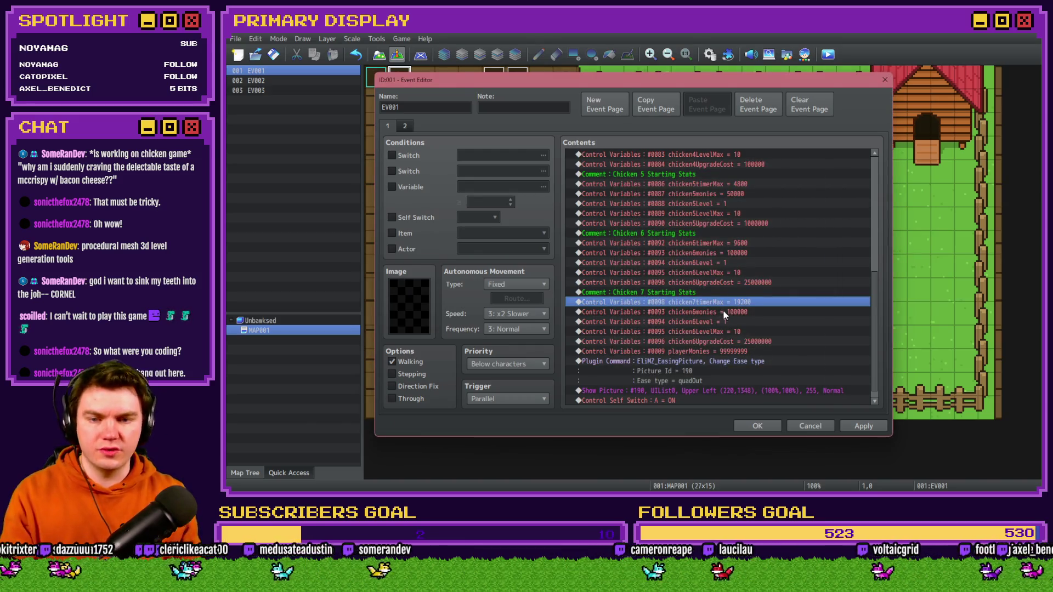
- Point the copied monies line at chicken7monies with a constant of 250000
double_click(724, 315)
click(713, 202)
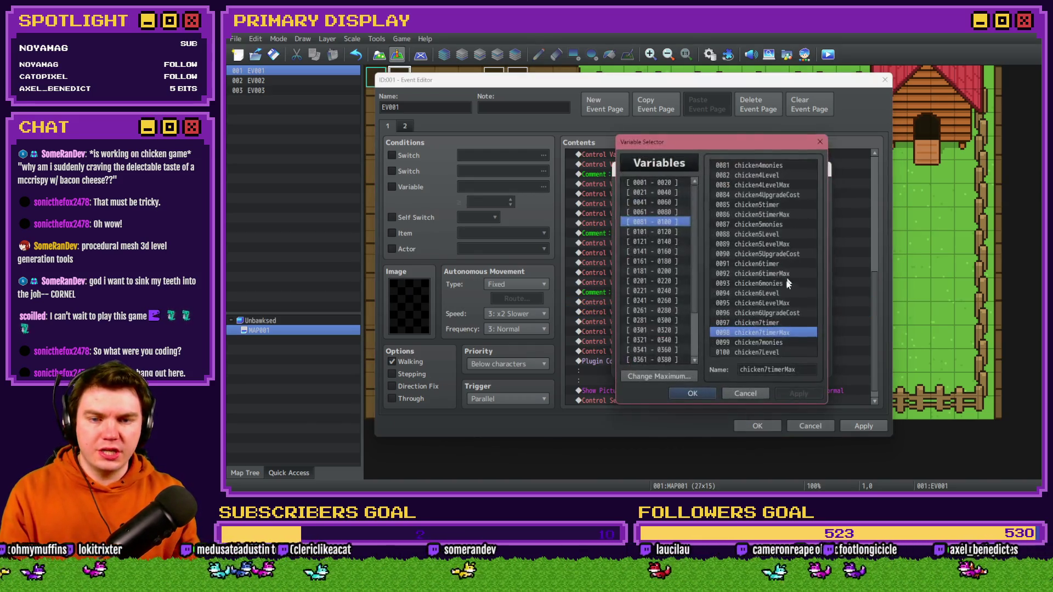
double_click(770, 342)
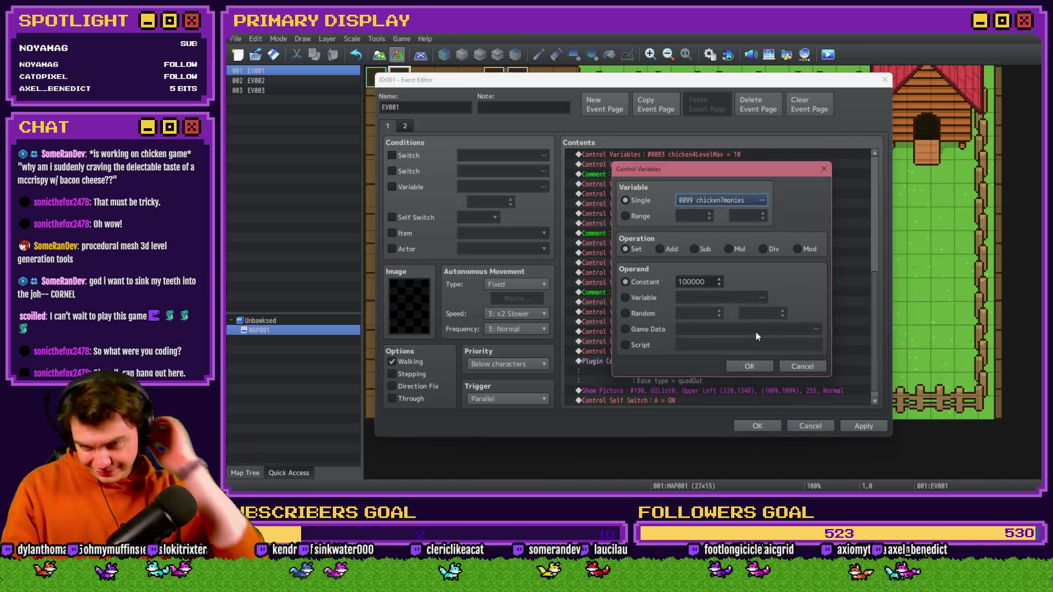
click(688, 283)
drag(688, 282, 680, 282)
double_click(680, 282)
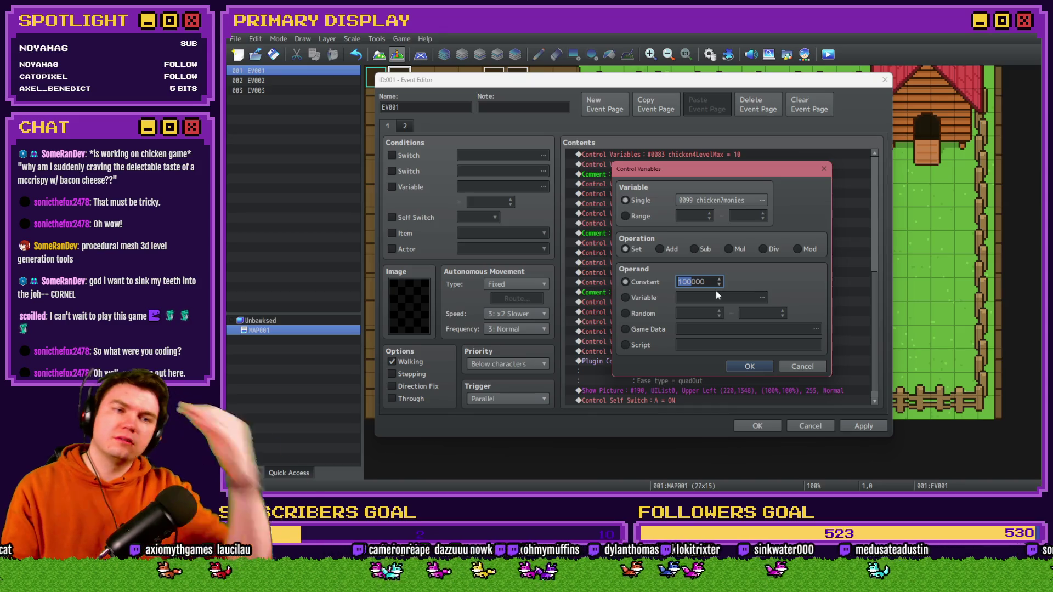
click(683, 282)
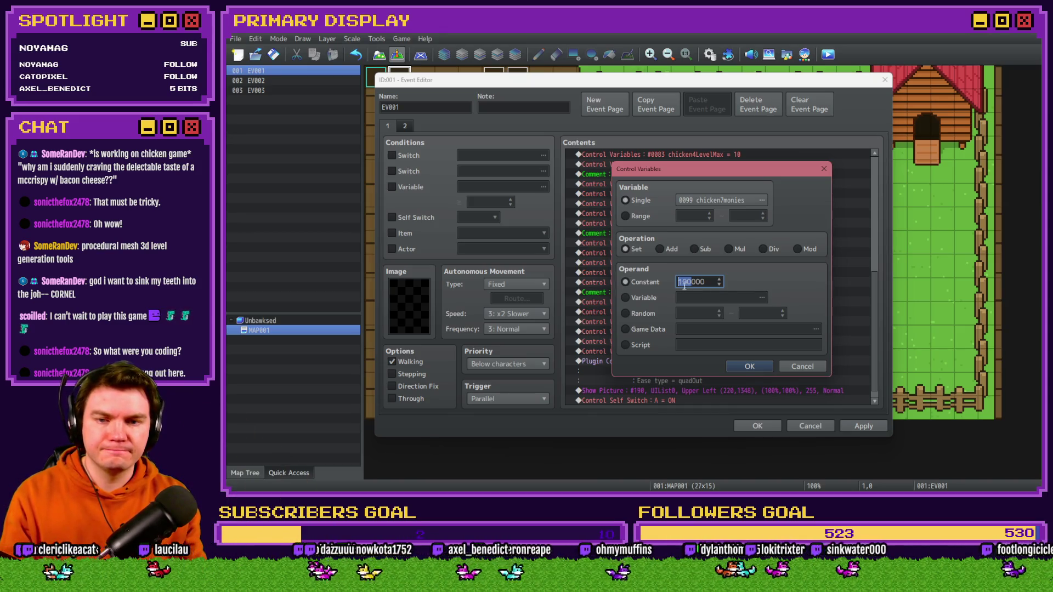
drag(688, 281, 678, 282)
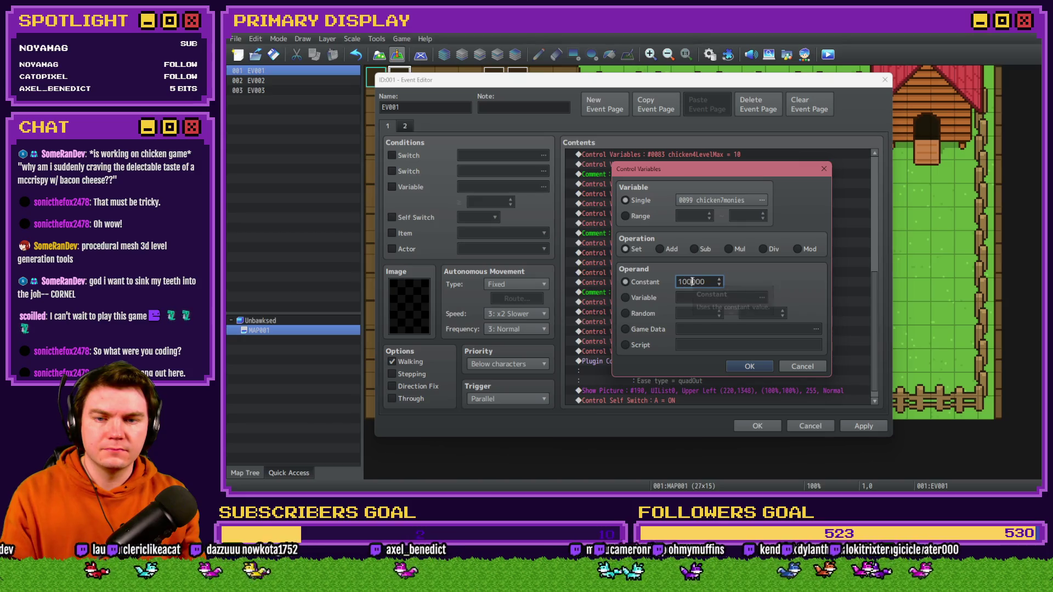
text(25)
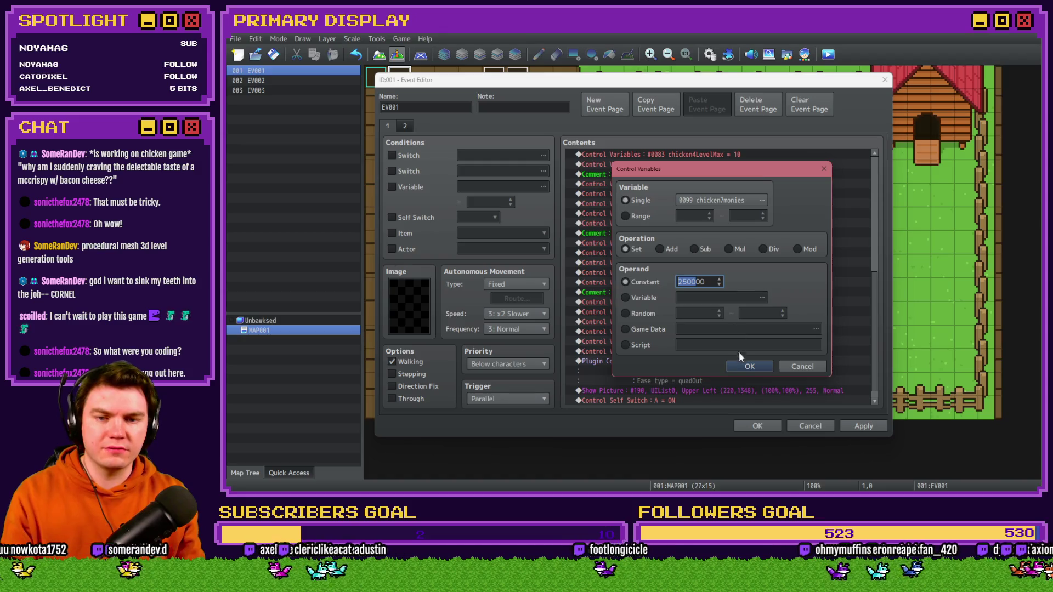
click(748, 365)
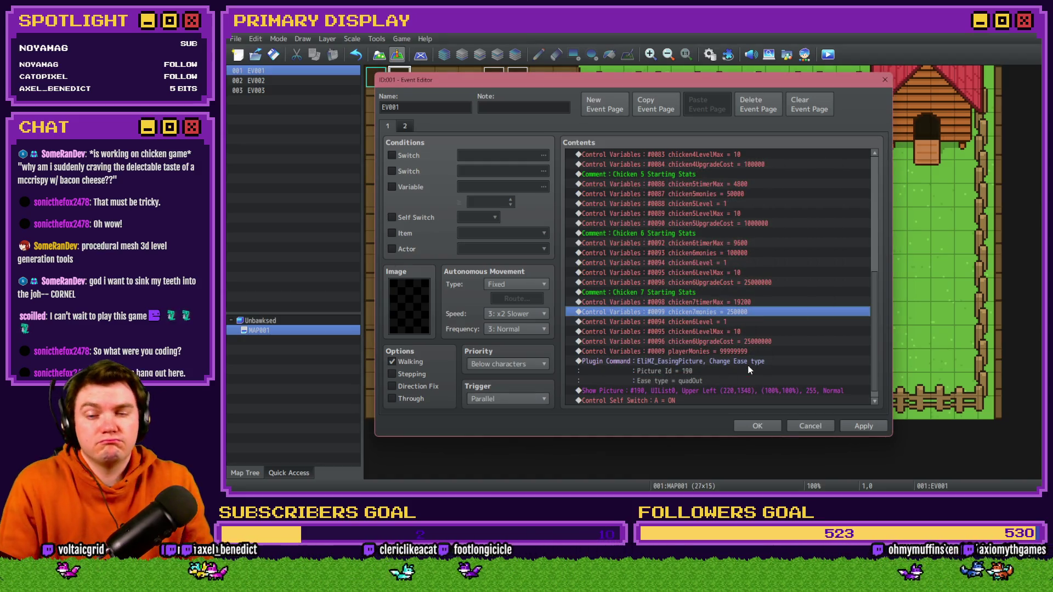
- Switch the level lines to chicken7Level (1) and chicken7LevelMax (10)
double_click(730, 322)
click(727, 201)
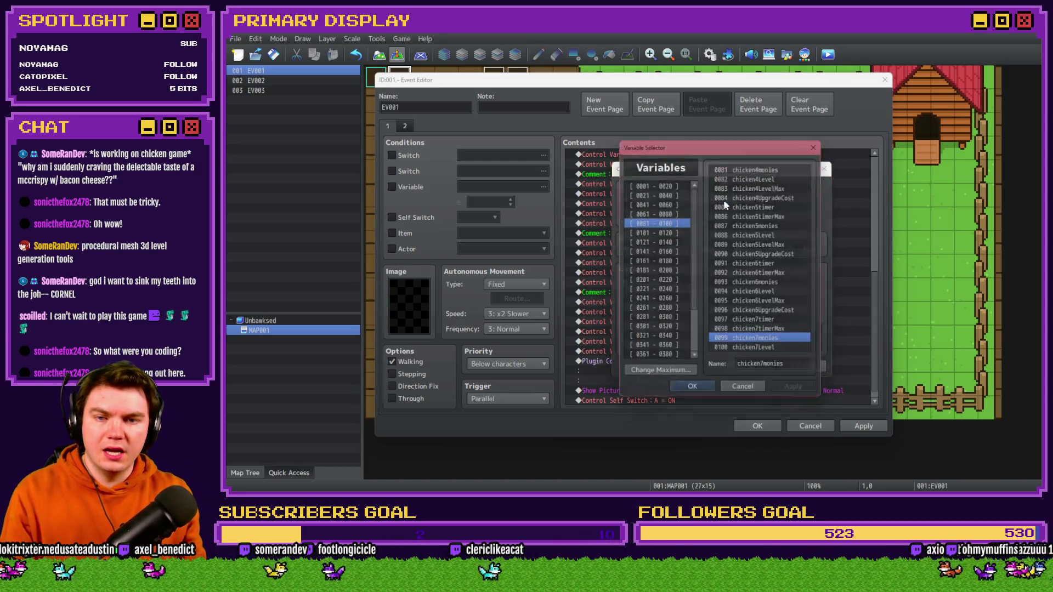
double_click(765, 354)
click(762, 364)
double_click(746, 332)
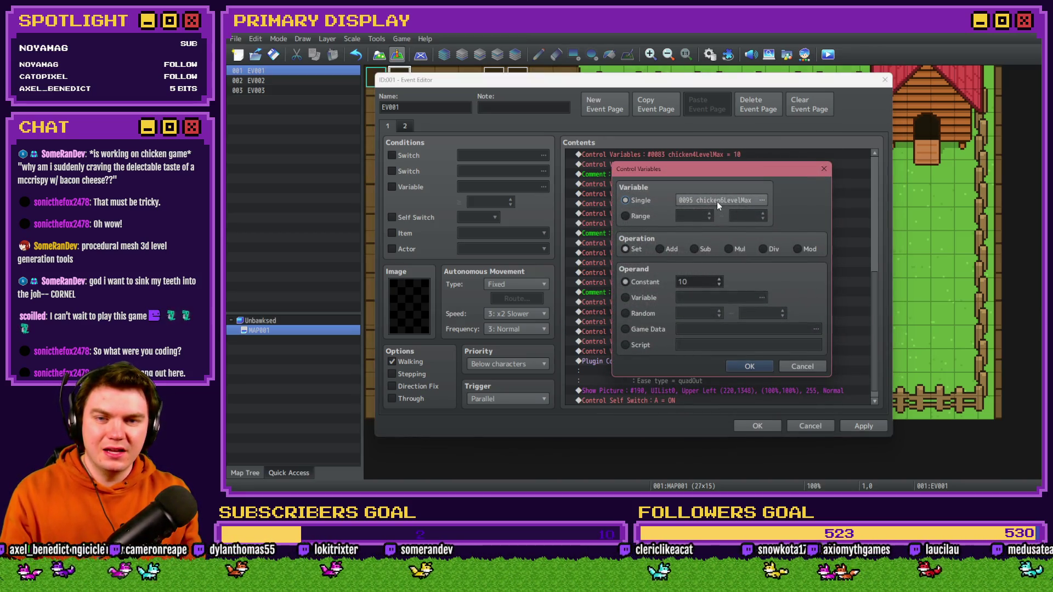
click(716, 202)
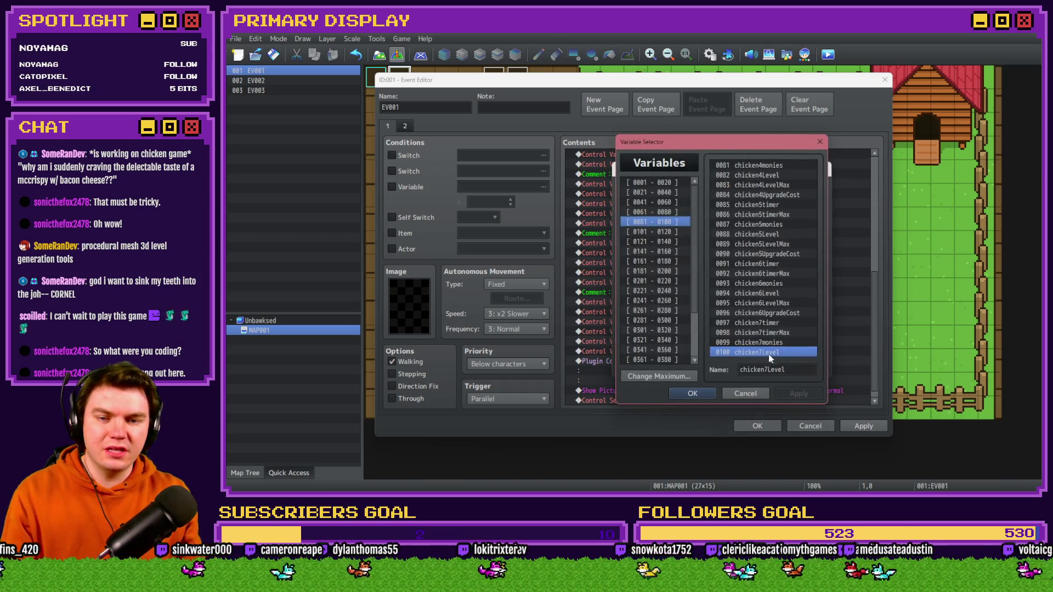
click(658, 232)
double_click(757, 165)
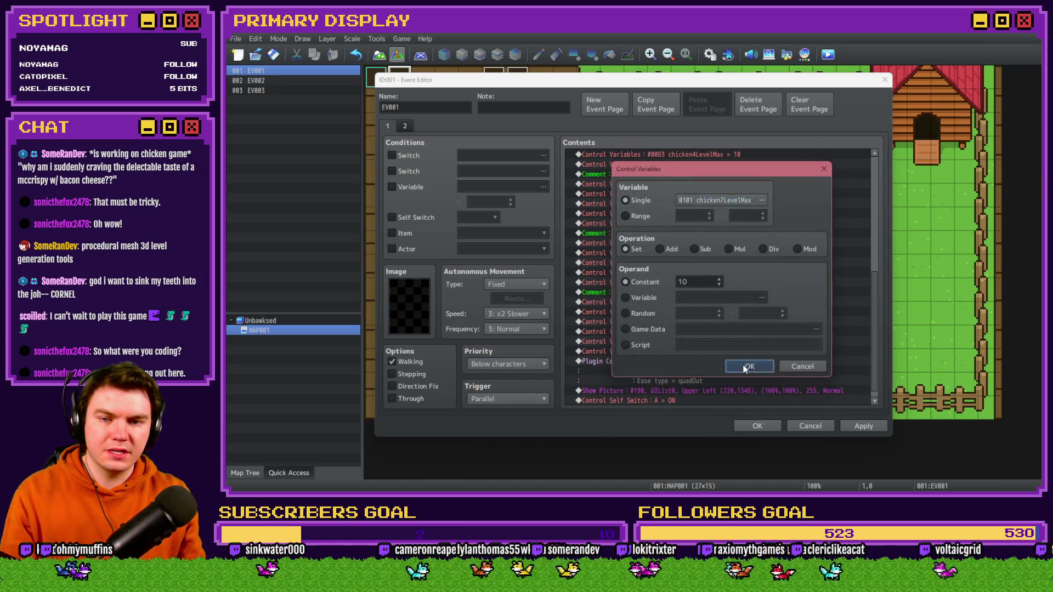
click(745, 369)
- Point the upgrade-cost line at chicken7UpgradeCost and set it to 50000000
click(738, 341)
double_click(732, 350)
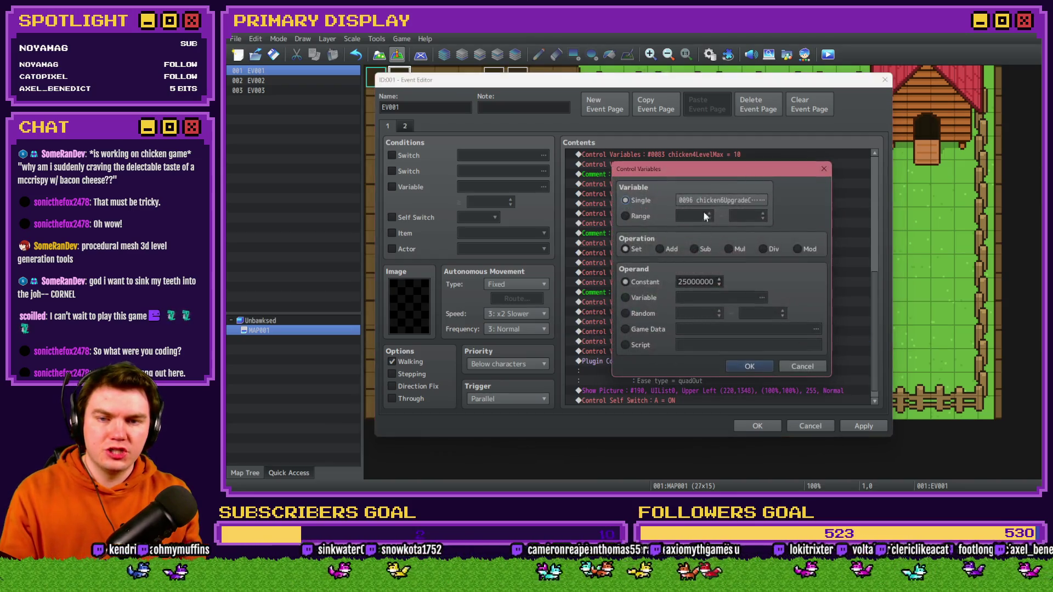
click(746, 201)
click(746, 173)
double_click(748, 173)
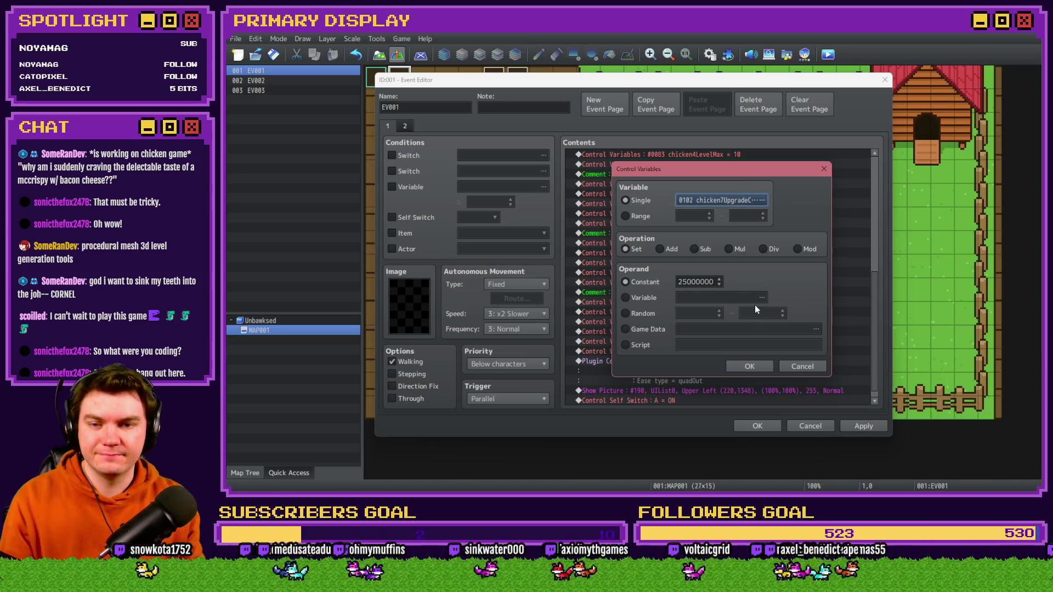
click(701, 284)
click(682, 282)
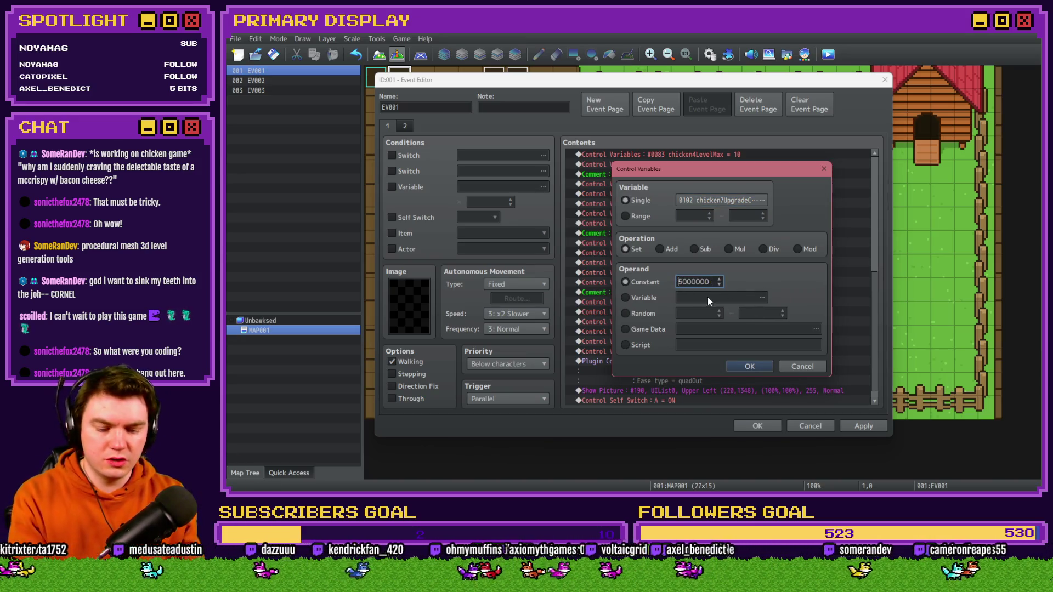
text(0)
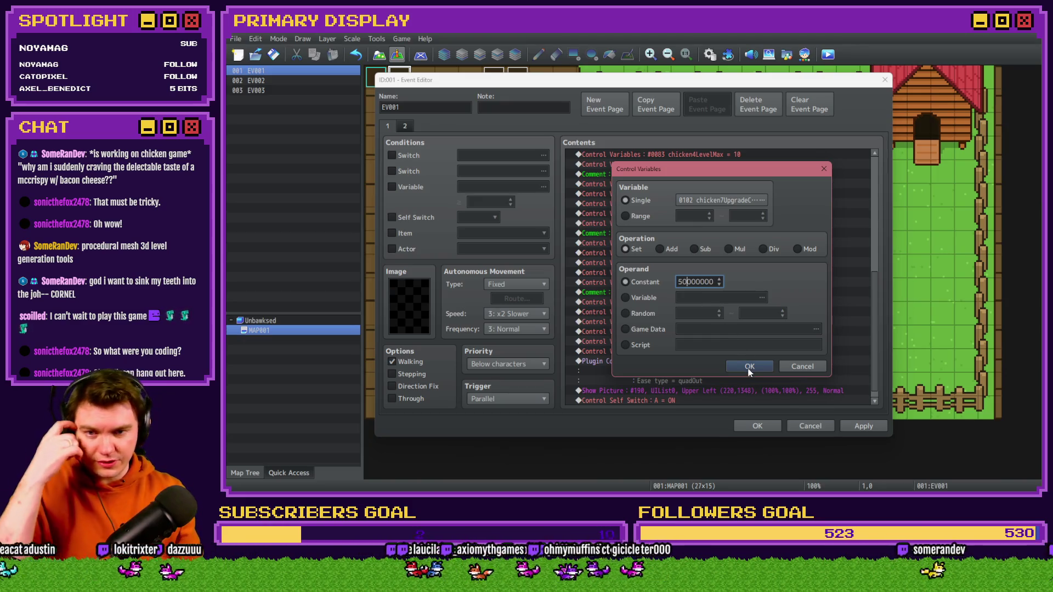
click(749, 366)
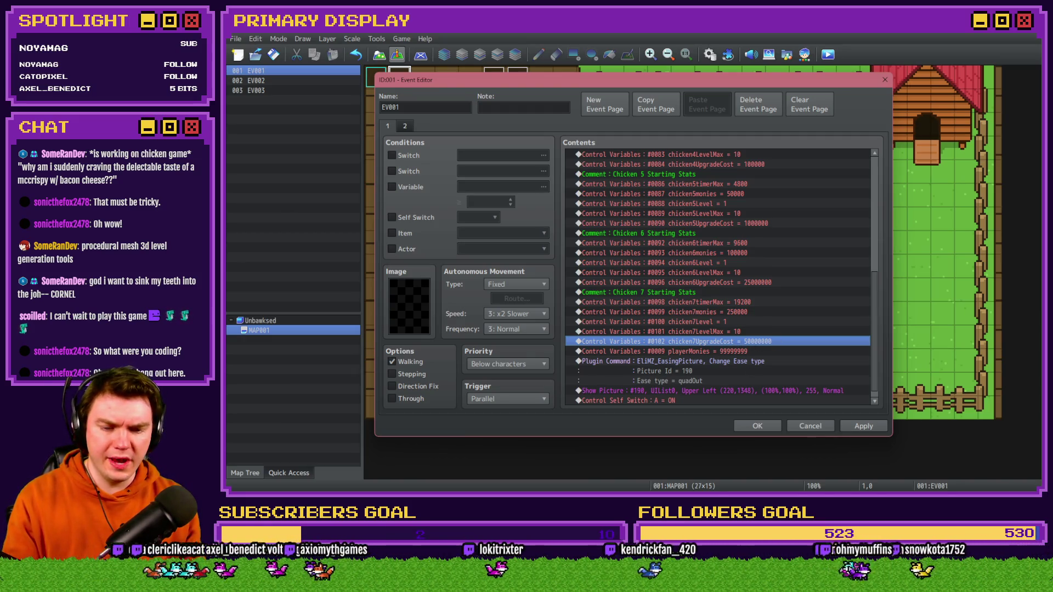
key(alt+Tab)
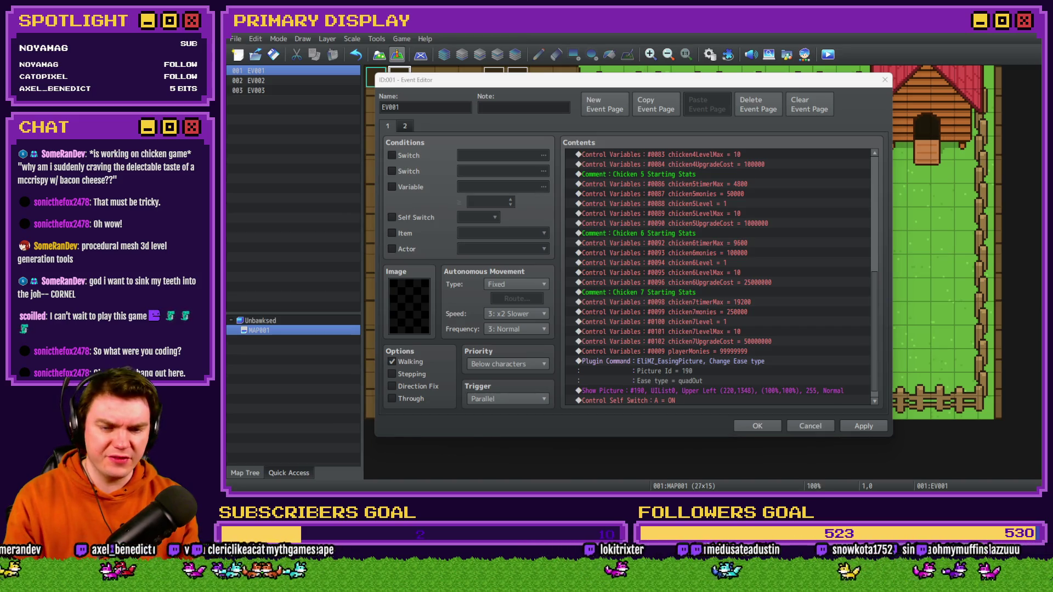
key(alt+Tab)
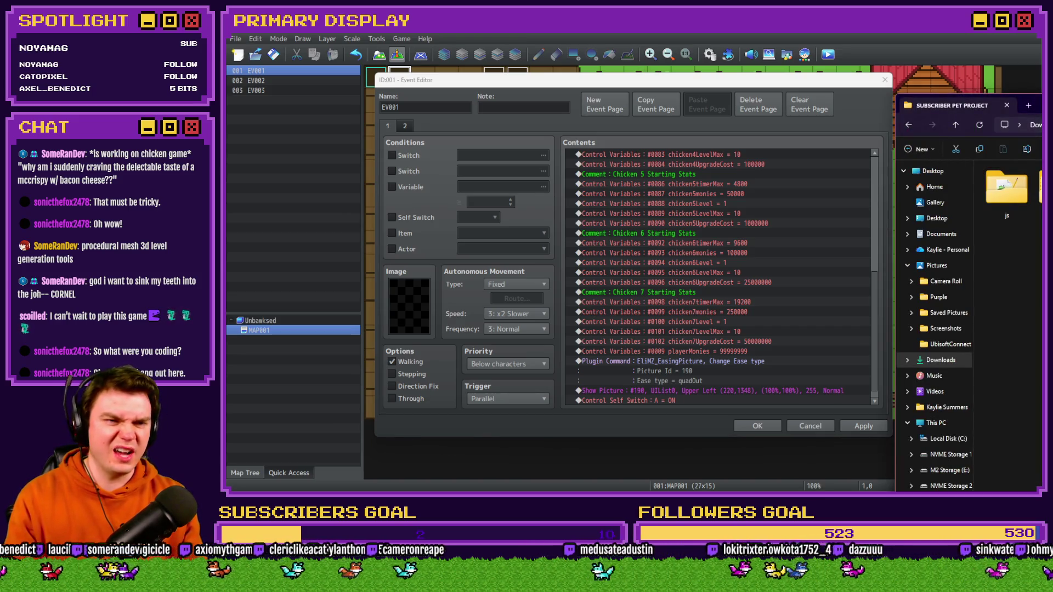
key(alt+Tab)
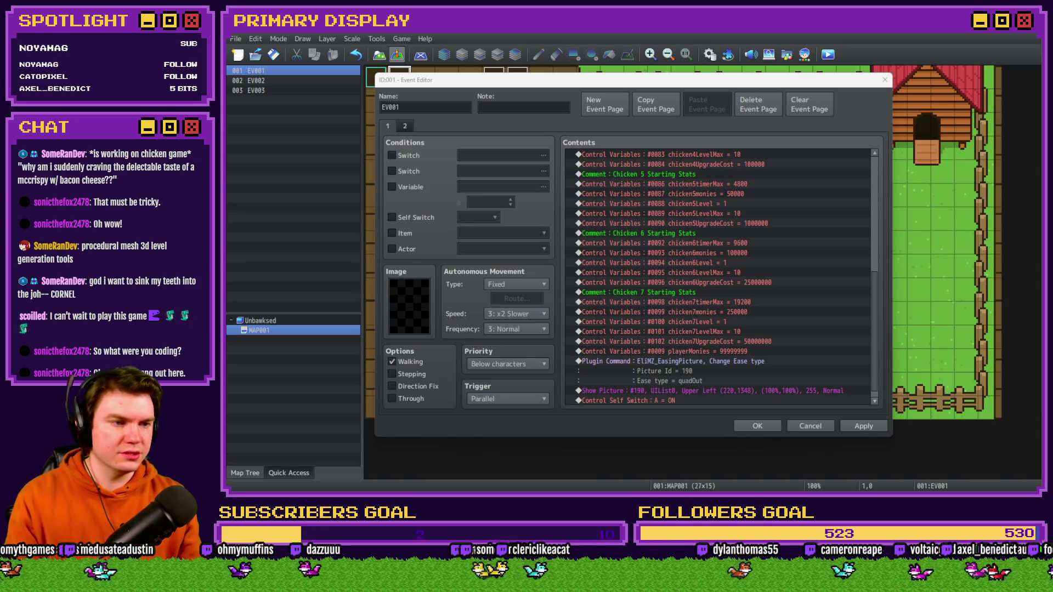
- Review the shop mockup screenshots and scroll the event Contents back to the top
key(alt+Tab)
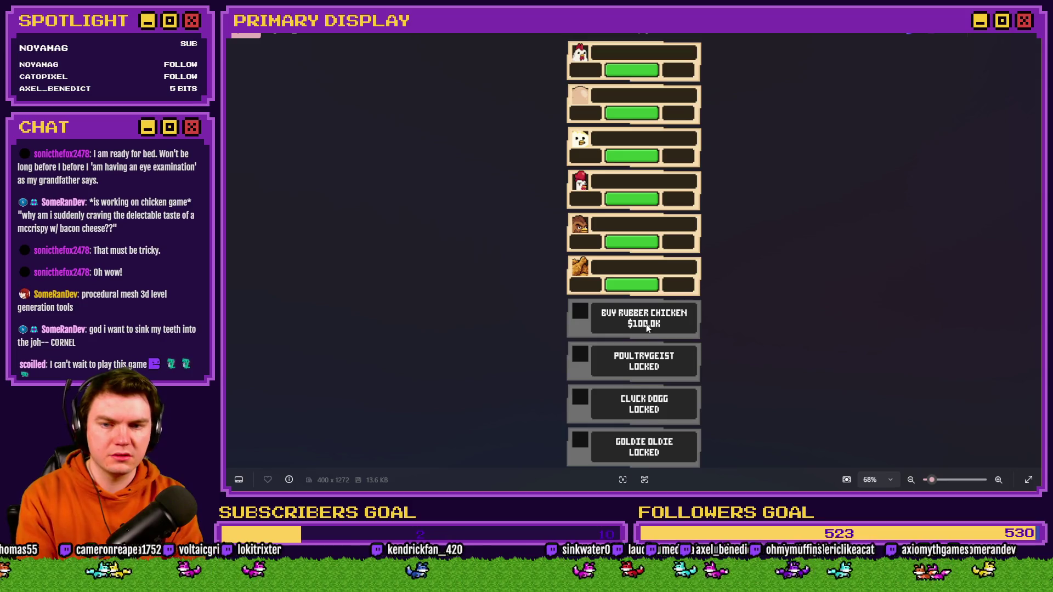
key(alt+Tab)
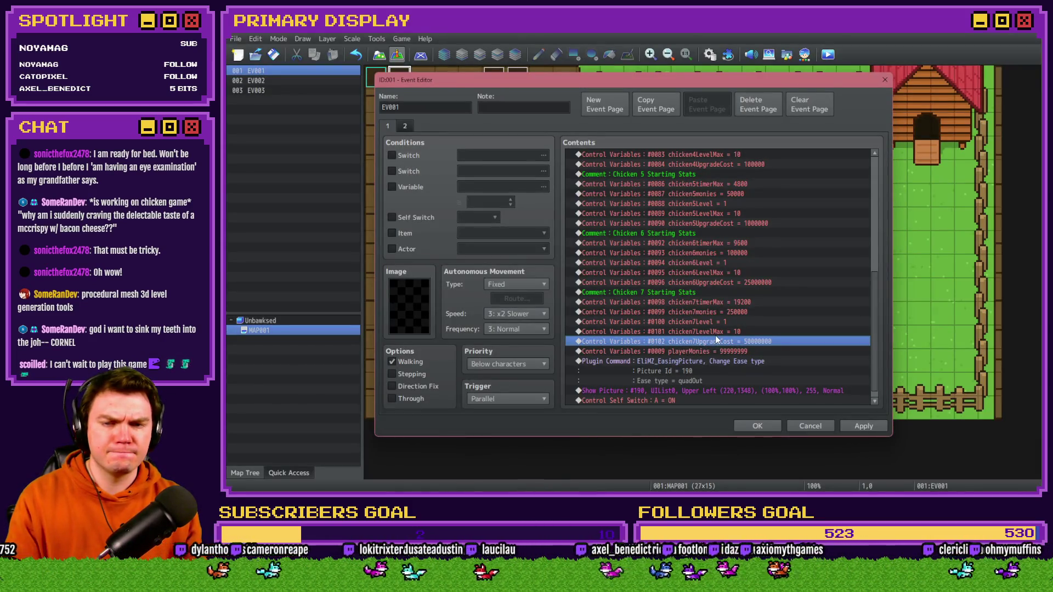
scroll(715, 338, up, 5)
scroll(714, 339, up, 4)
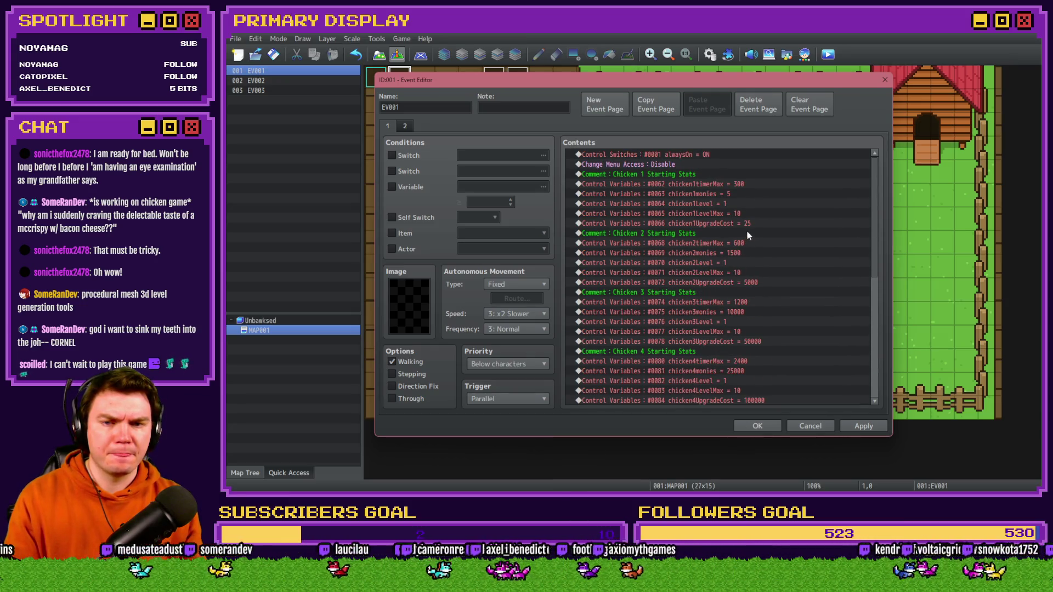
key(alt+Tab)
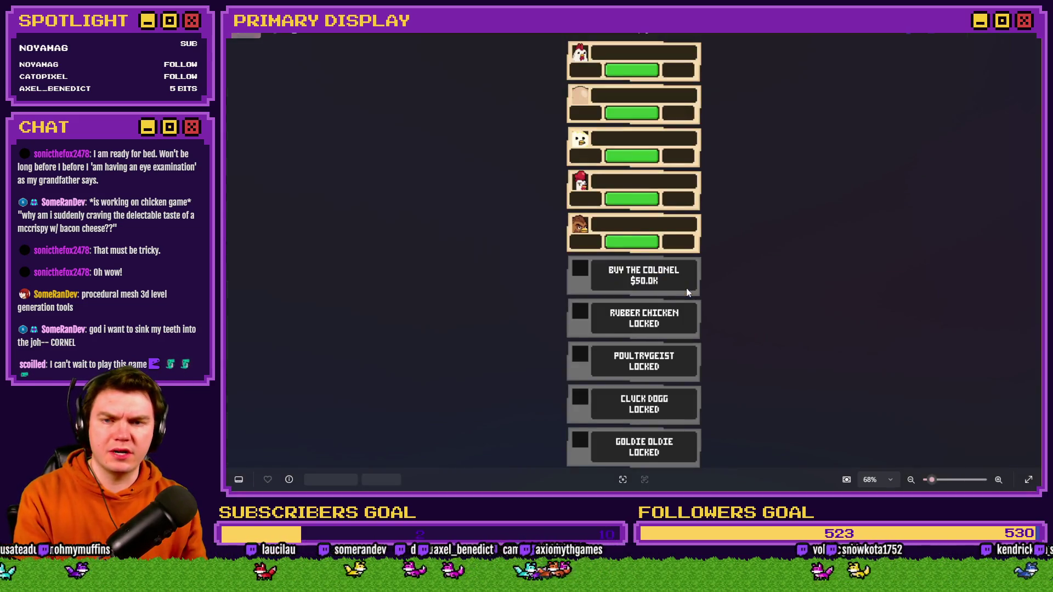
key(Left)
key(Left)
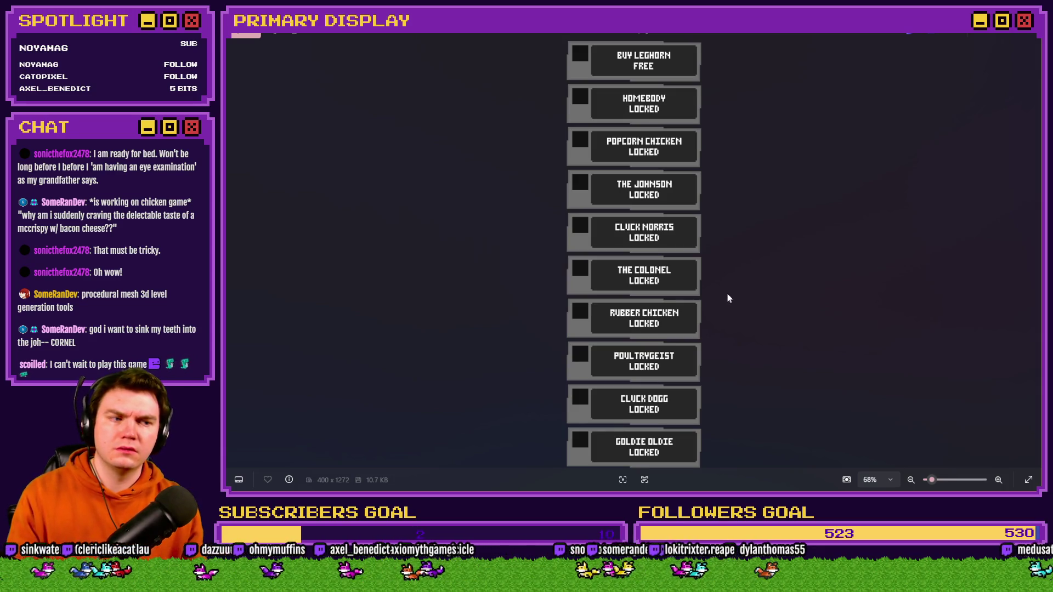
key(Left)
key(alt+Tab)
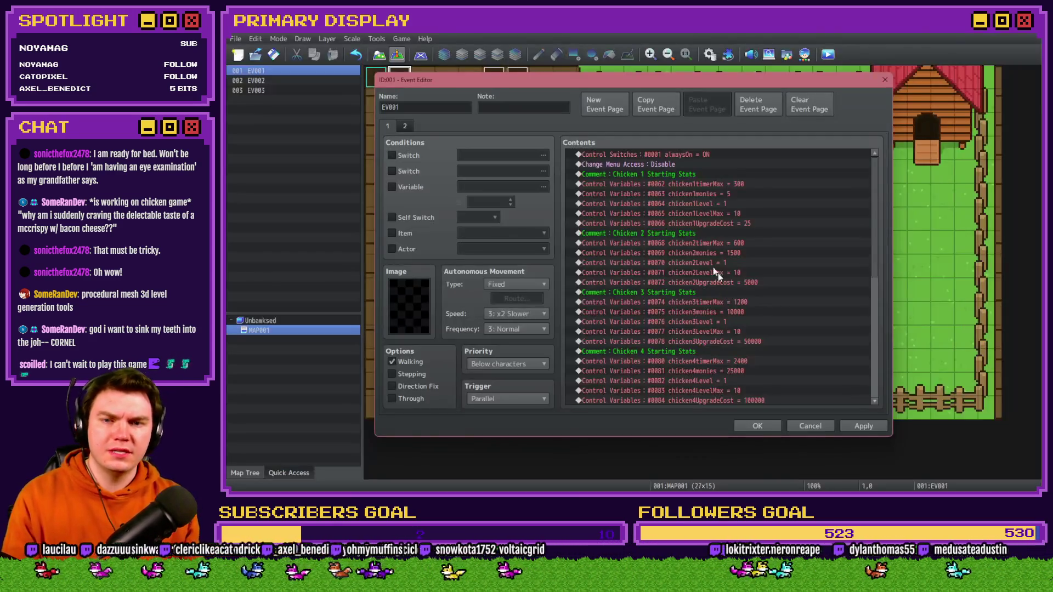
- Open the #0072 chicken2UpgradeCost line, currently 5000, for editing
click(760, 281)
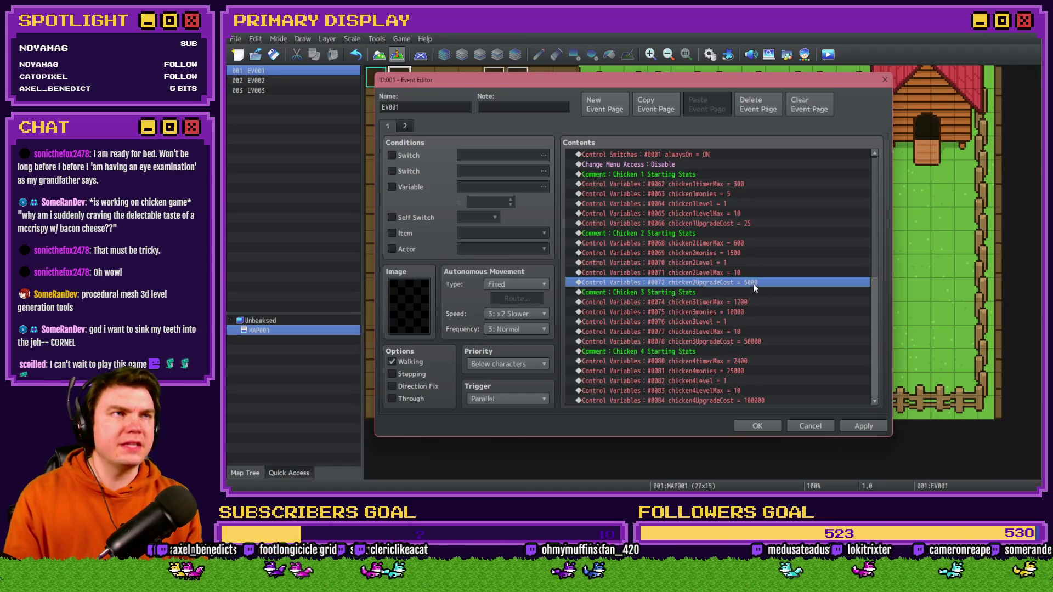
double_click(752, 284)
click(684, 284)
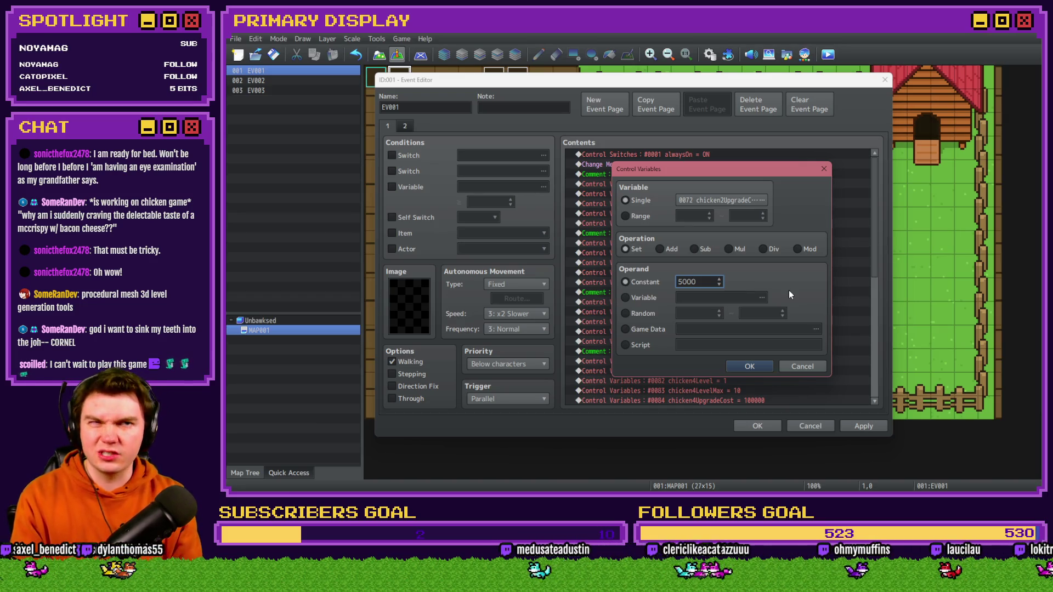
- Leave Chicken 2 unchanged and confirm chicken3UpgradeCost stays at 50000 after checking the mockup
key(Return)
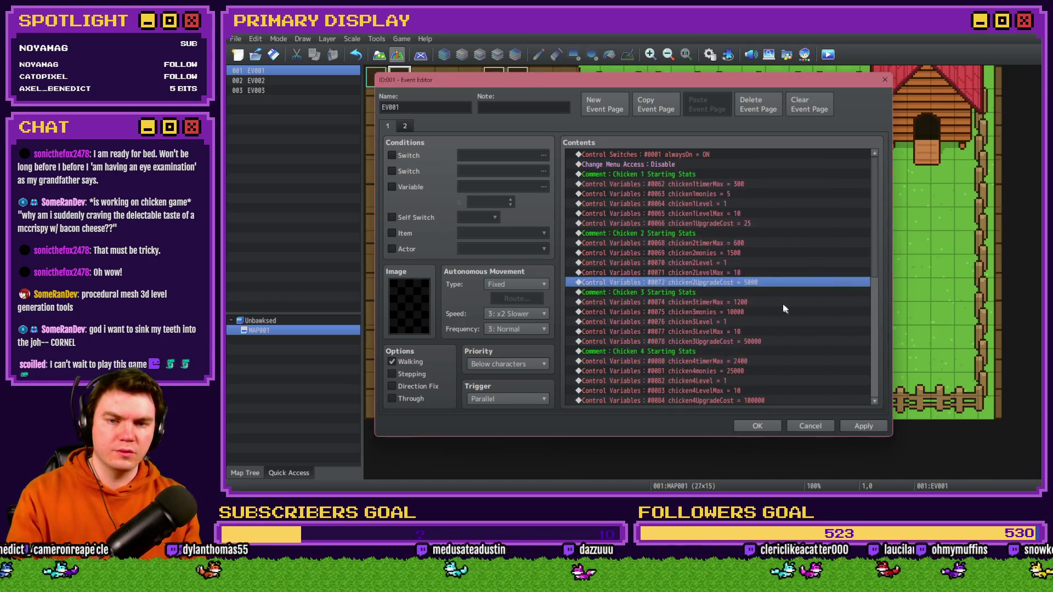
click(768, 341)
key(alt+Tab)
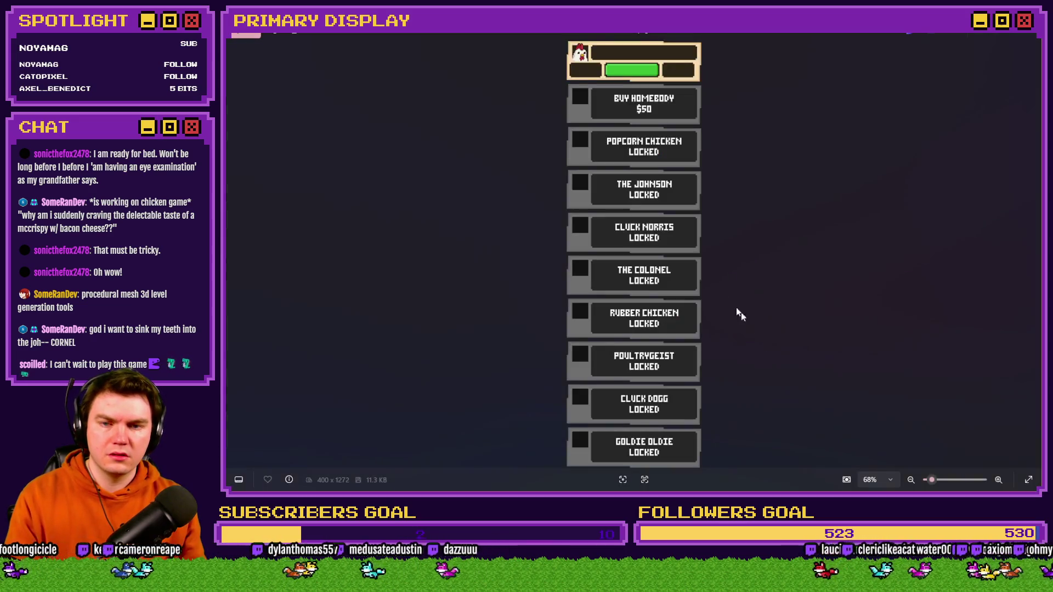
key(Right)
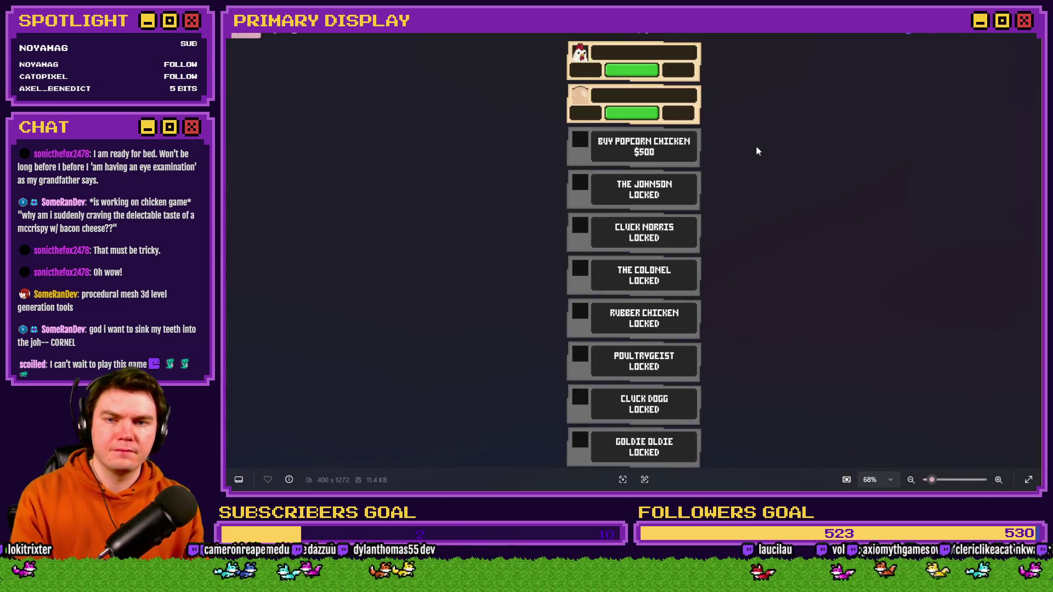
key(alt+Tab)
double_click(746, 341)
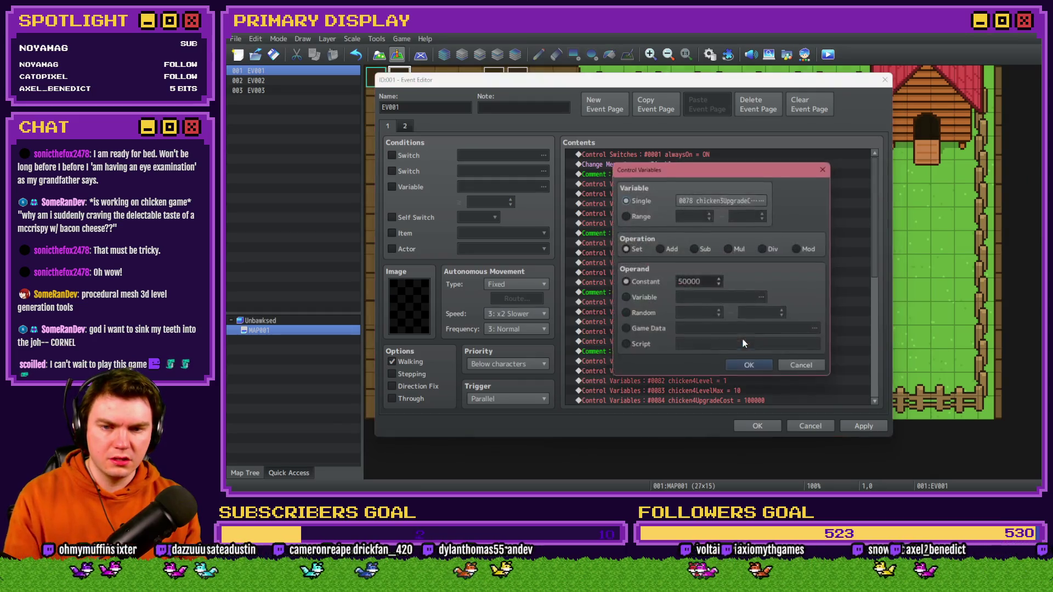
double_click(692, 281)
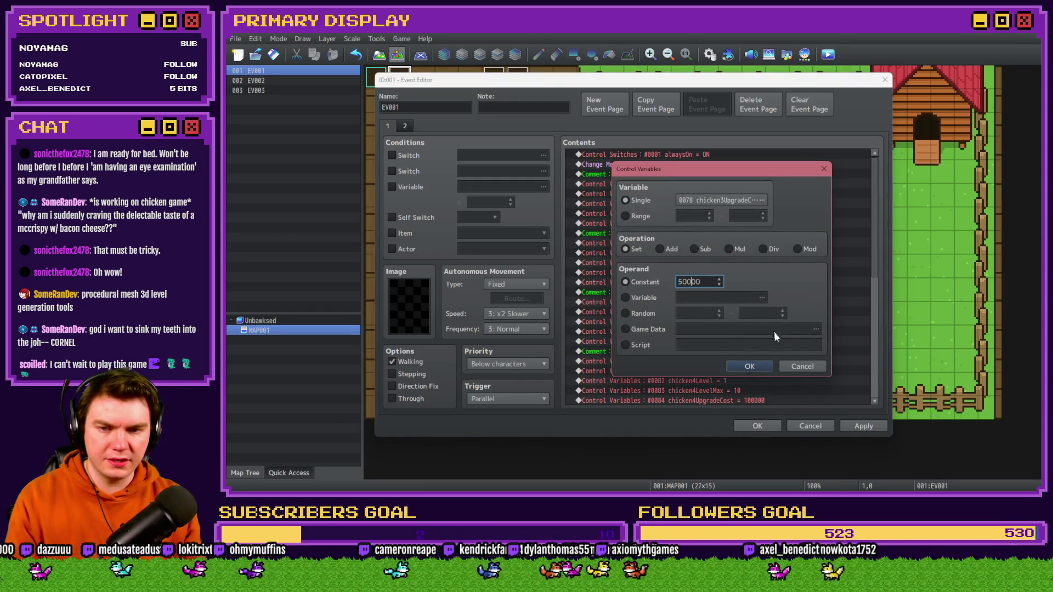
click(797, 366)
- Raise chicken4UpgradeCost from 100000 to 250000
scroll(734, 323, down, 3)
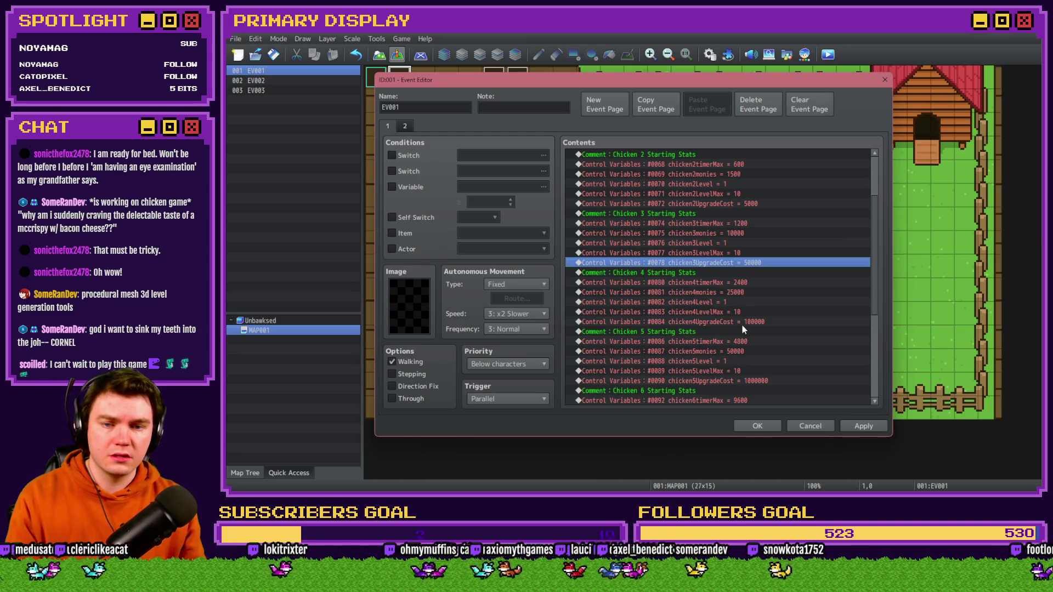
double_click(744, 321)
key(alt+Tab)
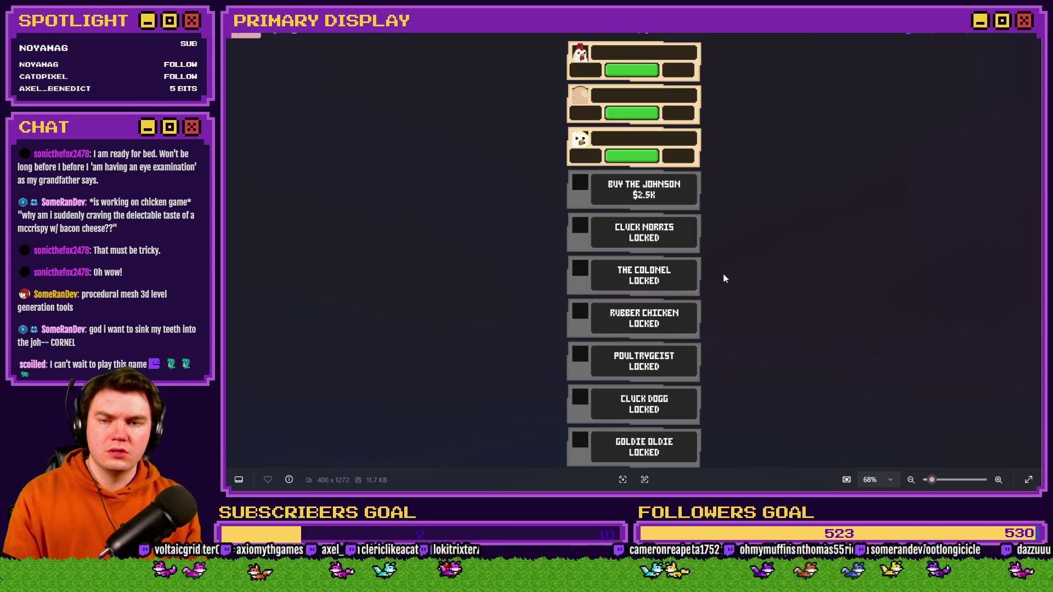
key(alt+Tab)
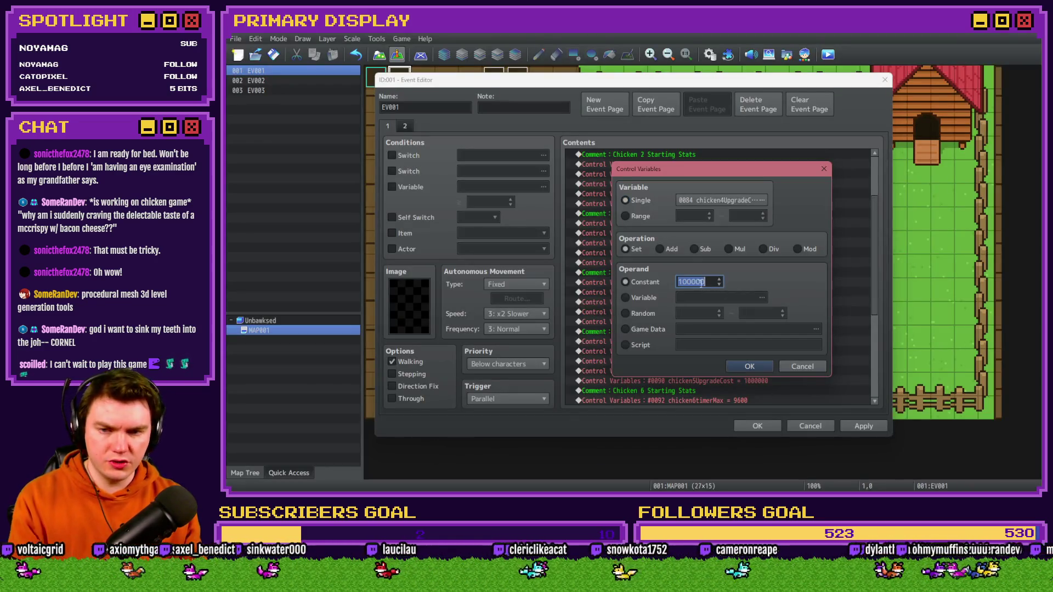
click(689, 281)
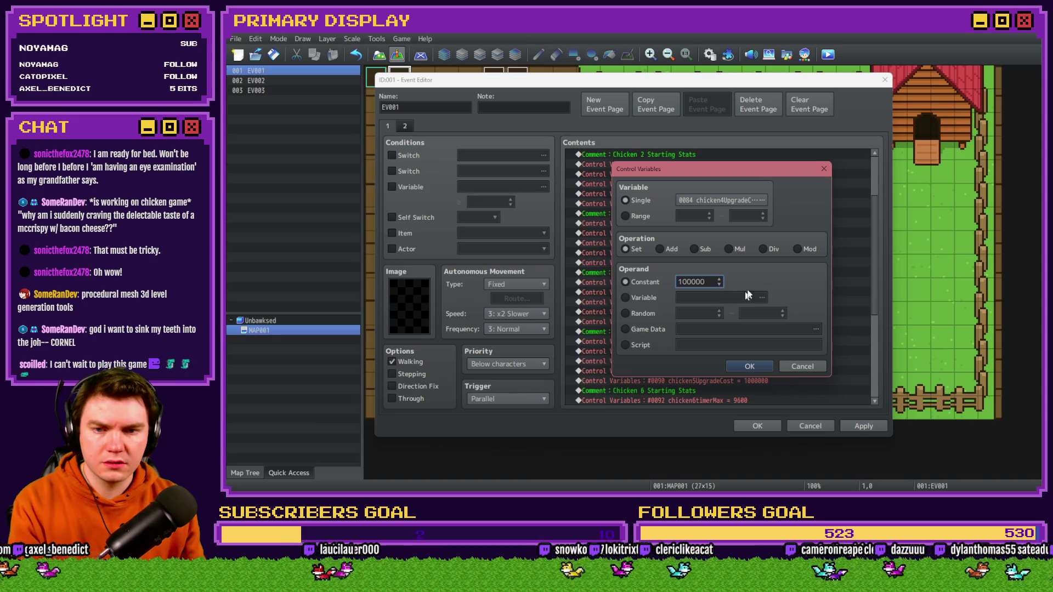
mouse_move(774, 173)
mouse_down()
mouse_move(690, 307)
mouse_move(685, 329)
mouse_move(710, 301)
mouse_move(709, 364)
mouse_move(740, 181)
mouse_up()
drag(679, 291, 633, 296)
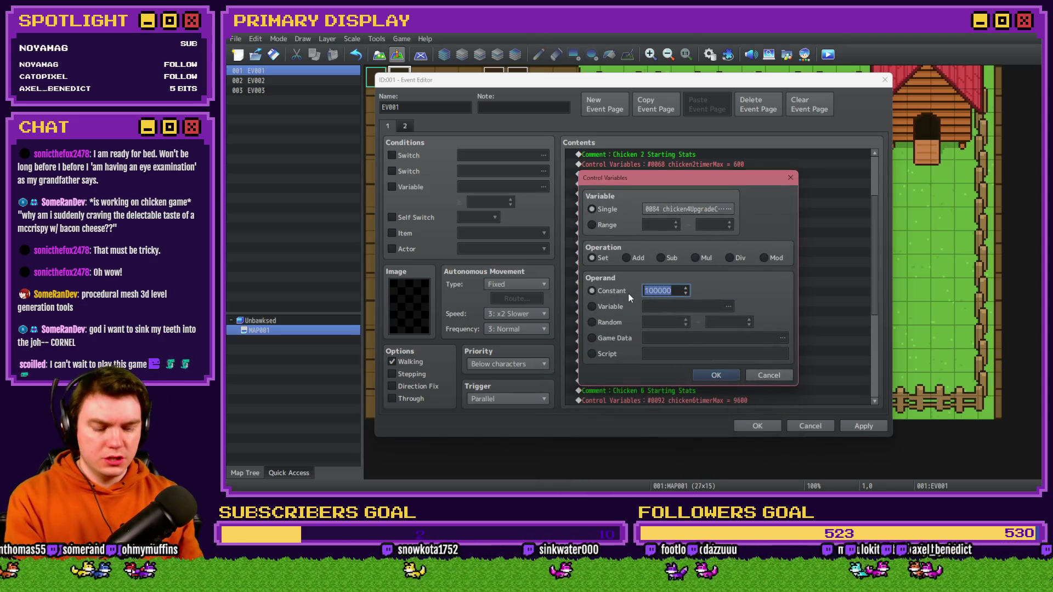
text(25)
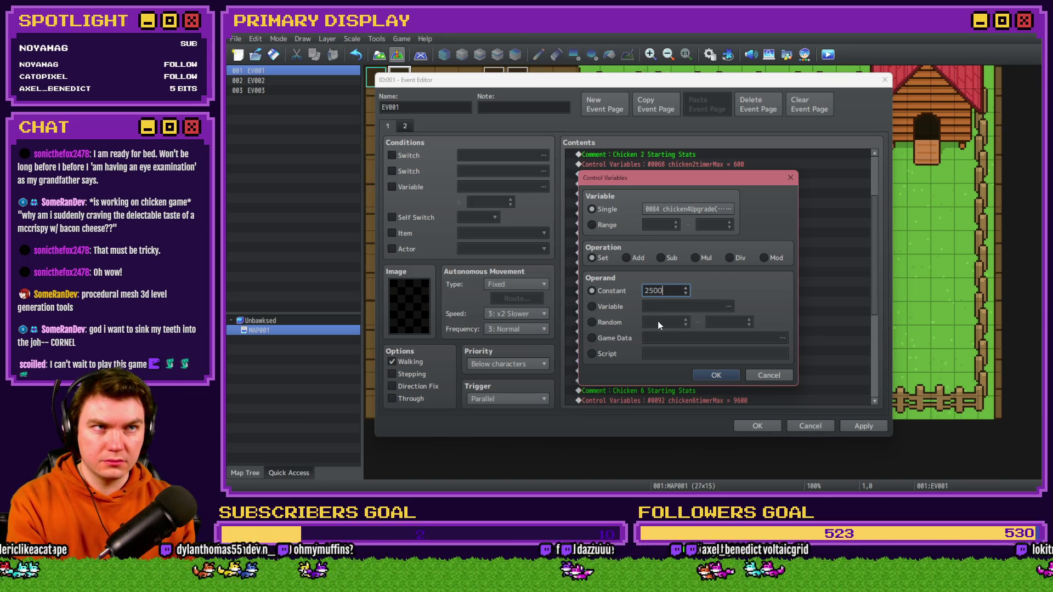
text(00)
click(716, 375)
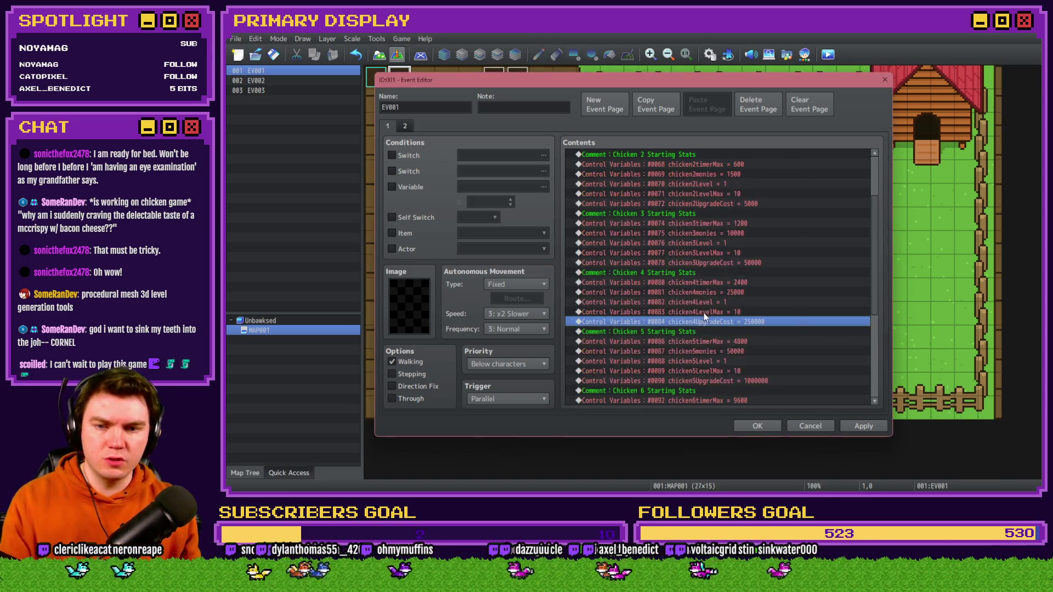
- Open the chicken5UpgradeCost line and compare it against the shop mockup
click(714, 380)
double_click(715, 380)
key(alt+Tab)
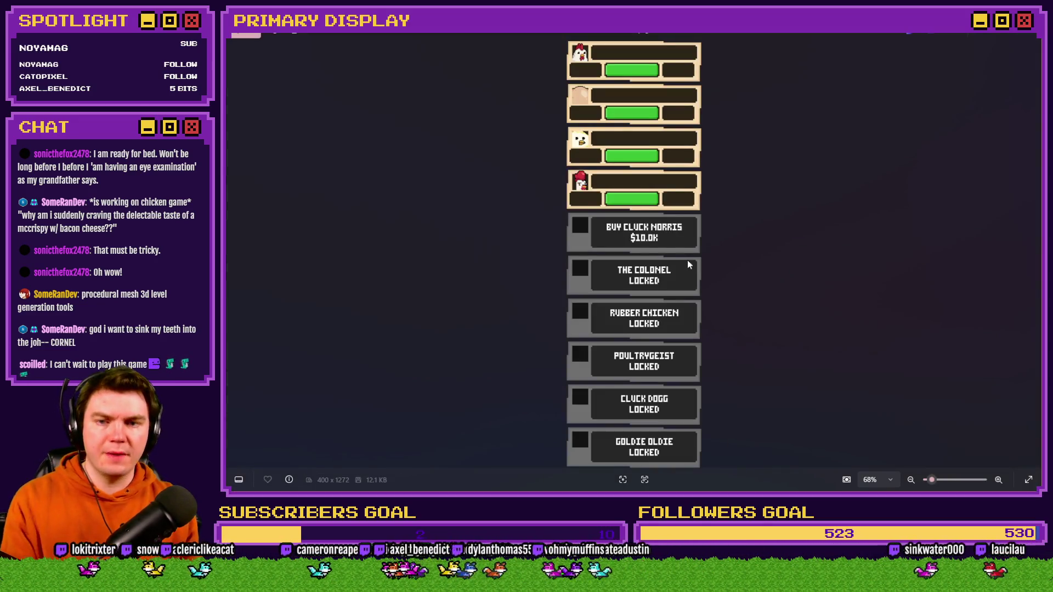
key(alt+Tab)
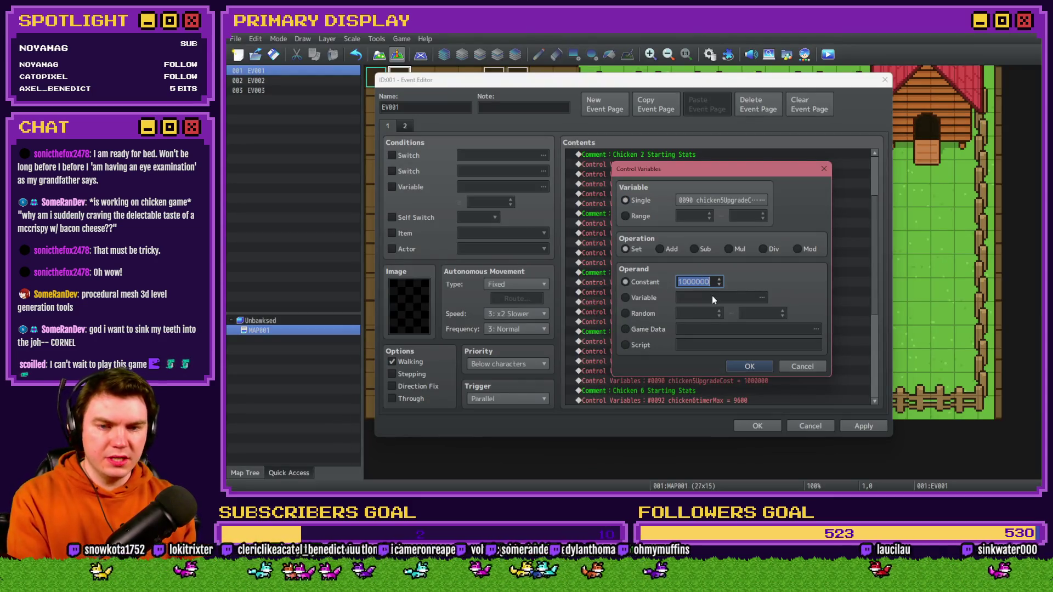
- Keep Chicken 5's upgrade cost at 1000000 and set Chicken 6's to 5000000, per the shop mockup
text(1000000)
mouse_move(768, 169)
mouse_down()
mouse_move(557, 173)
mouse_move(585, 149)
mouse_up()
click(566, 346)
scroll(702, 331, down, 5)
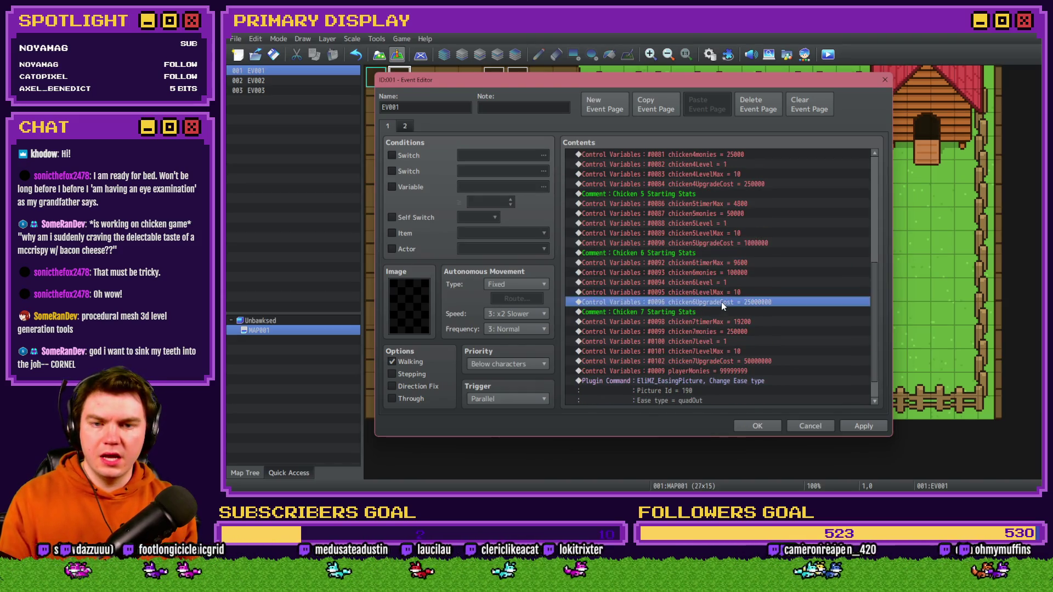
key(alt+Tab)
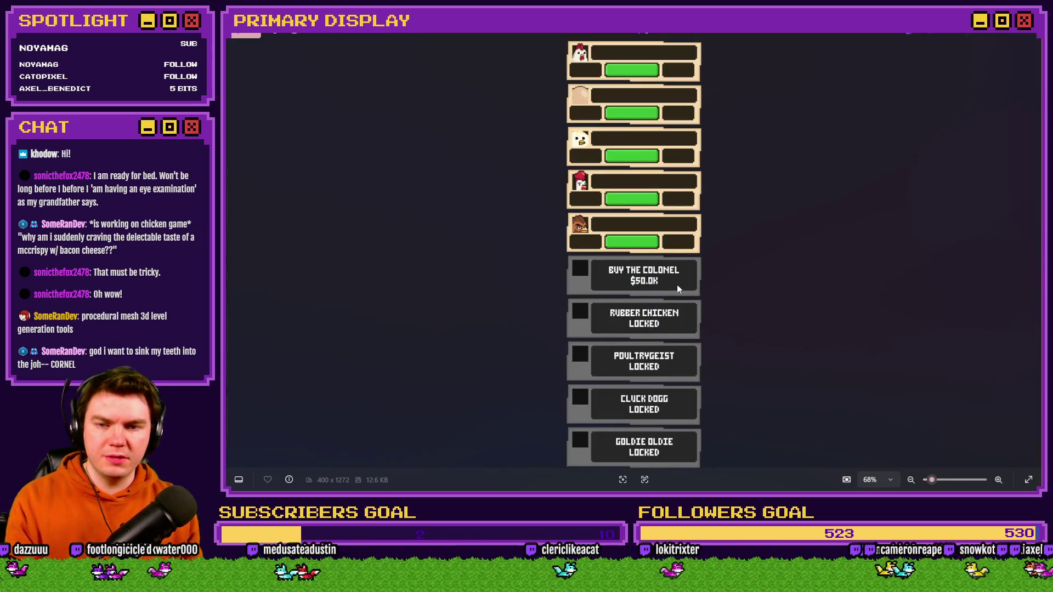
key(alt+Tab)
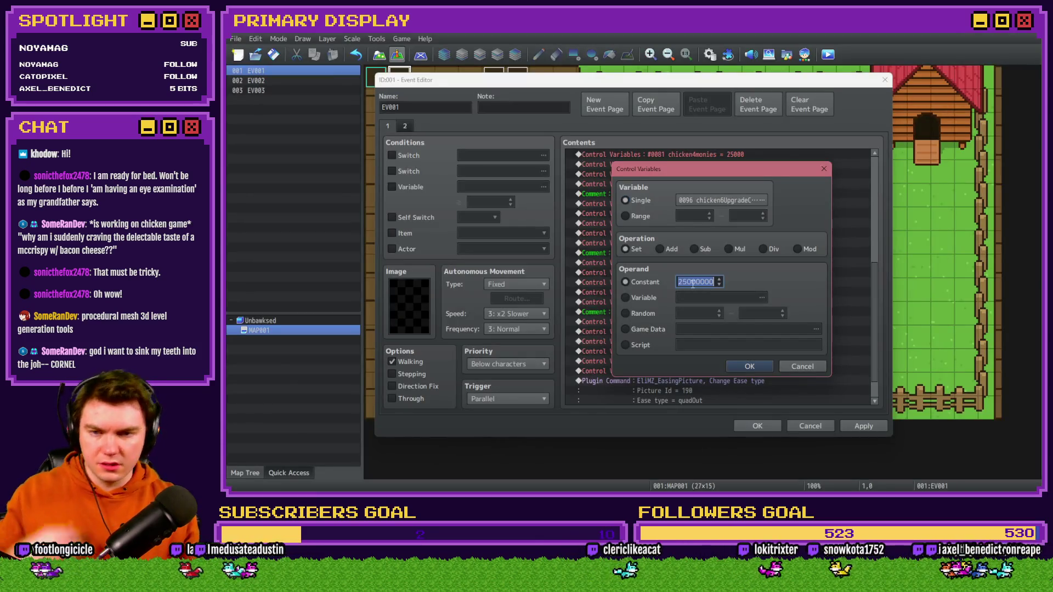
text(50000)
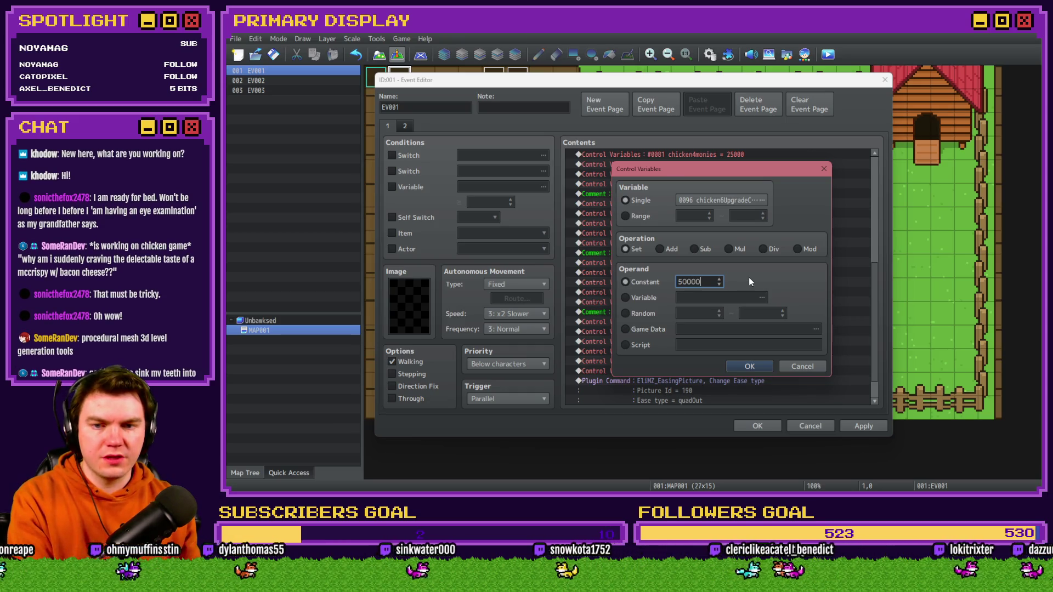
text(00)
click(760, 366)
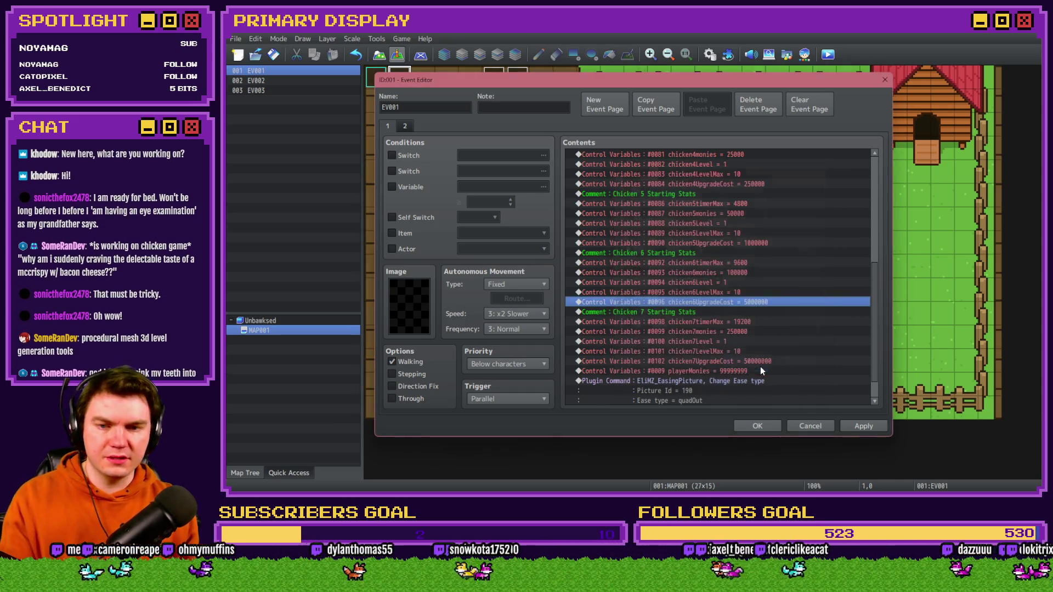
- Set chicken7UpgradeCost to 10000000 and apply the changed costs to the startup event
click(746, 323)
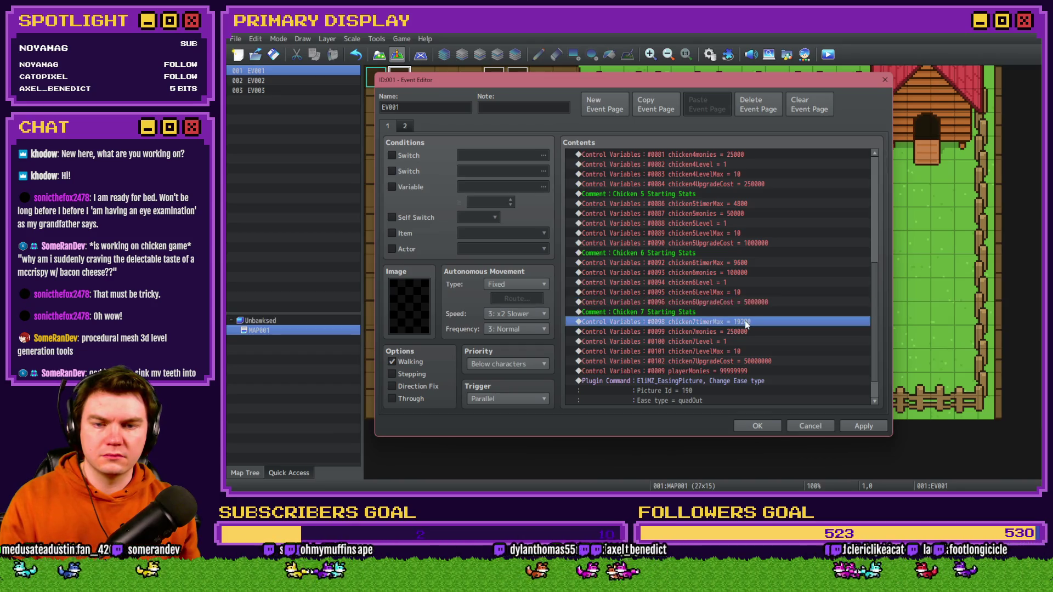
click(765, 359)
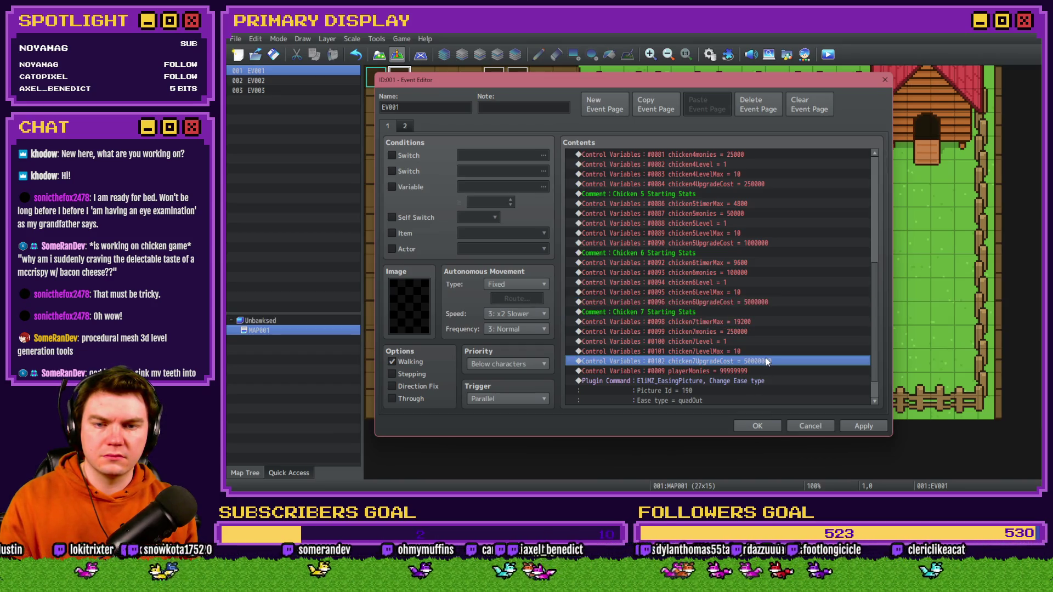
double_click(765, 359)
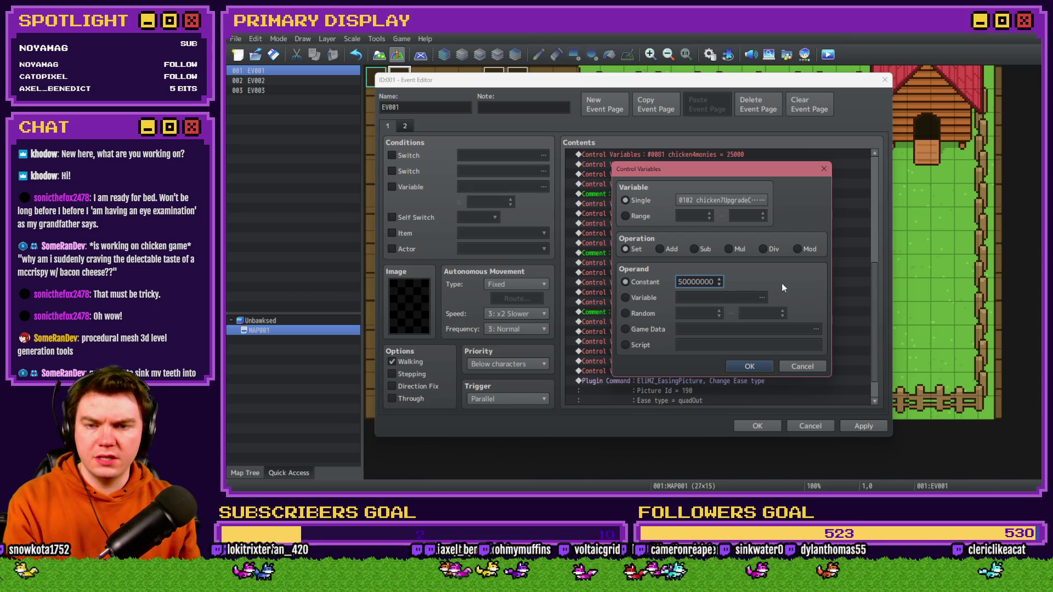
key(Right)
key(Right)
key(Right)
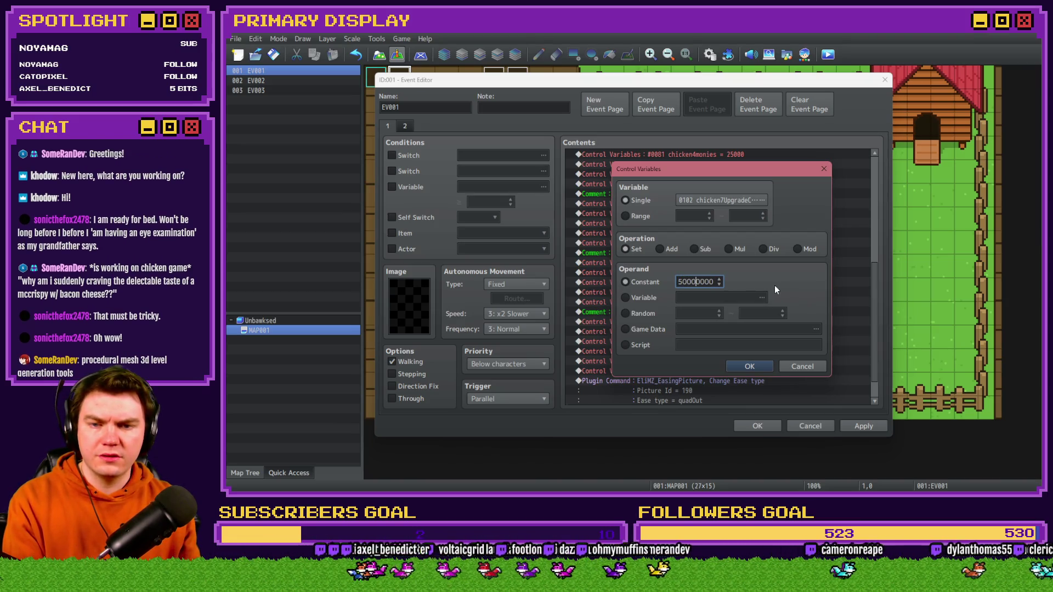
key(BackSpace)
key(Return)
key(alt+Tab)
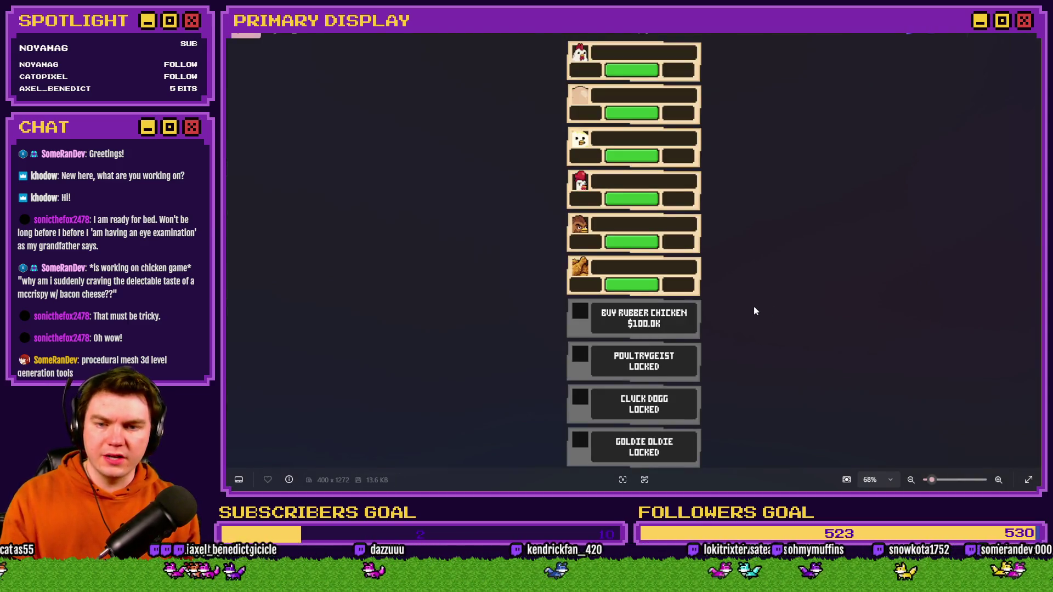
key(alt+Tab)
text(100)
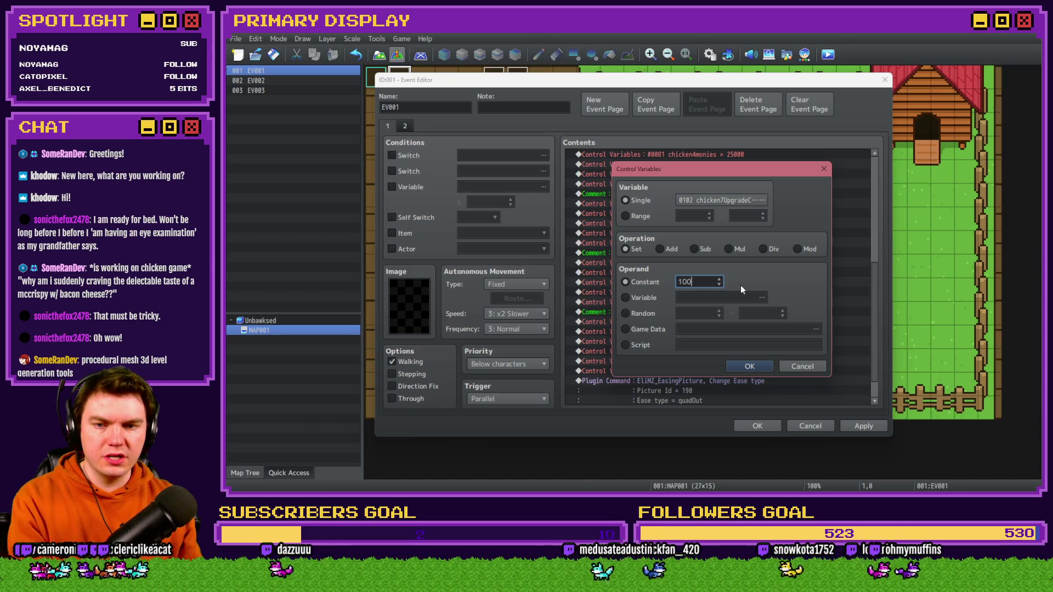
text(0000)
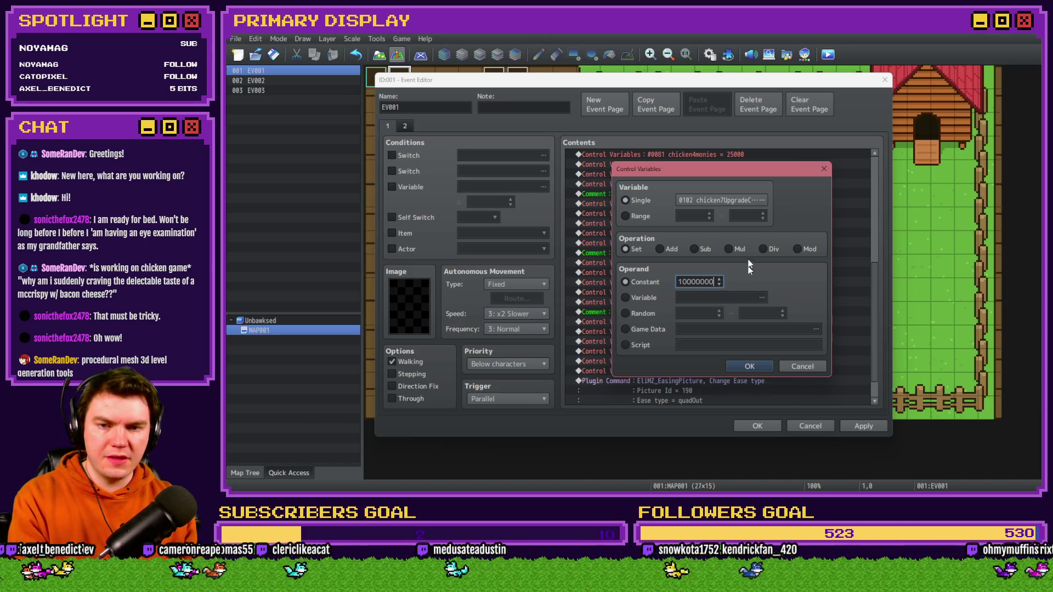
click(760, 366)
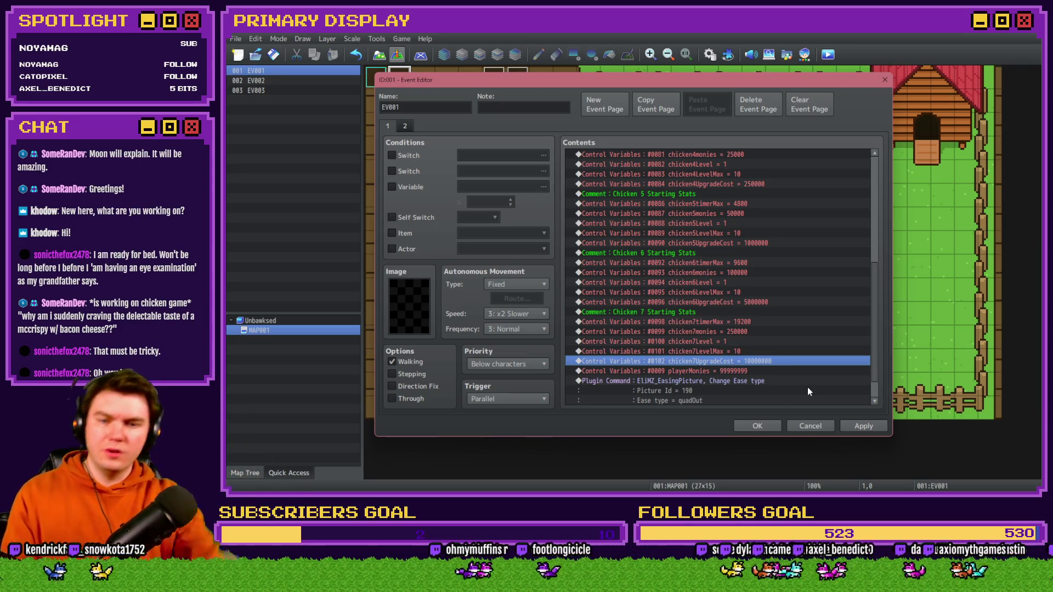
click(864, 426)
- Close the startup event and create a new event at map cell 3,3 conditioned on switch 0033
click(756, 426)
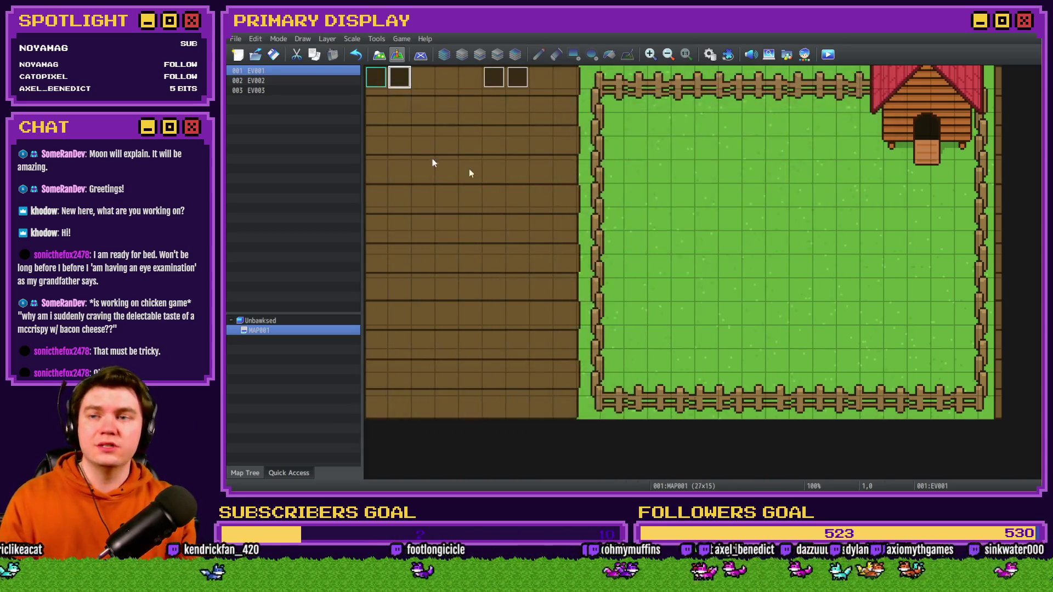
double_click(448, 139)
click(392, 156)
click(530, 156)
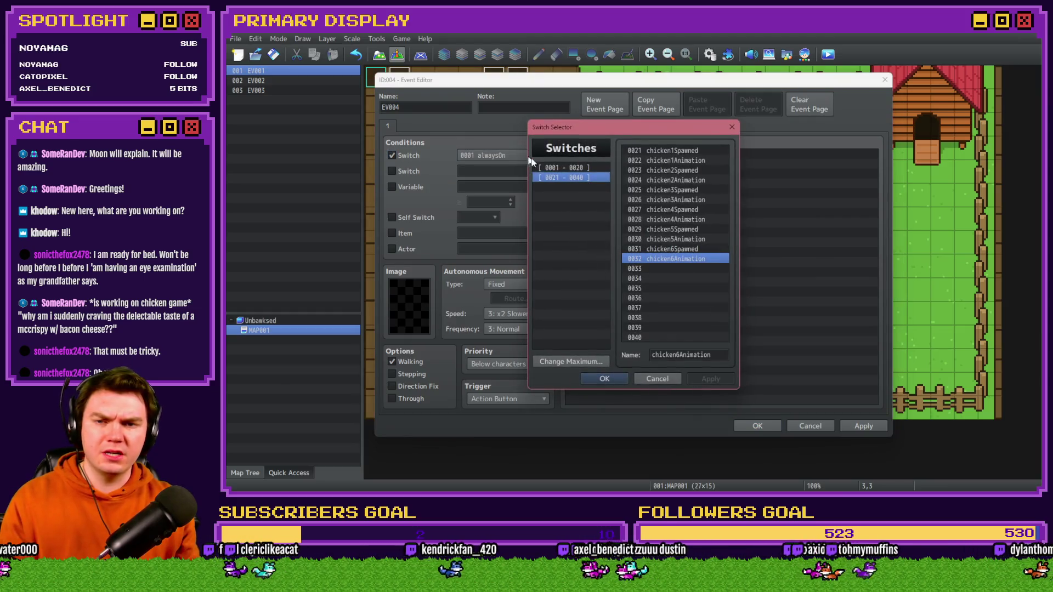
click(675, 249)
click(680, 269)
- Name switch 0033 chicken7Spawned, adapting the chicken6Spawned name
text(chicken6Spawned)
key(Up)
key(Up)
click(686, 268)
text(chicken6Animation)
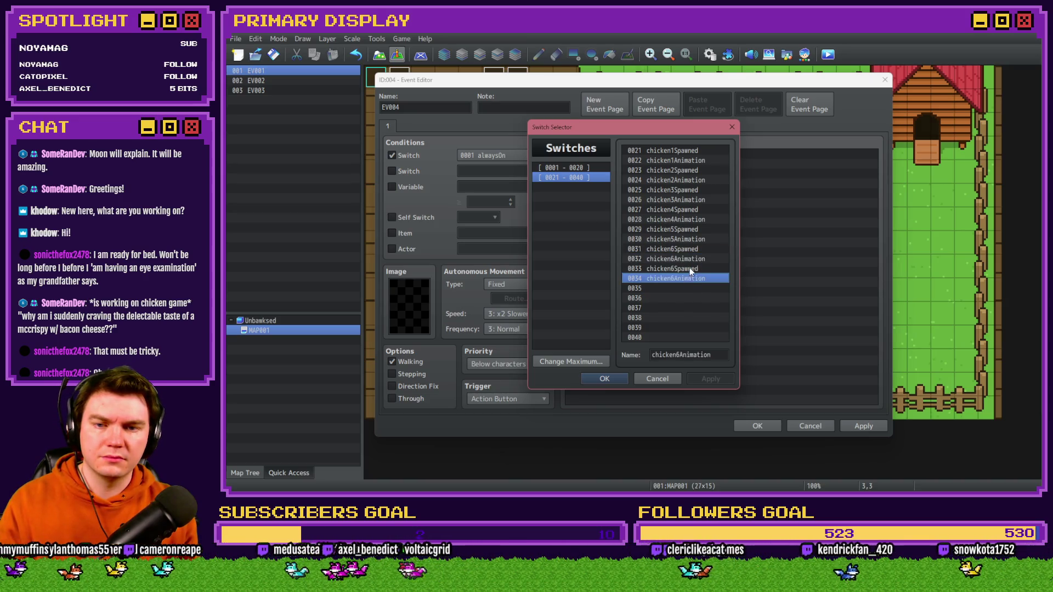
double_click(680, 355)
click(680, 355)
key(BackSpace)
text(7Spawned)
- Use chicken7Spawned as the event's switch, confirm, then delete the new EV004 event
click(678, 279)
click(680, 354)
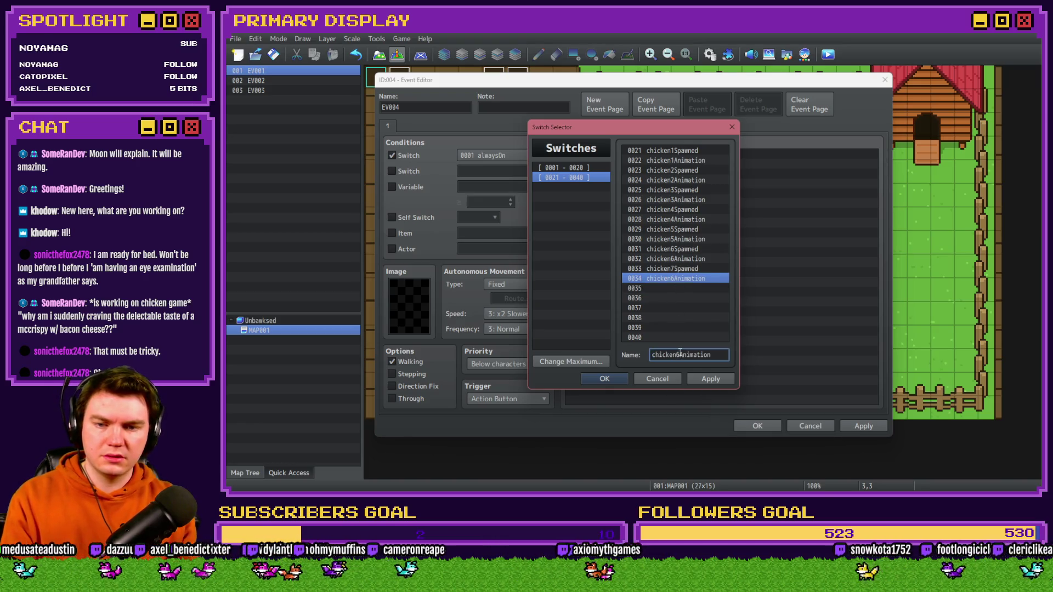
key(Return)
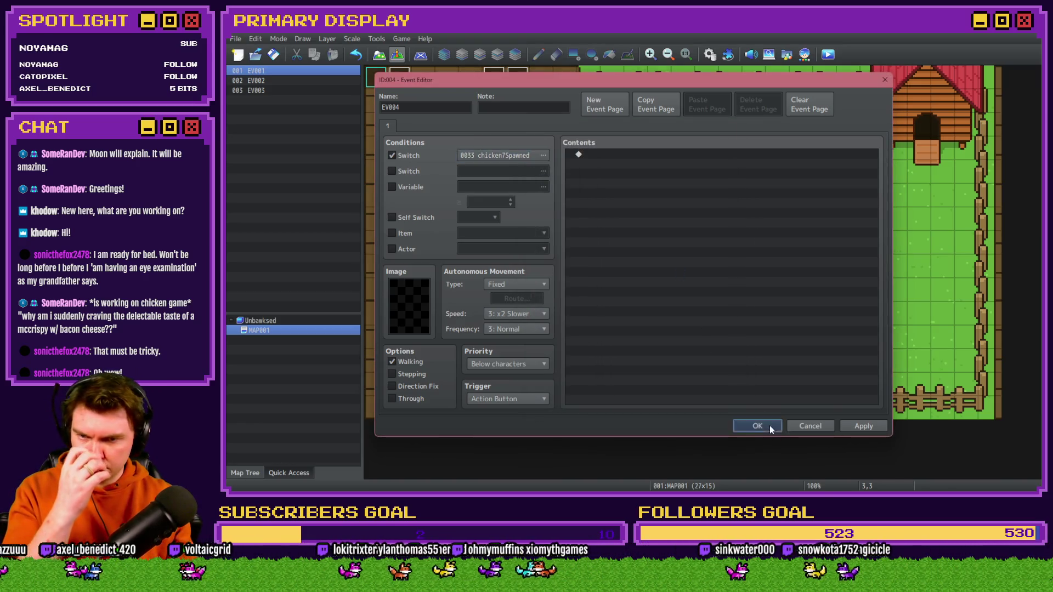
click(768, 426)
key(Delete)
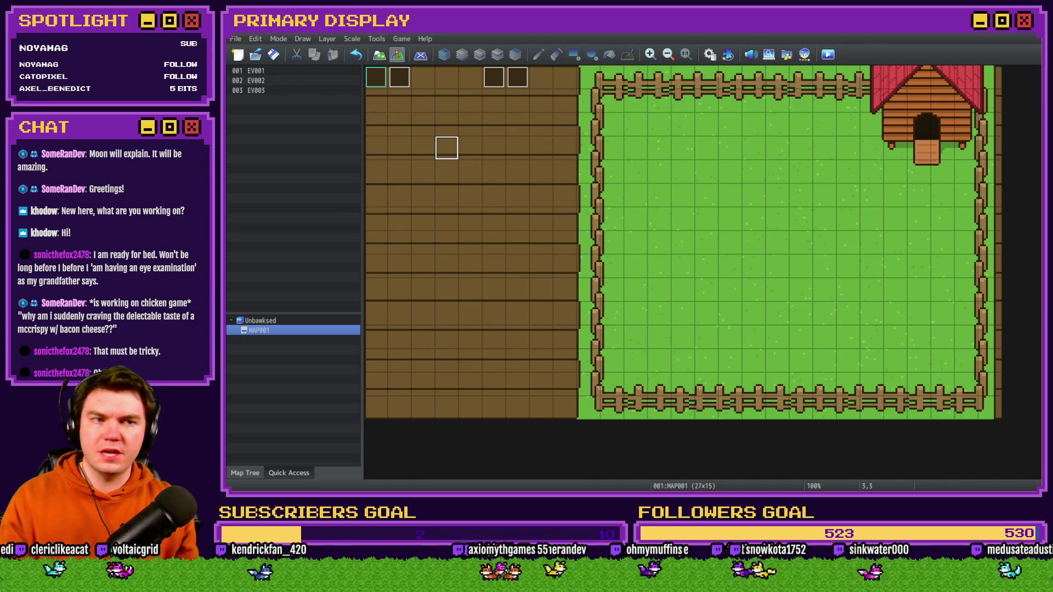
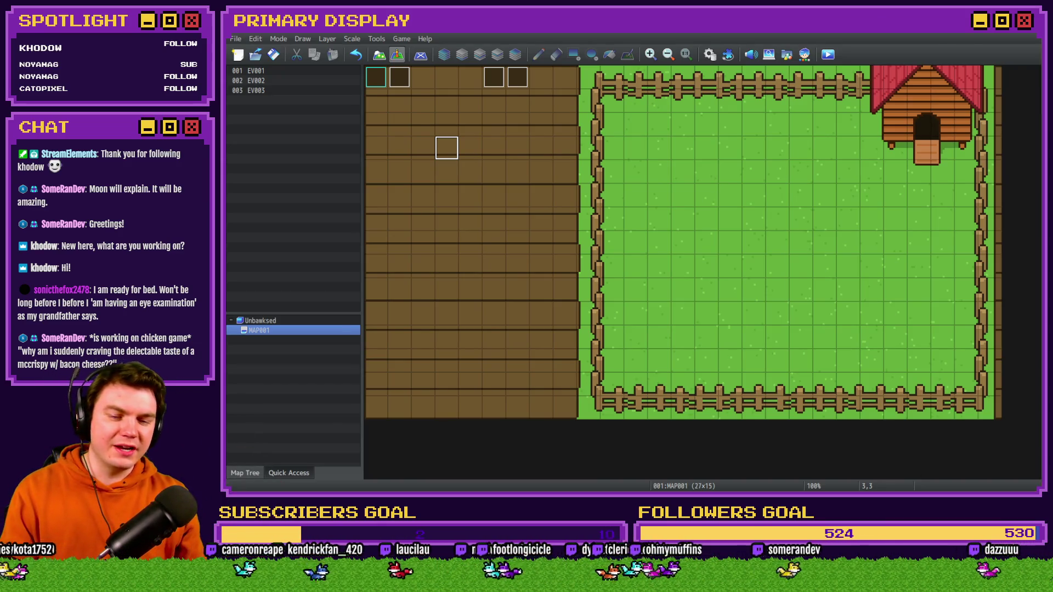
- Review the Bad Ideas Game Jam page and the chicken game UI mockup image
key(alt+Tab)
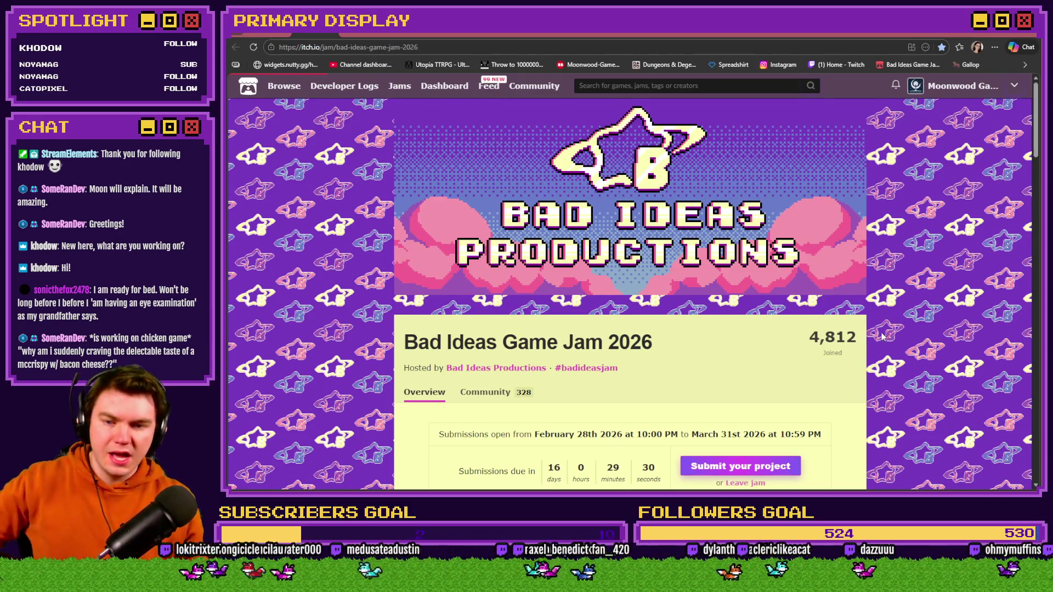
scroll(884, 338, down, 4)
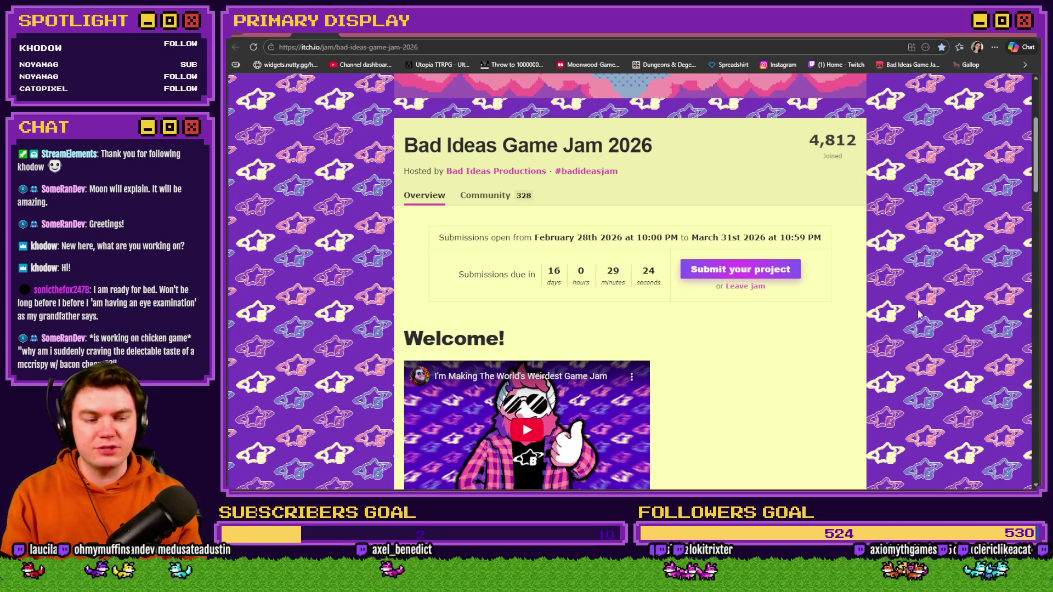
scroll(919, 312, up, 4)
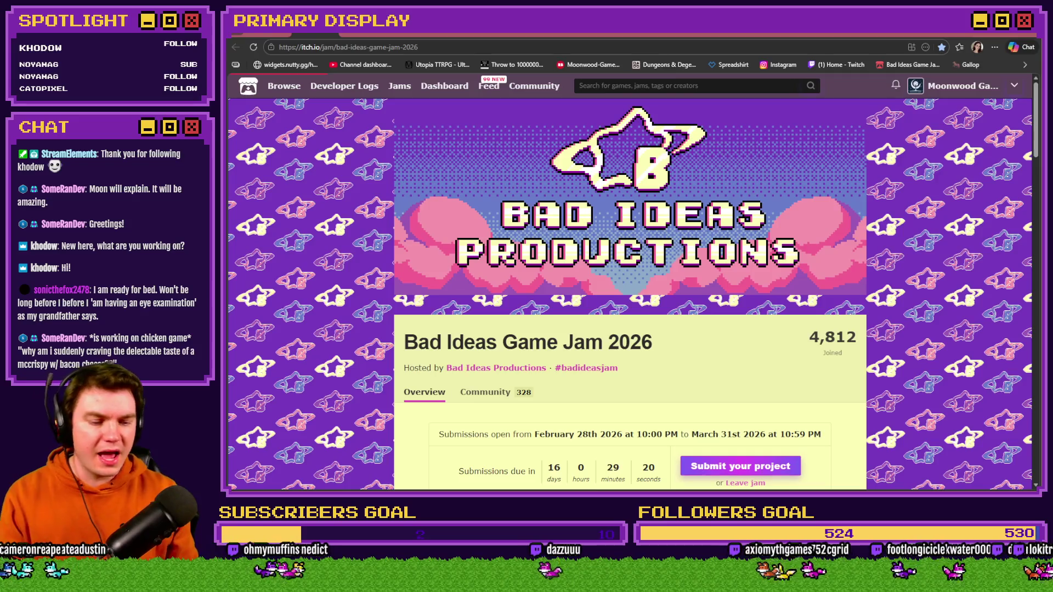
key(alt+Tab)
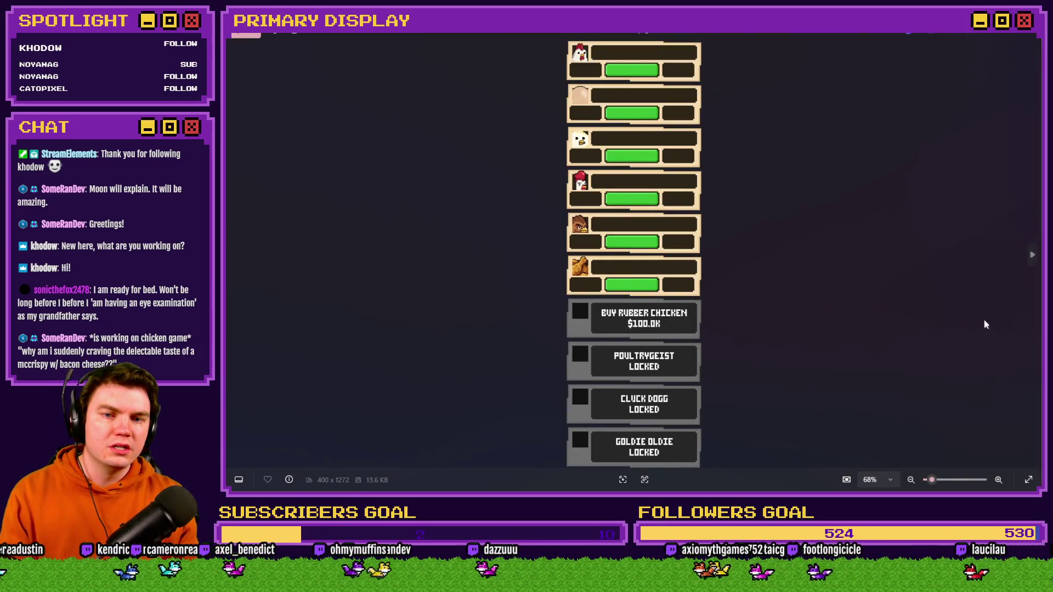
key(alt+Tab)
key(alt+Tab)
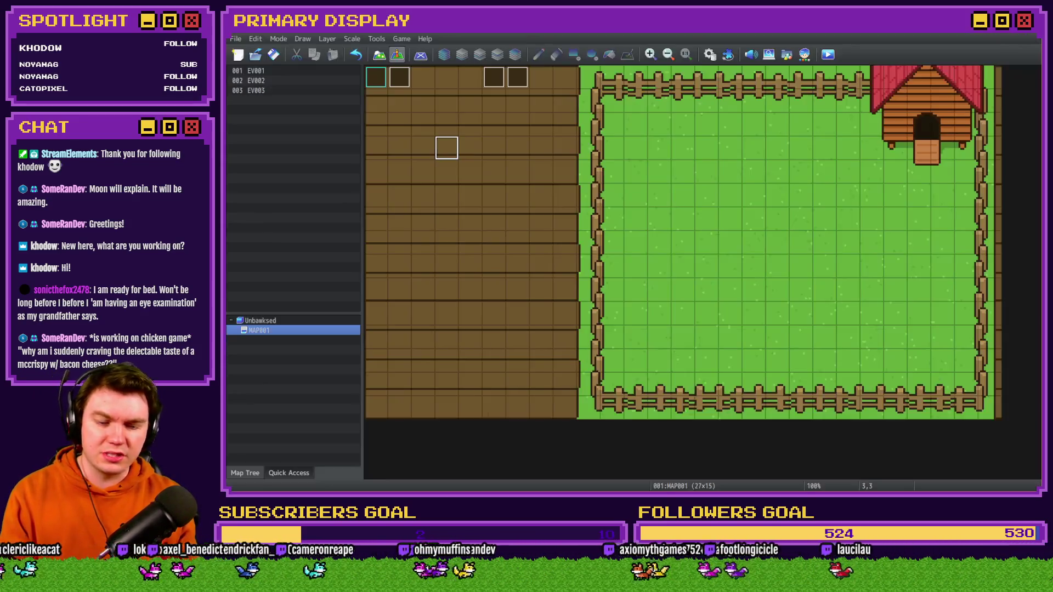
- Start a playtest and unlock the free Leghorn chicken from its crate
click(827, 55)
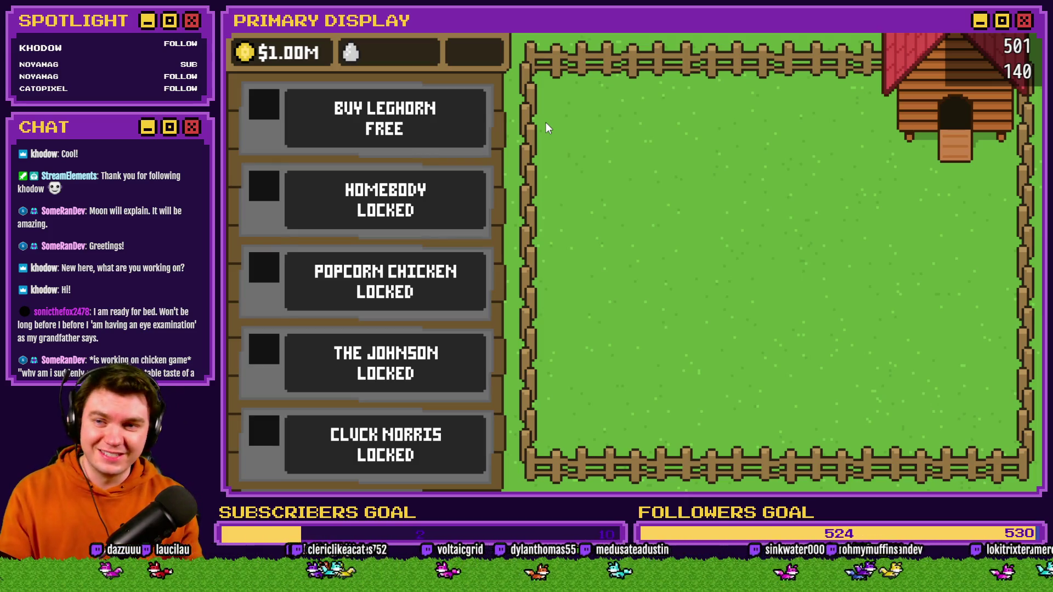
click(420, 121)
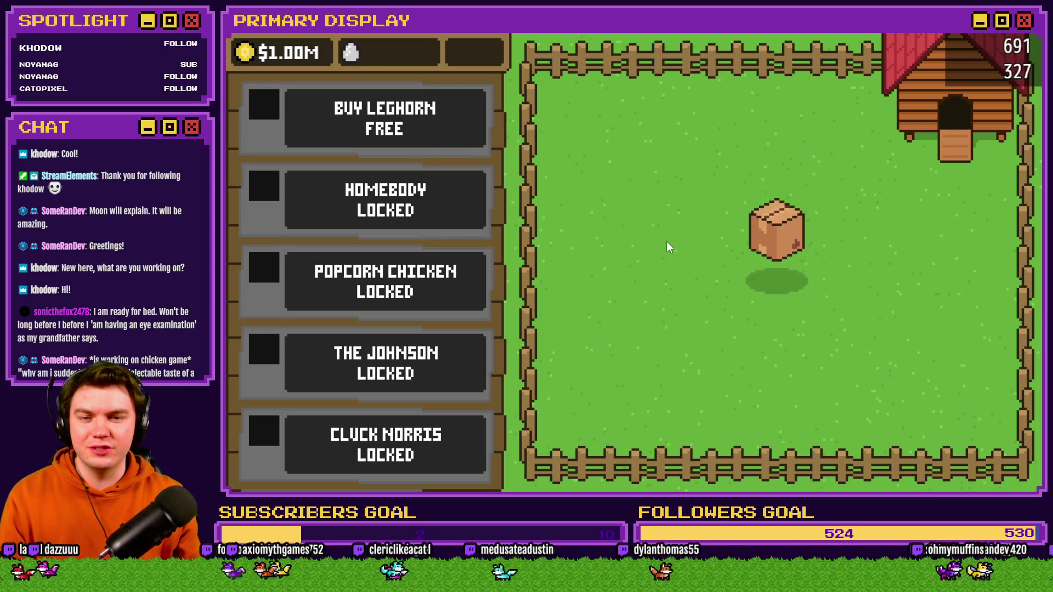
click(759, 265)
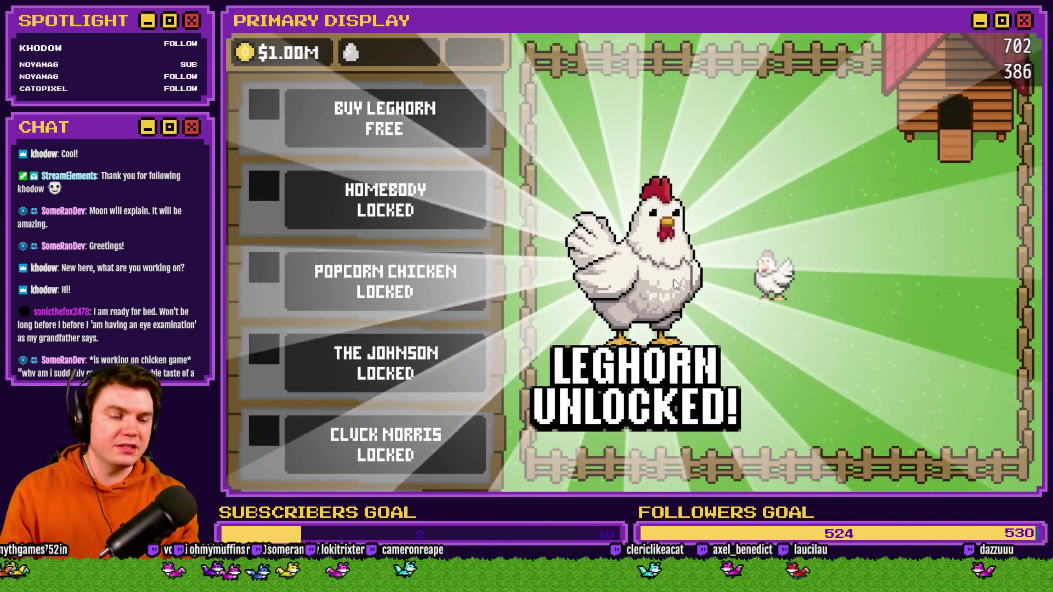
click(673, 279)
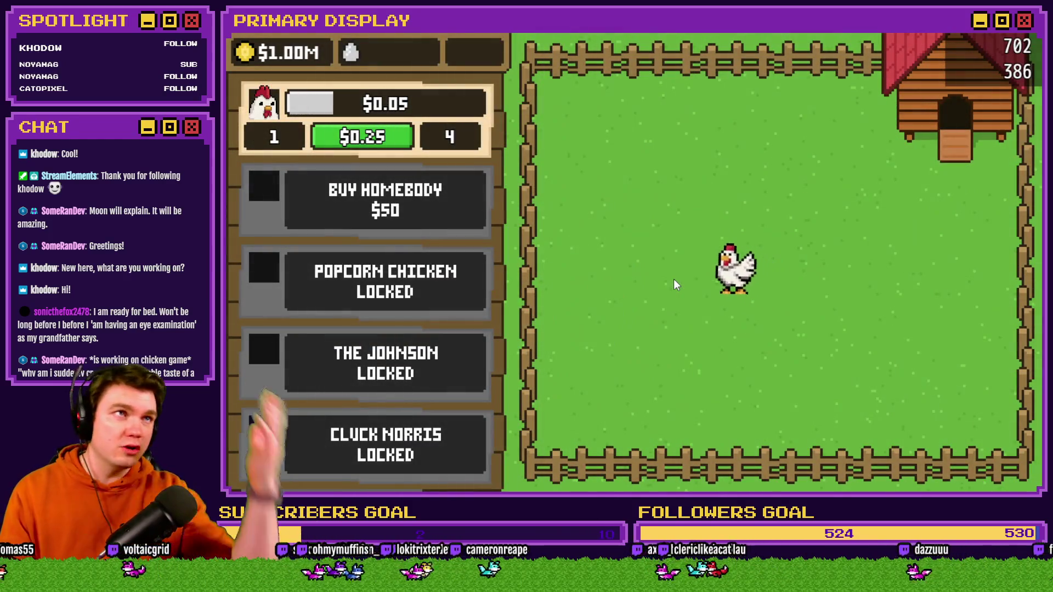
- Level the Leghorn chicken up to 10
click(377, 137)
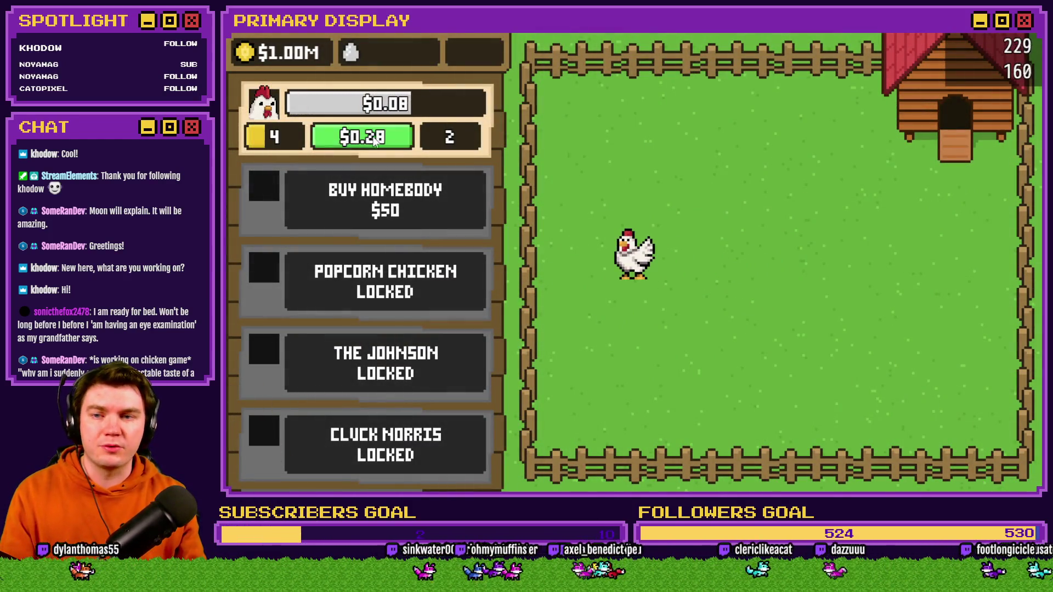
click(378, 138)
click(378, 139)
click(378, 140)
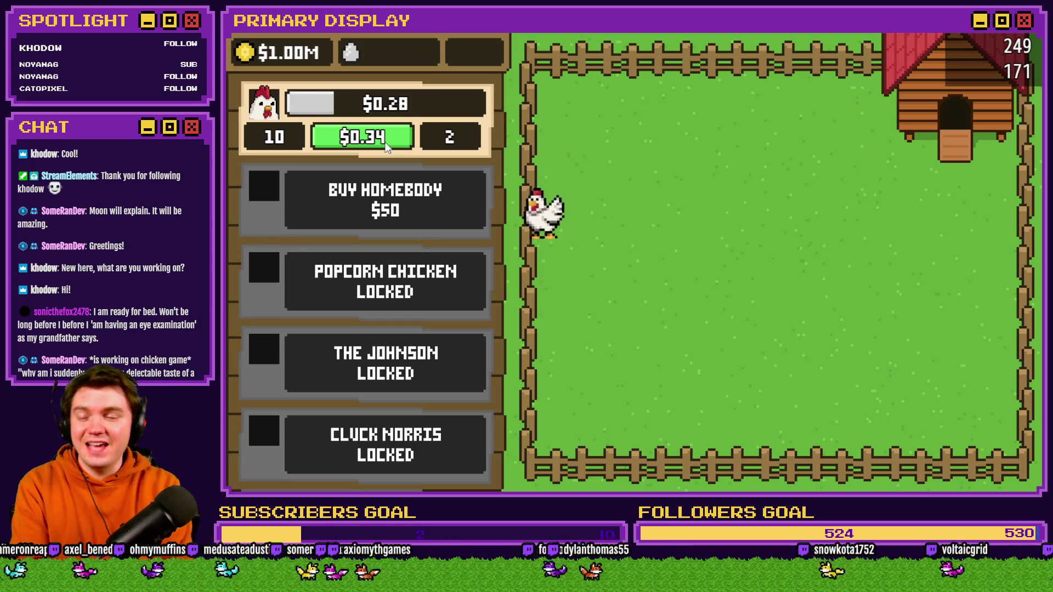
click(387, 147)
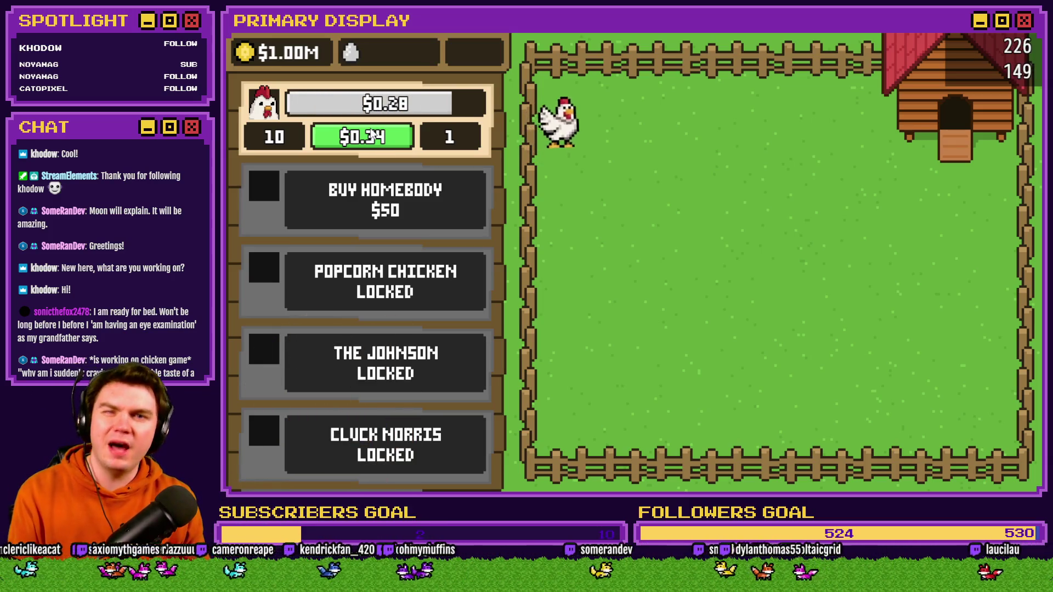
- Unlock Homebody ($50), Popcorn Chicken, The Johnson ($2.5K) and Cluck Norris from their crates
click(371, 190)
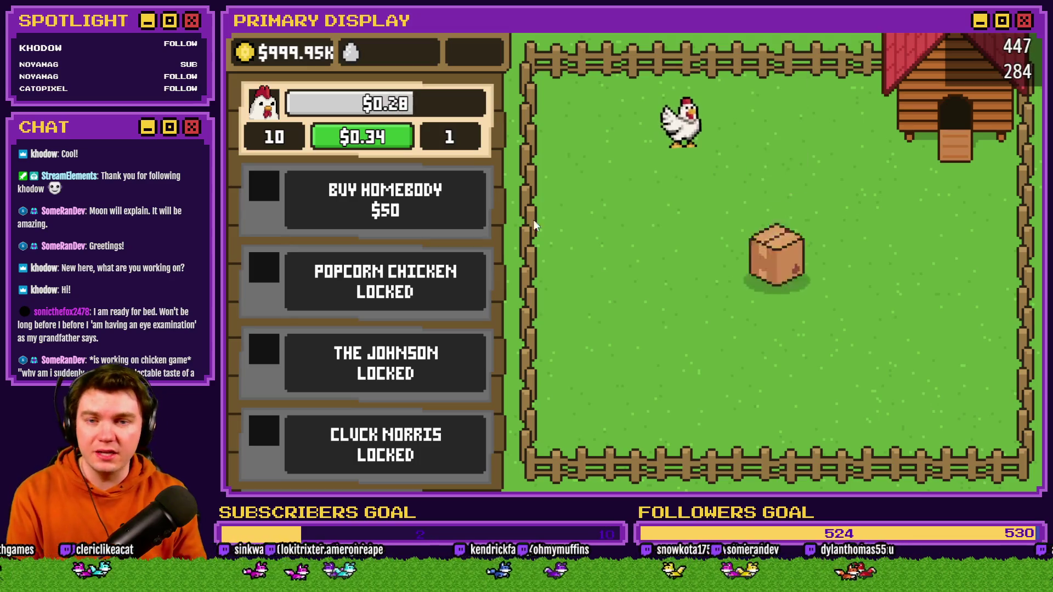
click(784, 273)
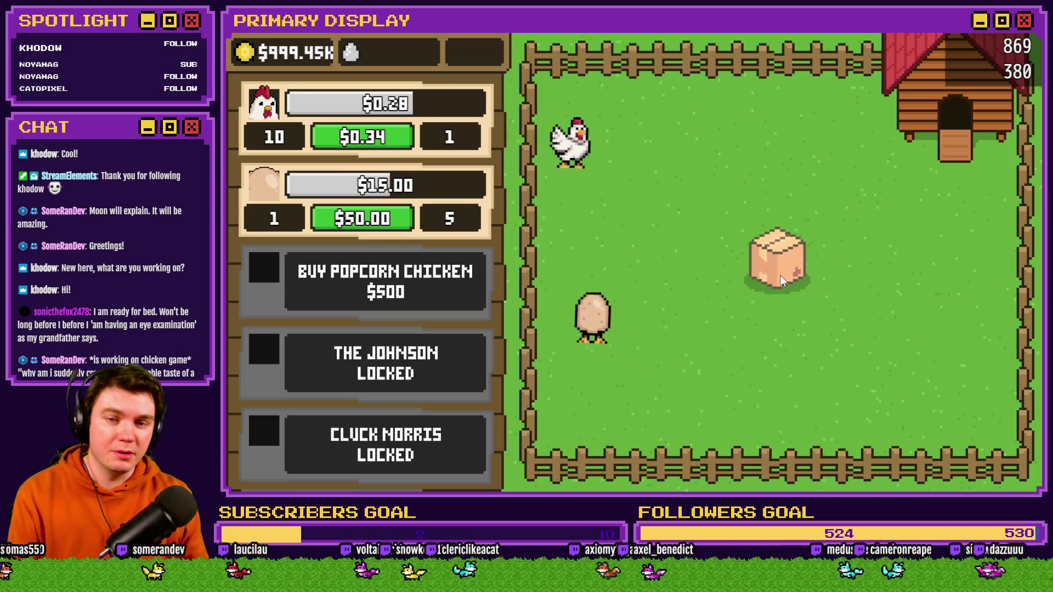
click(780, 271)
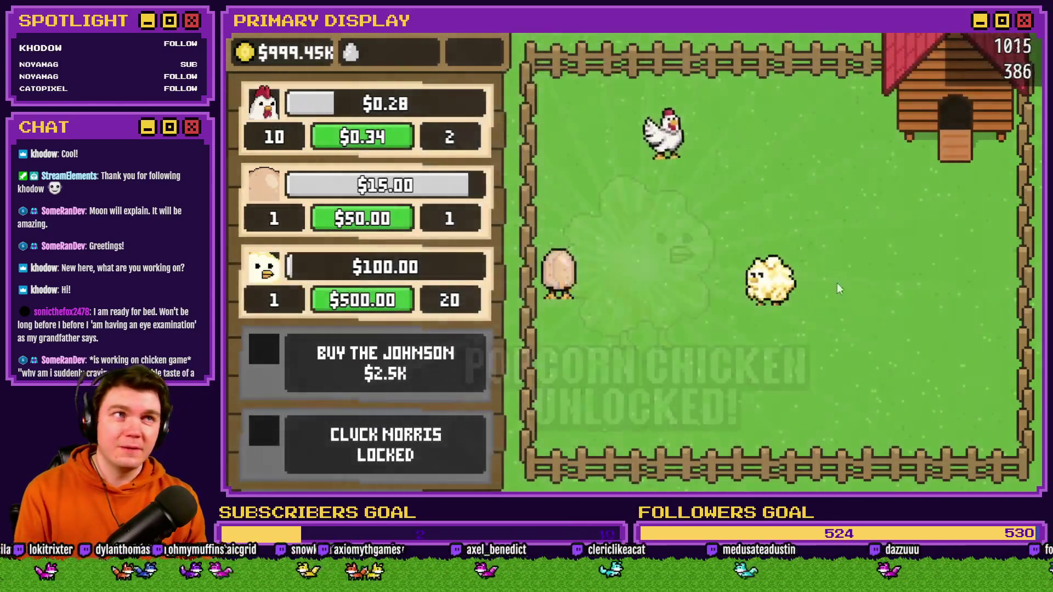
click(424, 353)
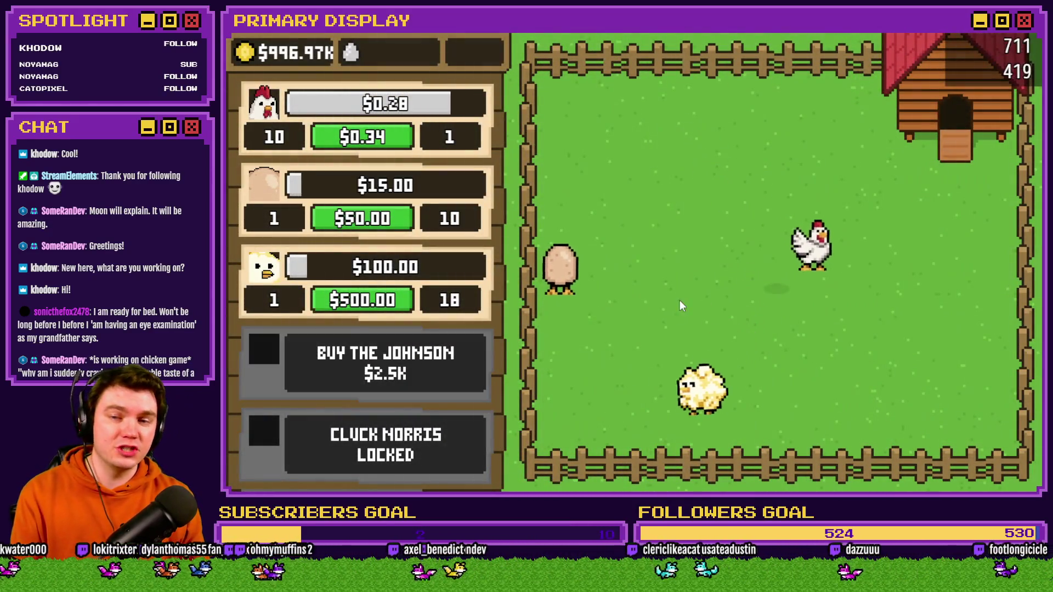
click(776, 250)
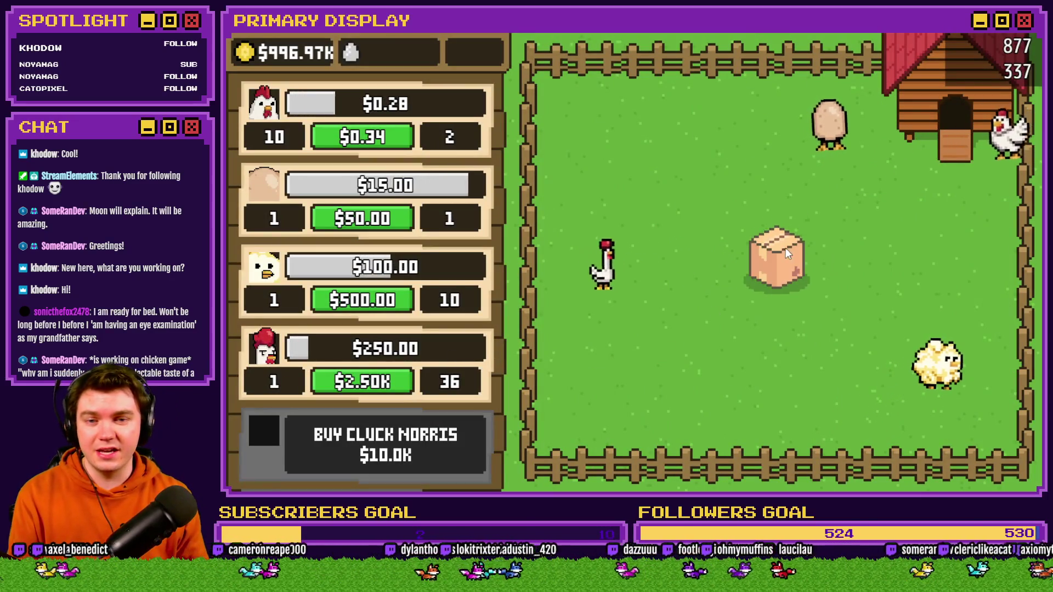
click(783, 258)
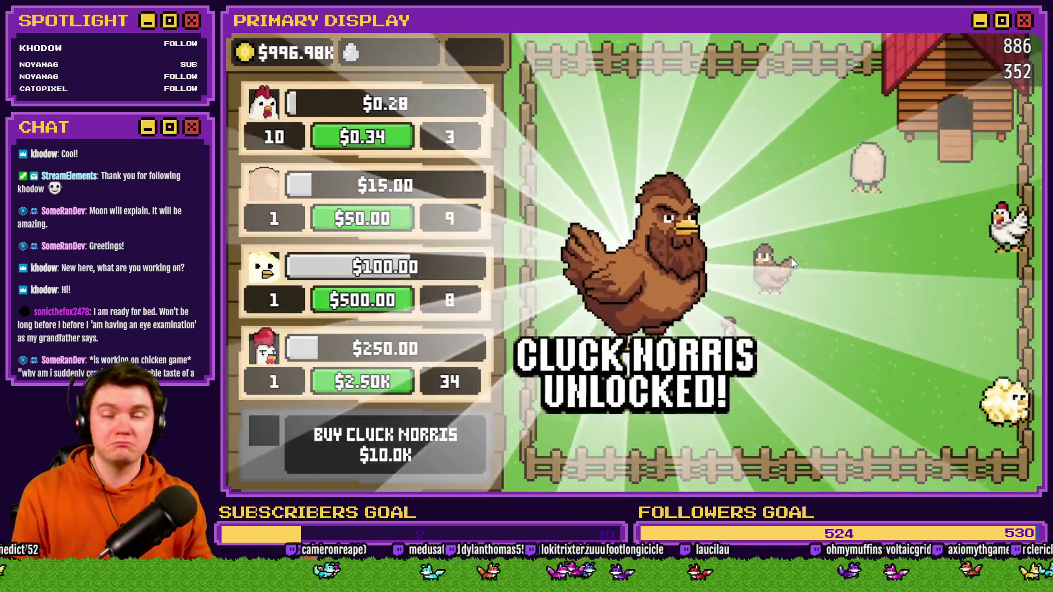
- Buy The Colonel for $50K and open its crate
scroll(426, 183, down, 2)
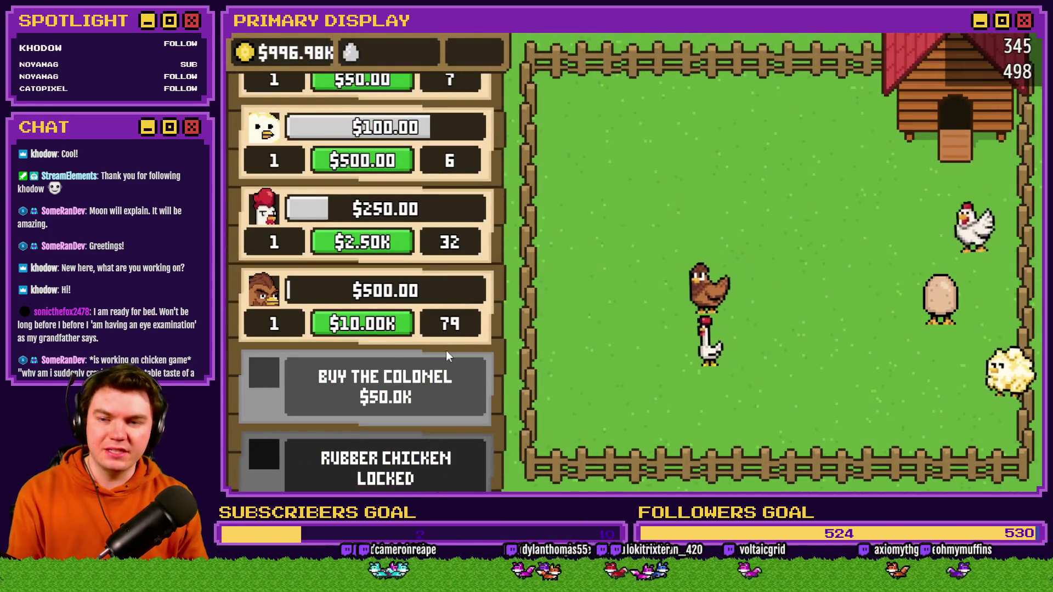
click(449, 393)
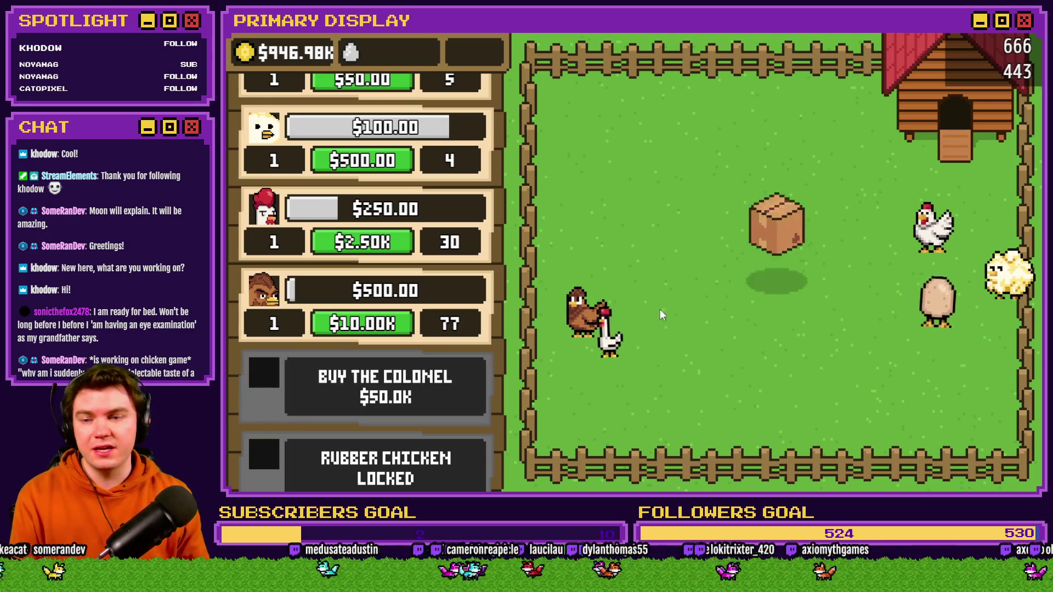
click(782, 266)
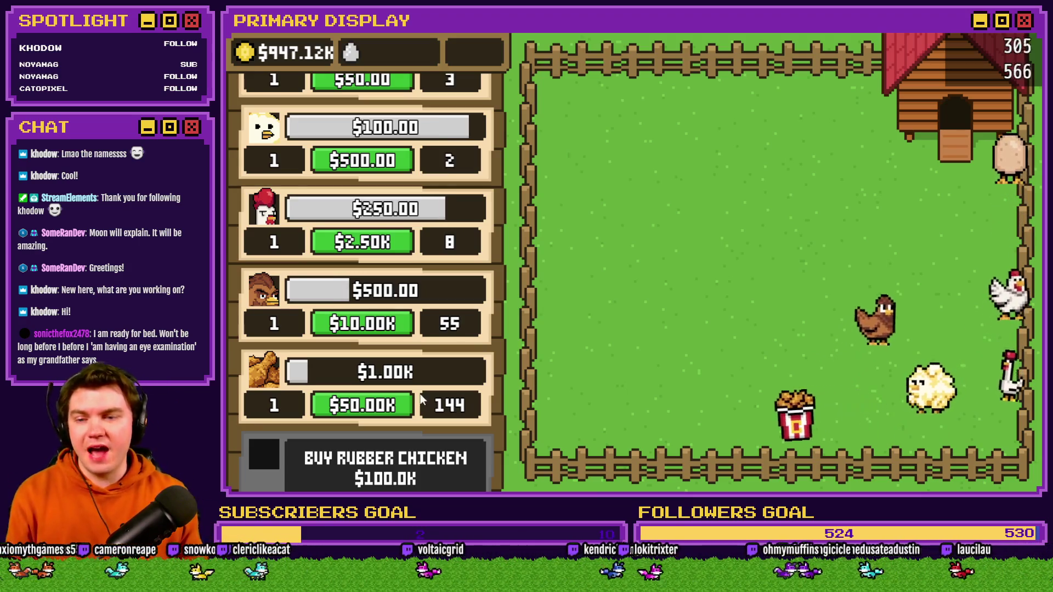
- Scroll through the remaining locked chickens, with Rubber Chicken next to buy
scroll(424, 296, down, 2)
scroll(424, 296, down, 2)
scroll(422, 257, down, 2)
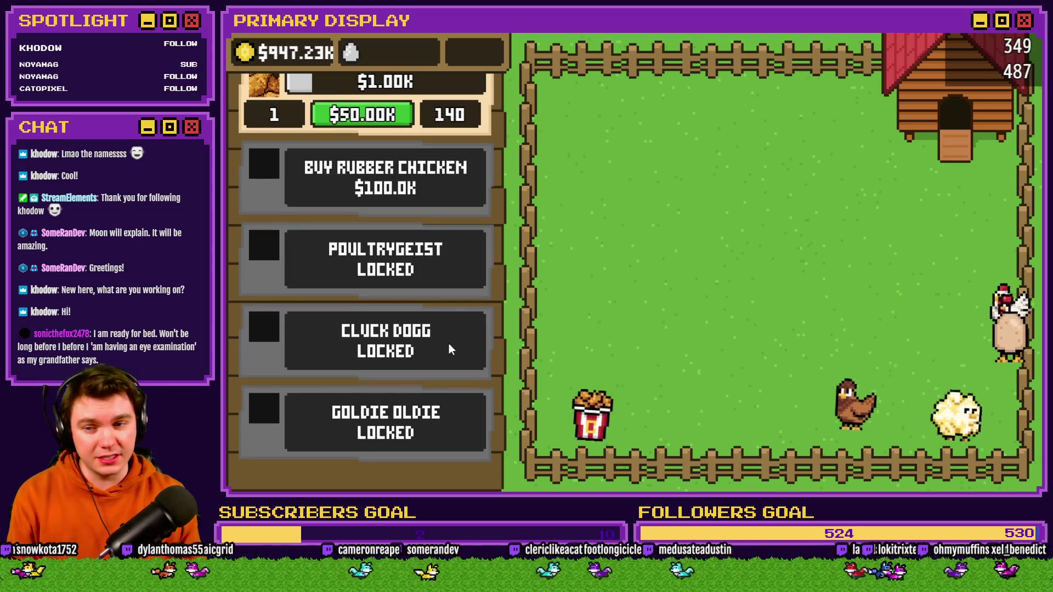
scroll(447, 345, down, 1)
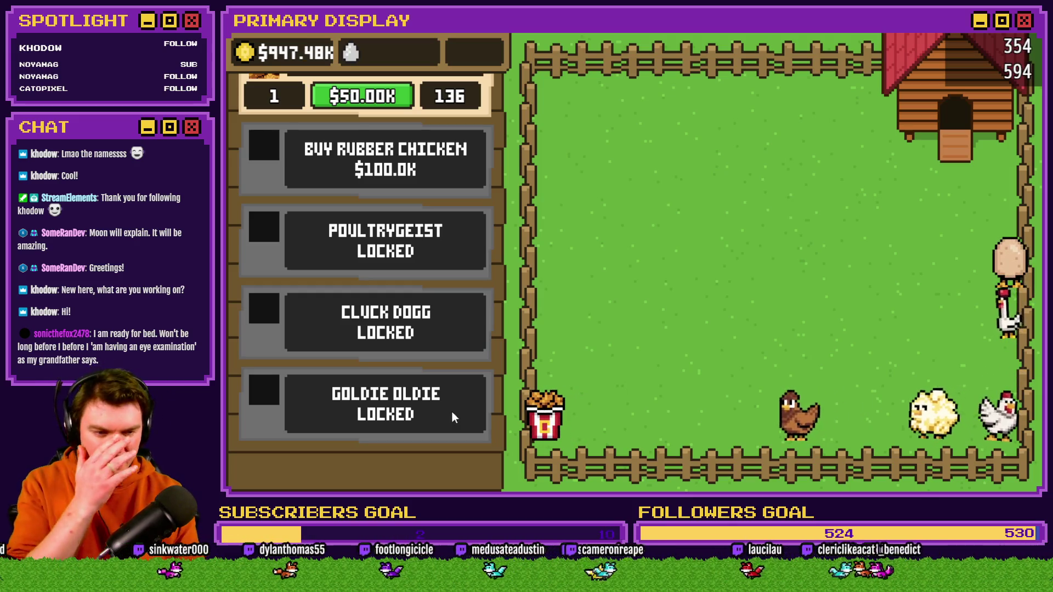
scroll(449, 271, up, 10)
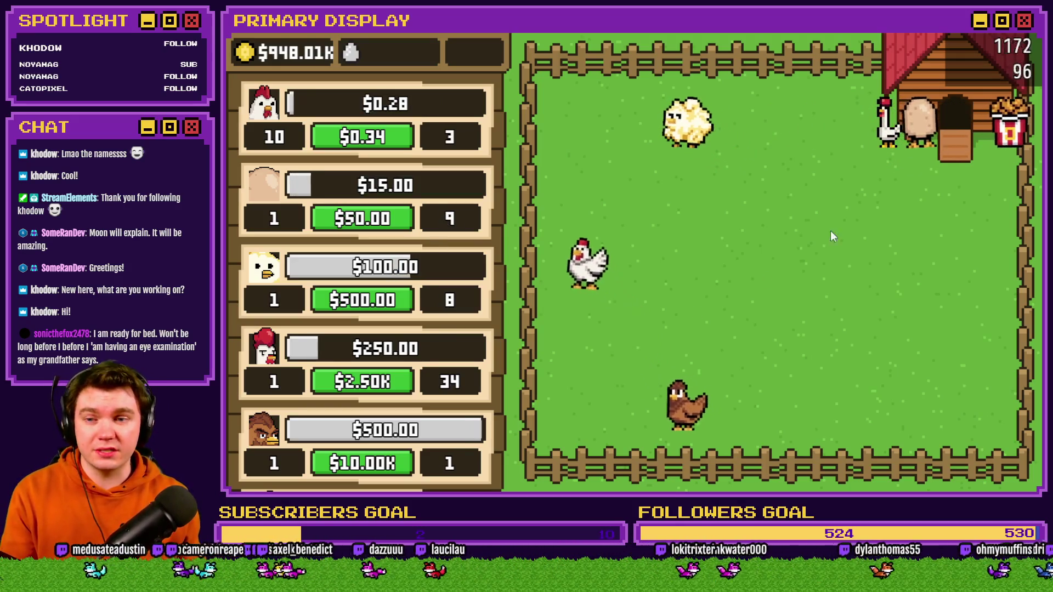
- Upgrade The Colonel to level 11
scroll(487, 228, down, 3)
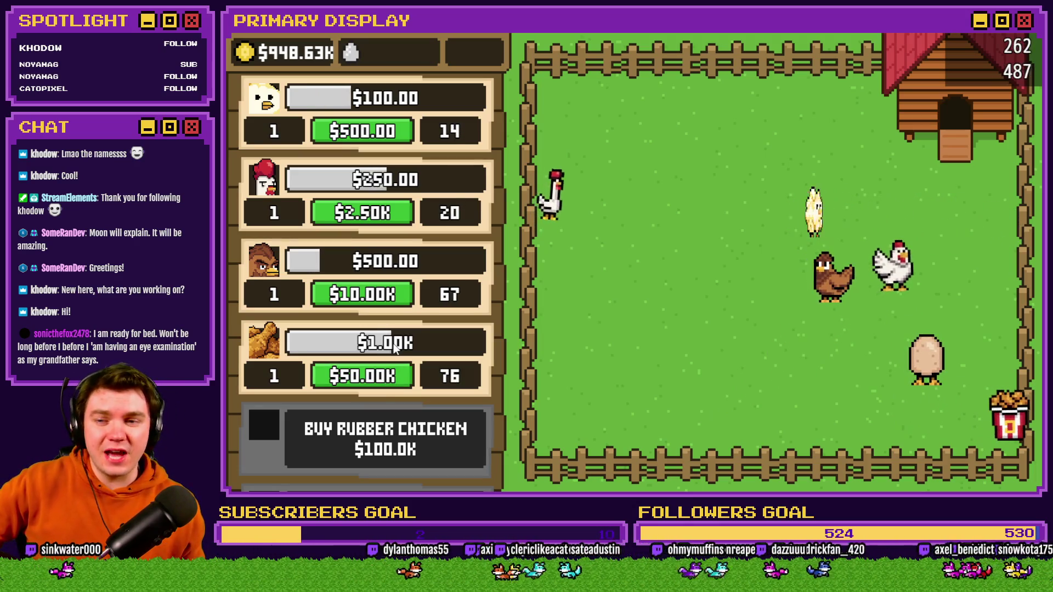
click(366, 374)
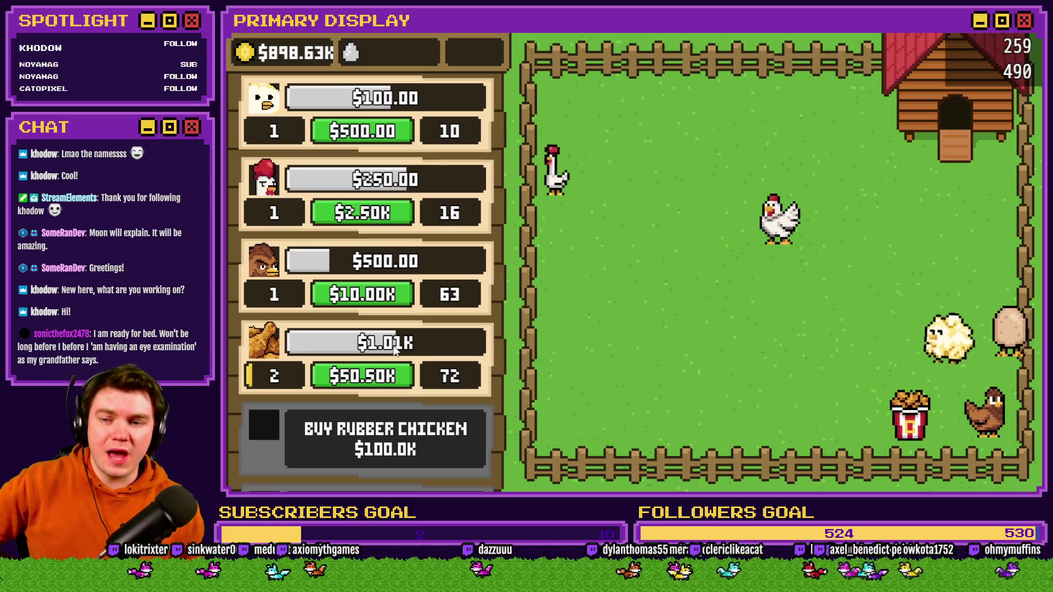
click(391, 376)
click(391, 378)
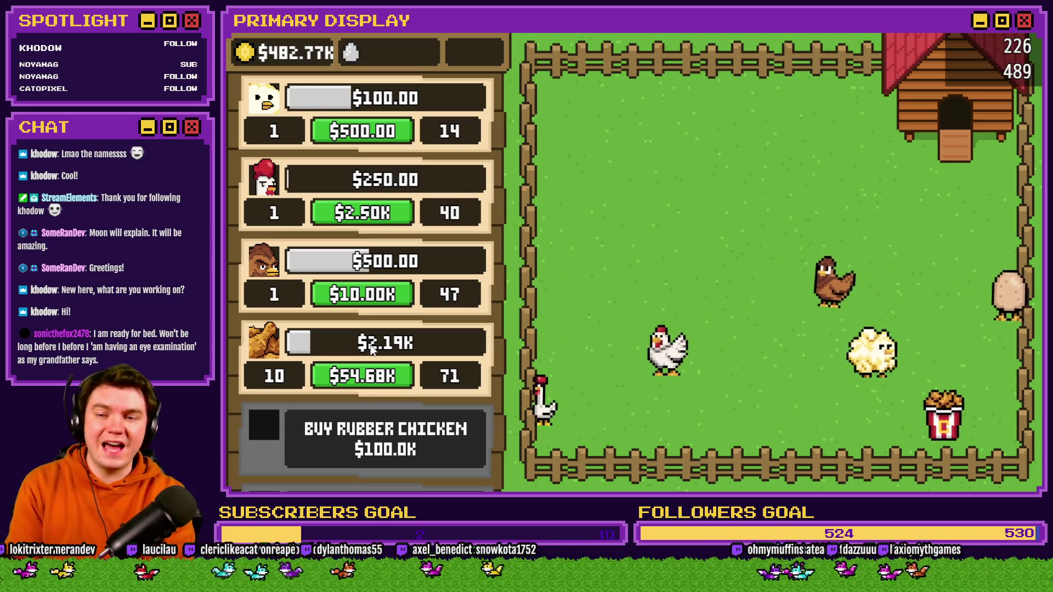
click(381, 380)
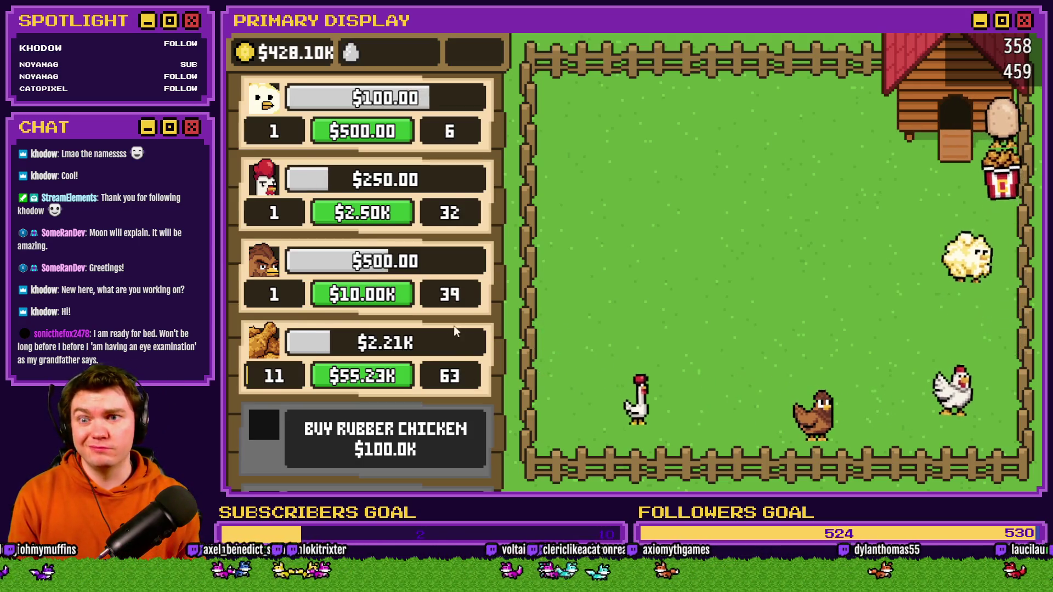
- Raise the Leghorn and the Homebody to level 50 each
scroll(437, 298, up, 5)
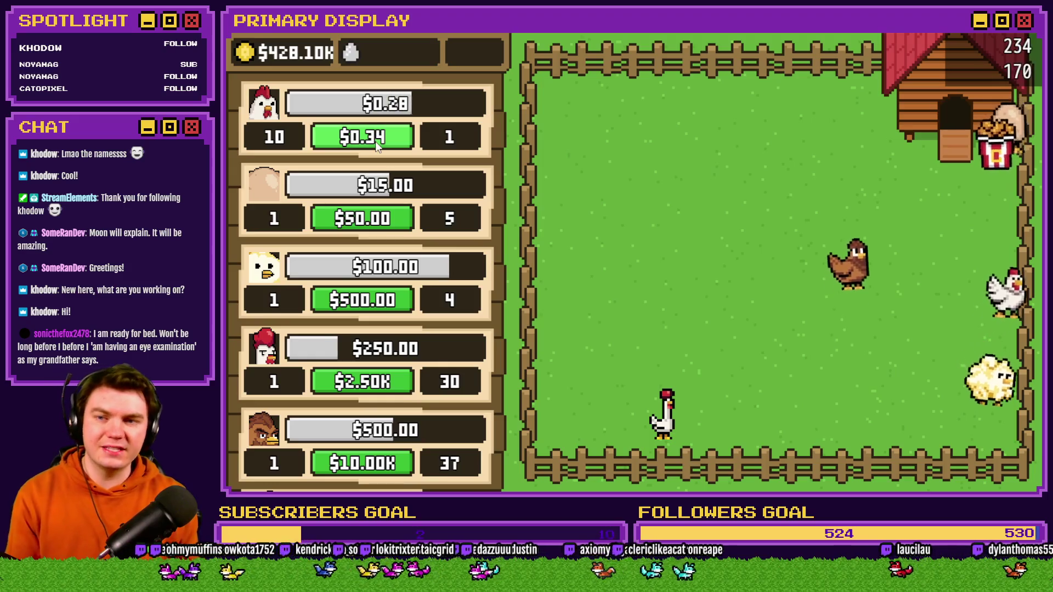
click(374, 142)
drag(375, 144, 380, 137)
drag(384, 219, 389, 219)
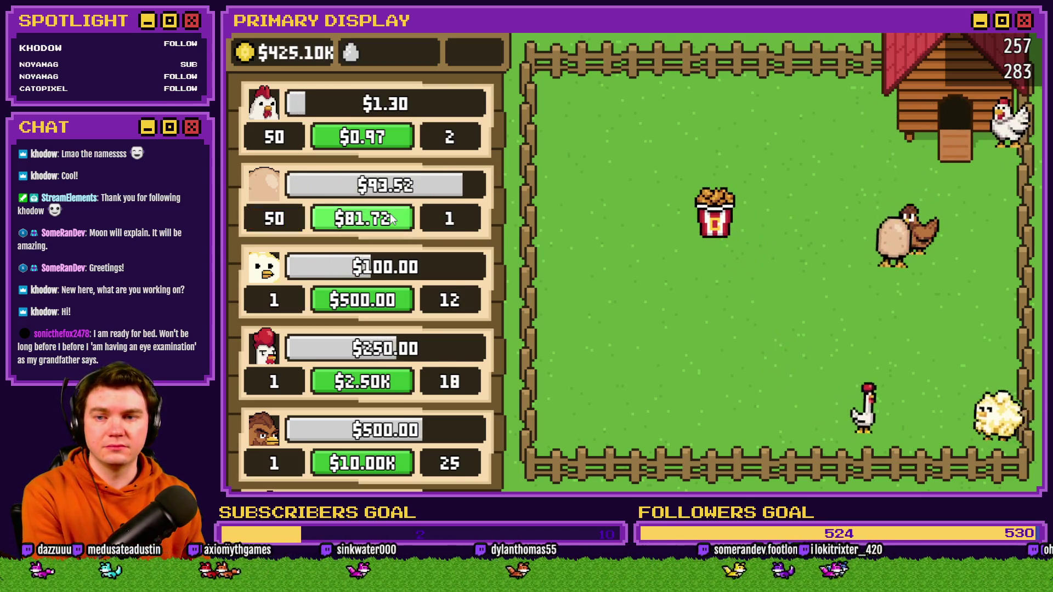
- Buy level-ups for the brown chicken, rooster and chick
scroll(470, 229, down, 2)
scroll(470, 229, down, 4)
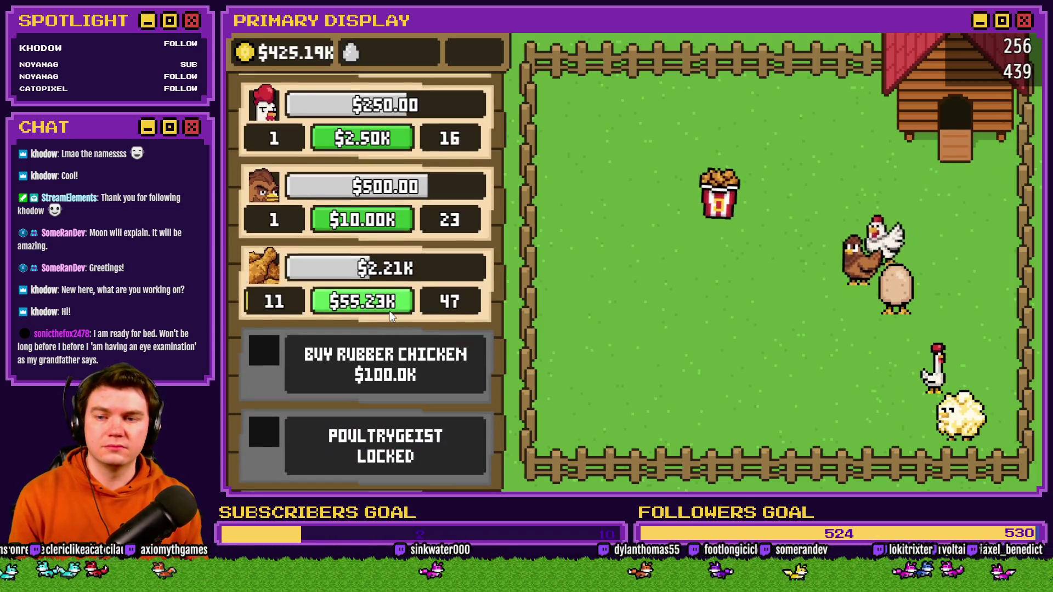
scroll(412, 279, up, 2)
click(395, 280)
scroll(384, 274, up, 1)
click(367, 255)
click(366, 255)
scroll(367, 264, up, 2)
click(363, 295)
click(363, 294)
click(363, 295)
- Repeatedly level up the egg and the top chicken
click(371, 215)
click(370, 215)
click(371, 215)
click(376, 136)
click(376, 136)
click(377, 136)
click(377, 136)
click(376, 136)
click(377, 136)
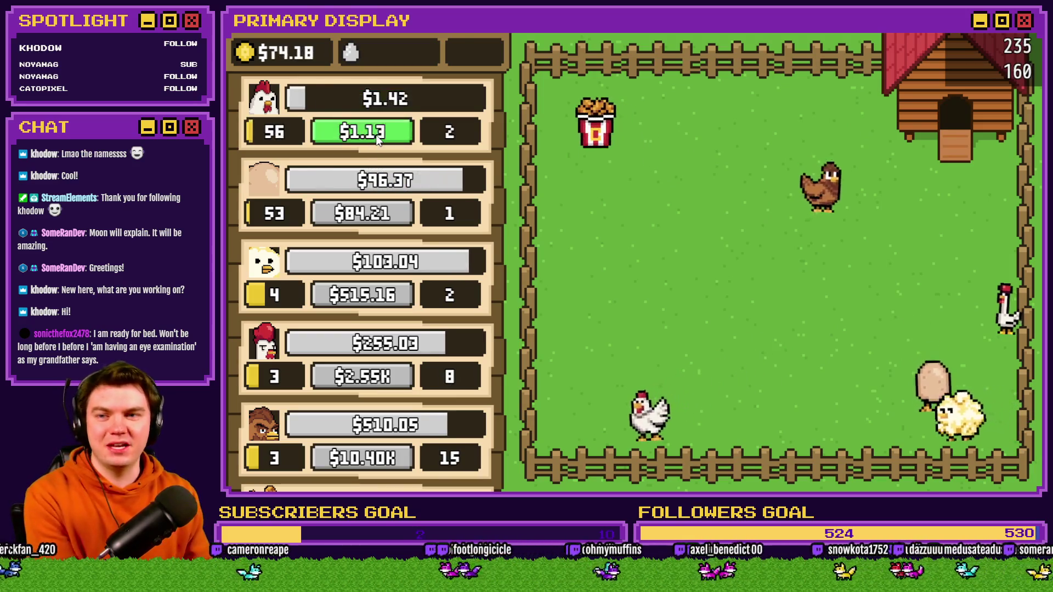
click(376, 136)
click(376, 136)
click(376, 136)
click(376, 136)
click(376, 136)
click(376, 136)
click(376, 136)
click(370, 214)
click(370, 214)
click(370, 214)
click(374, 135)
click(373, 135)
click(374, 135)
click(374, 135)
- Keep buying egg levels ($88.53) and top-chicken levels, pushing the Leghorn to level 100
click(384, 218)
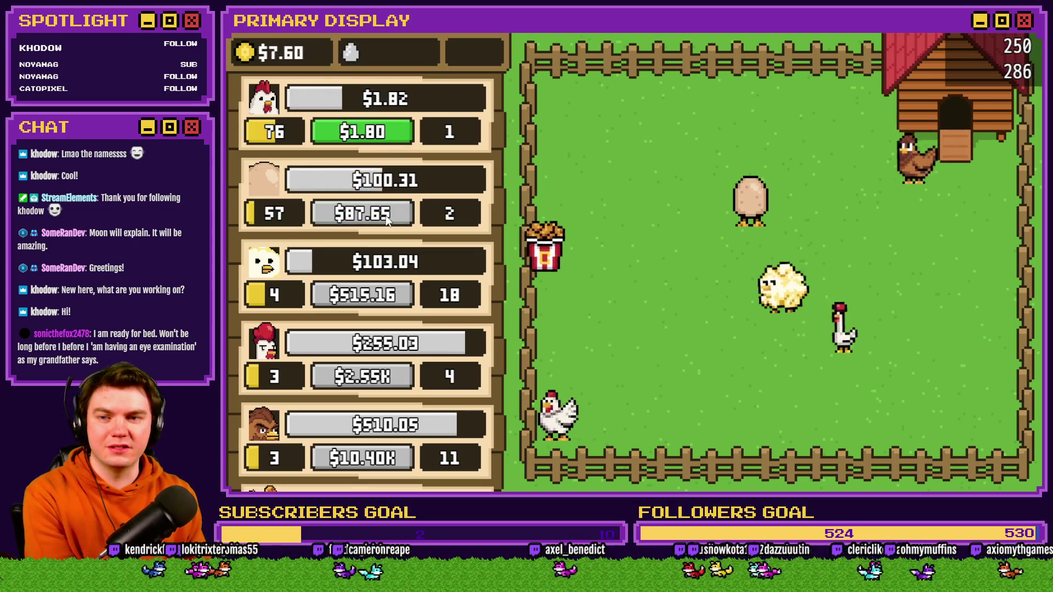
click(374, 225)
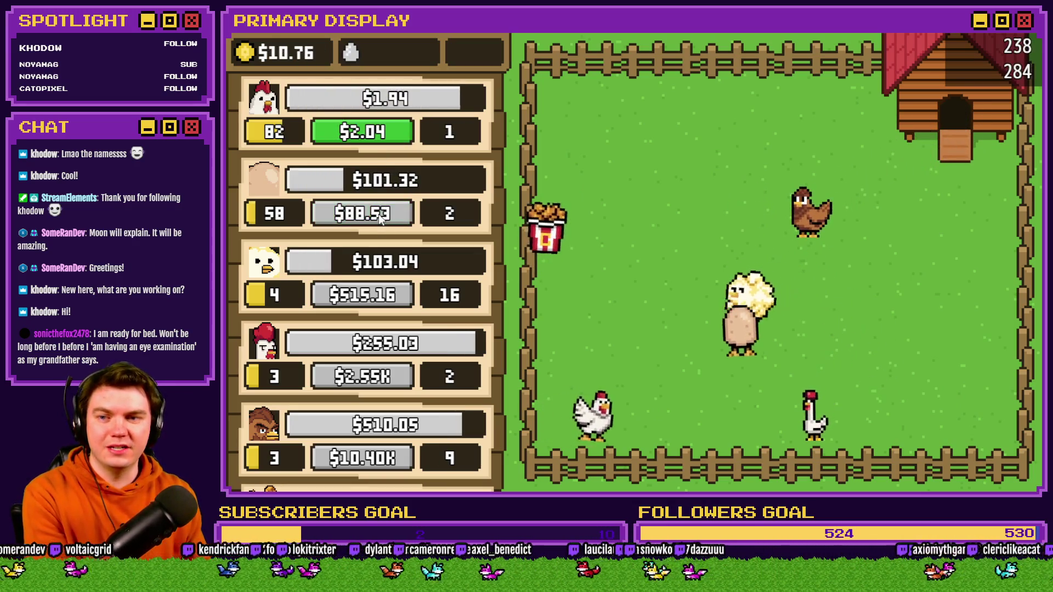
click(363, 135)
click(363, 135)
click(363, 134)
click(363, 134)
click(363, 134)
click(363, 135)
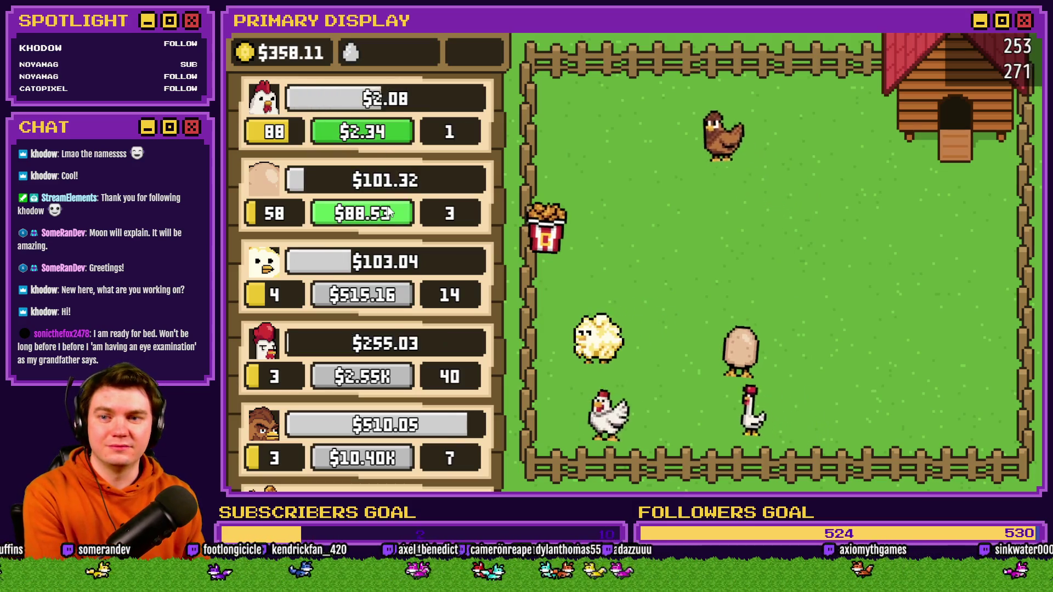
click(363, 214)
click(363, 214)
click(363, 214)
click(363, 214)
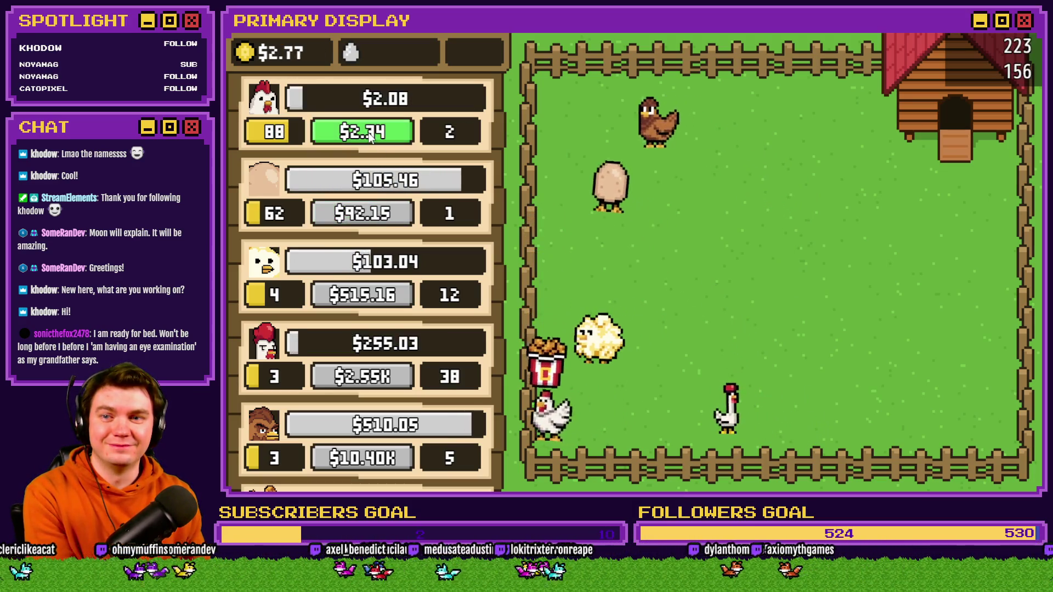
click(370, 137)
click(370, 137)
click(370, 137)
click(370, 137)
click(370, 137)
click(370, 137)
click(386, 219)
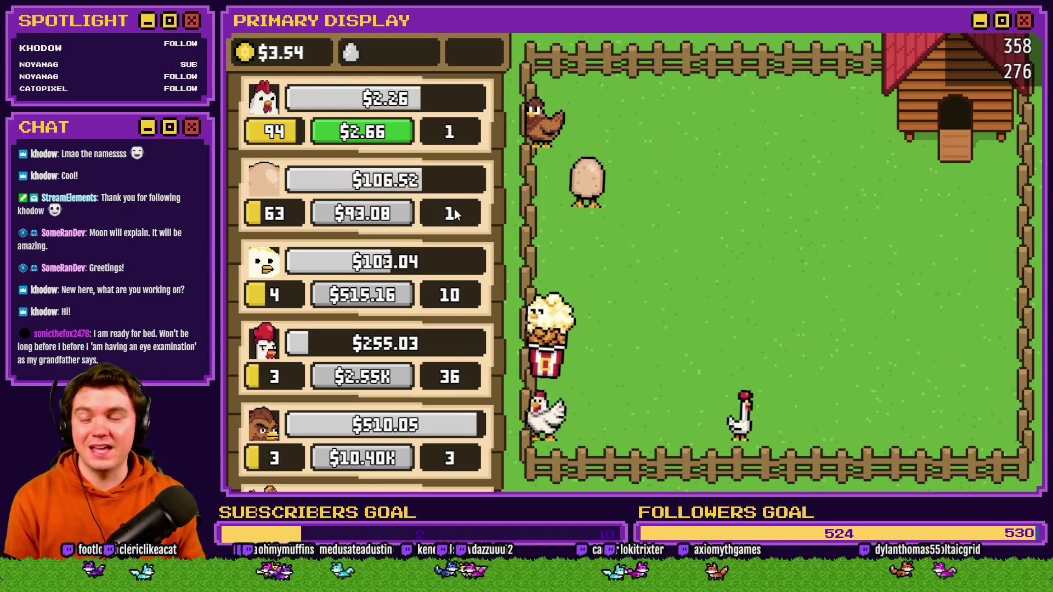
click(375, 136)
click(374, 136)
click(375, 136)
click(374, 136)
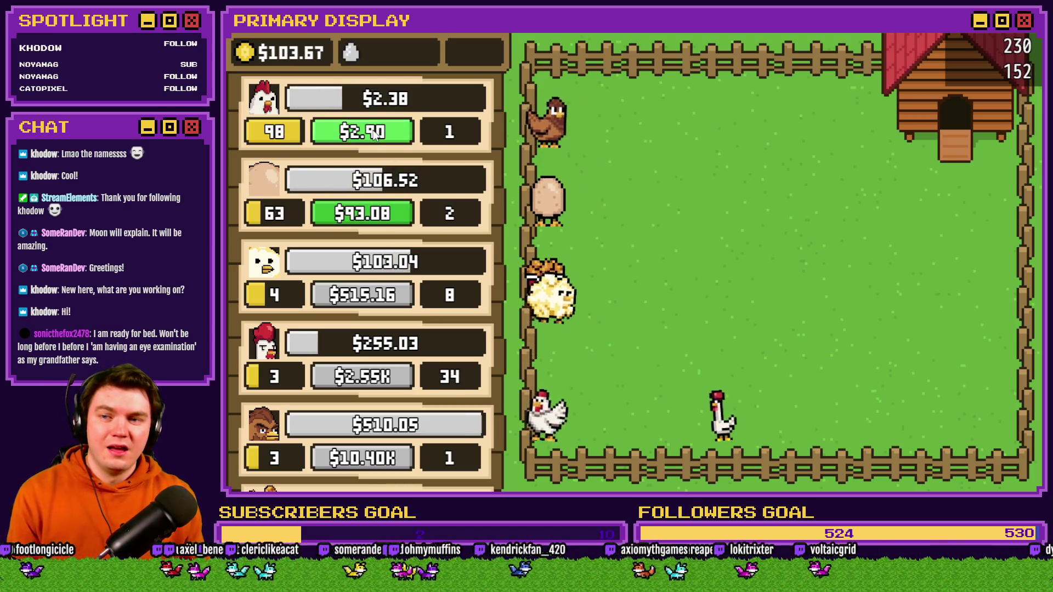
click(375, 136)
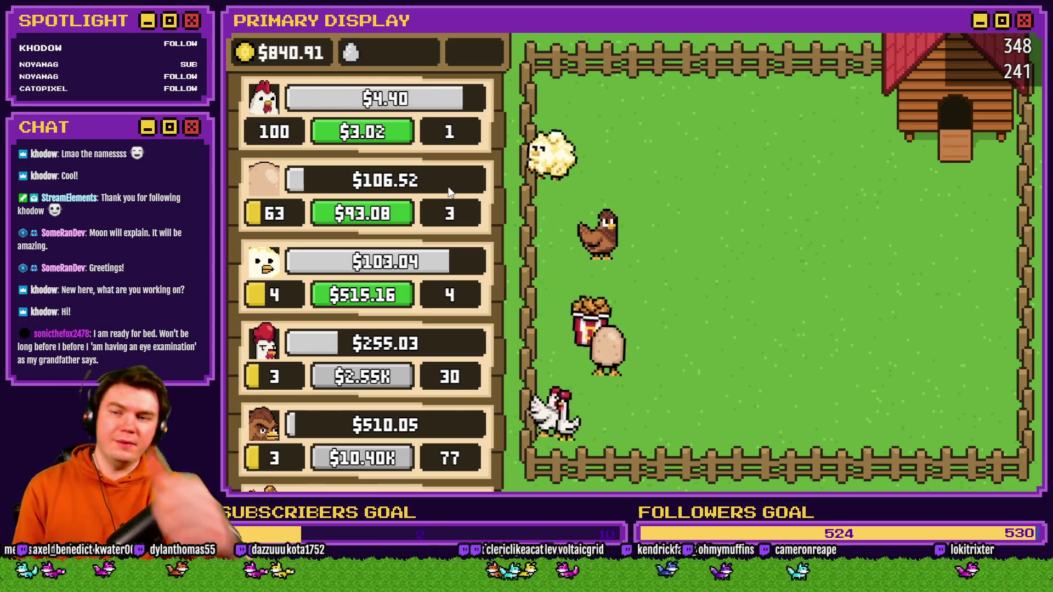
- Raise the third chicken to level 5 for $520.32, then close the test game
click(375, 297)
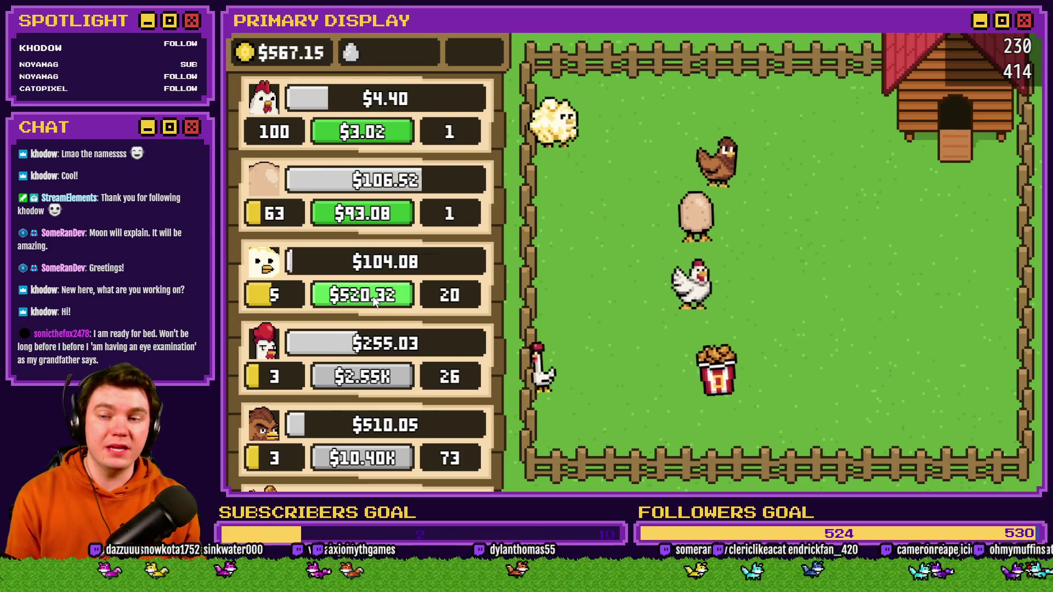
click(374, 299)
scroll(428, 215, down, 1)
scroll(429, 215, down, 5)
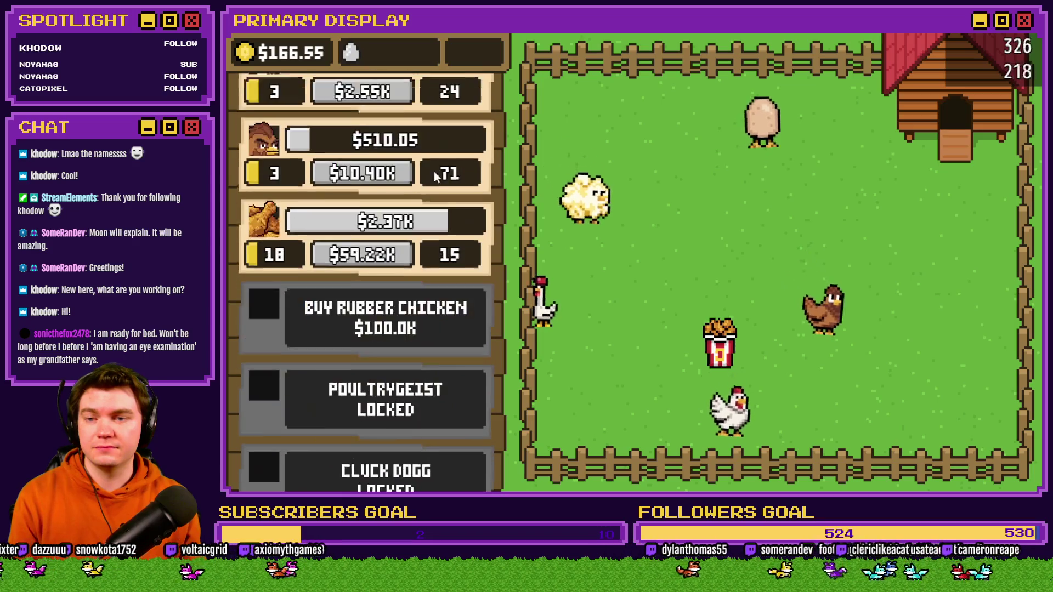
key(alt+F4)
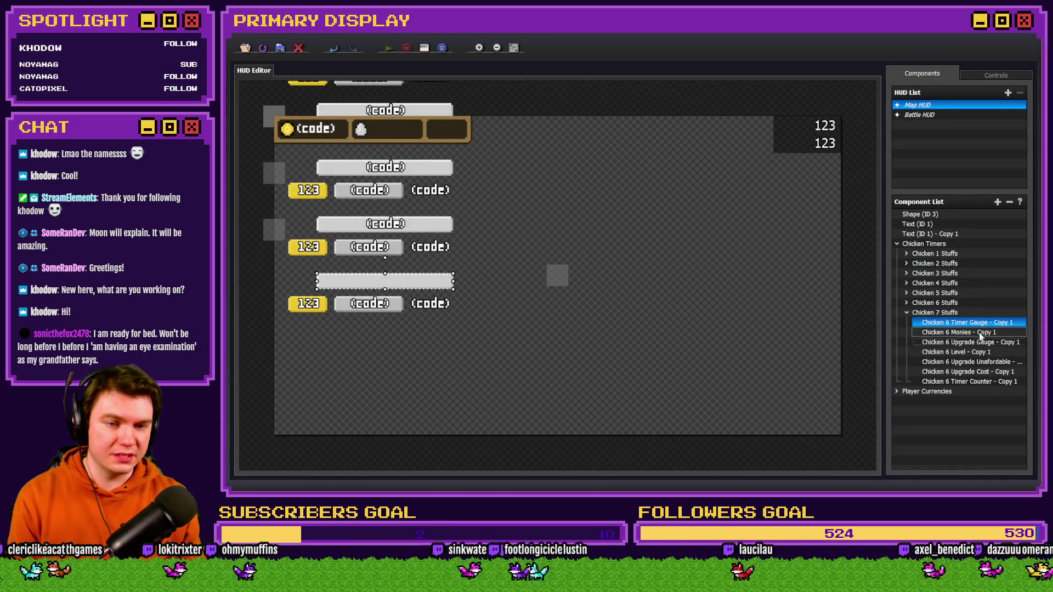
- Rename the copied timer gauge to 'Chicken 7 Timer Gauge 1', dropping the copy suffix
right_click(974, 324)
click(1017, 344)
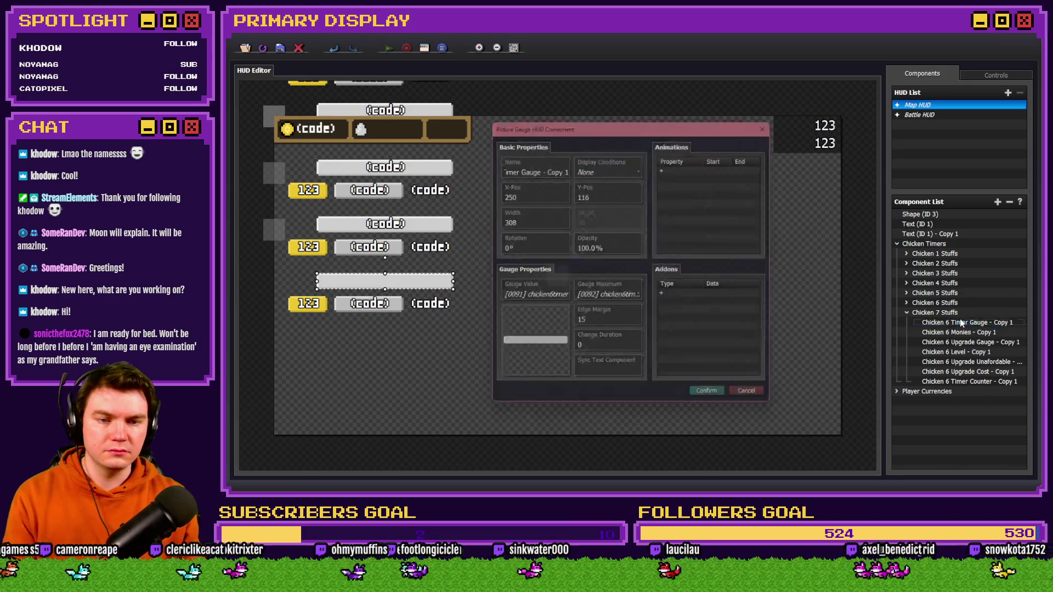
click(536, 166)
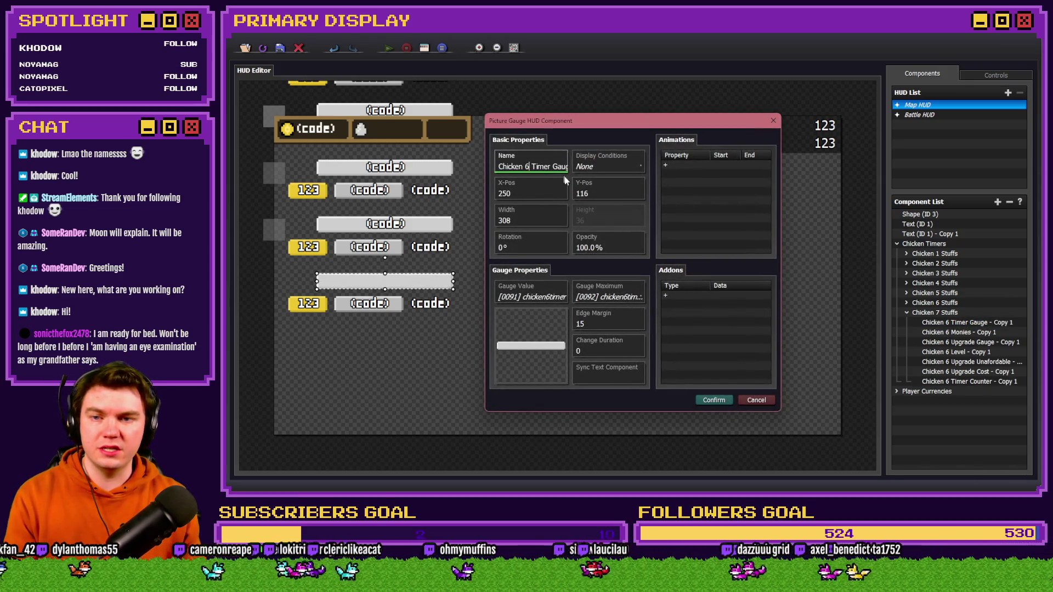
double_click(529, 167)
text(7)
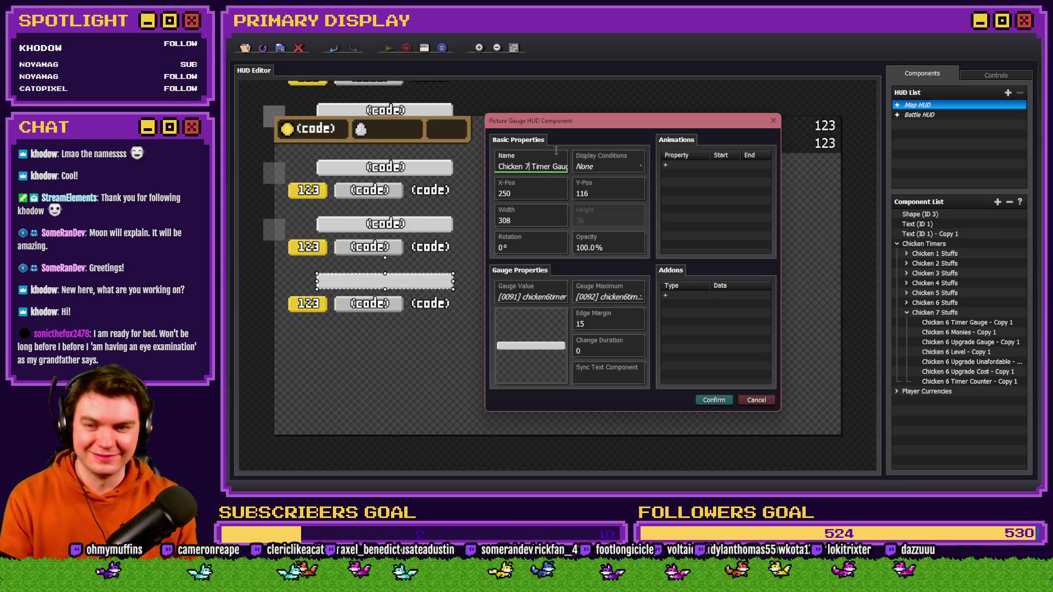
click(555, 166)
drag(542, 166, 499, 166)
click(533, 166)
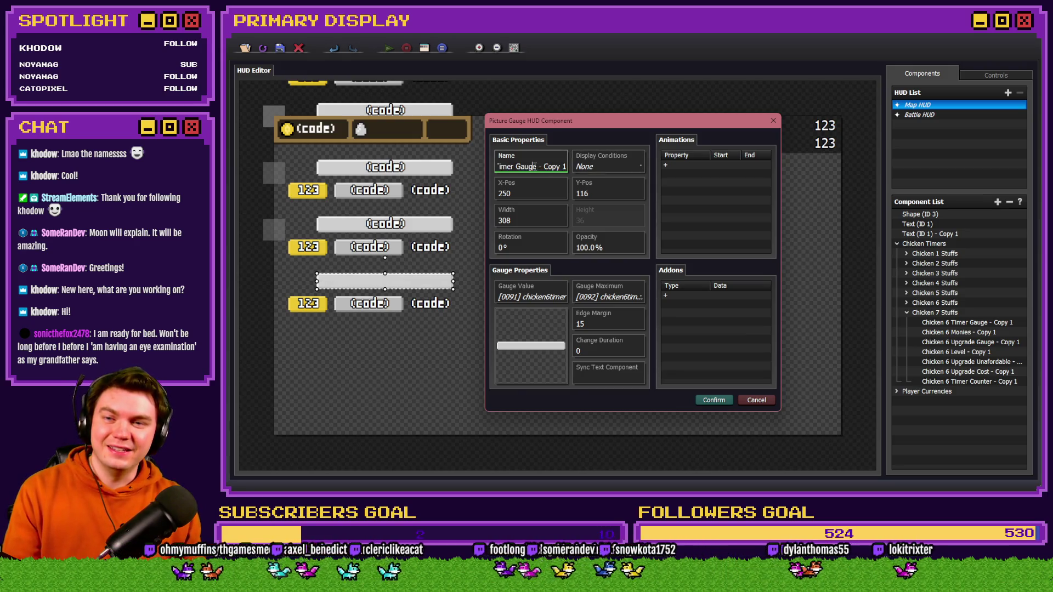
key(BackSpace)
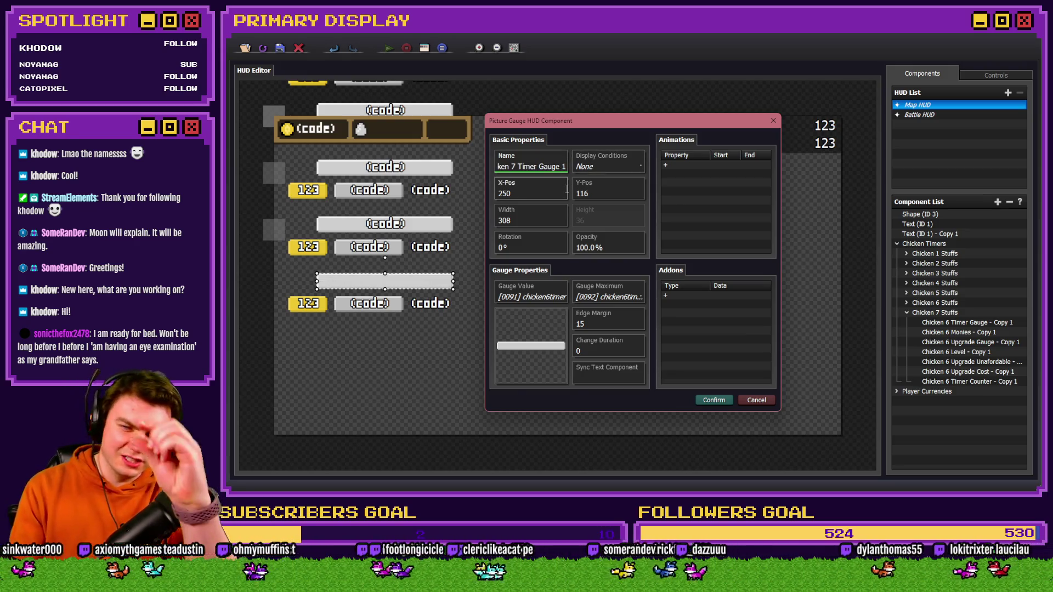
click(704, 399)
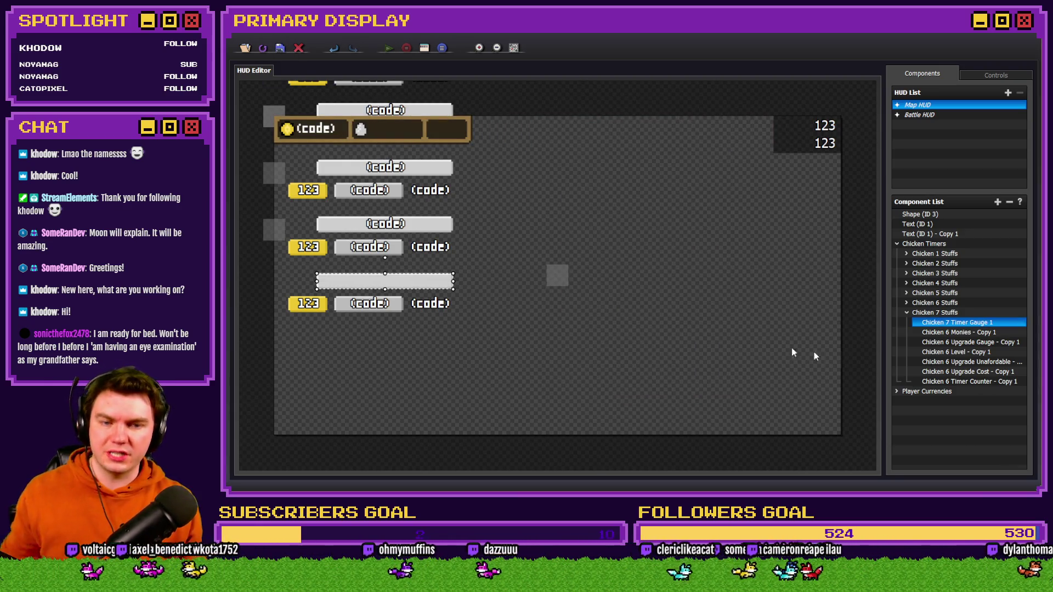
- Set the gauge value to variable chicken7timer and its maximum to chicken7timerMax
double_click(985, 325)
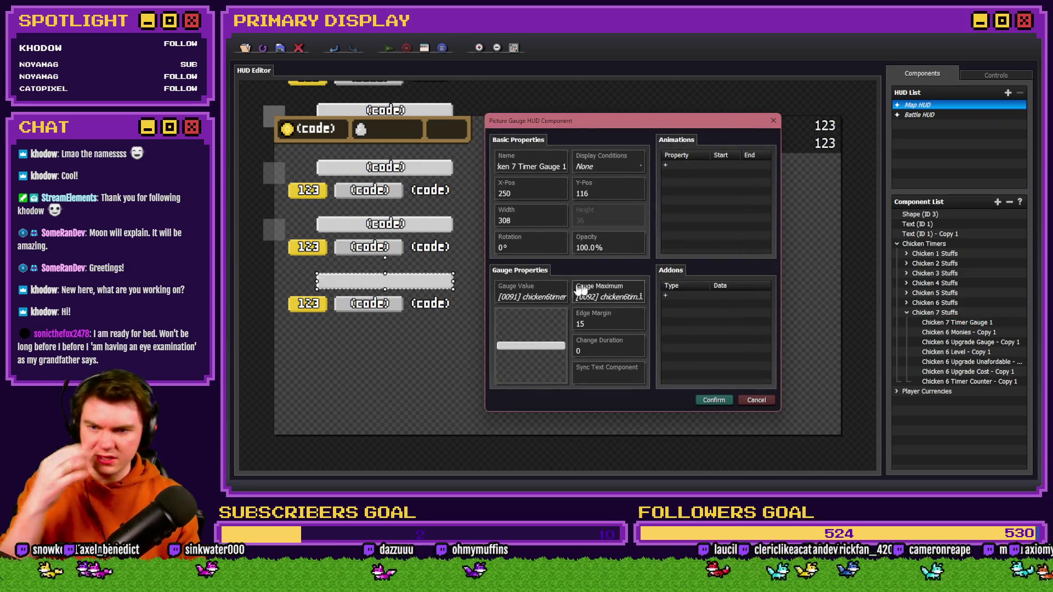
click(532, 294)
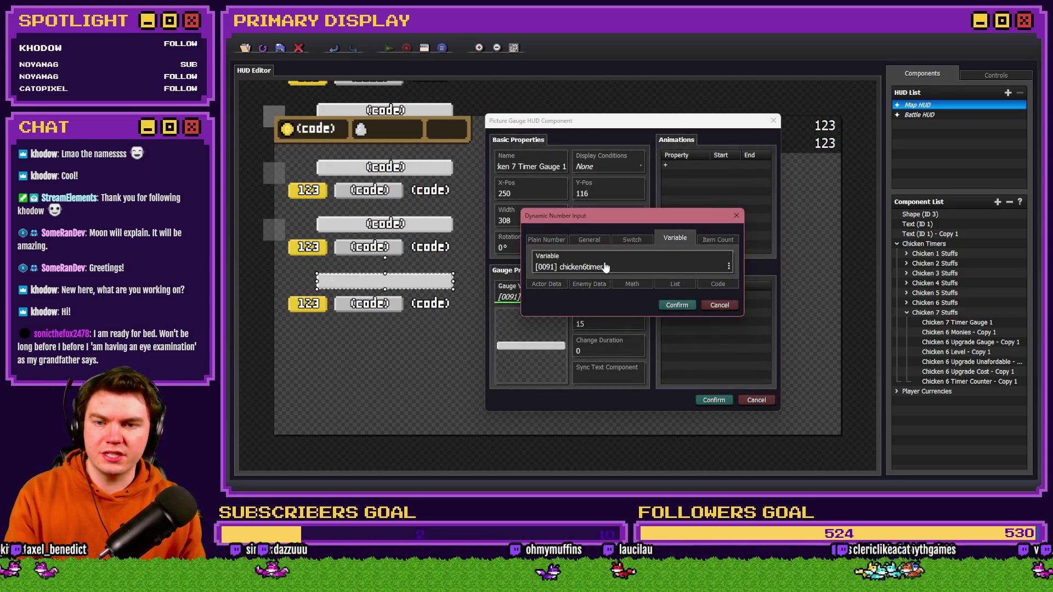
click(606, 267)
double_click(693, 324)
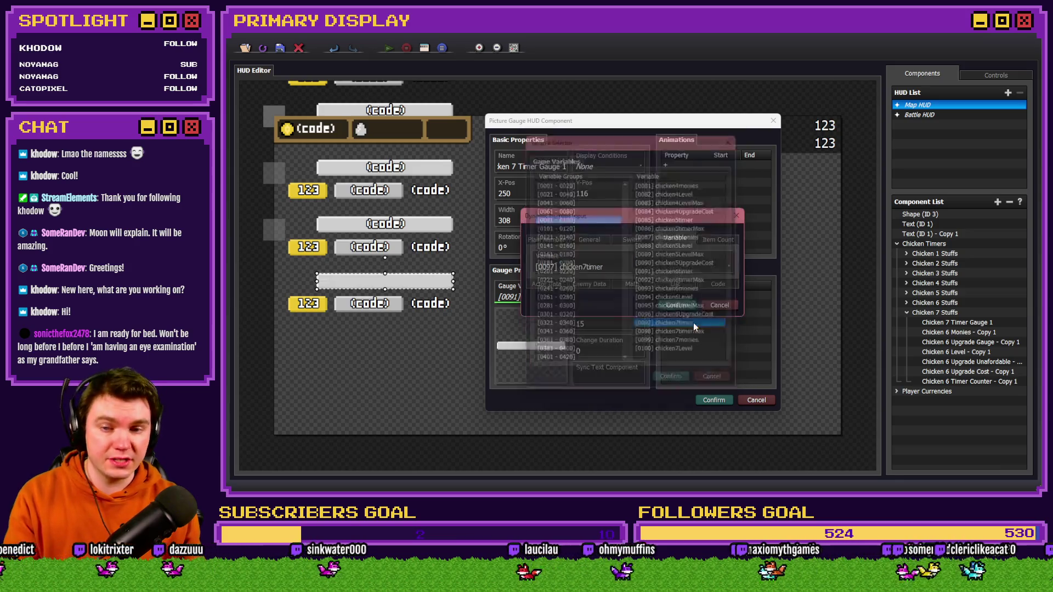
click(676, 305)
click(609, 296)
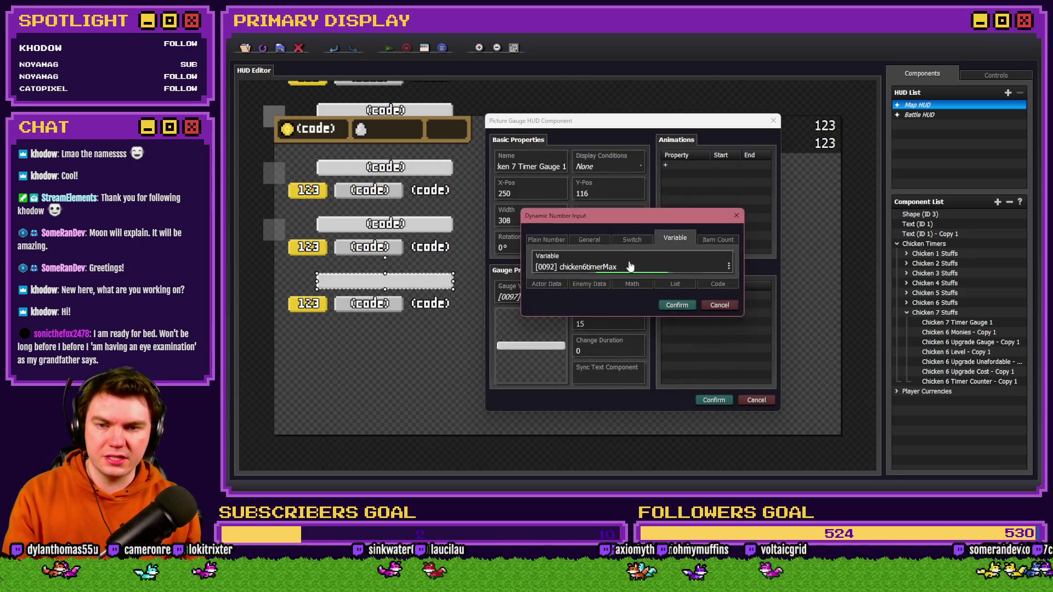
click(630, 266)
double_click(680, 333)
click(677, 305)
click(713, 399)
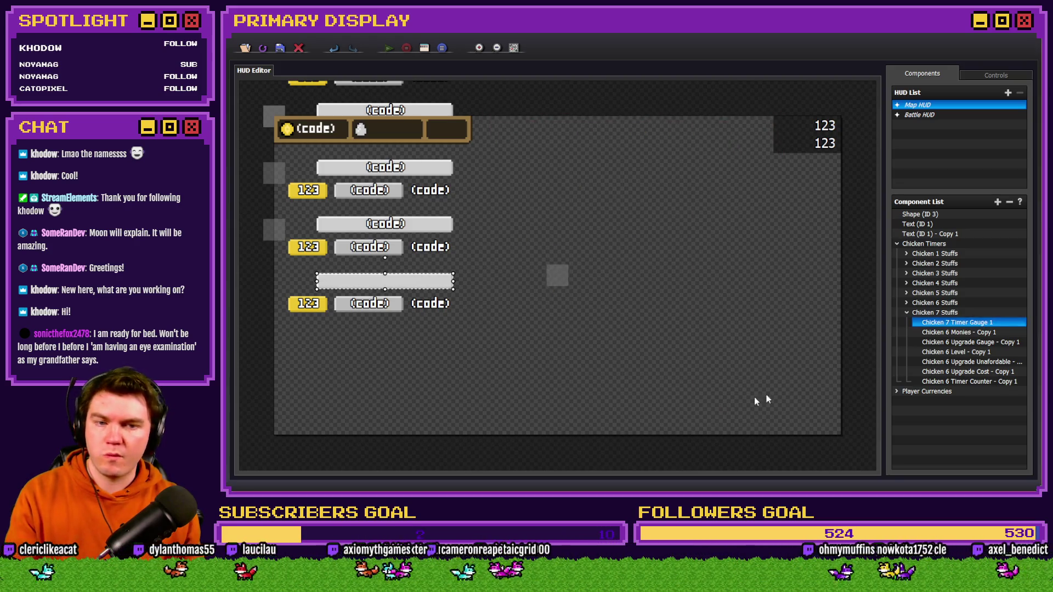
double_click(958, 332)
- Rename the copied text component to 'Chicken 7 Monies', removing the copy suffix
click(509, 155)
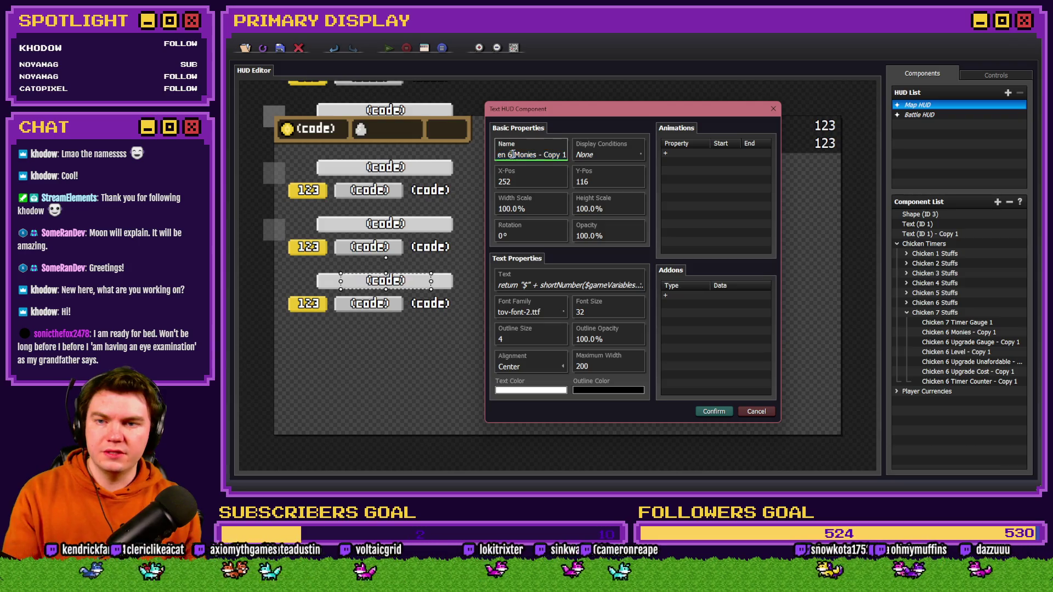
text(7)
key(End)
key(BackSpace)
key(BackSpace)
key(BackSpace)
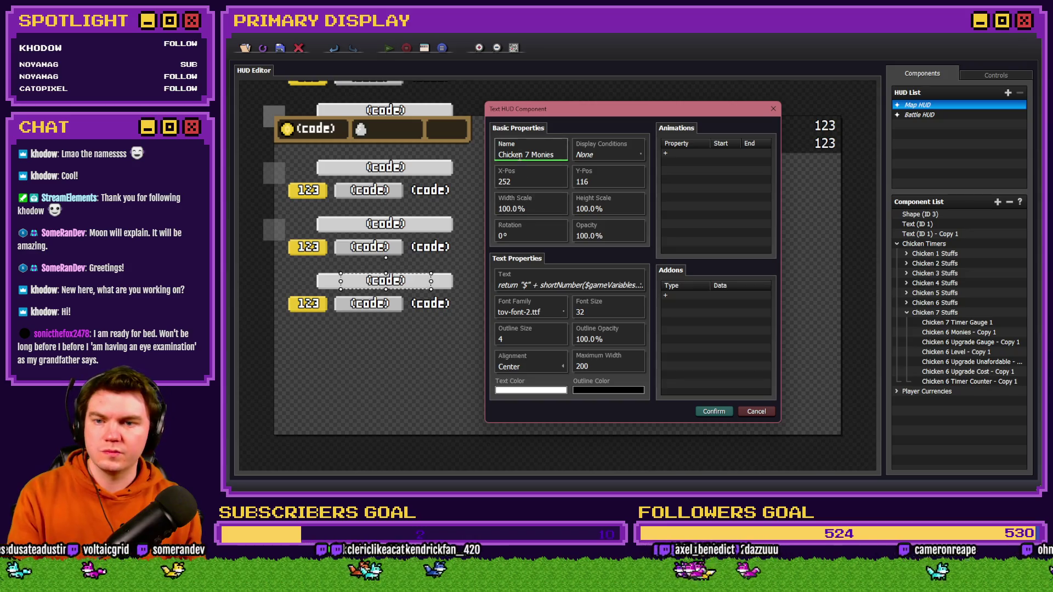
- Look up the chicken7monies variable number in the editor's variable list (0081–0100)
click(513, 285)
double_click(711, 206)
key(alt+Tab)
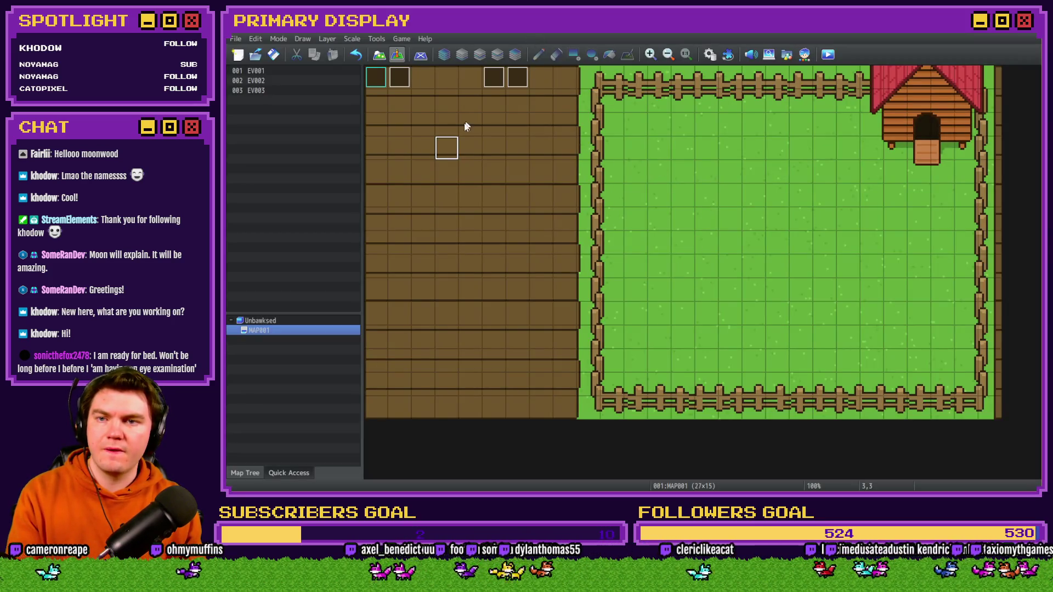
double_click(470, 123)
click(392, 187)
click(482, 188)
click(672, 158)
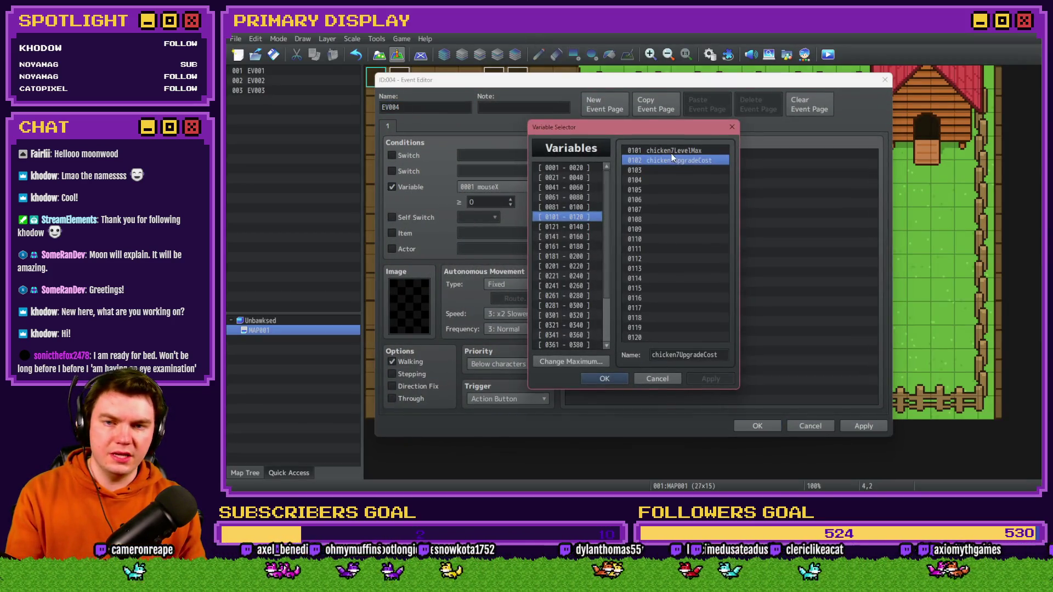
click(588, 208)
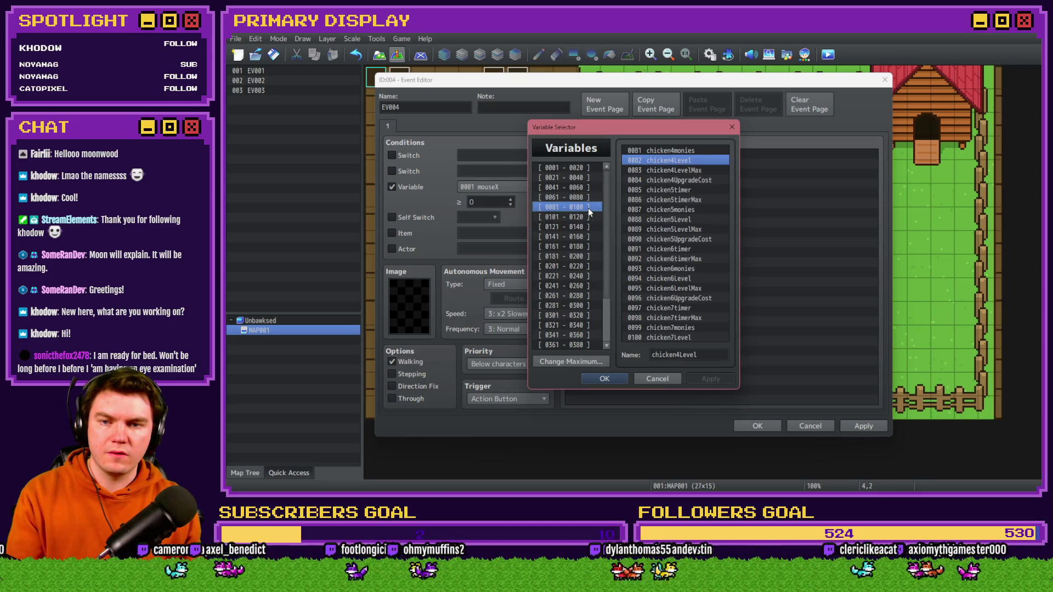
click(659, 269)
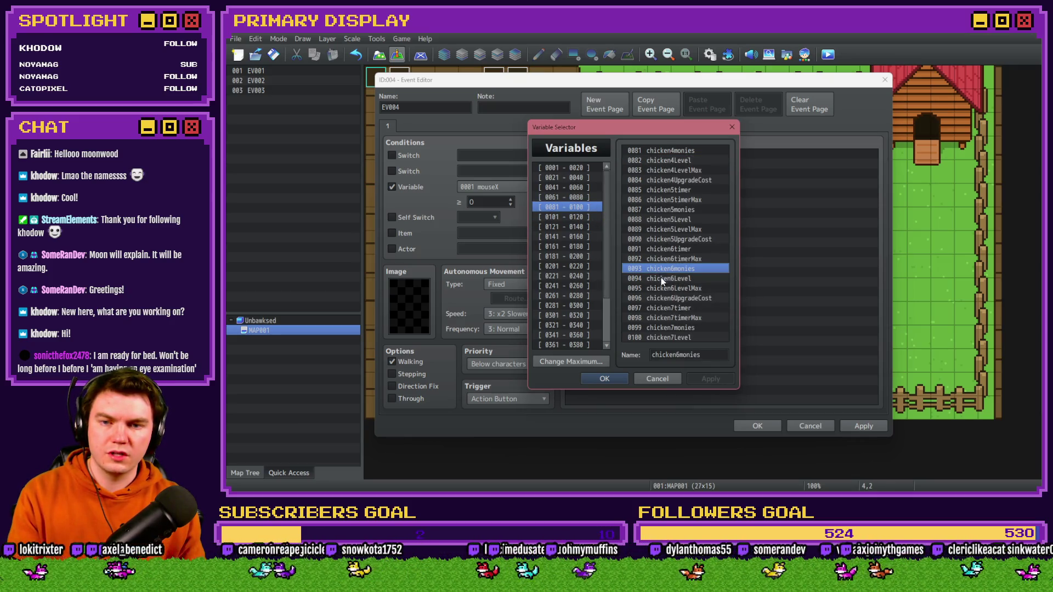
click(679, 327)
key(alt+Tab)
key(alt+Tab)
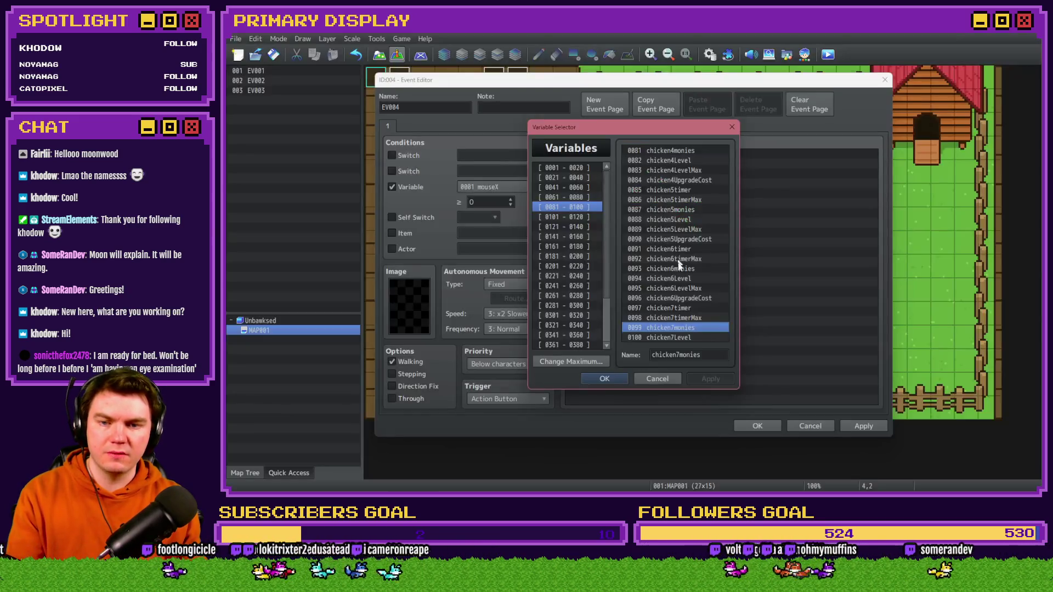
key(alt+Tab)
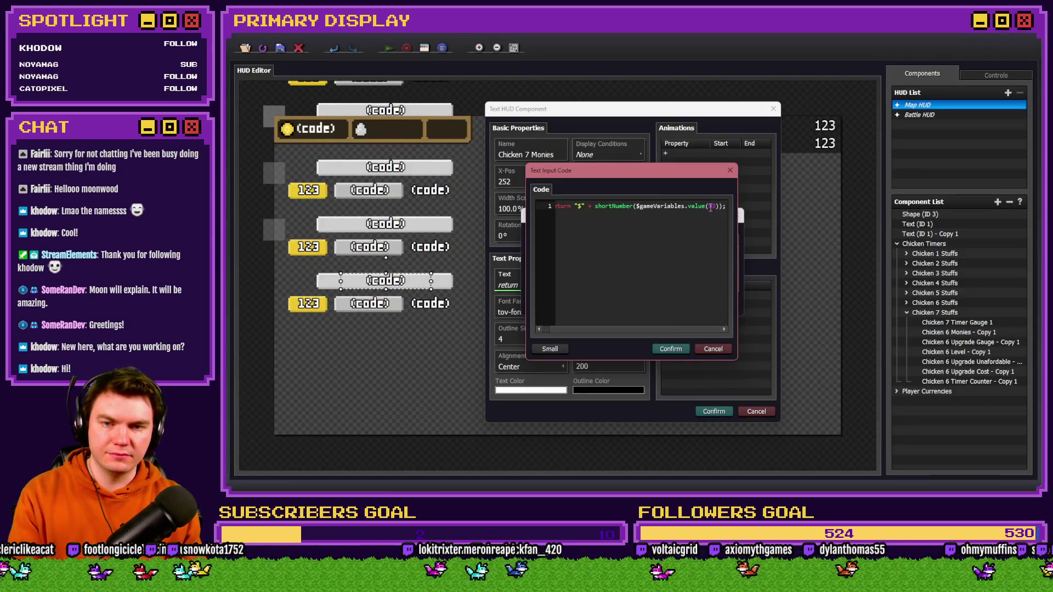
- Set the code to "$" + shortNumber($gameVariables.value(99)) and confirm the component
text(99)
click(671, 348)
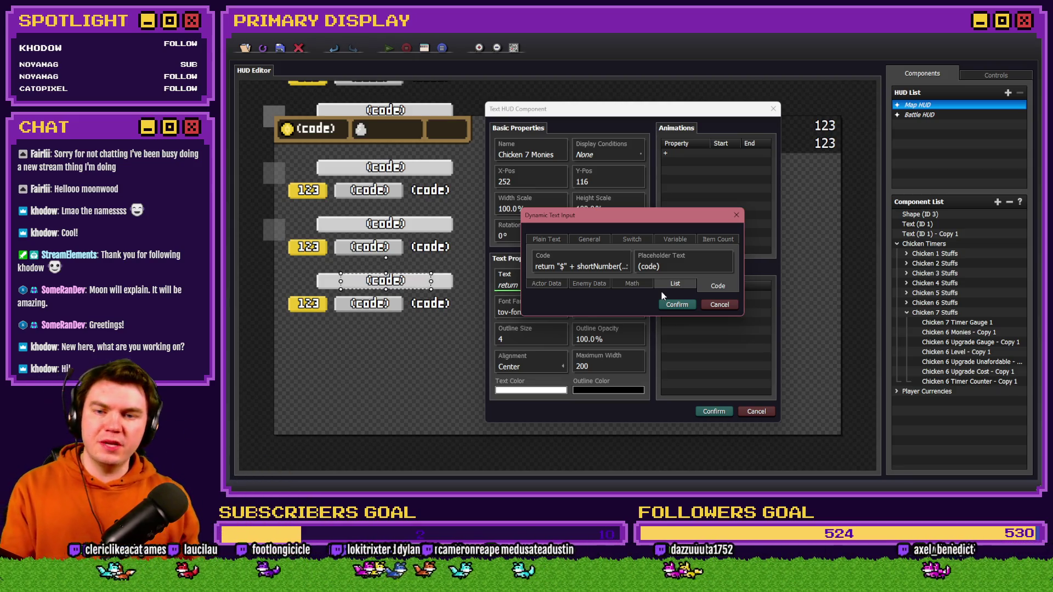
double_click(603, 273)
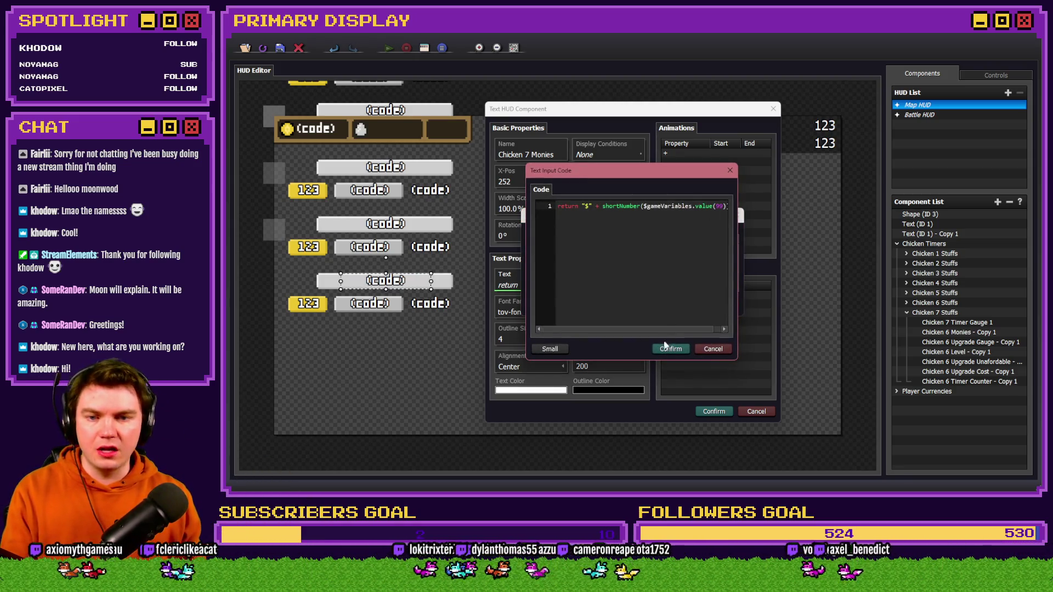
click(668, 350)
click(680, 302)
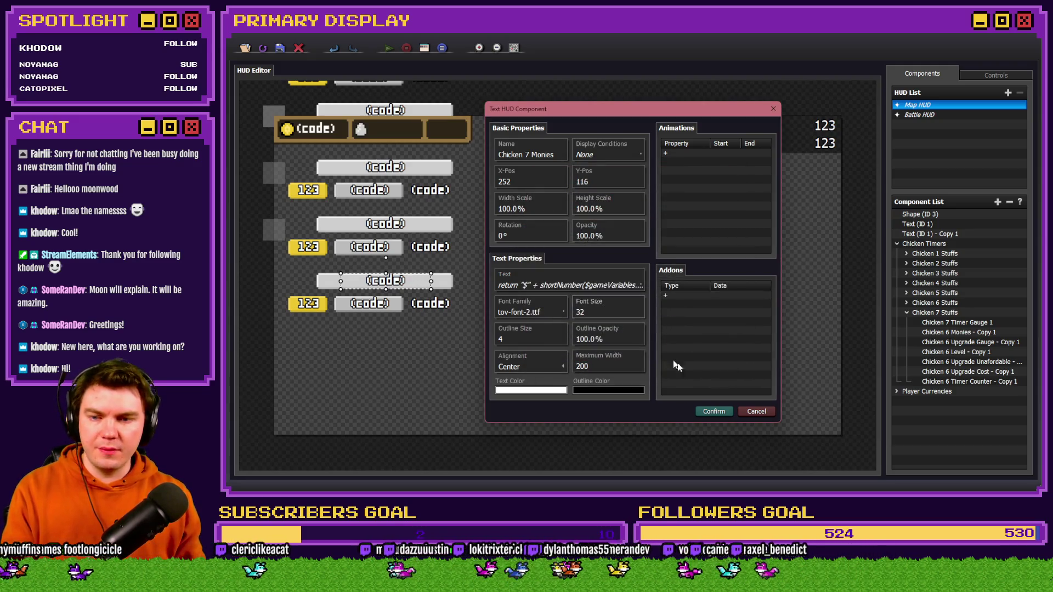
click(706, 412)
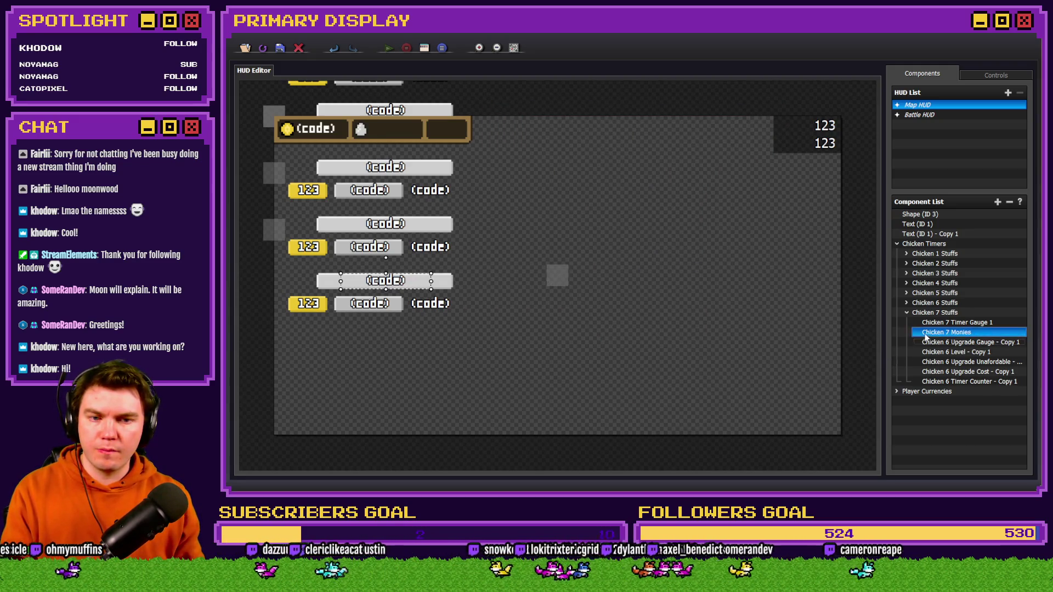
right_click(938, 313)
- Rename the copied chicken 6 gauge component to the Chicken 7 Upgrade Gauge
click(976, 345)
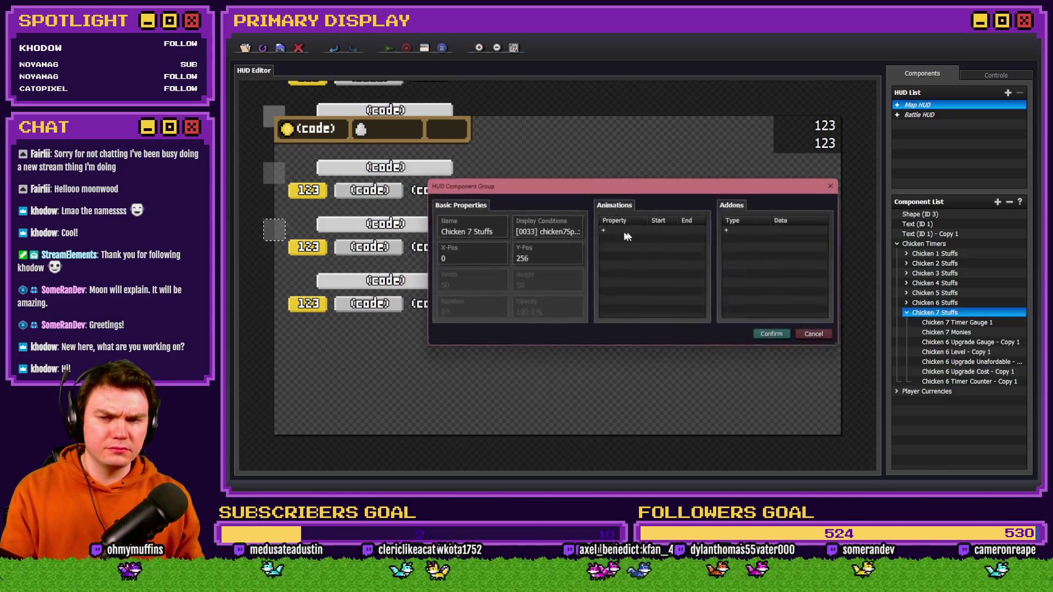
key(Escape)
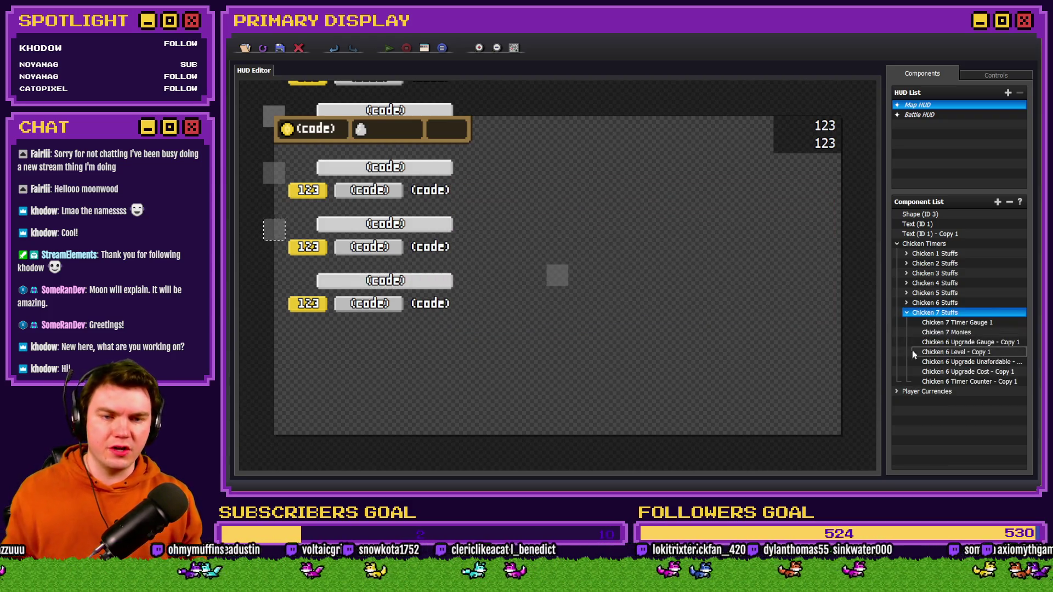
click(949, 322)
click(944, 333)
double_click(946, 341)
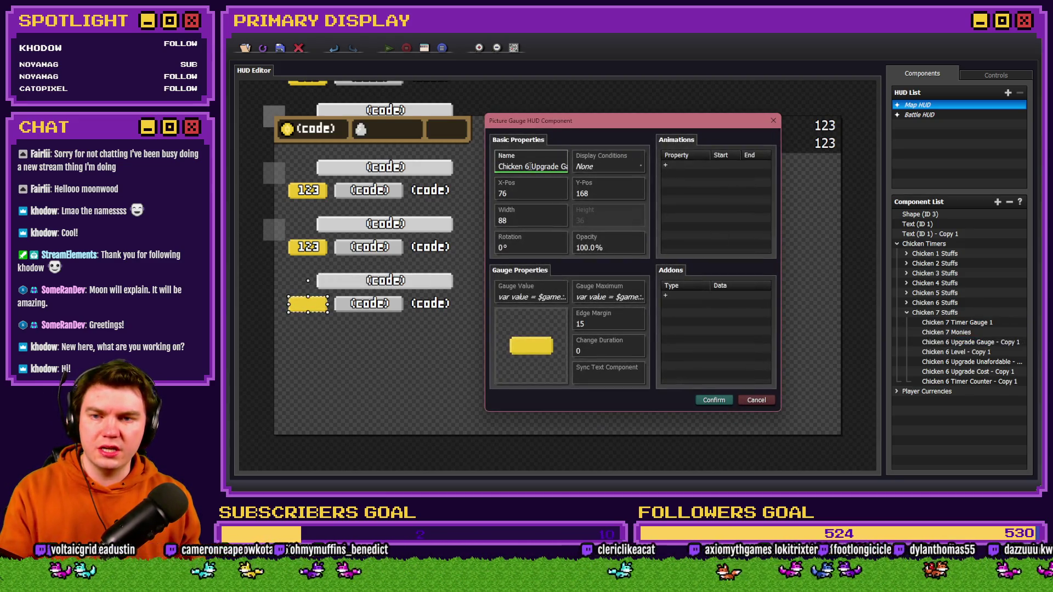
drag(531, 166, 577, 166)
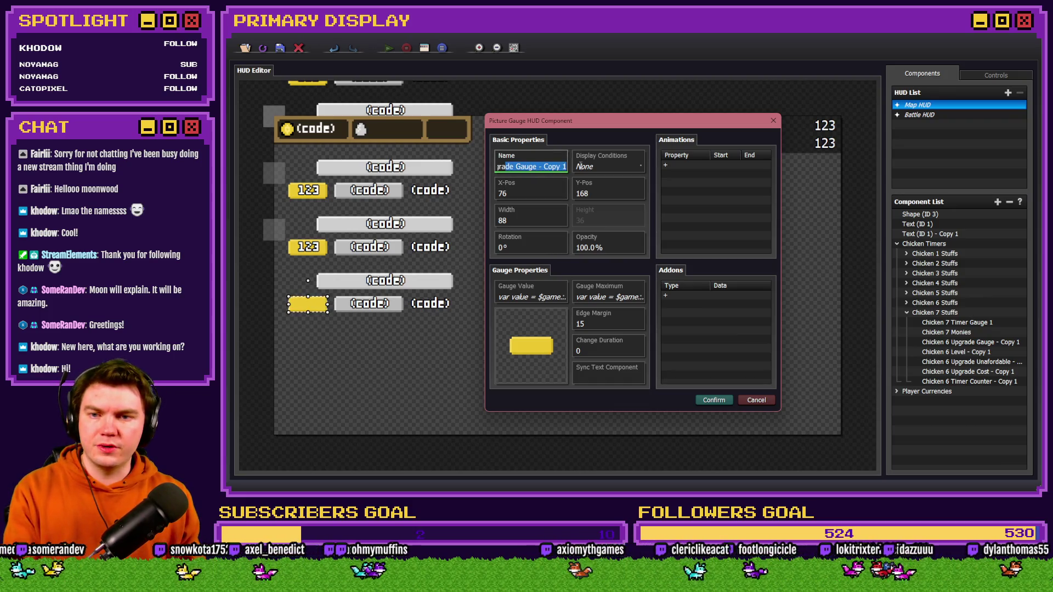
text(Upgrade Gauge)
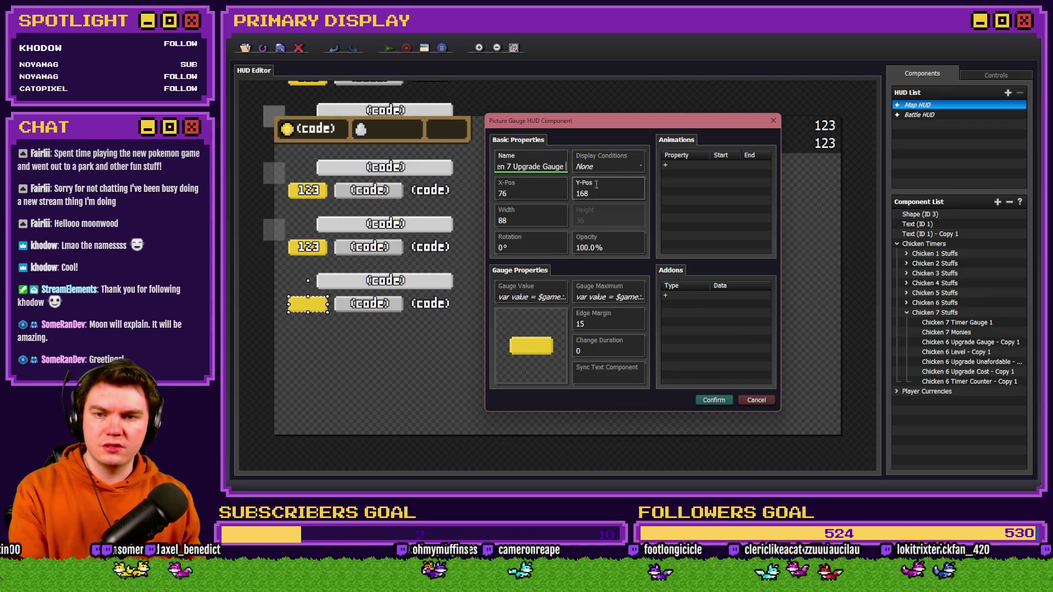
- Change the upgrade gauge's value code to read chicken 7's variable 100
click(531, 296)
click(543, 255)
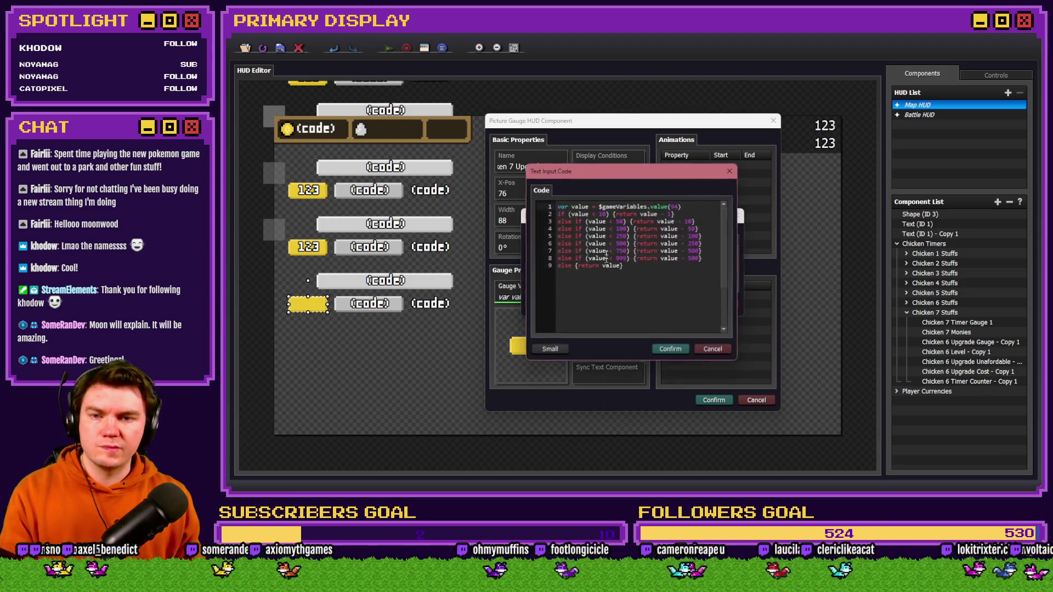
key(alt+Tab)
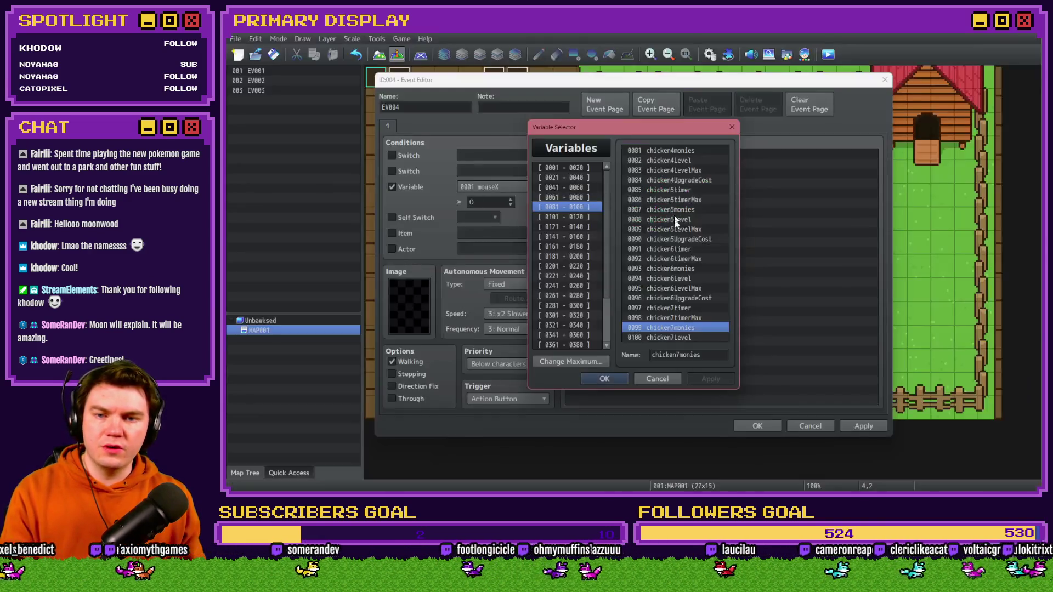
click(663, 278)
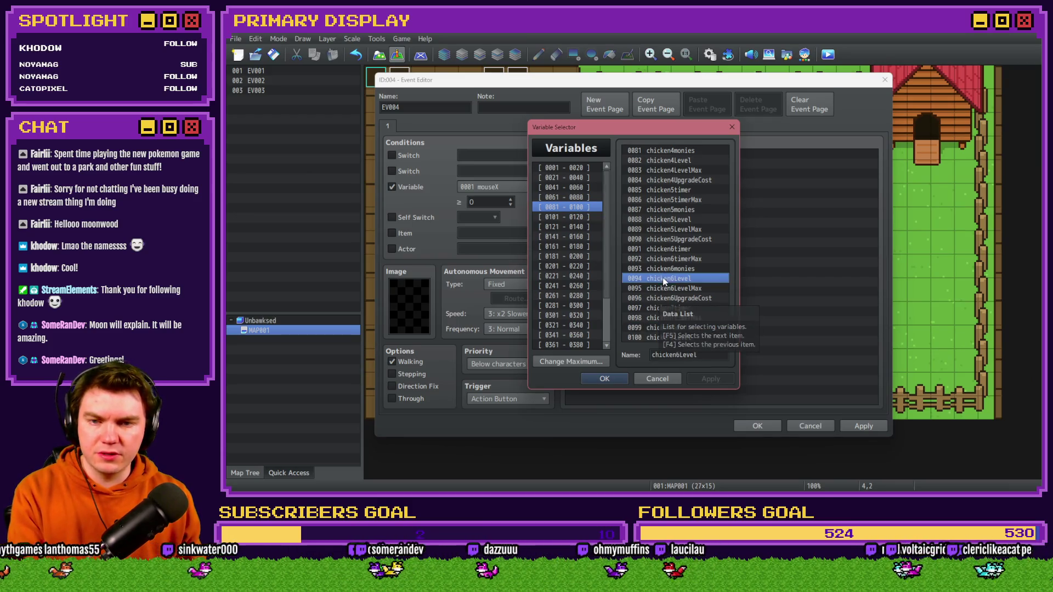
key(Down)
key(Down)
key(Down)
key(Down)
key(Down)
key(Down)
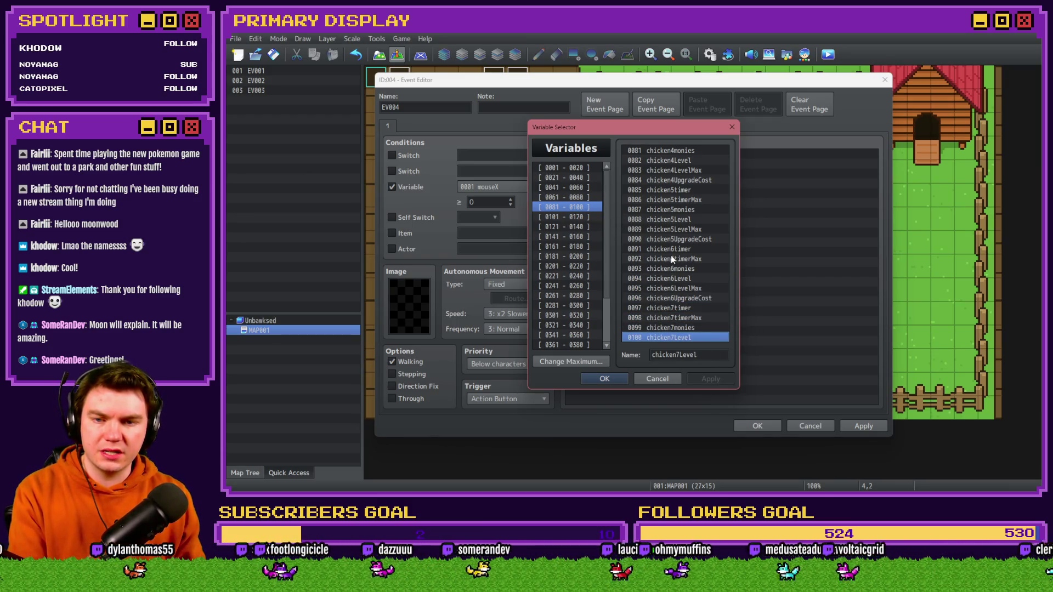
key(alt+Tab)
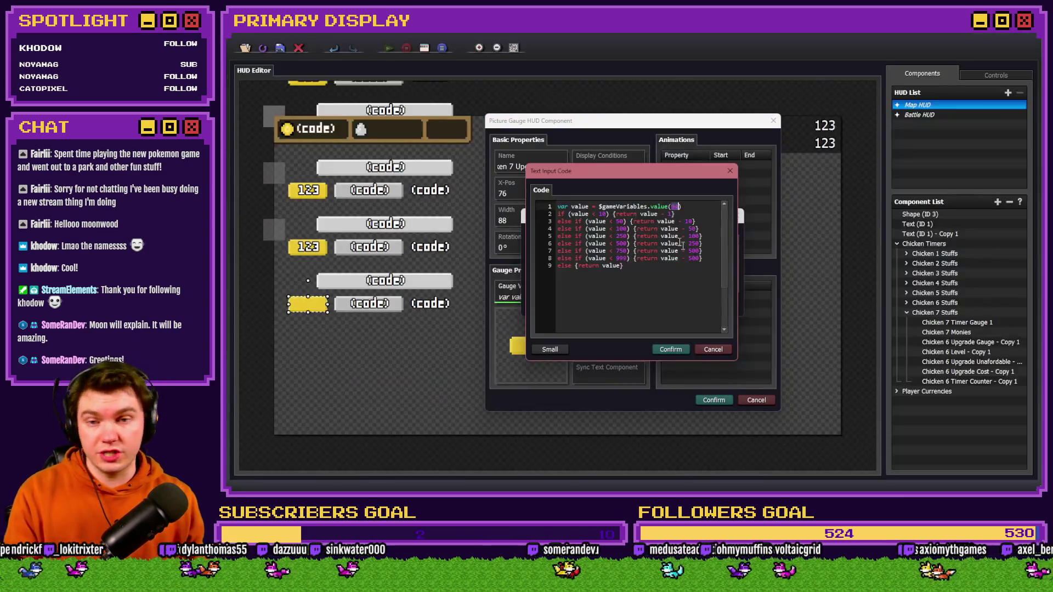
click(682, 349)
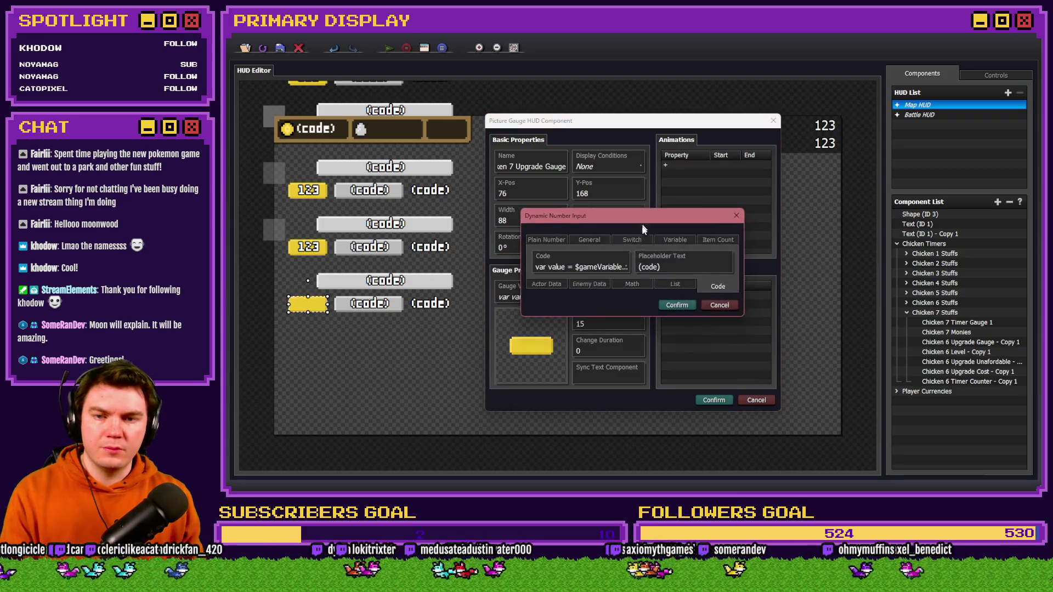
click(607, 266)
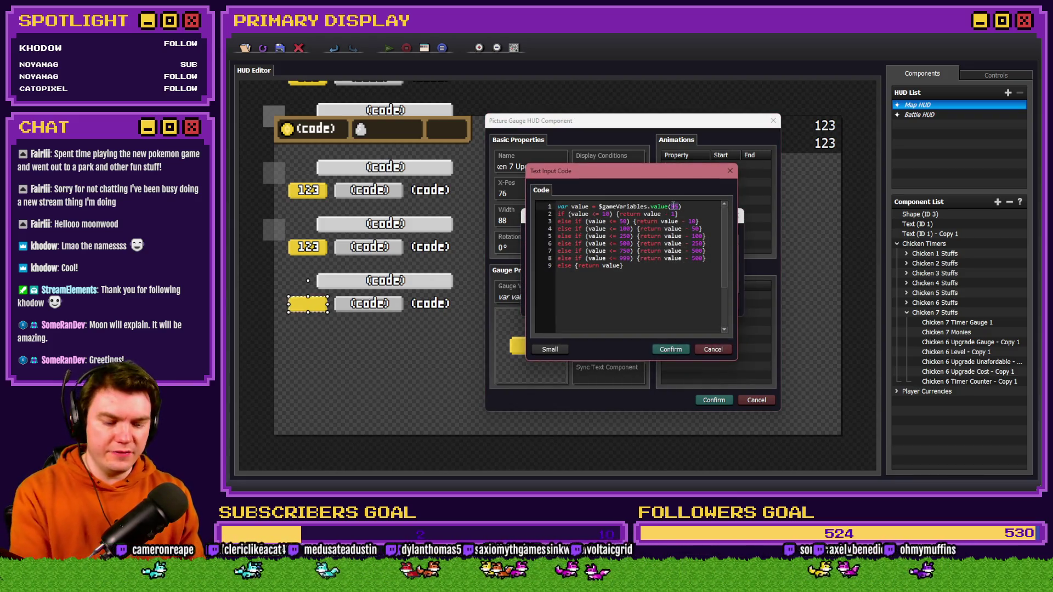
click(671, 349)
- Make the Chicken 7 Upgrade Cost text show MAX or variable 102, and save it
key(alt+Tab)
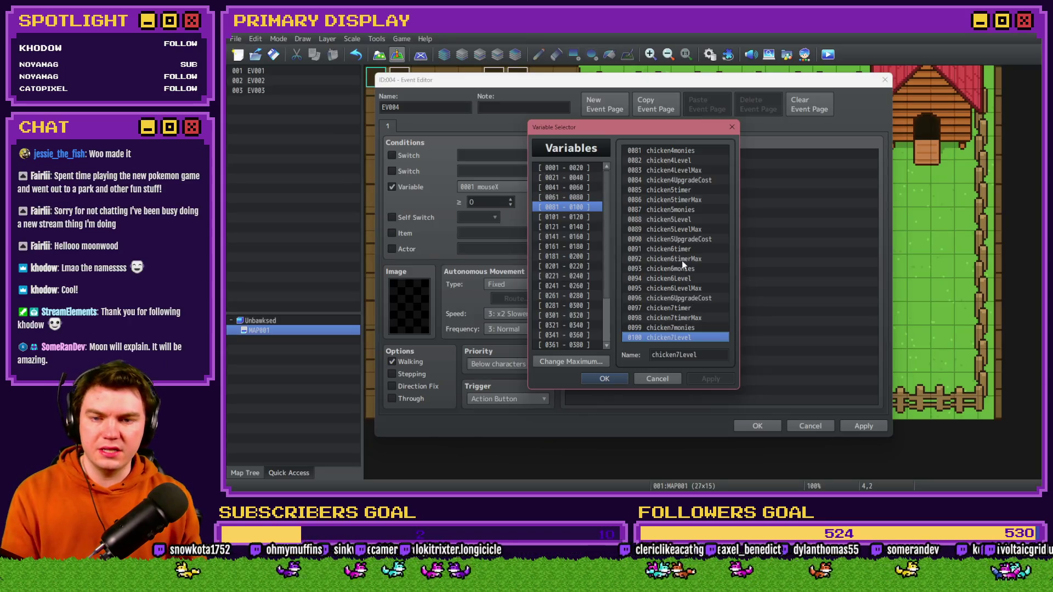
click(575, 217)
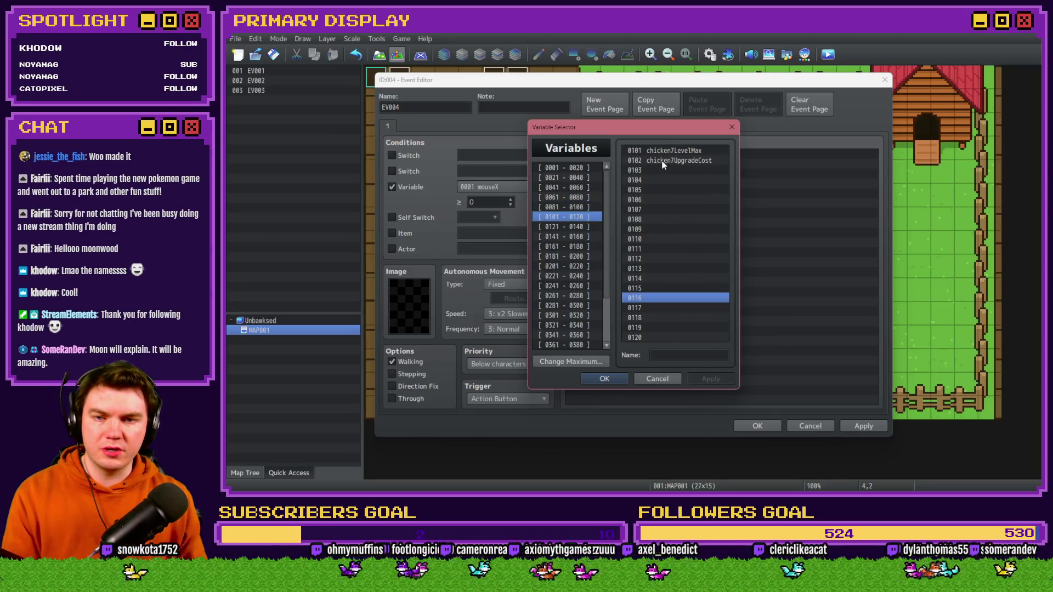
key(alt+Tab)
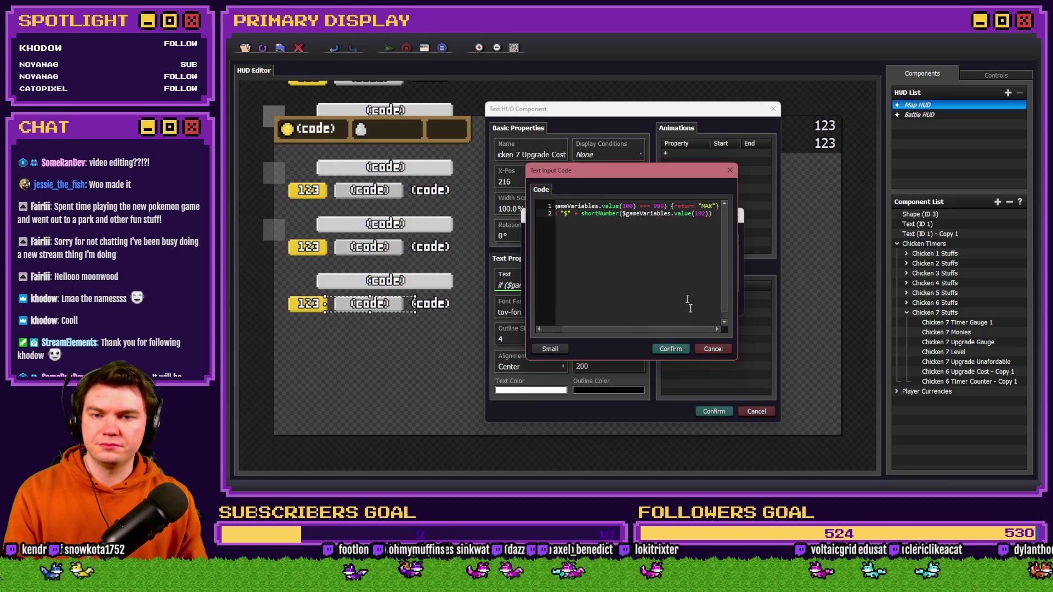
key(ctrl+Home)
click(670, 349)
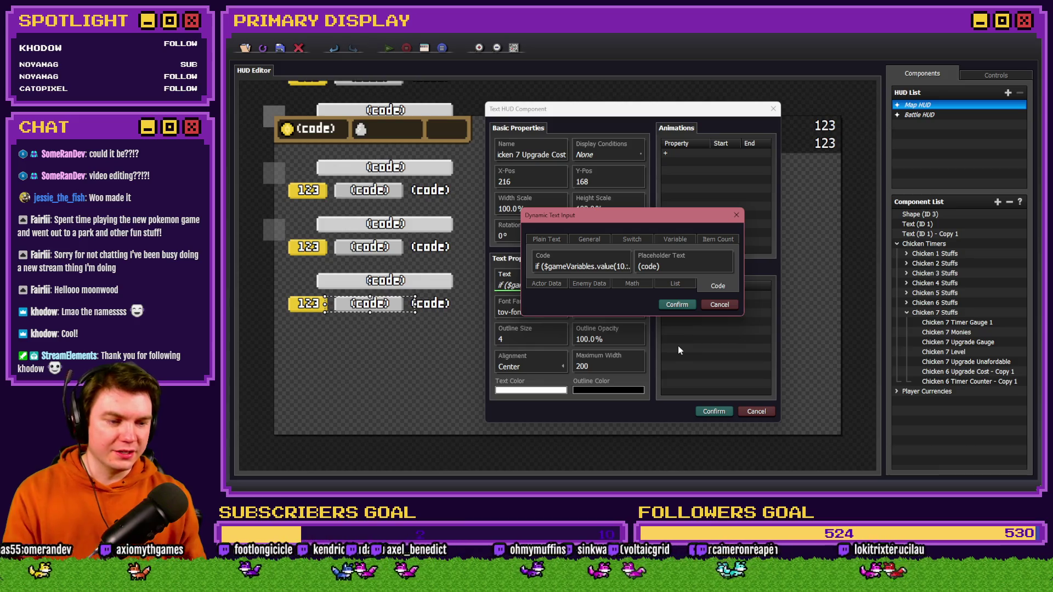
click(679, 306)
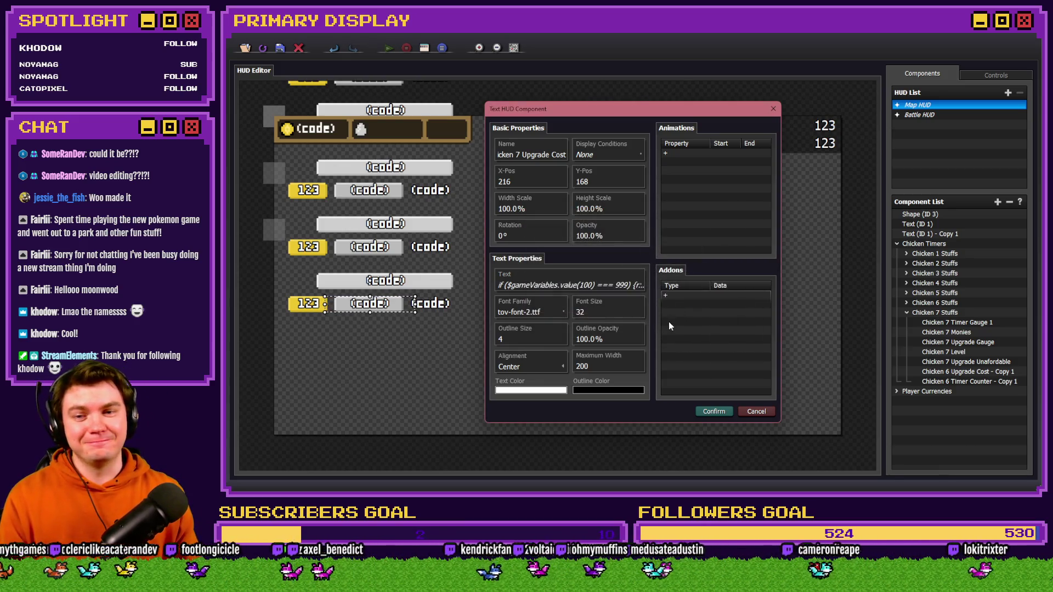
click(709, 413)
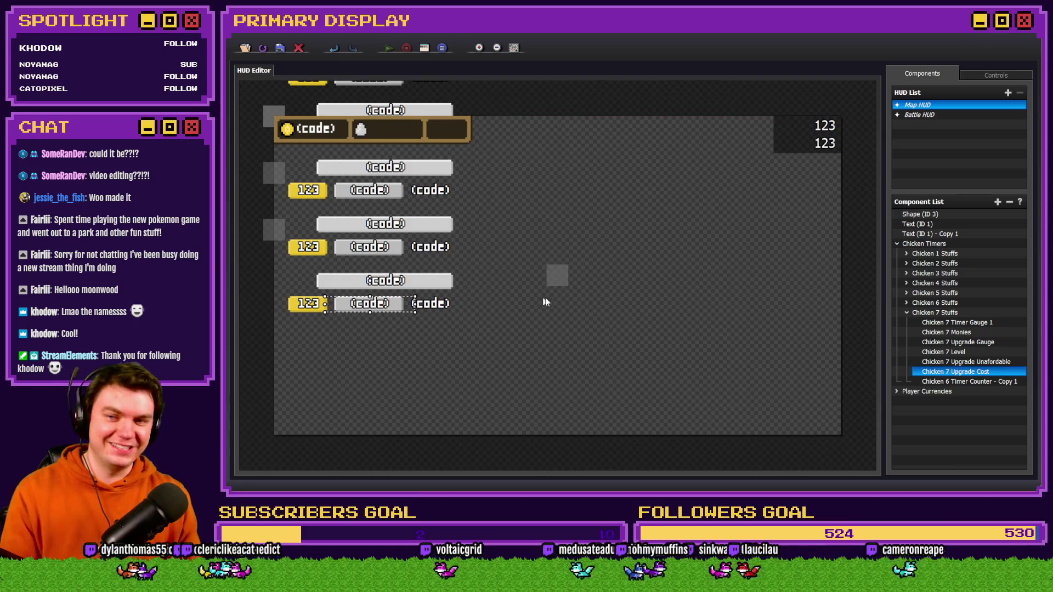
double_click(969, 382)
- Rename the copied timer counter from chicken 6 to Chicken 7
triple_click(525, 156)
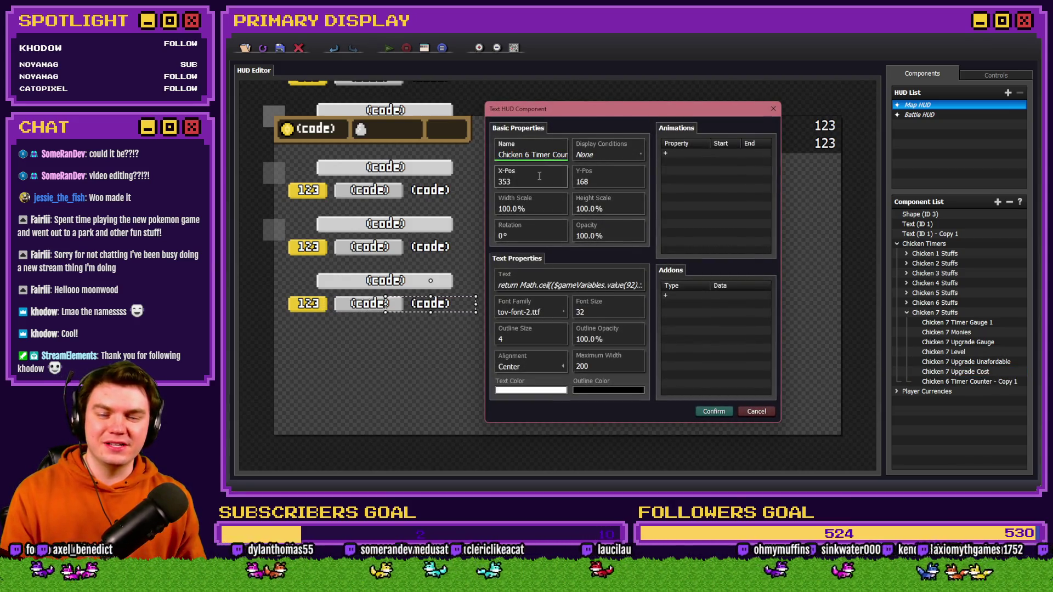
key(super)
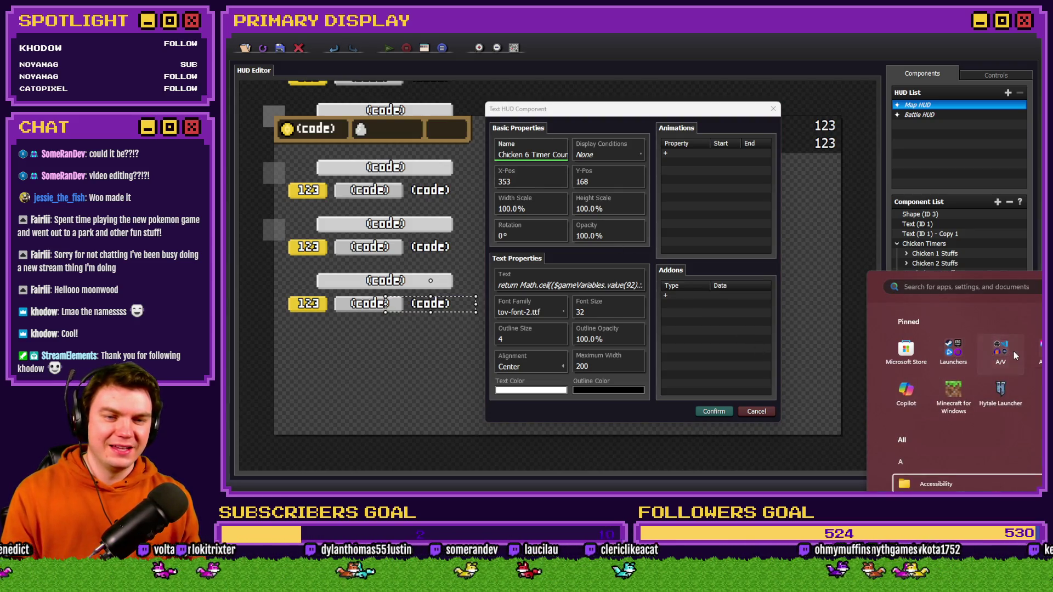
click(1014, 351)
click(1000, 453)
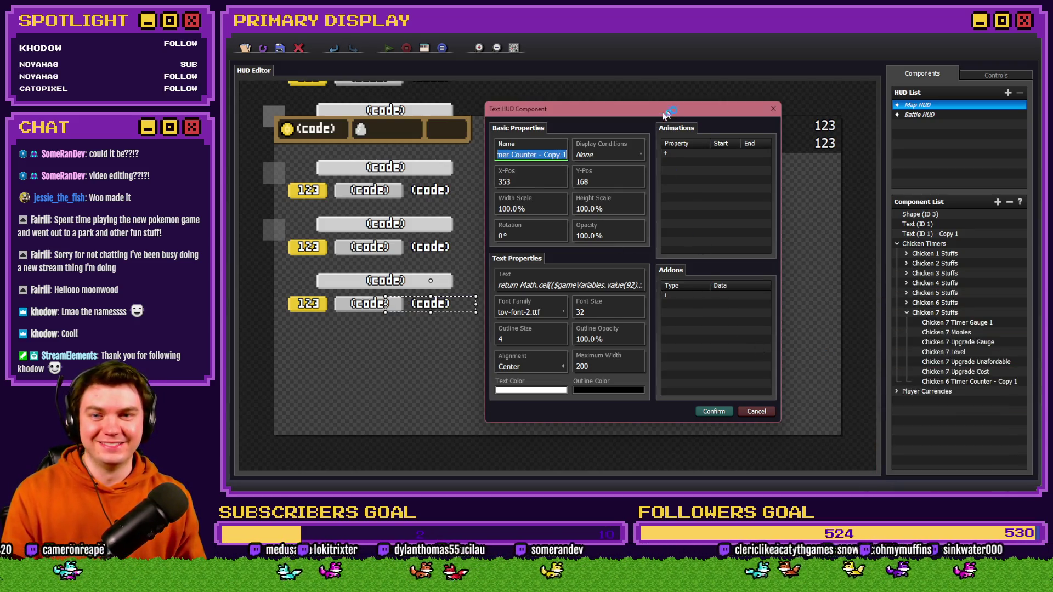
click(528, 155)
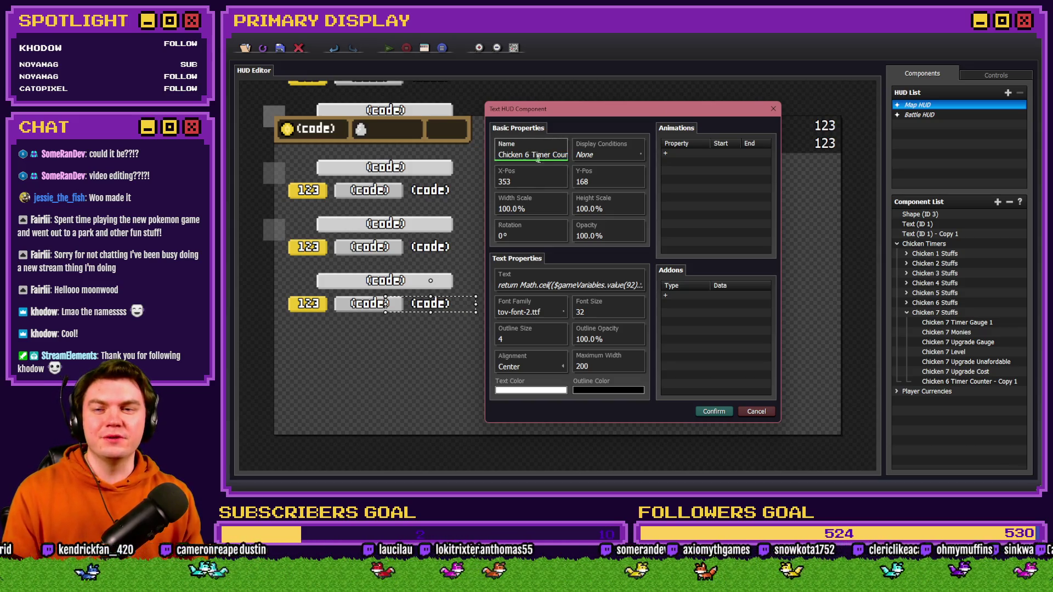
key(Delete)
text(7)
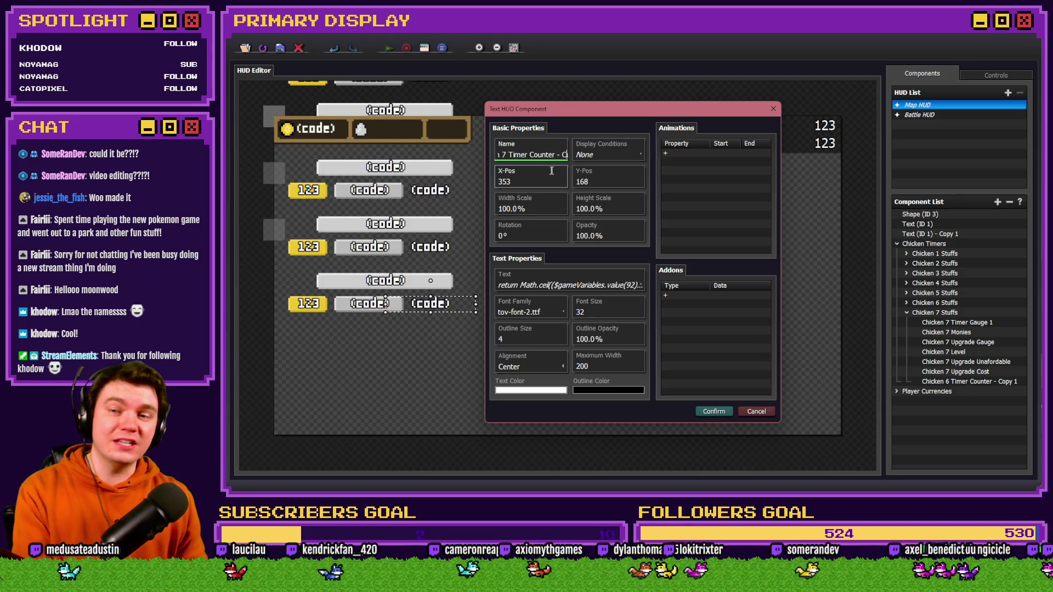
key(End)
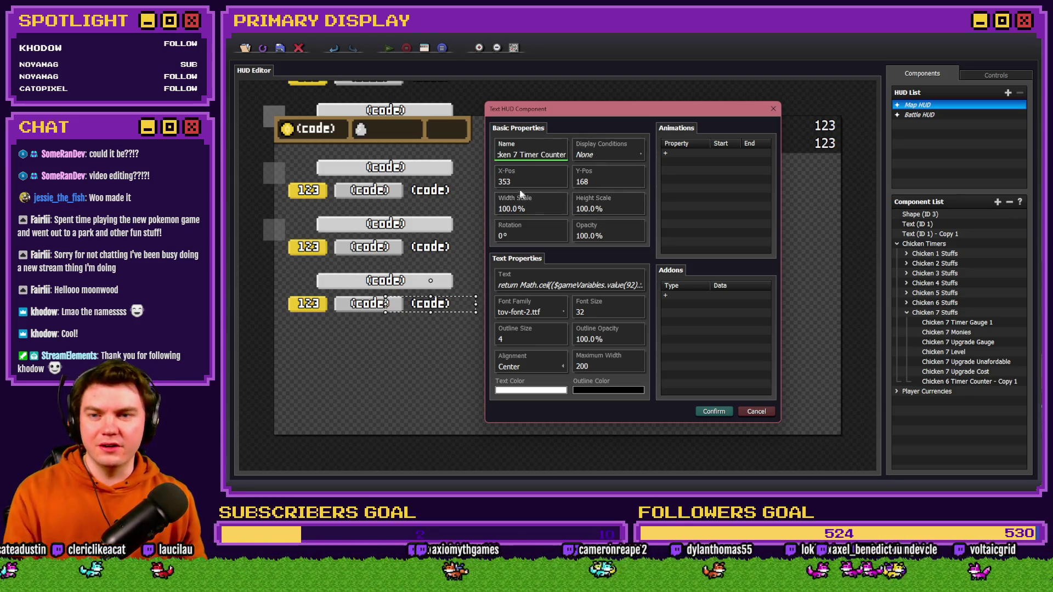
- Point the timer counter code at variable 0098 chicken7timerMax, then move to DaVinci Resolve
click(552, 283)
click(587, 266)
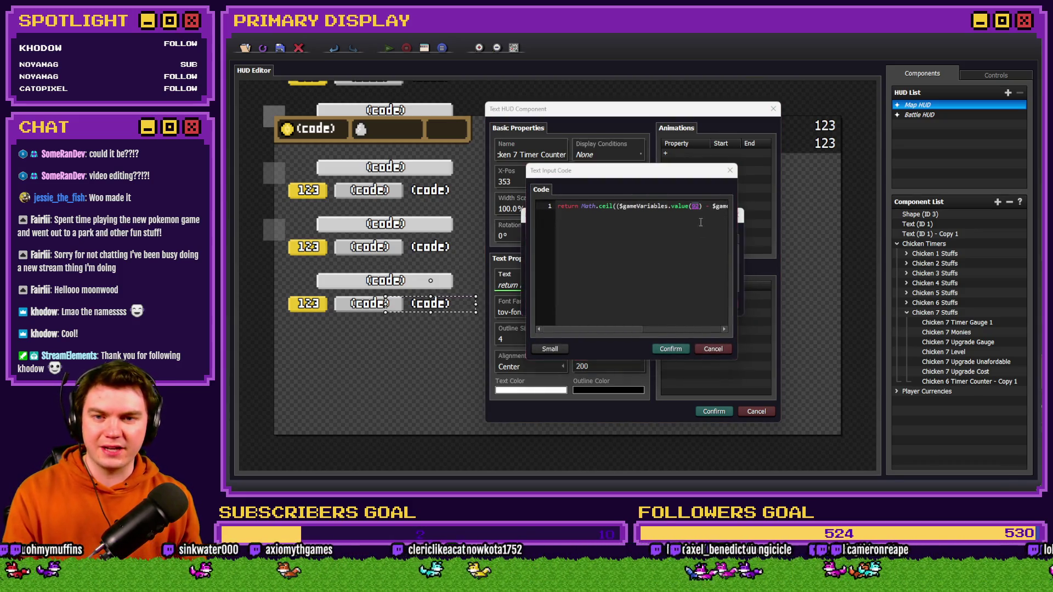
key(alt+Tab)
click(585, 208)
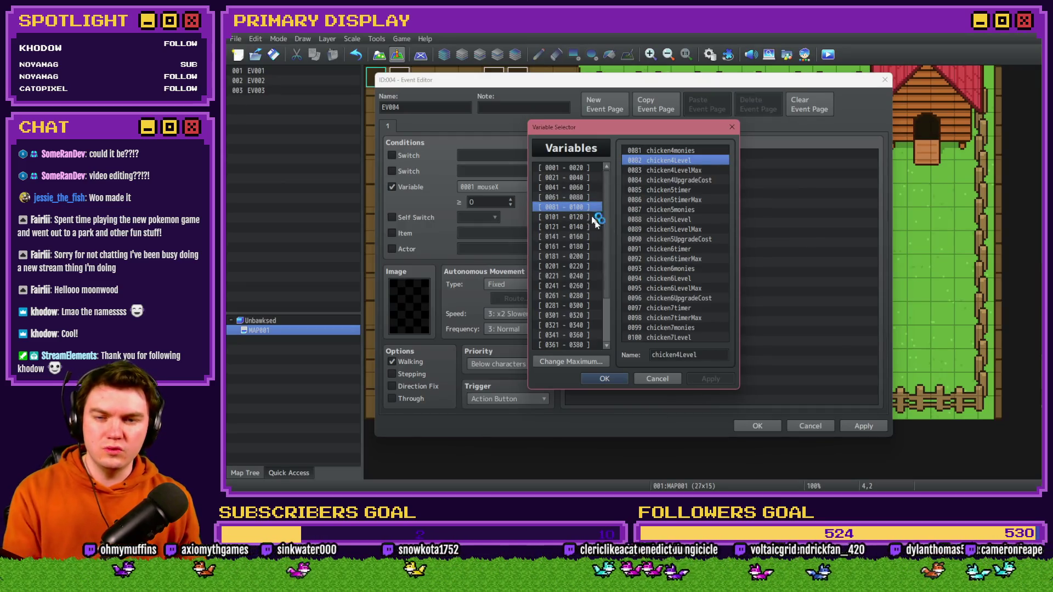
click(670, 258)
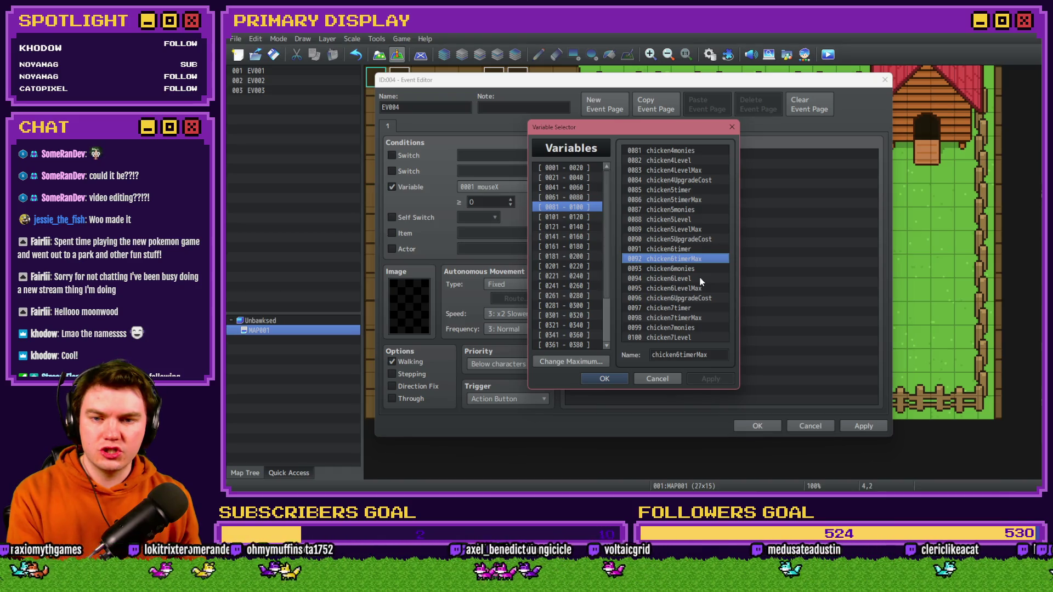
click(699, 318)
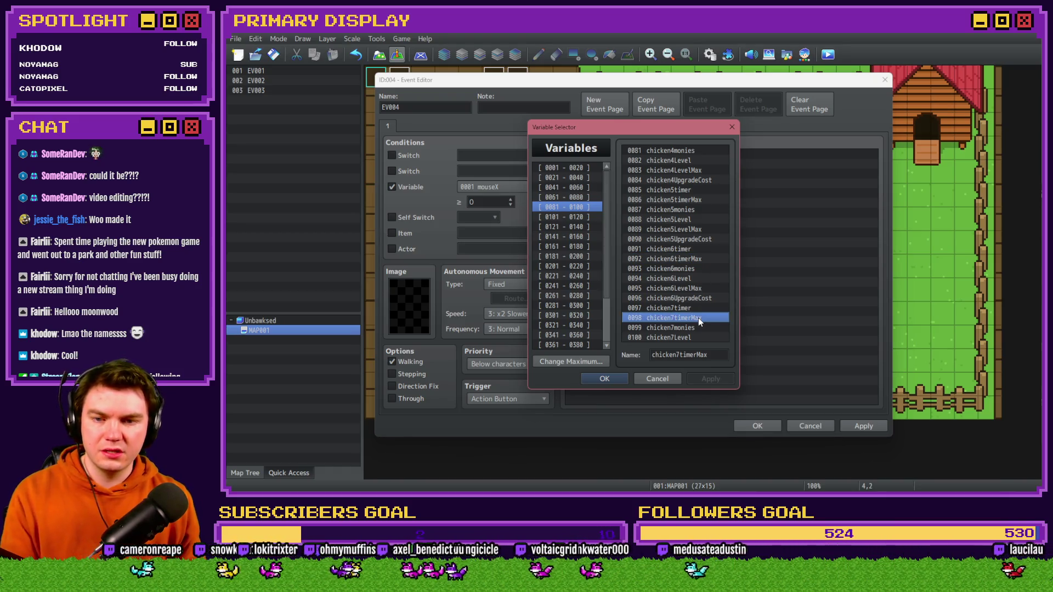
key(alt+Tab)
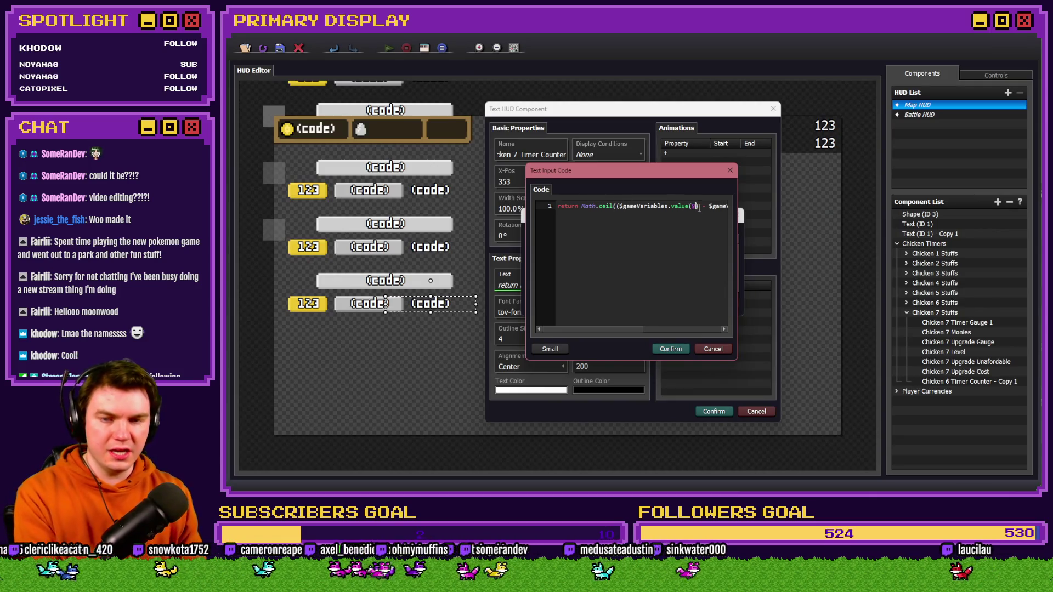
key(End)
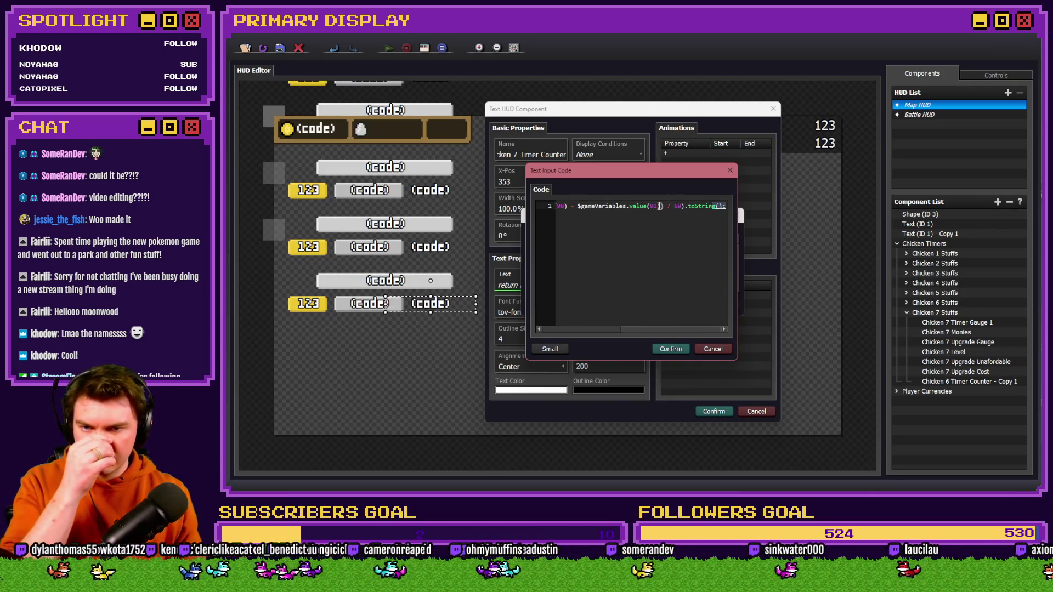
click(655, 206)
key(BackSpace)
click(671, 348)
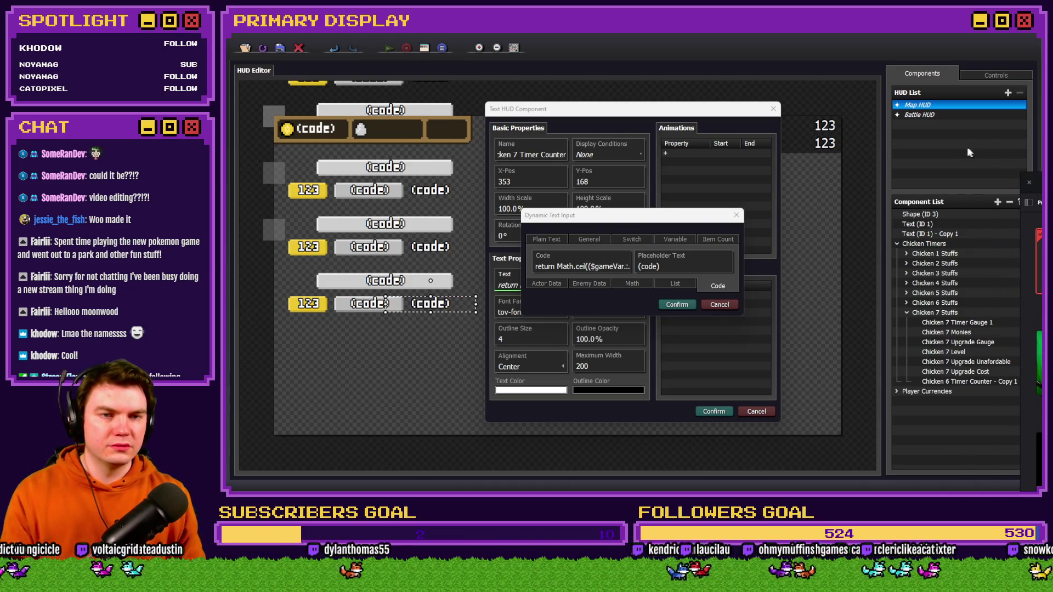
key(alt+Tab)
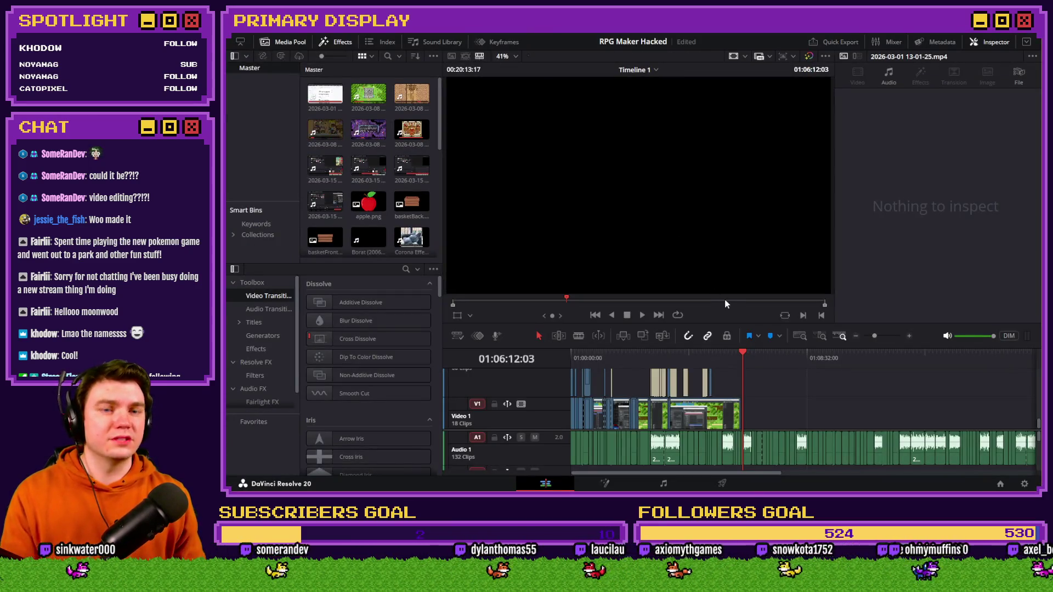
- Zoom into Timeline 1 and enlarge the track area
click(909, 336)
drag(733, 476, 603, 476)
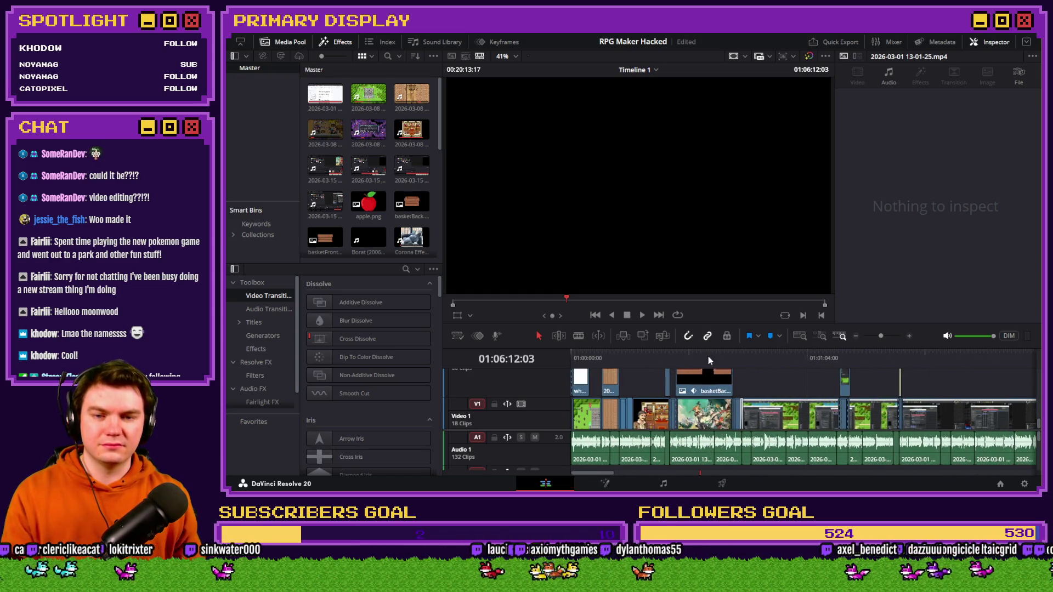
drag(718, 325, 735, 153)
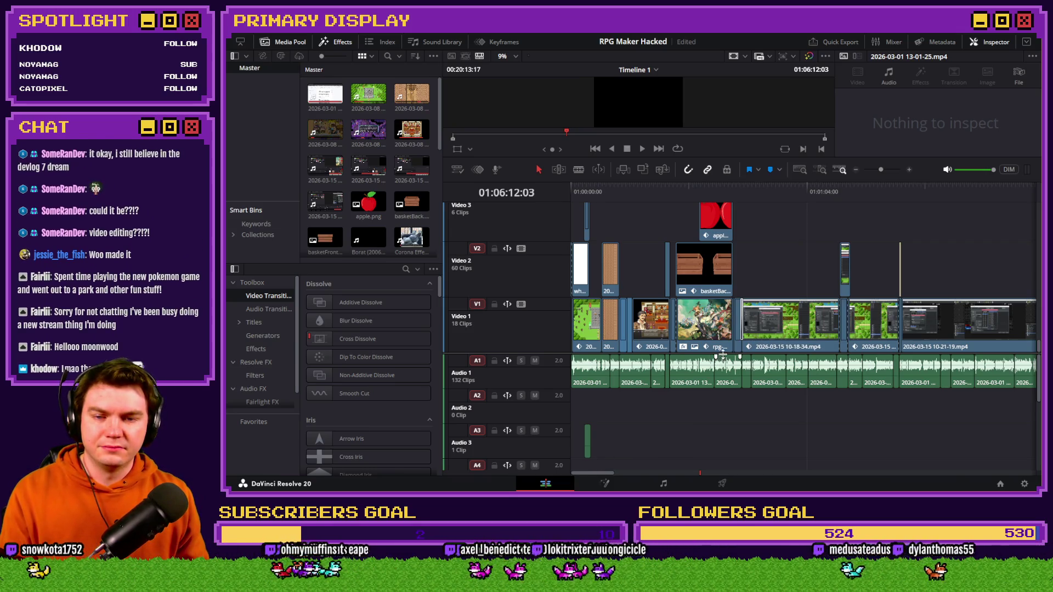
scroll(723, 382, up, 1)
scroll(723, 382, up, 5)
drag(597, 472, 706, 471)
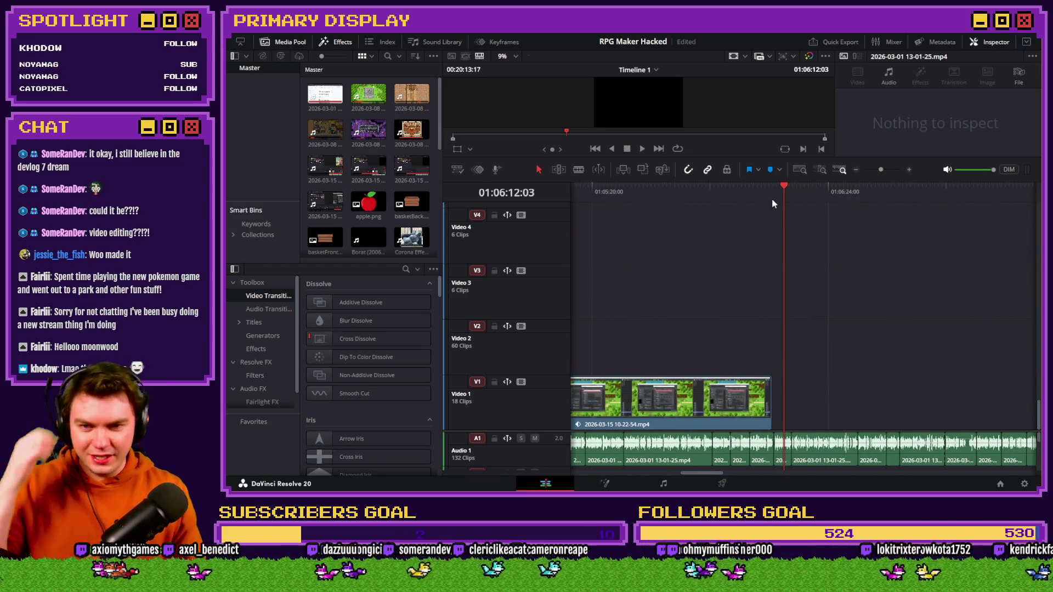
key(Up)
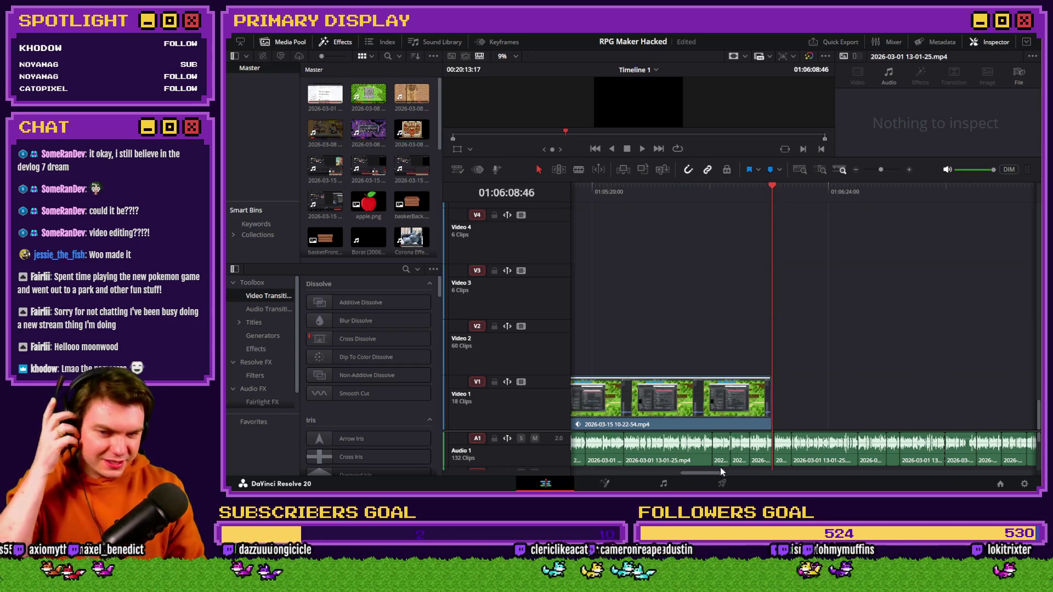
drag(712, 473, 592, 472)
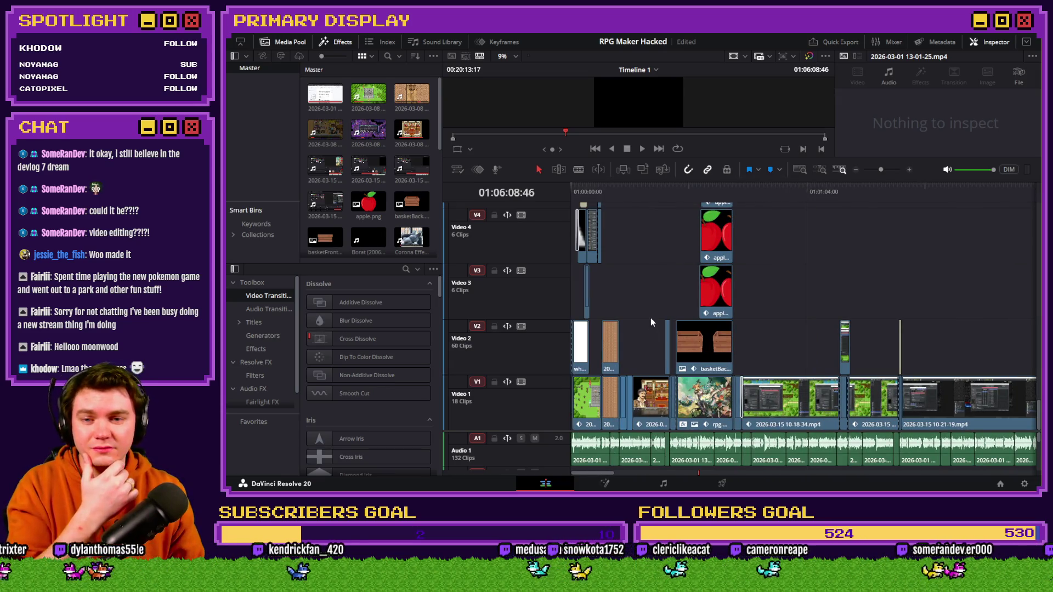
- Enlarge the viewer and play the edit from the start
key(Home)
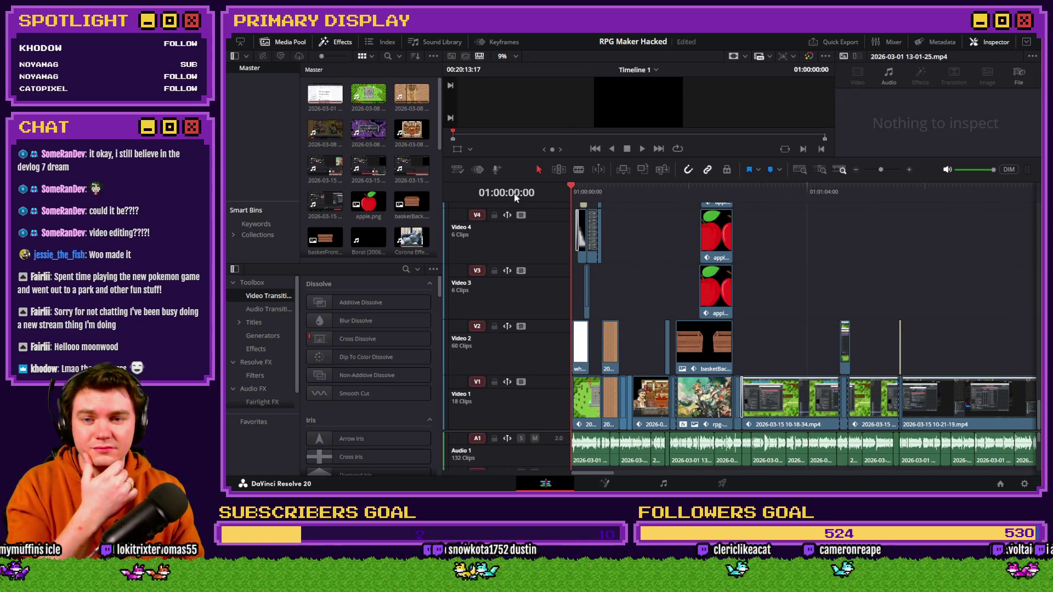
drag(693, 185, 692, 301)
key(space)
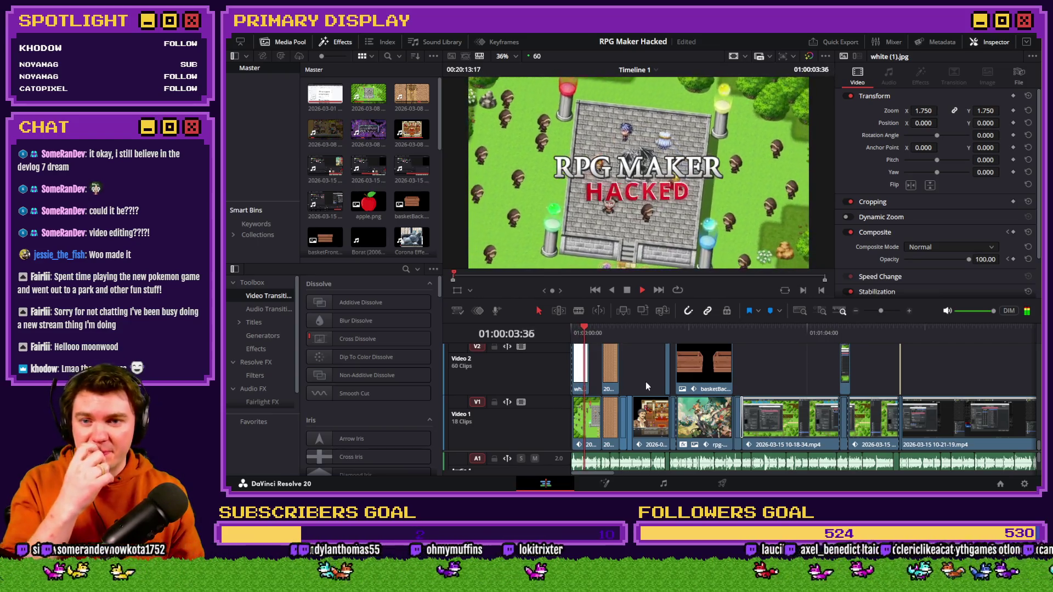
- Skim playback past the apple crate title to near the three-minute mark
click(626, 339)
key(space)
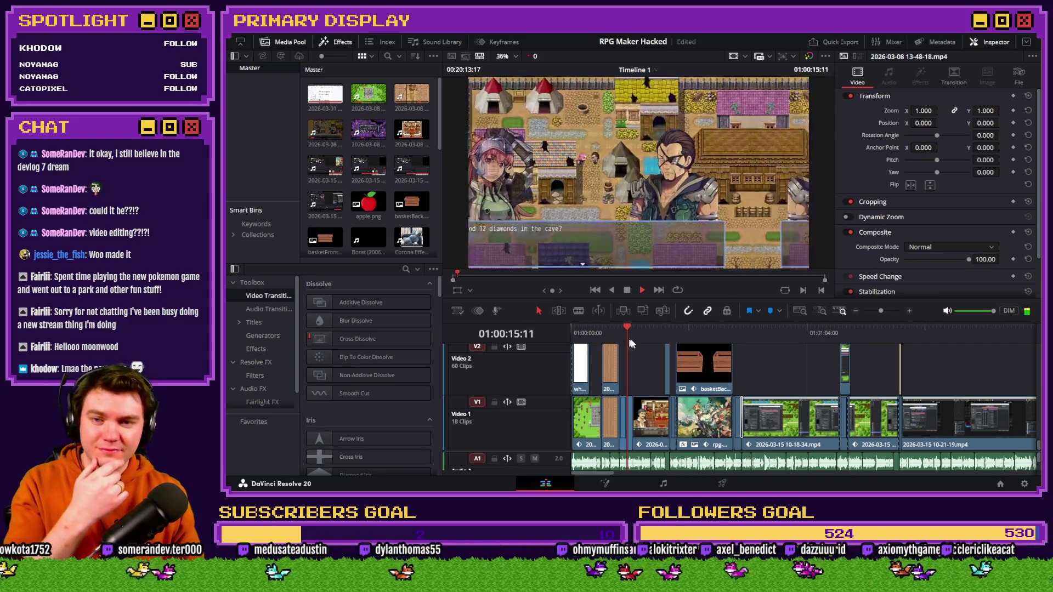
click(680, 337)
click(701, 337)
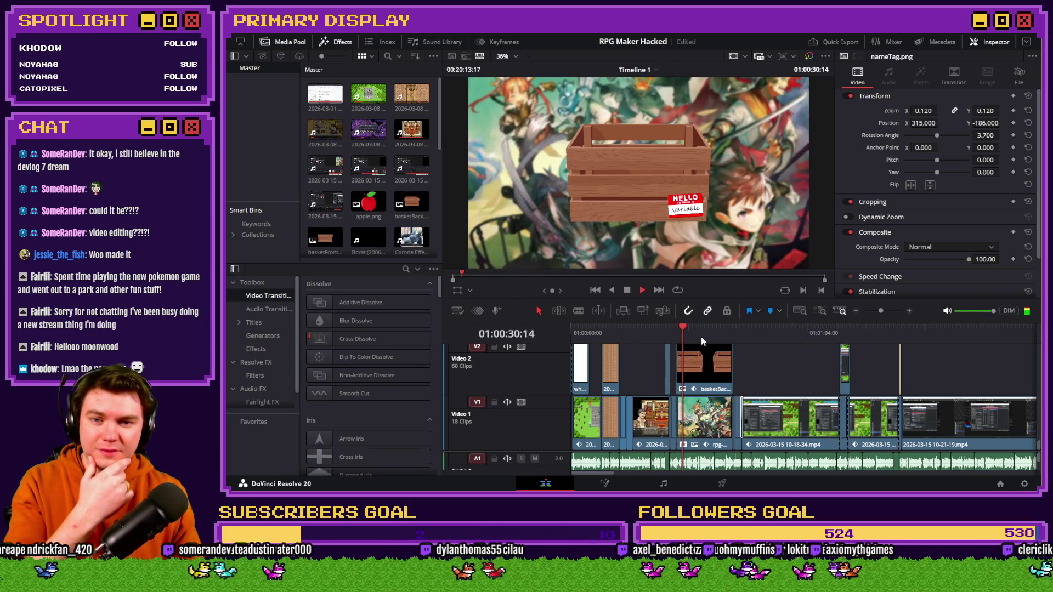
click(843, 336)
click(897, 333)
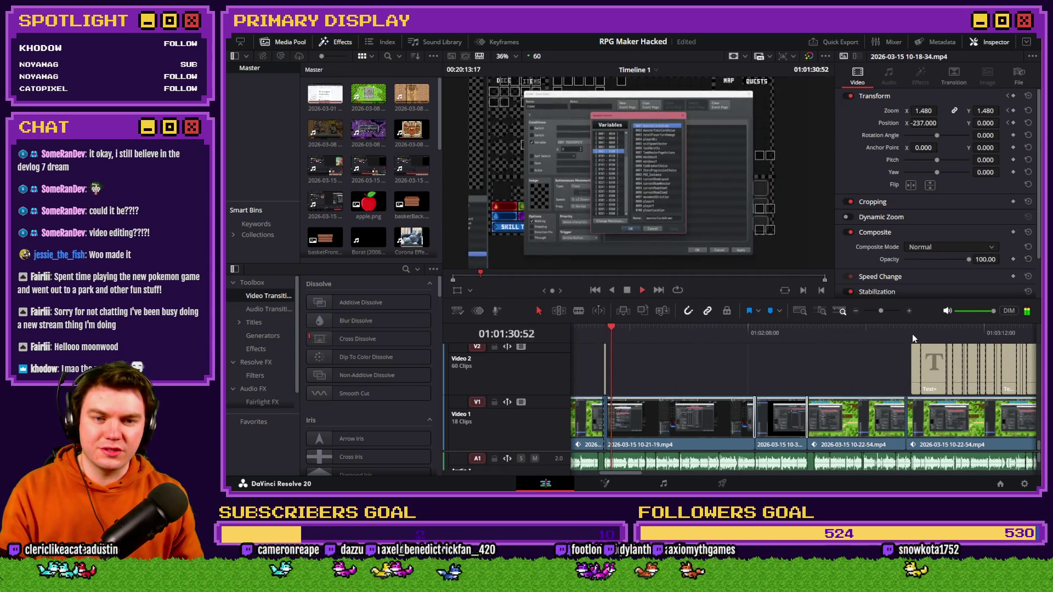
click(913, 336)
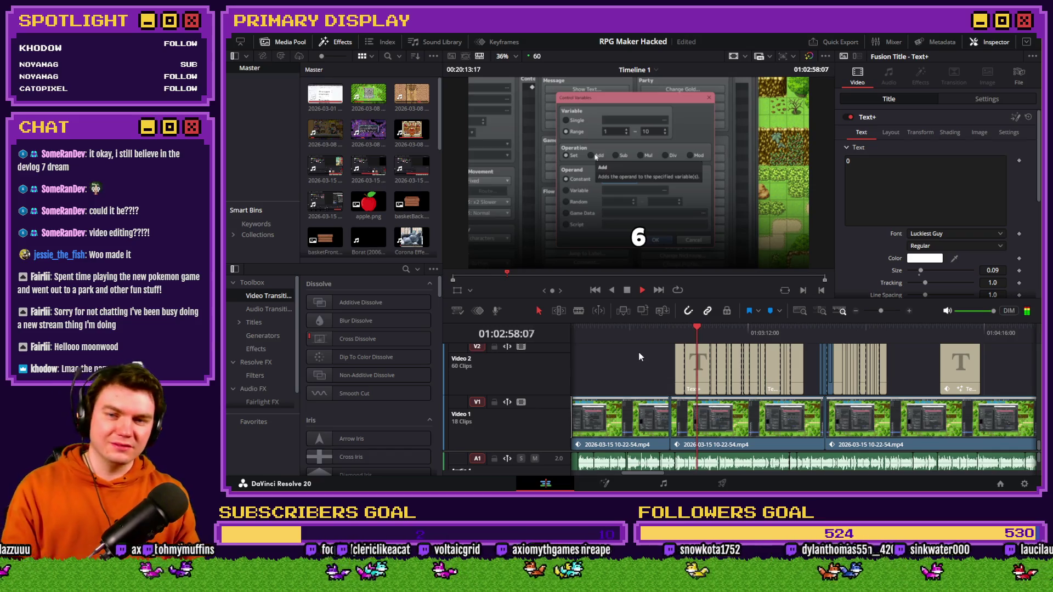
- Skip through the math overlays and quest 2 (5) title to the end card
click(729, 333)
click(763, 334)
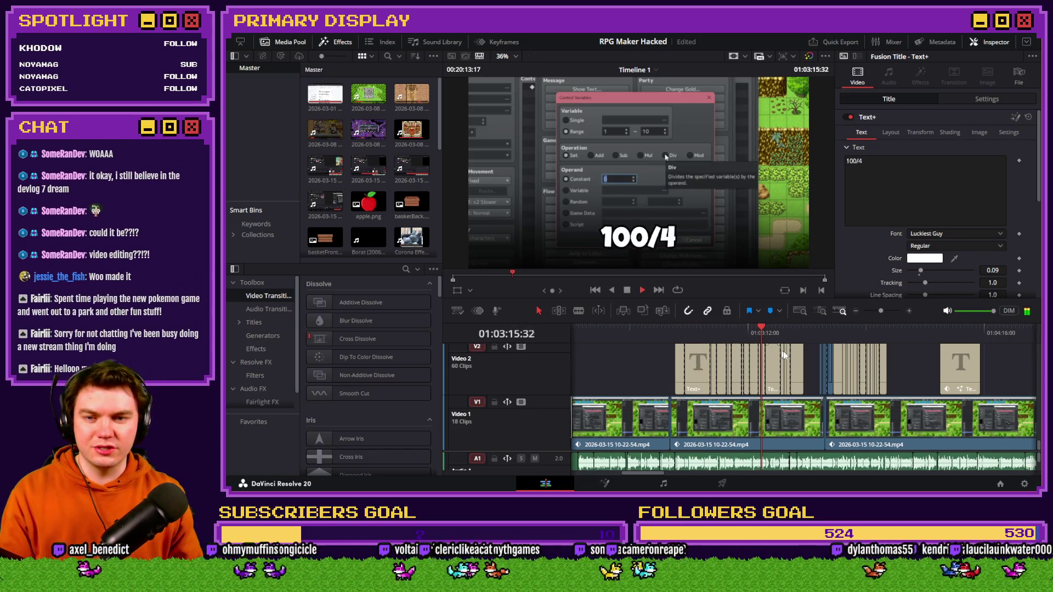
click(839, 331)
click(854, 332)
click(946, 332)
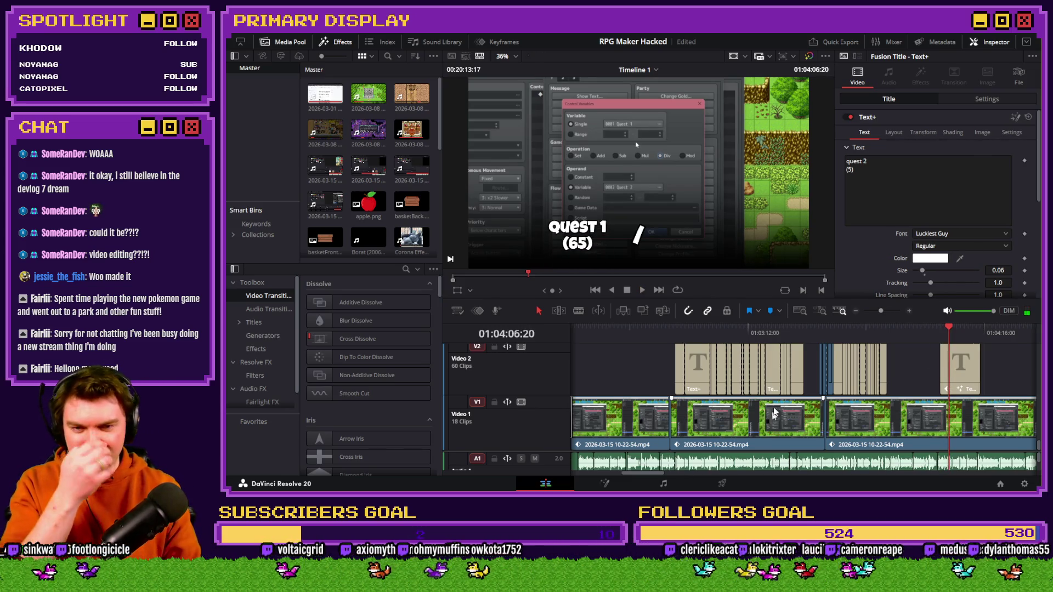
click(856, 311)
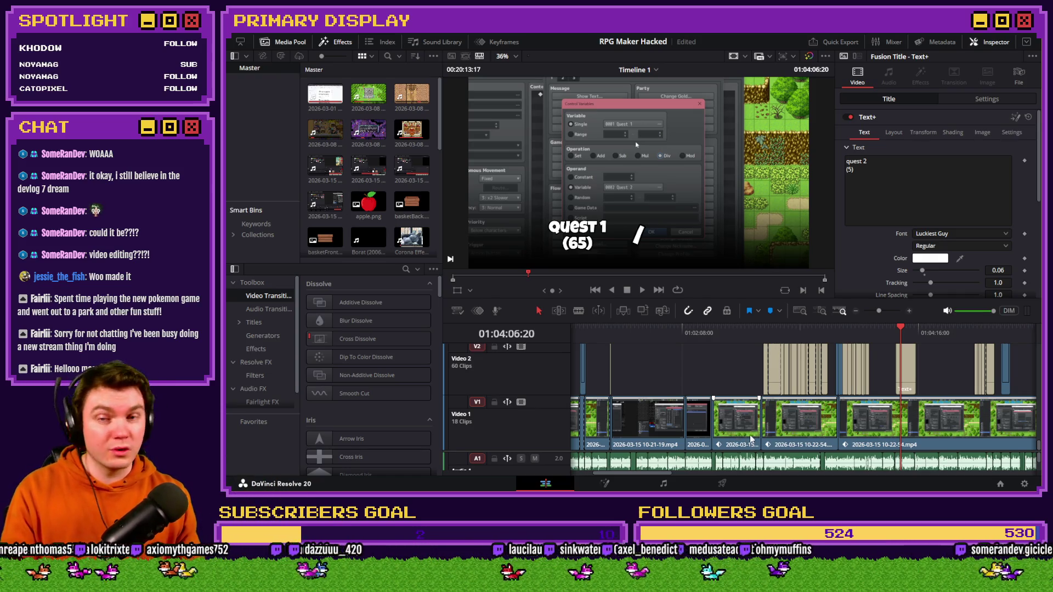
drag(641, 474, 957, 474)
click(871, 333)
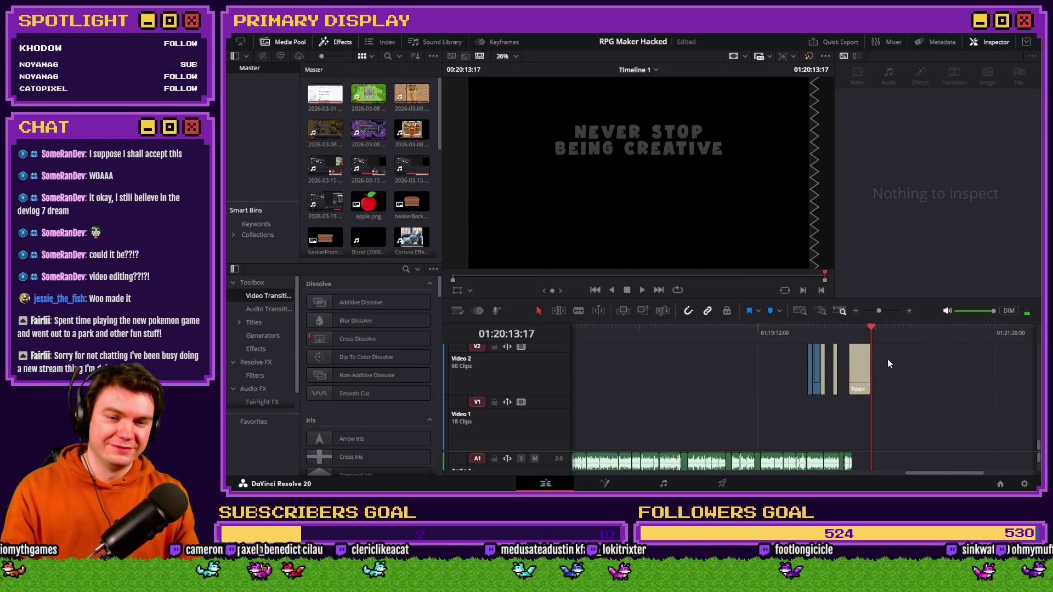
- Review the opening apple-crate and RPG Maker footage, then jump to the last clip's end
drag(928, 475, 574, 473)
click(681, 333)
click(652, 335)
click(669, 338)
click(678, 337)
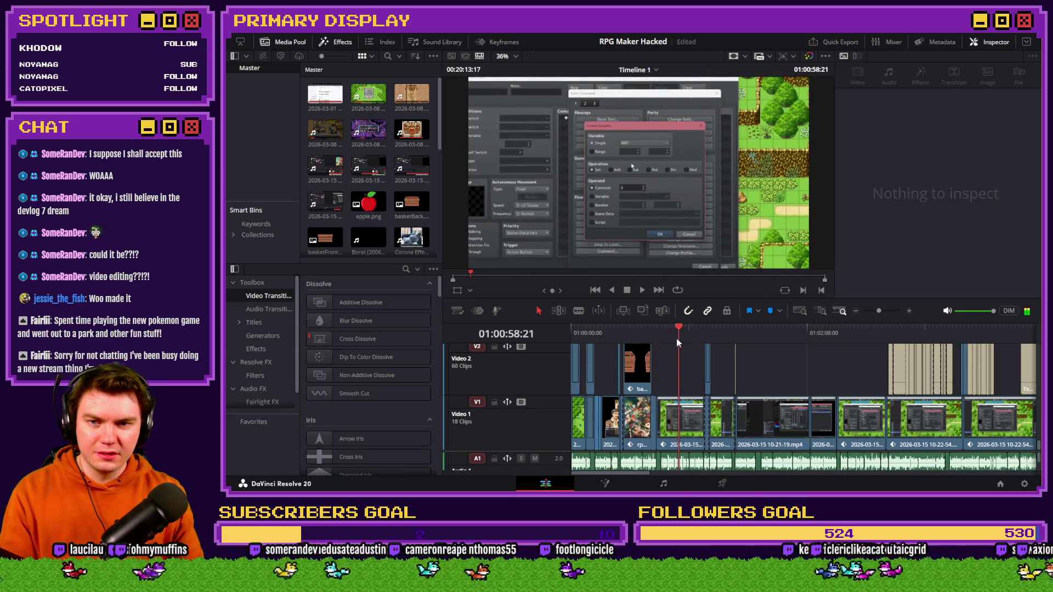
click(659, 338)
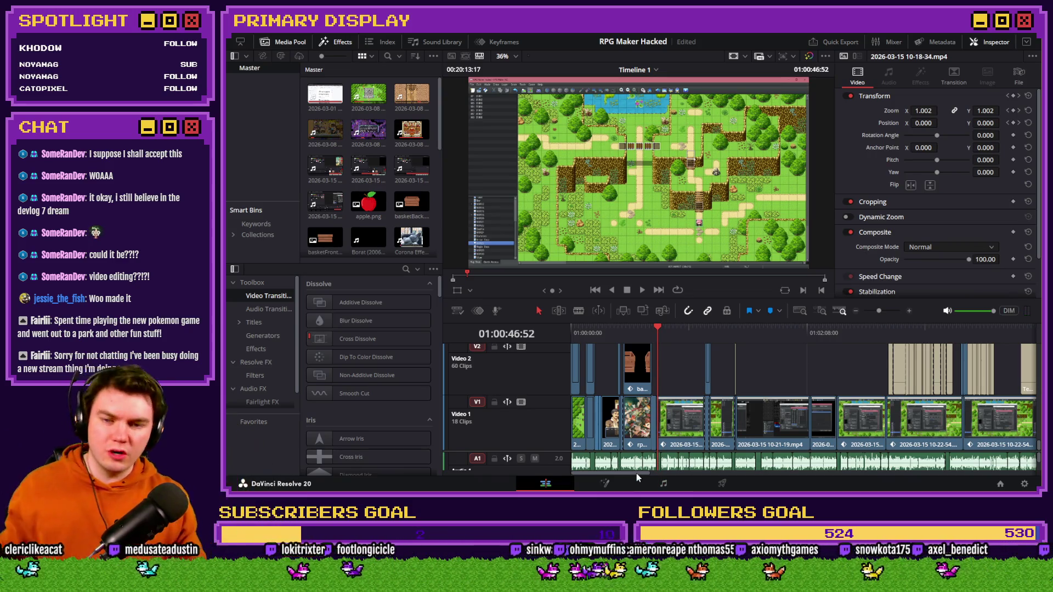
drag(637, 473, 712, 471)
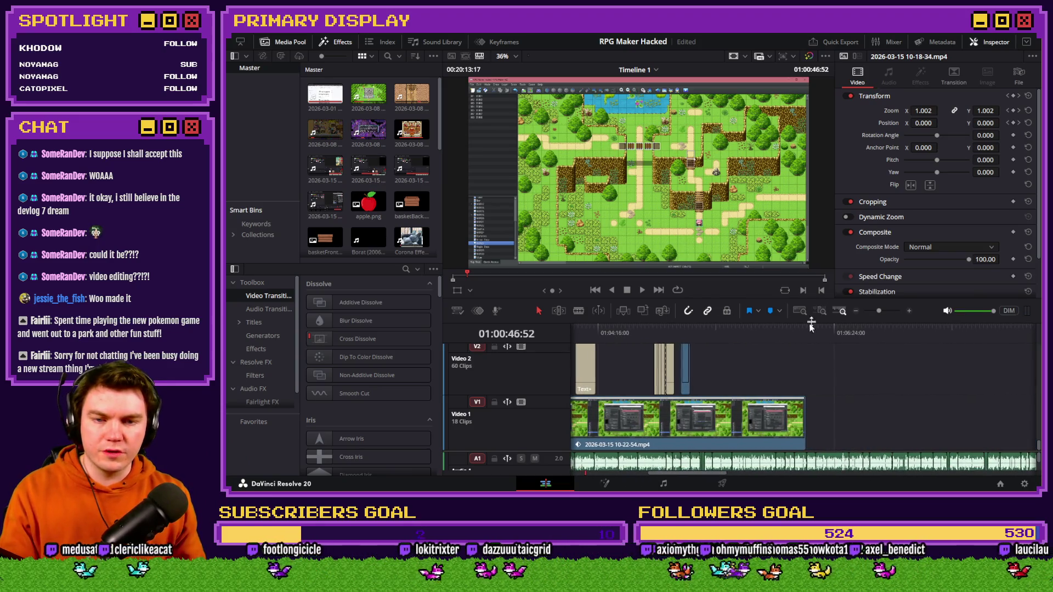
click(805, 332)
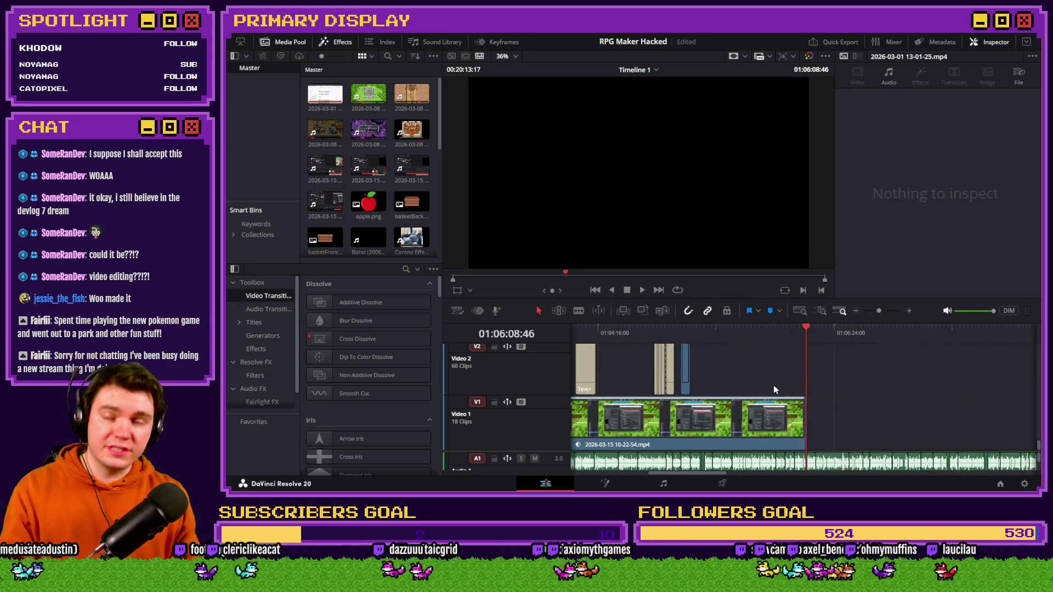
- Scrub the final seconds past the Text+ title and enlarge the timeline before leaving Resolve
drag(701, 475, 653, 475)
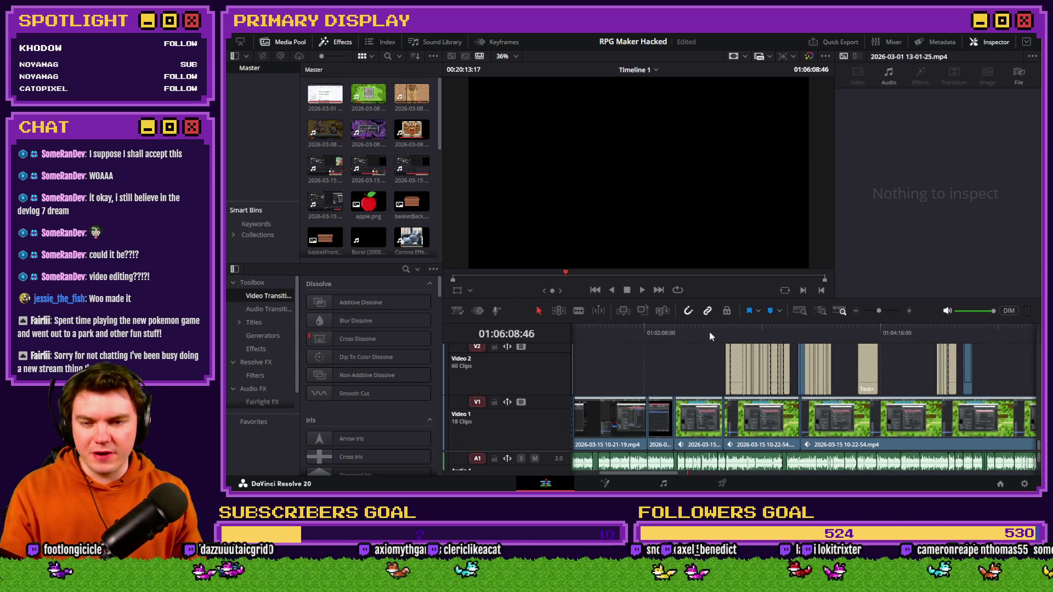
click(708, 330)
drag(732, 339, 940, 343)
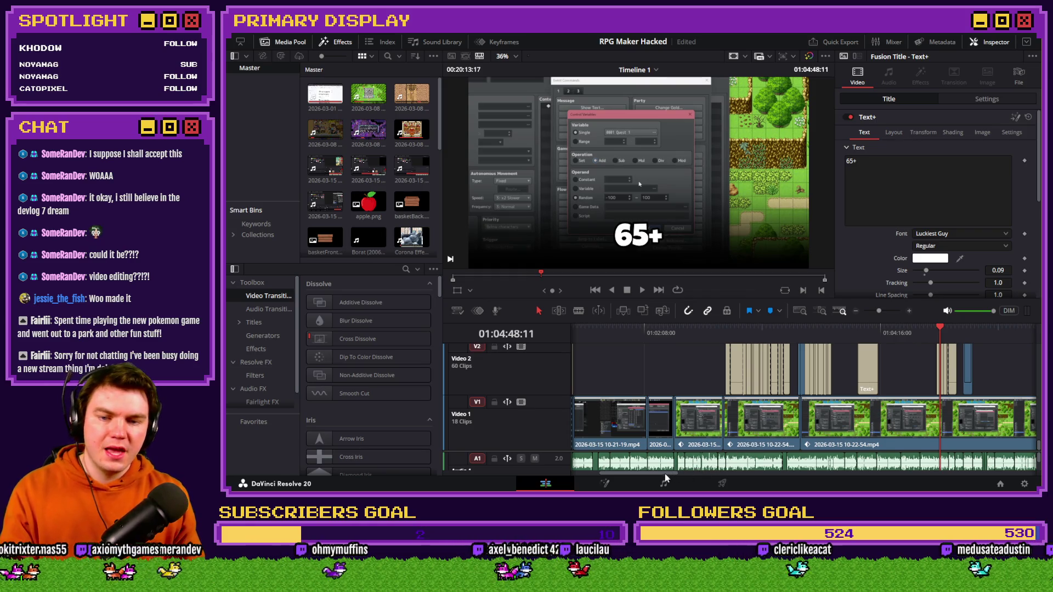
scroll(766, 351, right, 5)
click(778, 348)
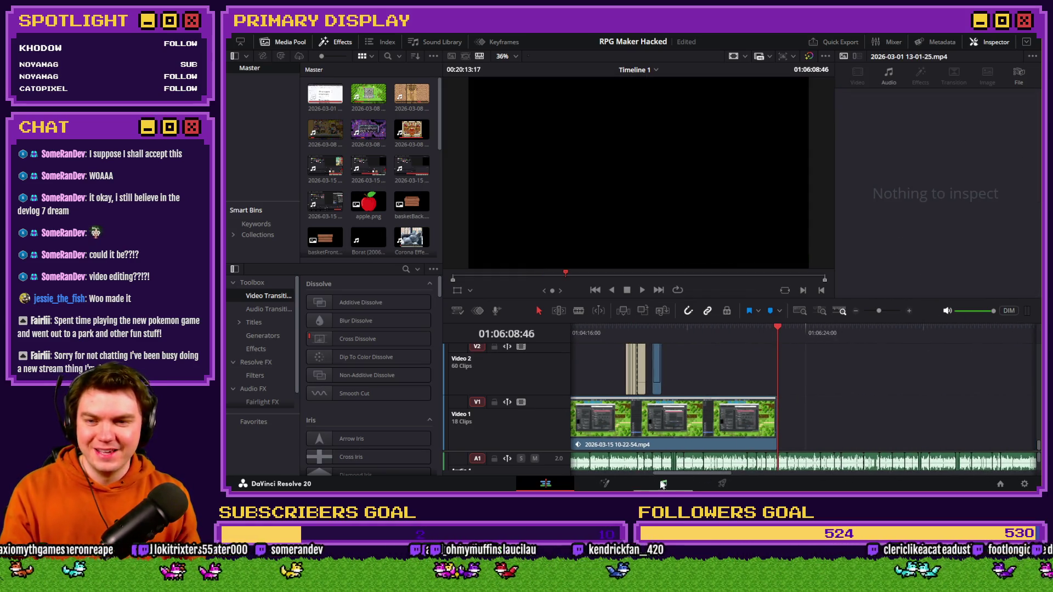
scroll(824, 362, right, 10)
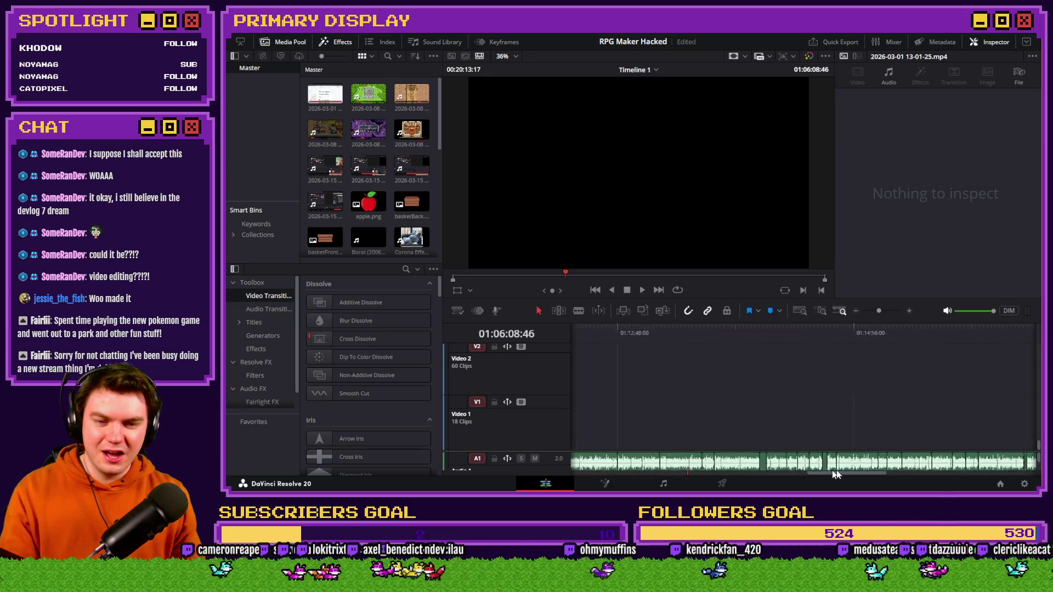
mouse_move(802, 334)
mouse_down()
mouse_move(814, 333)
mouse_move(800, 335)
mouse_up()
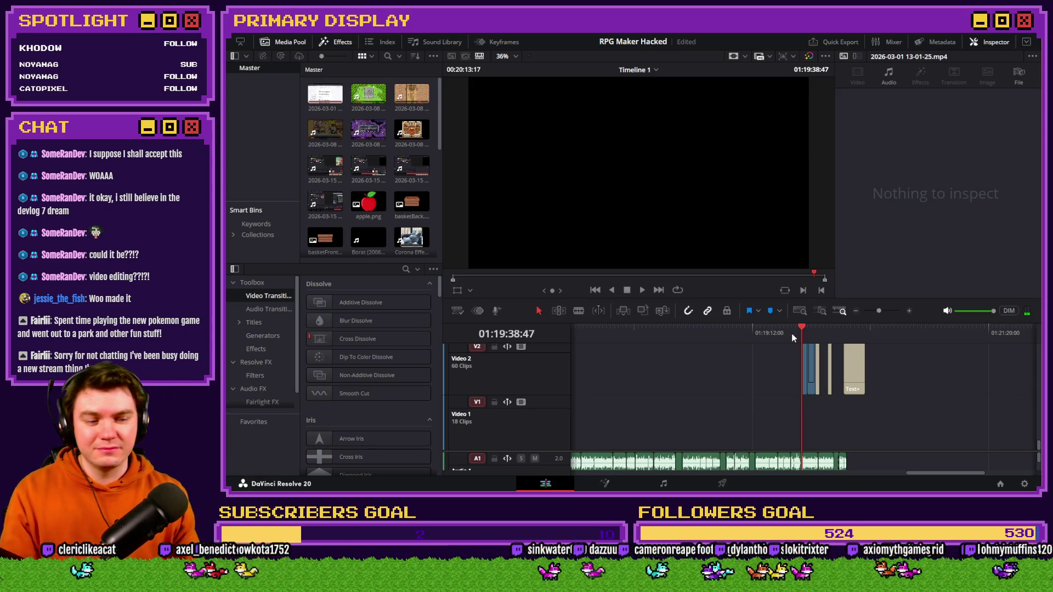
drag(926, 473, 639, 476)
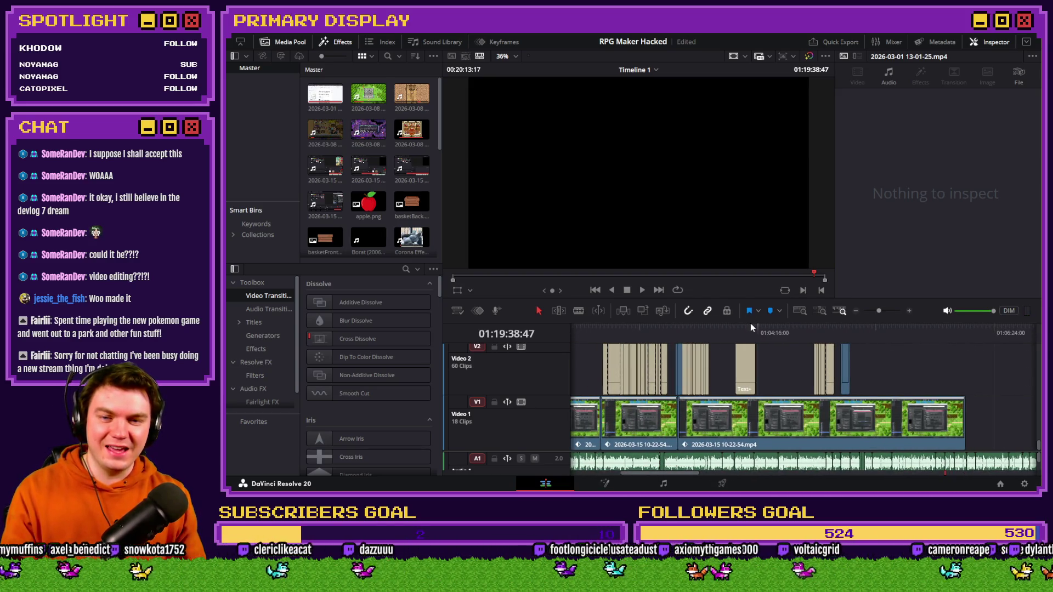
drag(751, 313, 758, 230)
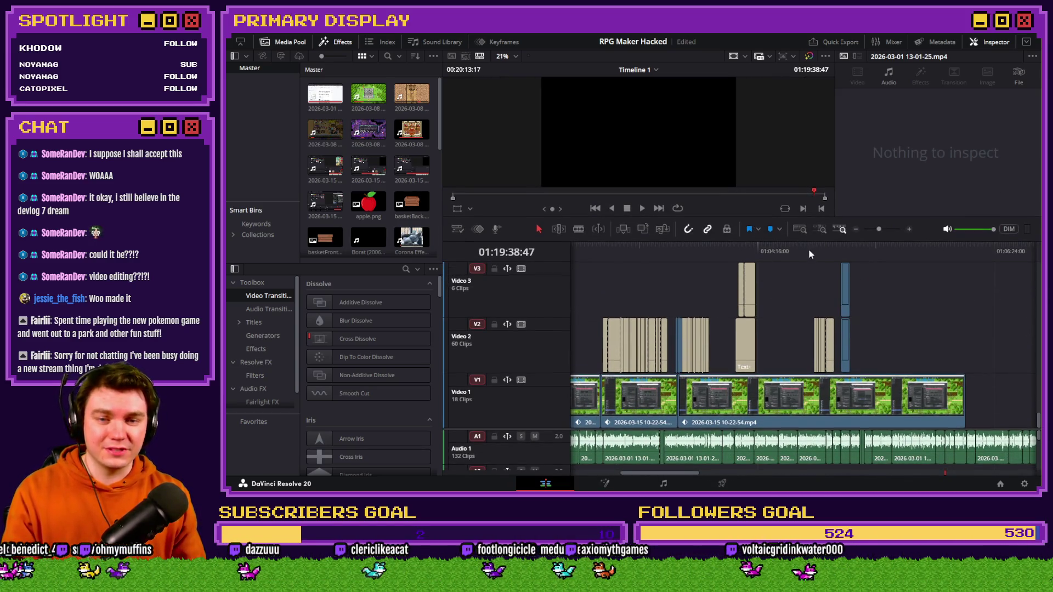
drag(693, 475, 652, 474)
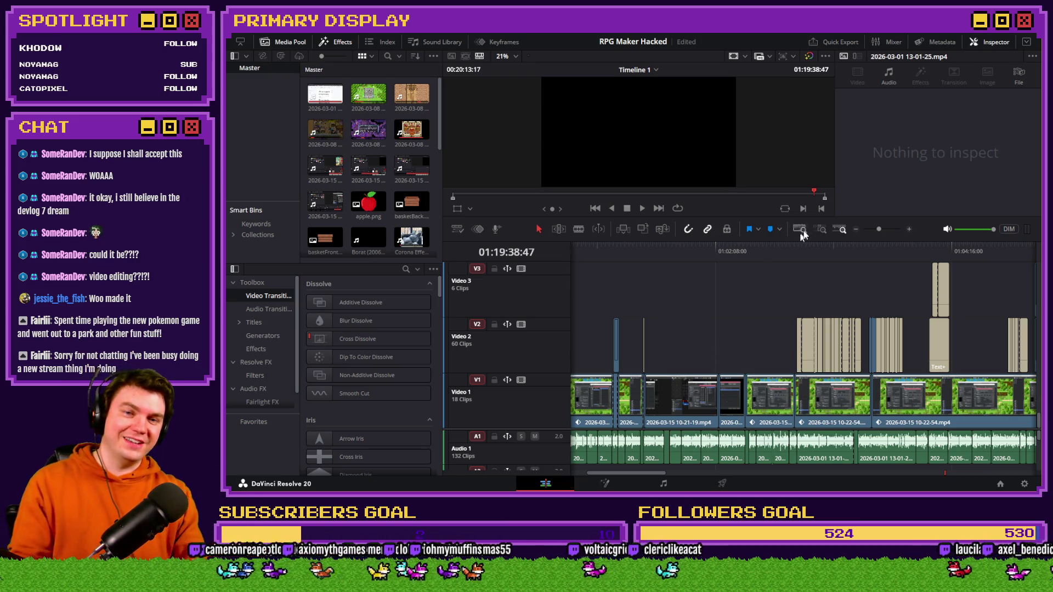
key(alt+Tab)
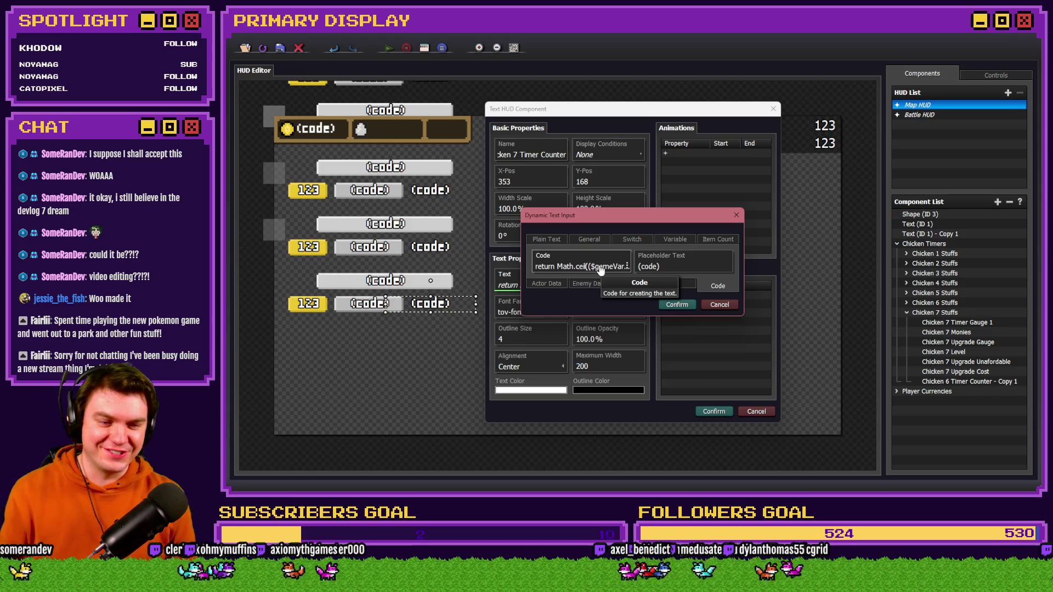
- Set the timer counter code to $gameVariables.value(97) and save the Chicken 7 Timer Counter
click(600, 268)
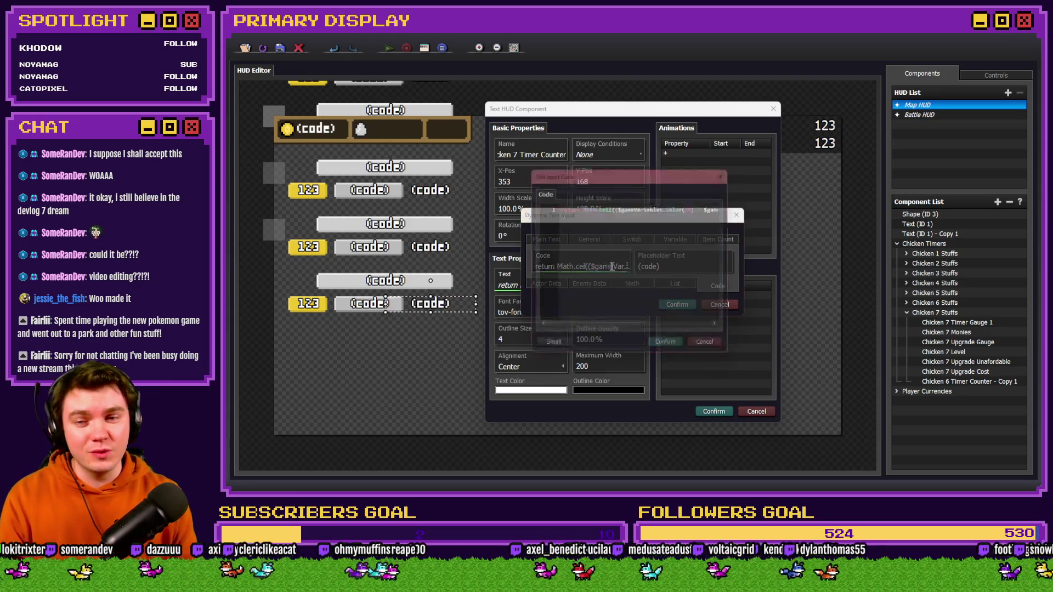
key(Right)
key(Right)
key(Right)
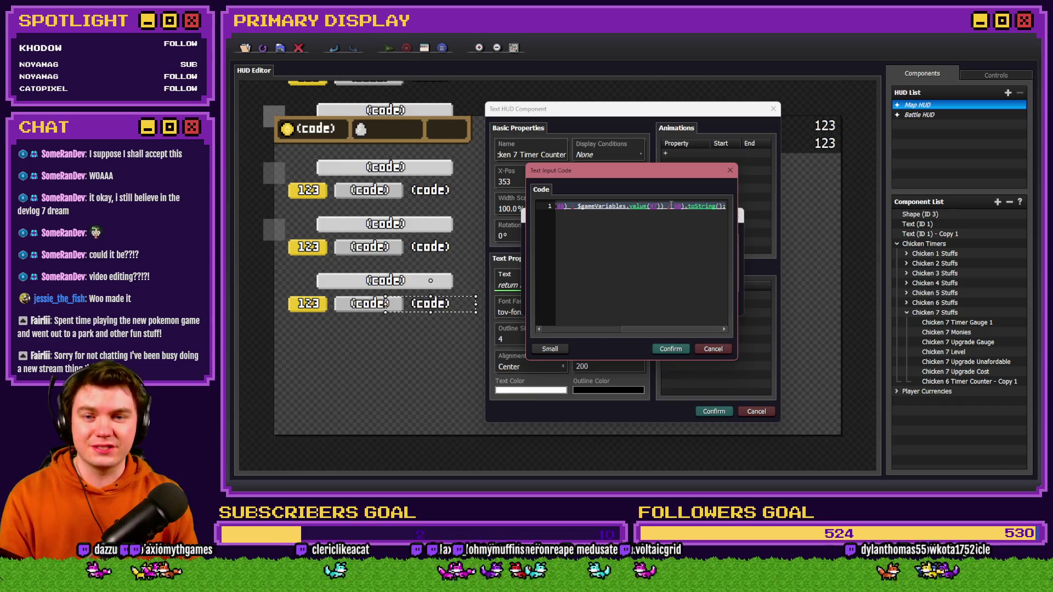
key(alt+Tab)
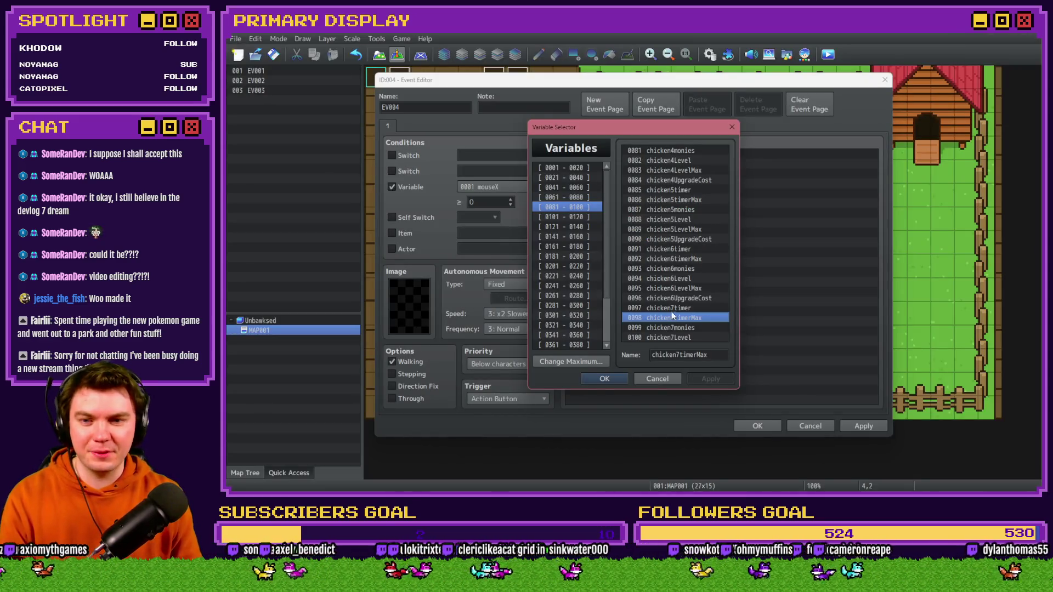
key(alt+Tab)
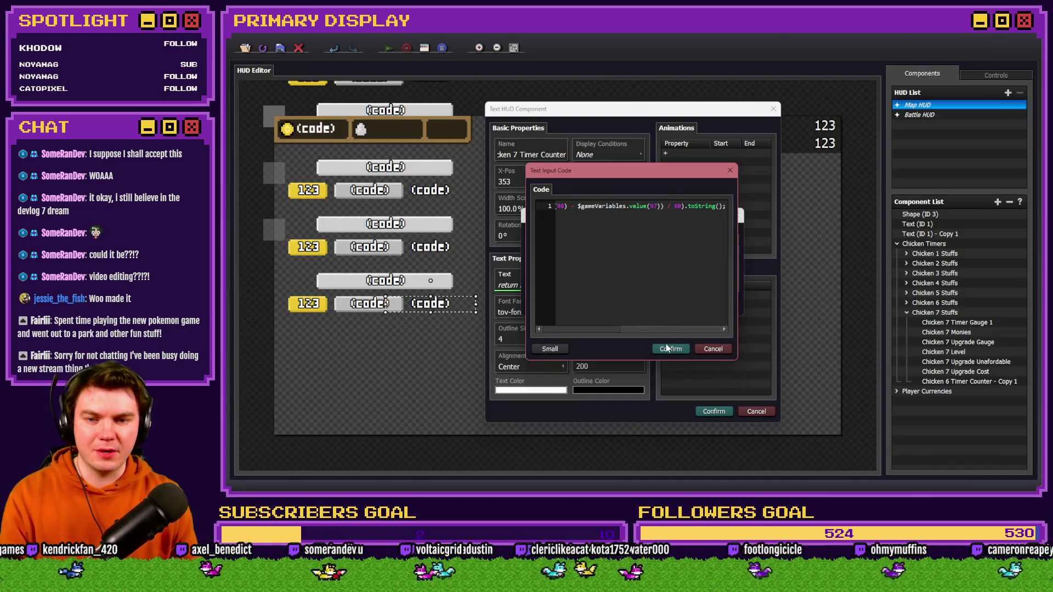
click(667, 348)
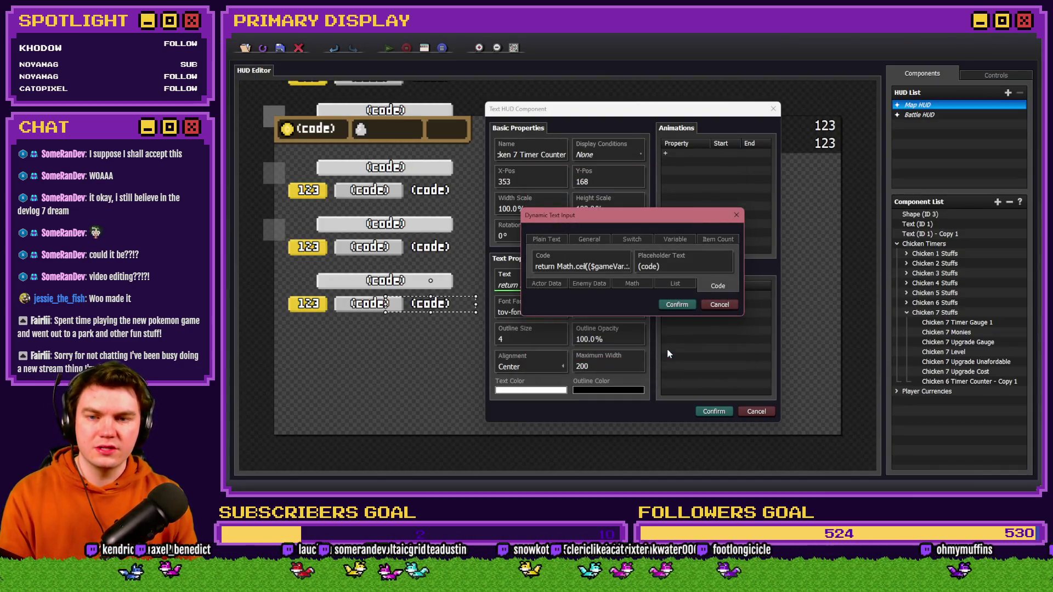
click(678, 306)
click(706, 413)
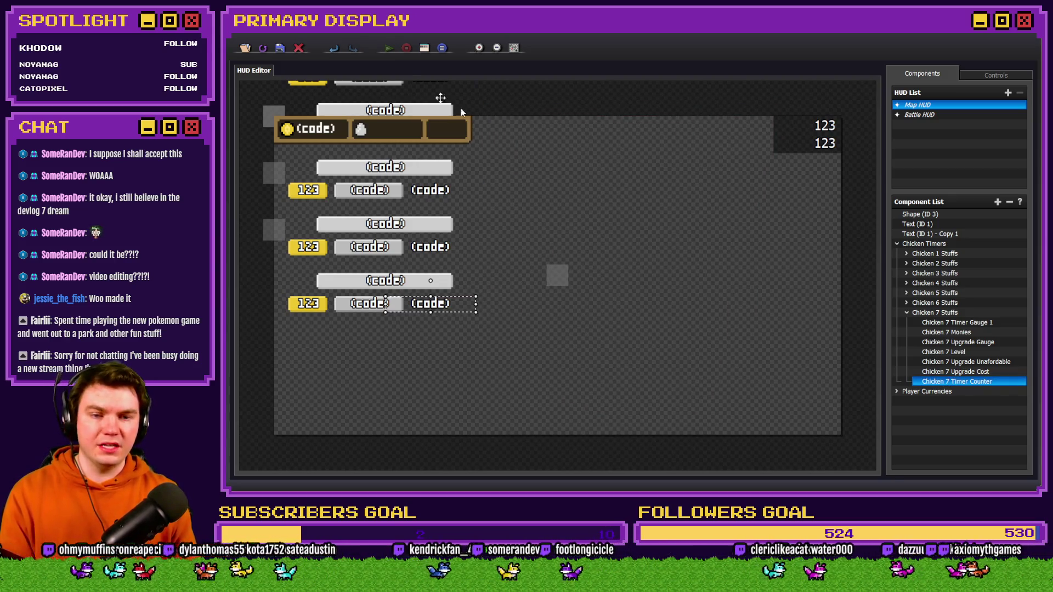
- In RPG Maker, close the variable list and discard the unsaved map event
key(alt+Tab)
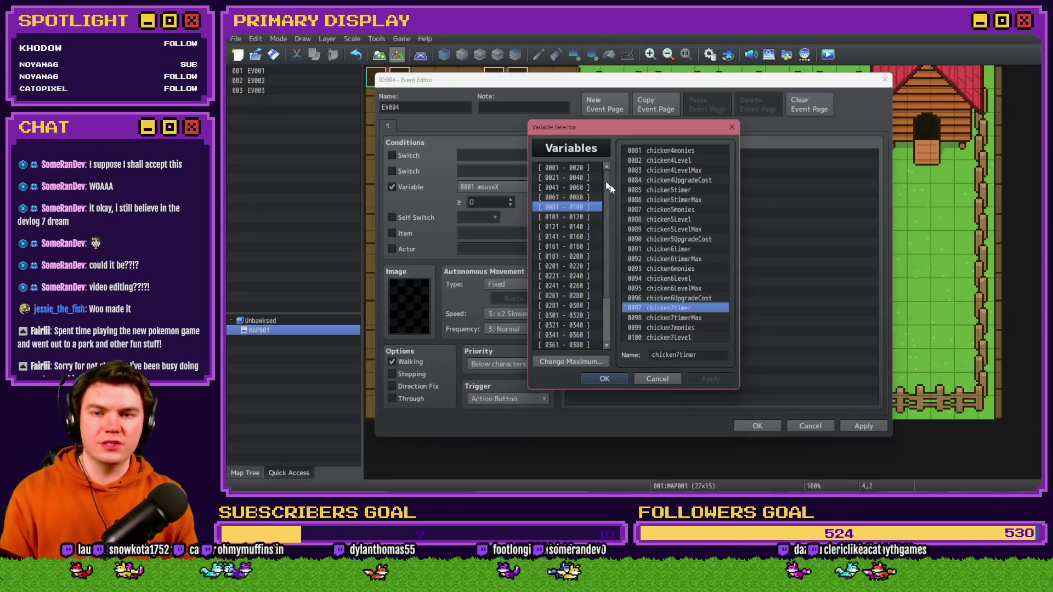
click(653, 379)
click(806, 426)
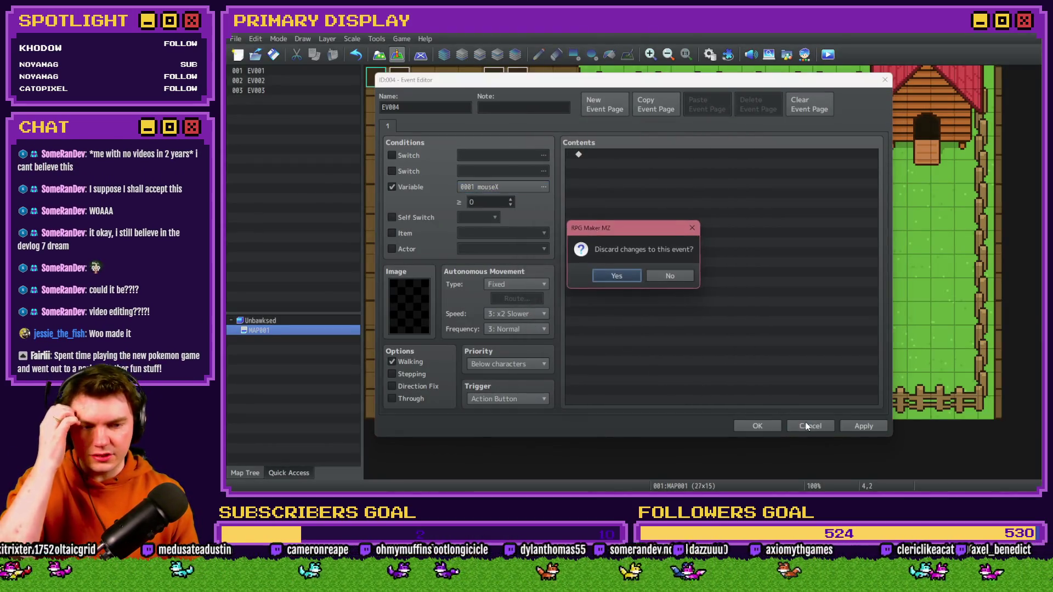
click(635, 277)
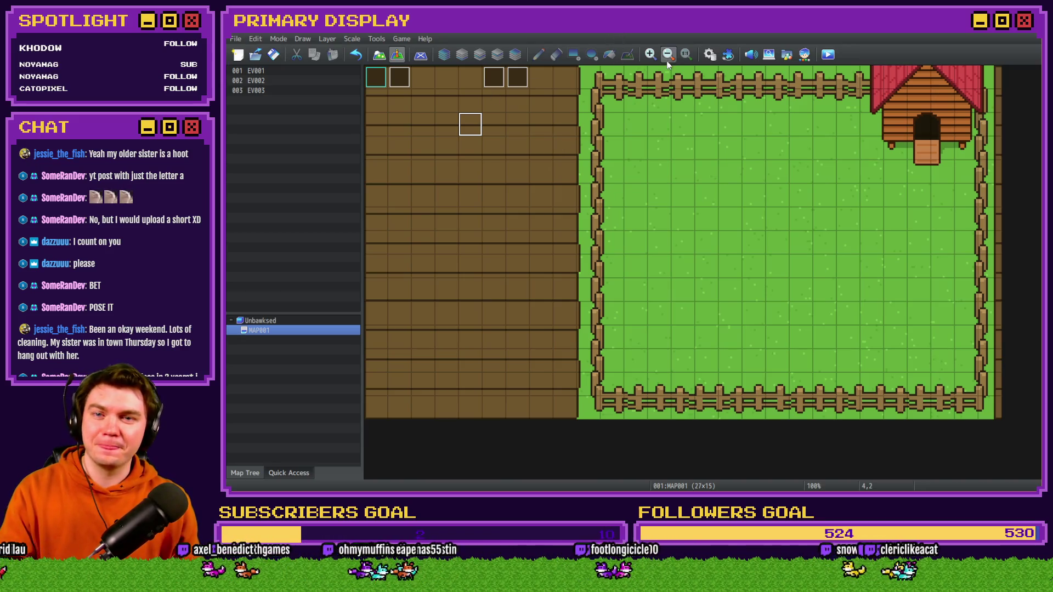
click(709, 54)
- Move through the common events list to the idleChickenMonies common event
scroll(491, 252, down, 1)
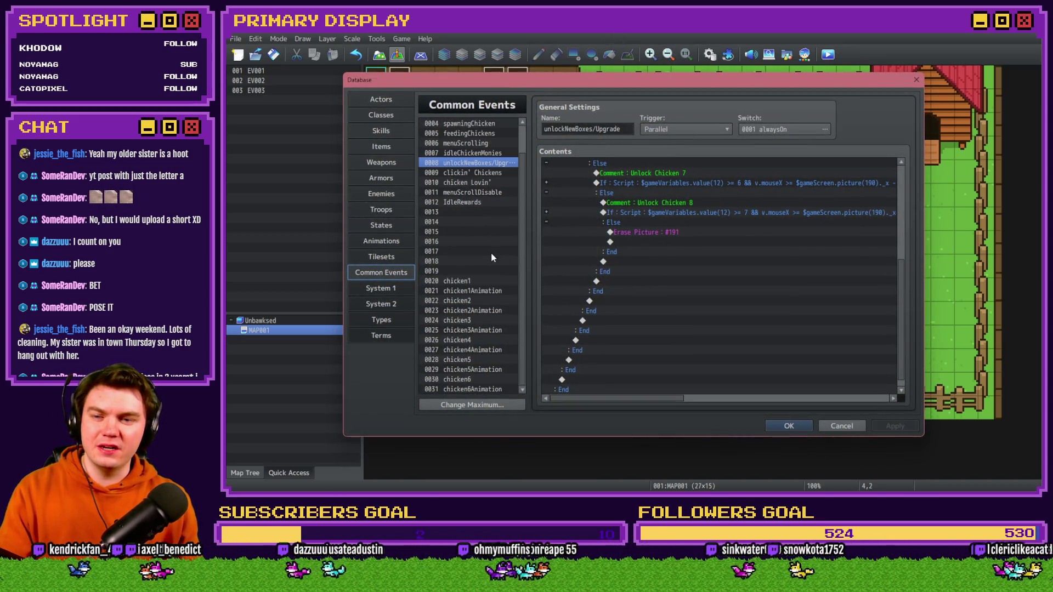
scroll(471, 212, up, 1)
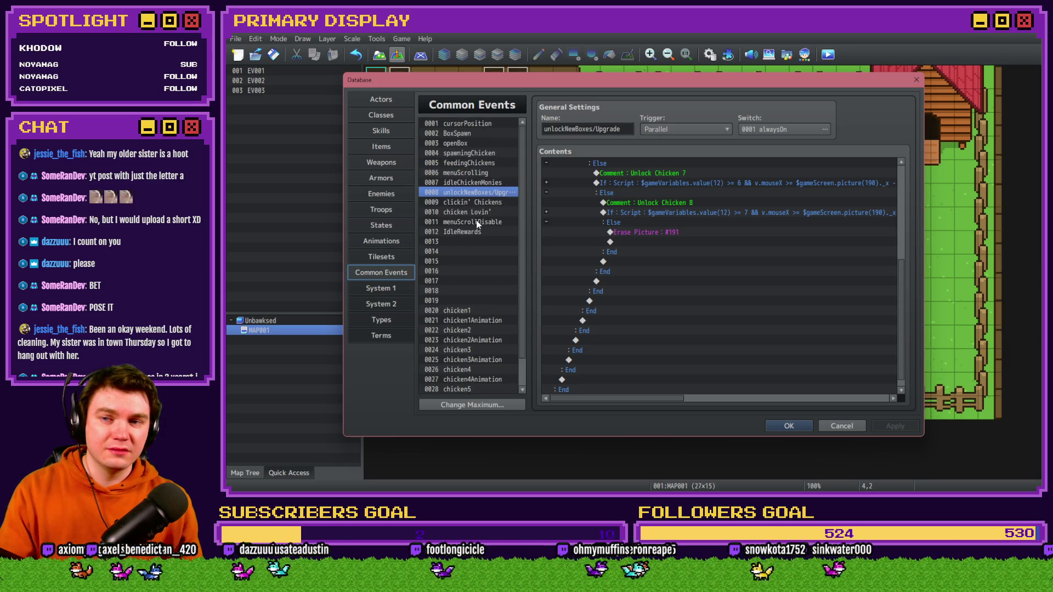
click(478, 153)
key(Down)
key(Down)
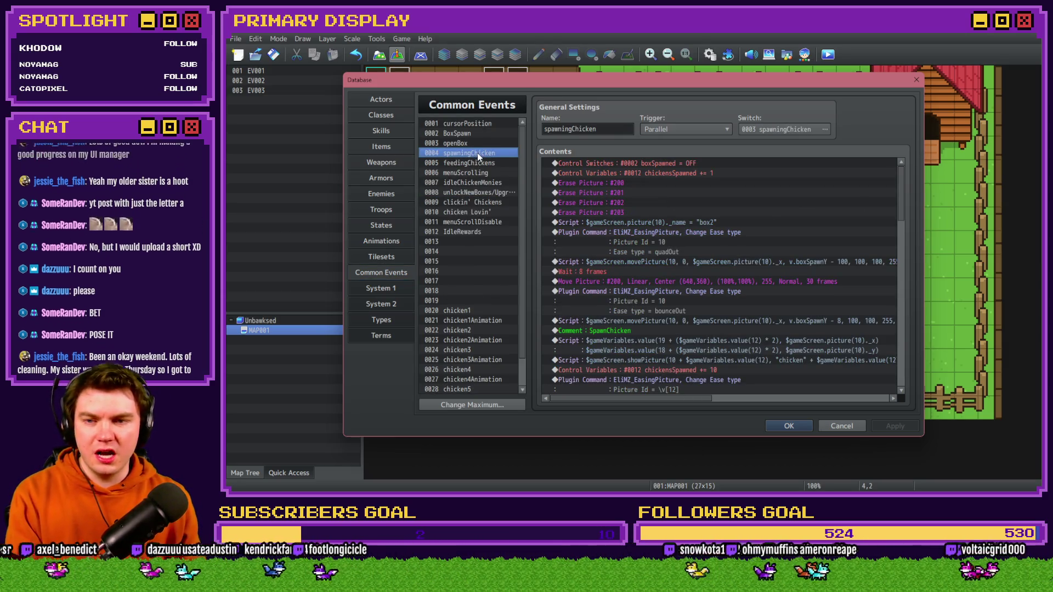
key(Down)
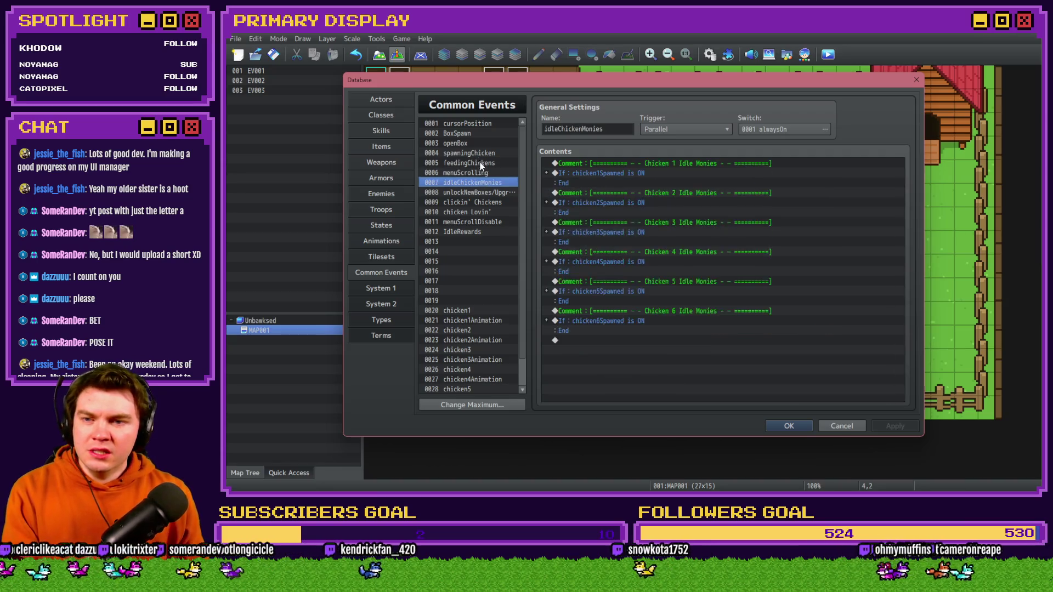
- Paste a copy of the Chicken 6 idle monies block onto the empty last row
click(604, 311)
shift+click(603, 321)
double_click(608, 340)
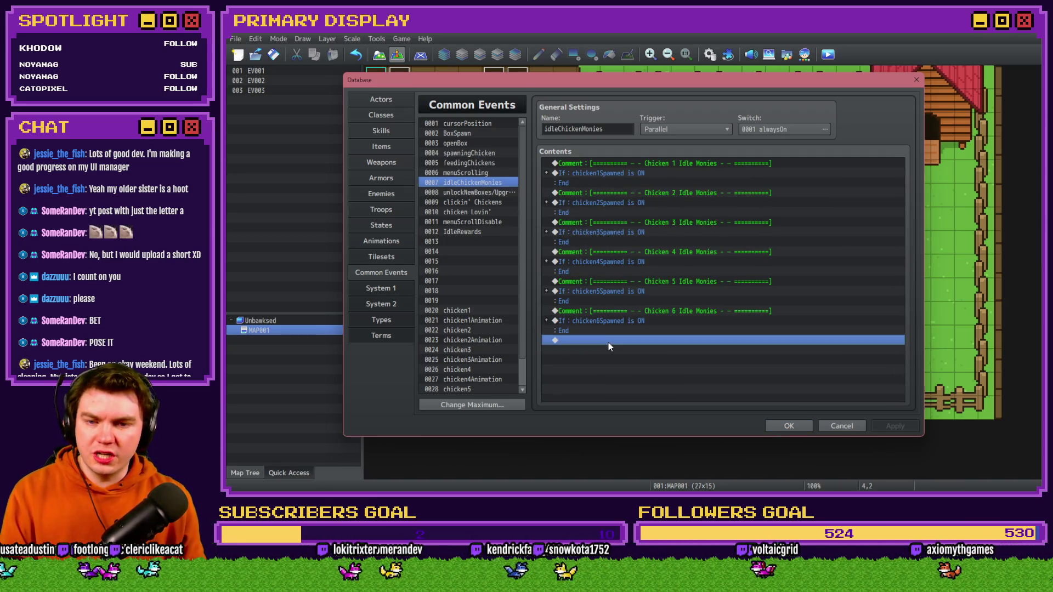
click(732, 346)
key(ctrl+v)
- Change the copied block's comment to 'Chicken 7 Idle Monies'
click(651, 229)
double_click(650, 240)
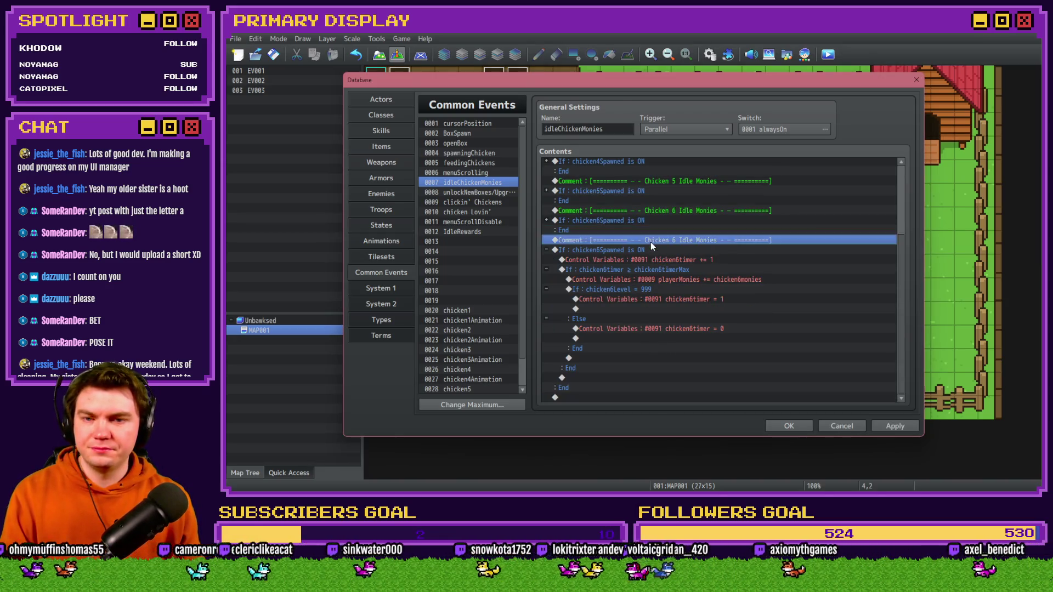
key(BackSpace)
text(7)
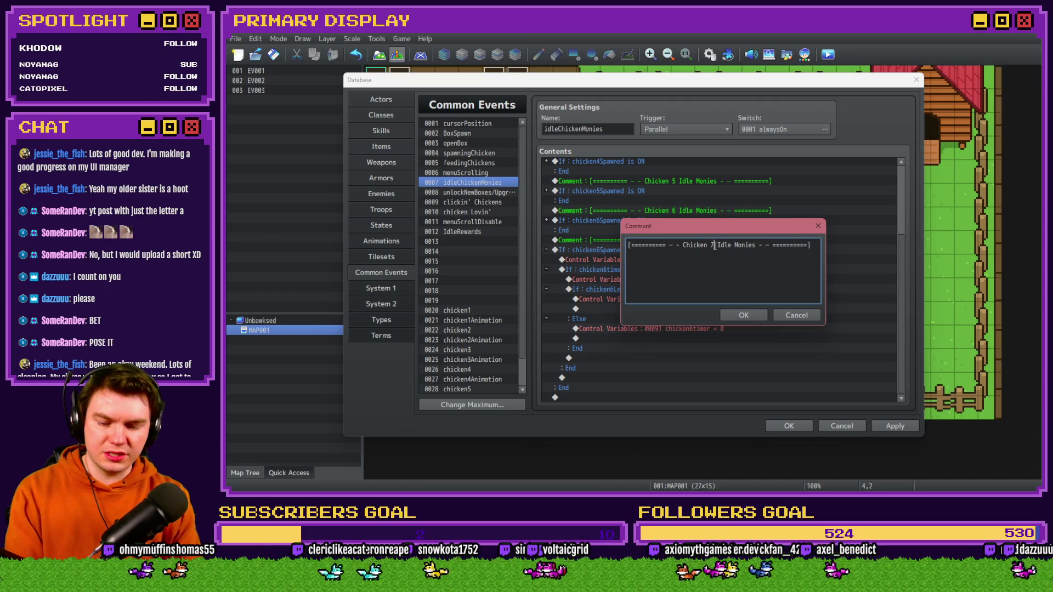
key(Return)
- Make the copied block's spawned condition check the chicken7Spawned switch
double_click(685, 258)
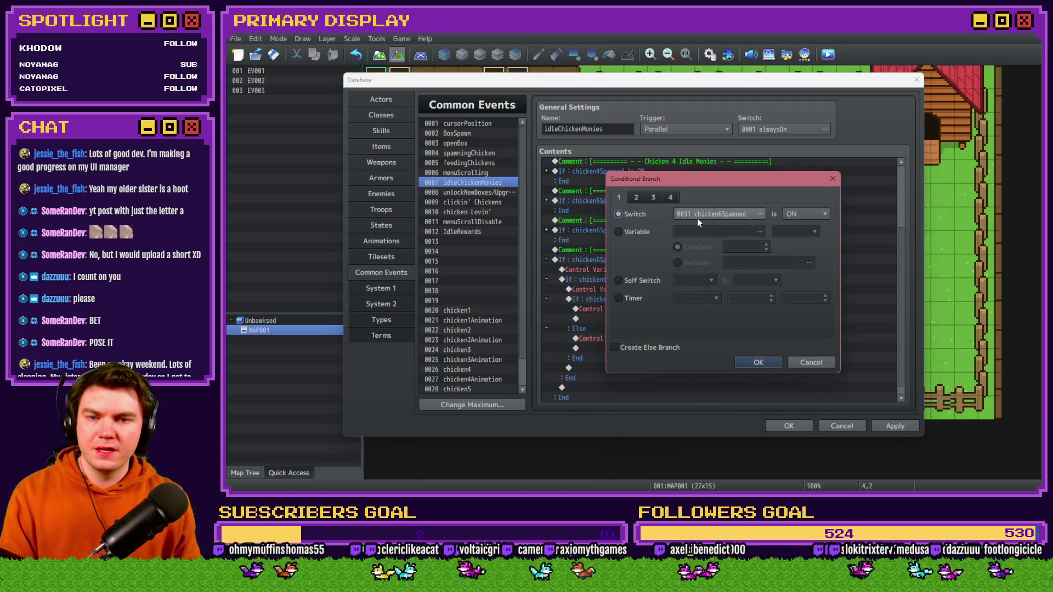
click(696, 218)
click(754, 287)
double_click(755, 286)
click(759, 361)
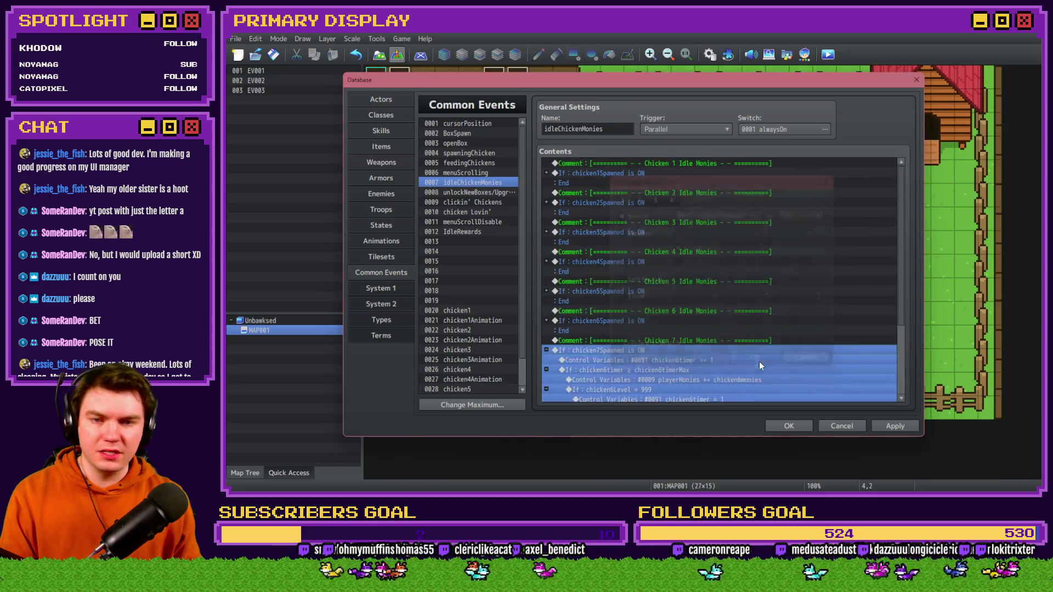
- Change the timer increment command to chicken7timer += 1
double_click(642, 360)
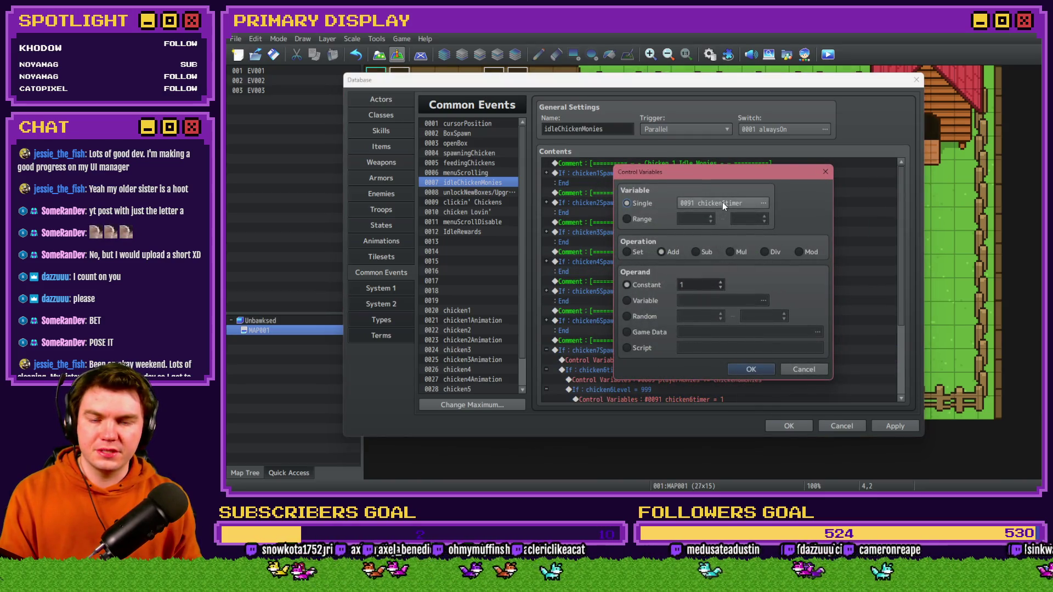
click(722, 202)
click(757, 325)
click(694, 395)
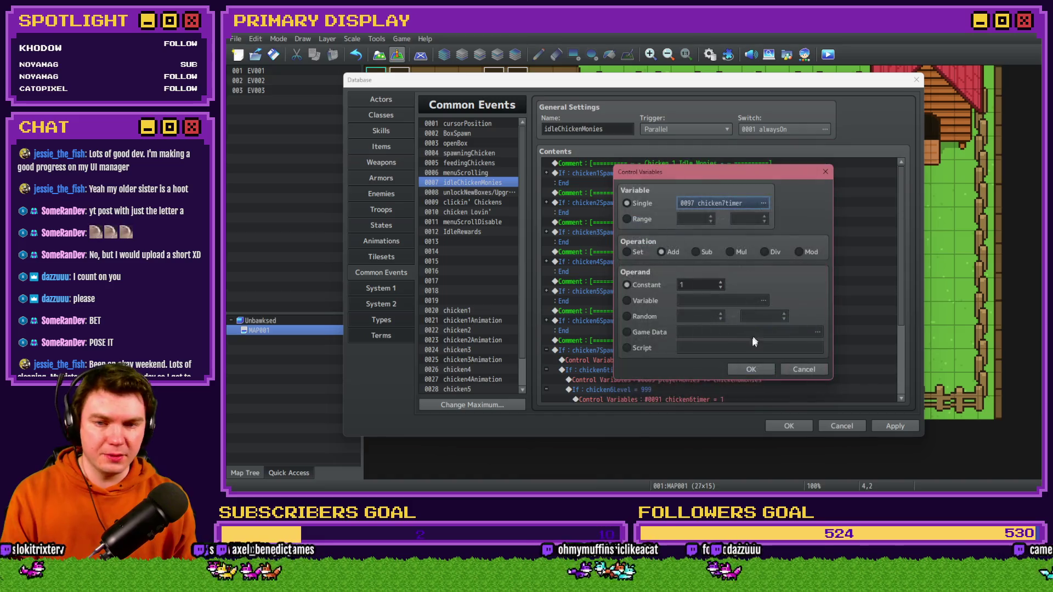
click(746, 369)
- Set the timer-reached condition to chicken7timer ≥ chicken7timerMax
double_click(686, 289)
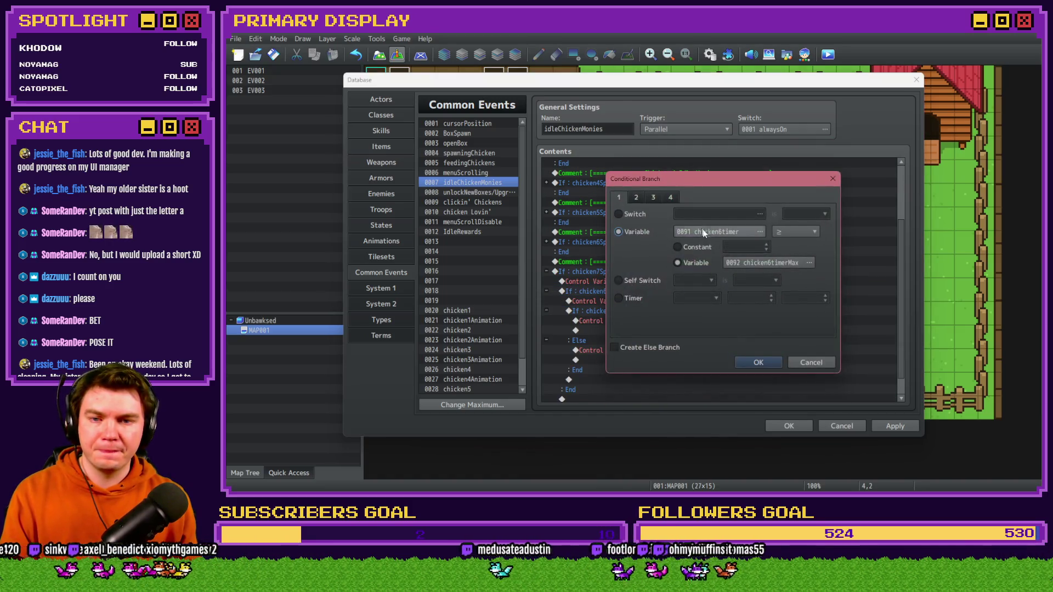
click(706, 232)
click(773, 326)
double_click(778, 325)
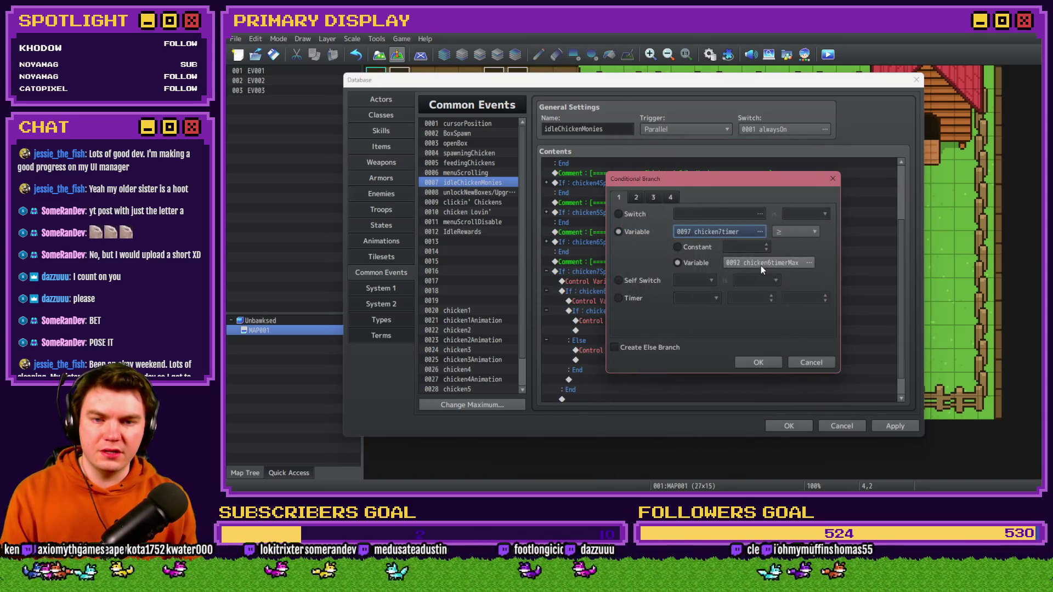
click(764, 264)
double_click(789, 334)
click(766, 359)
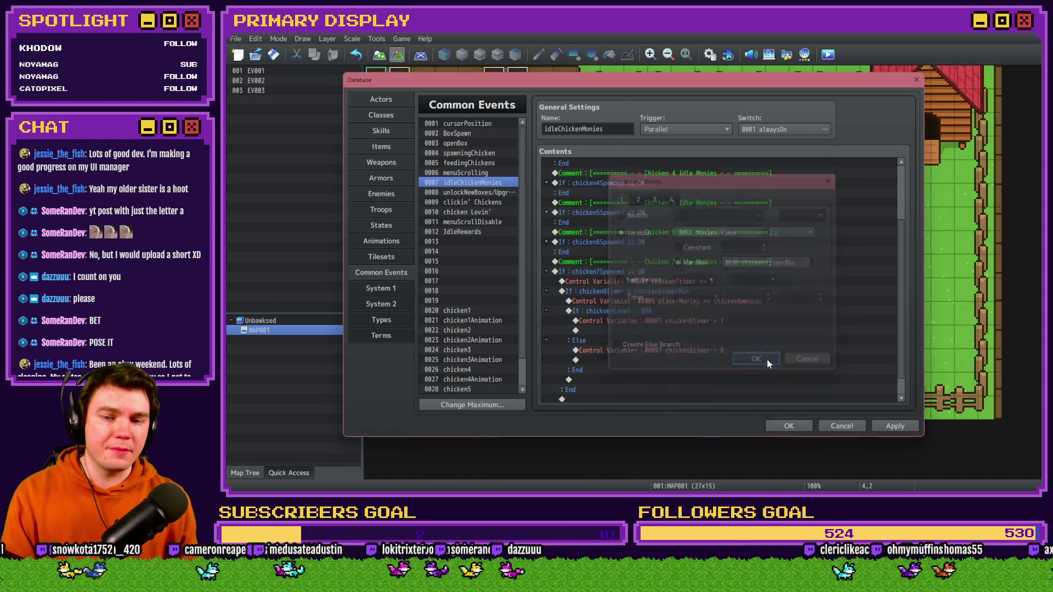
- Change the payout command to playerMonies += chicken7monies
double_click(705, 381)
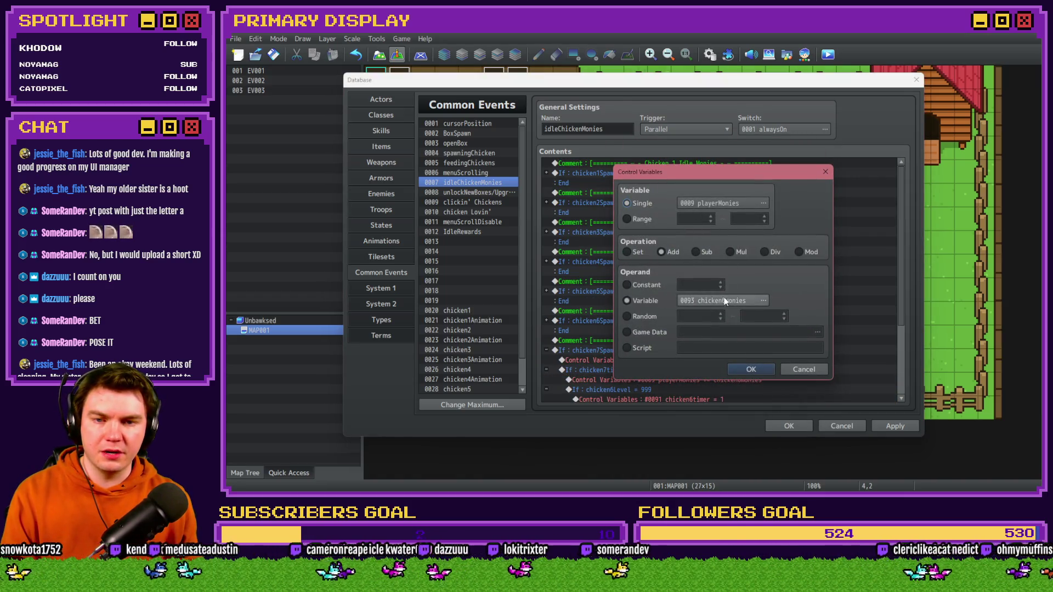
click(726, 302)
double_click(782, 356)
click(751, 300)
double_click(779, 356)
click(755, 303)
double_click(777, 353)
click(746, 369)
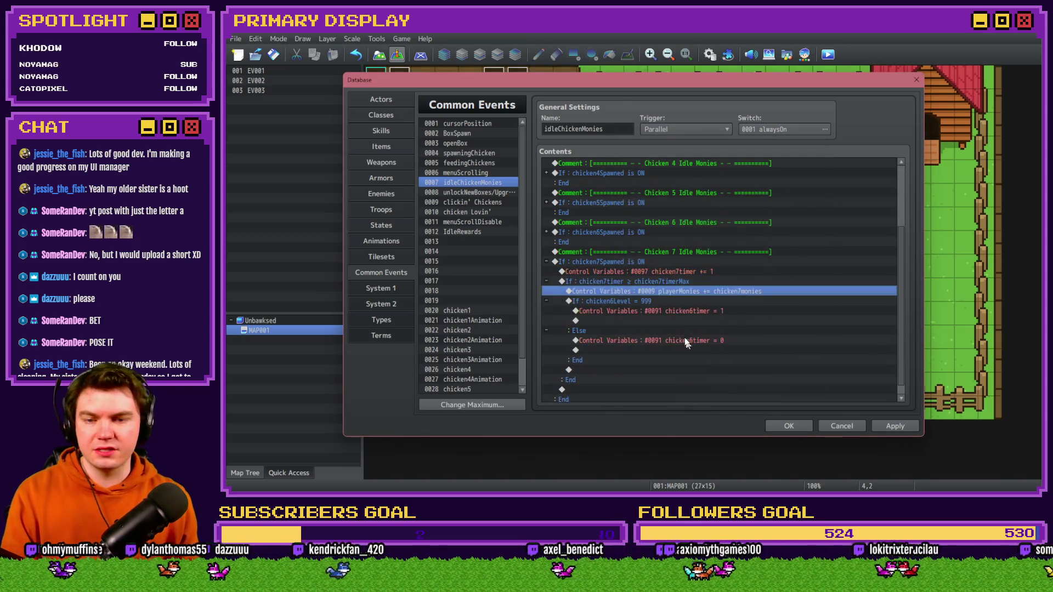
- Make the level check condition test chicken7Level = 999
double_click(686, 340)
click(716, 229)
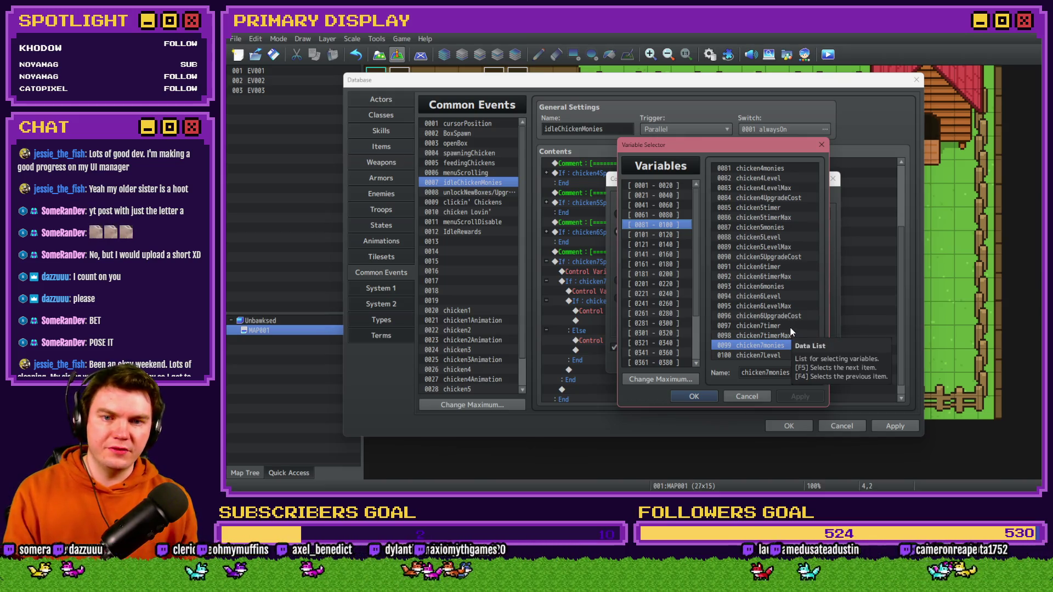
drag(761, 141, 551, 148)
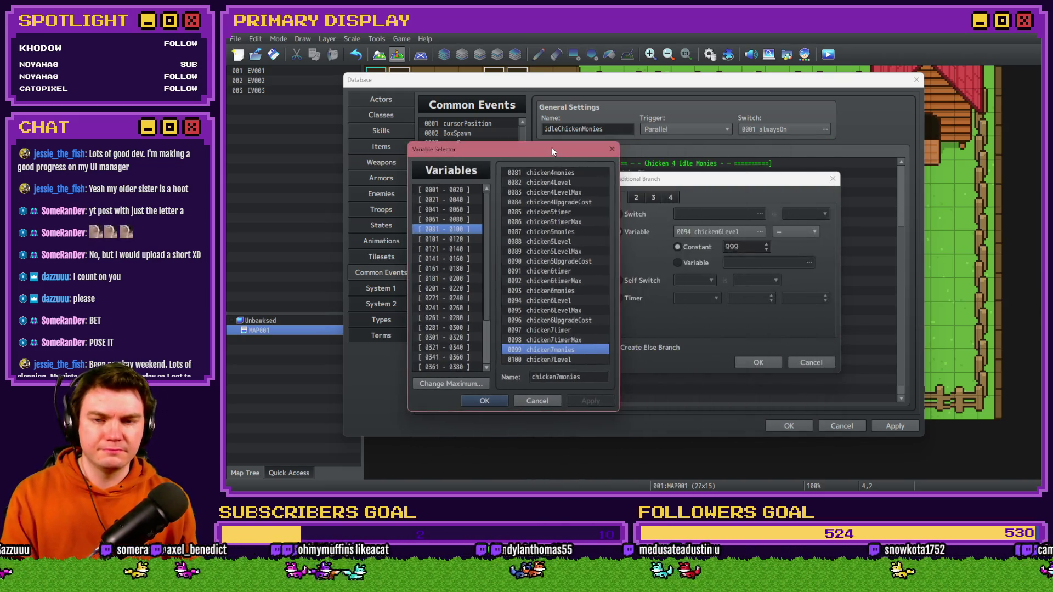
double_click(581, 359)
click(746, 360)
- Change the first timer command to set chicken7timer to 1
click(684, 368)
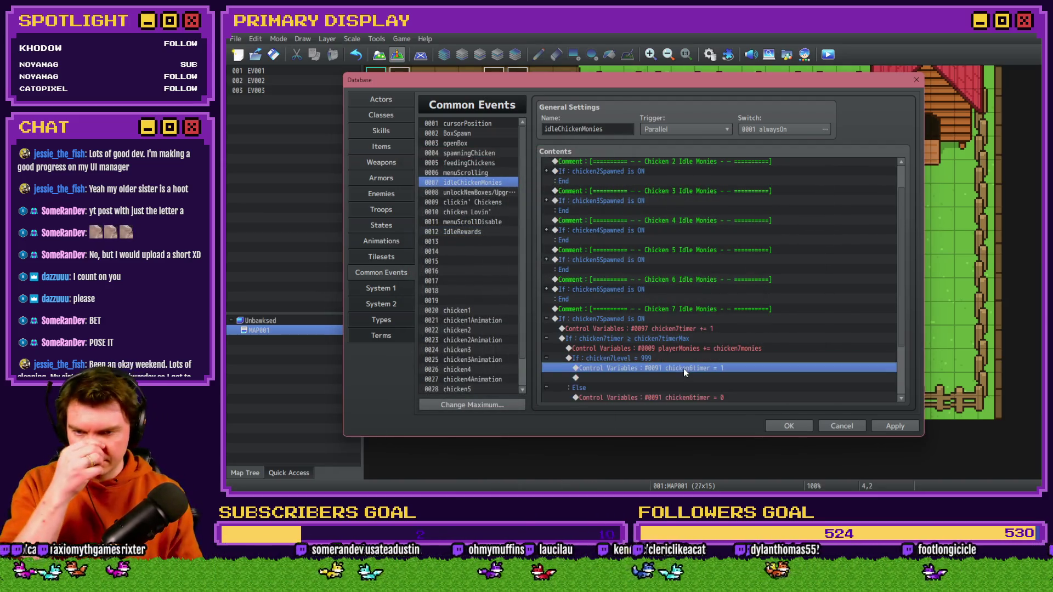
double_click(729, 367)
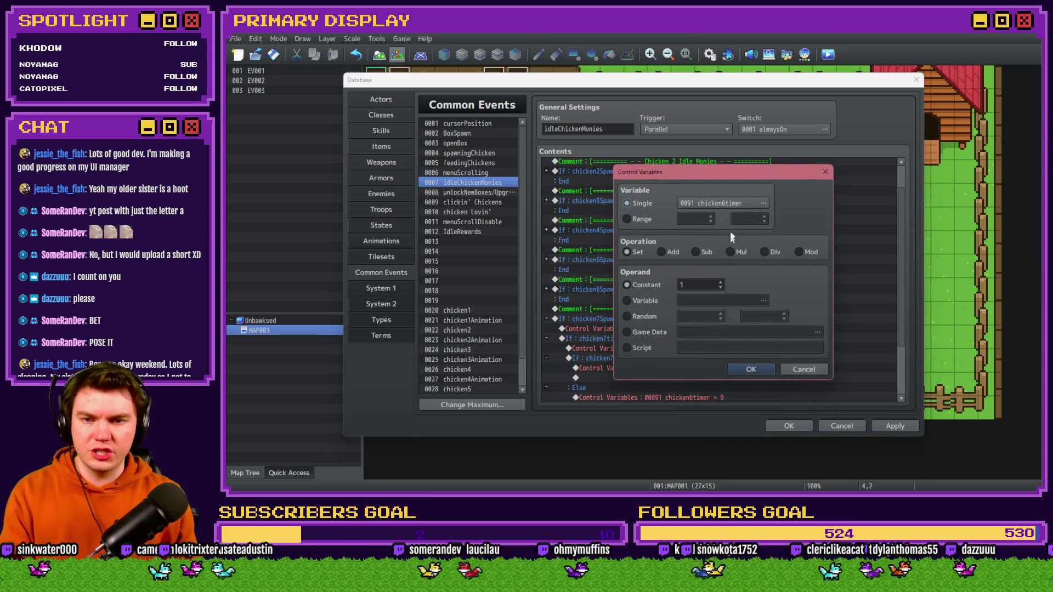
click(730, 205)
click(757, 353)
click(770, 324)
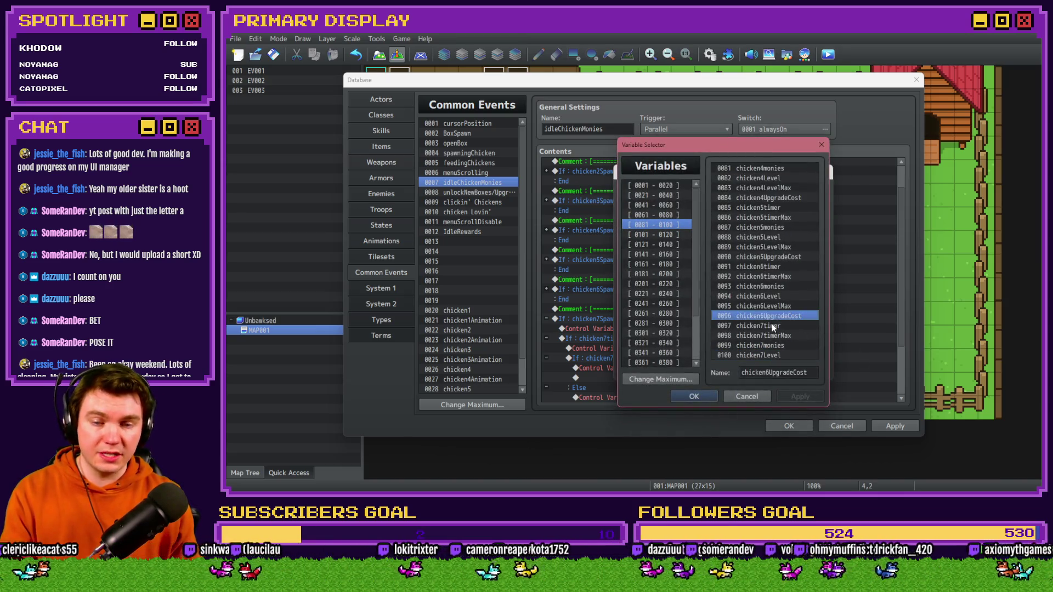
double_click(771, 324)
click(735, 376)
- Change the chicken6timer reset command to reset chicken7timer to 0
scroll(692, 368, down, 2)
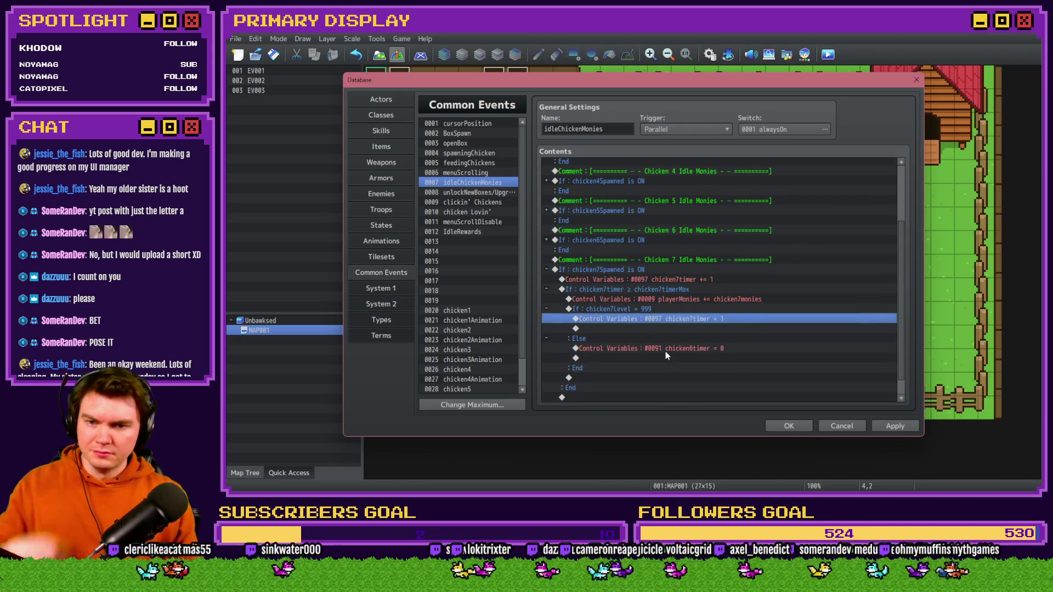
double_click(666, 351)
click(718, 203)
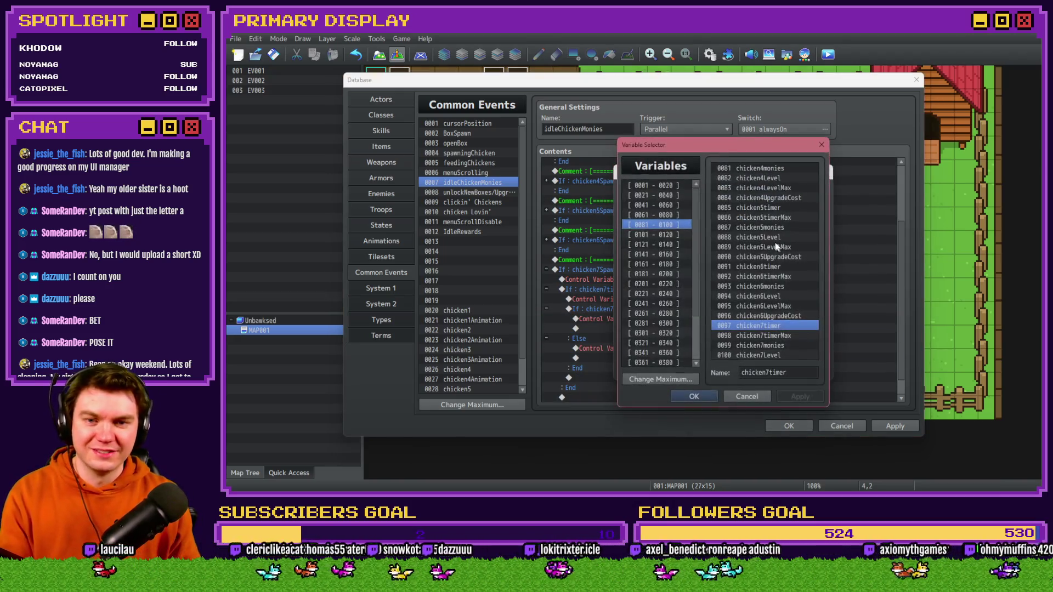
drag(754, 149, 560, 144)
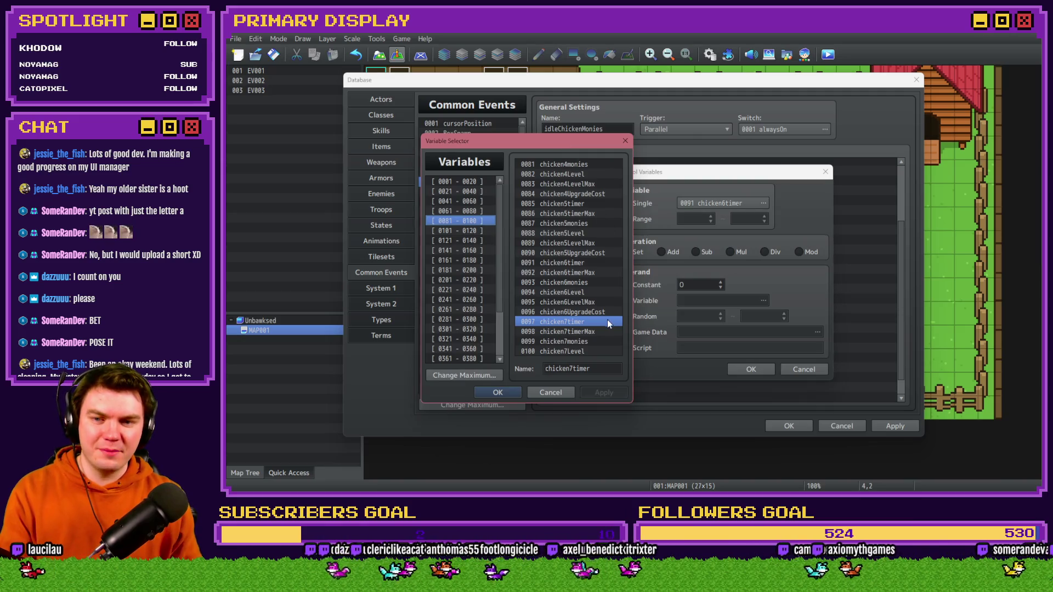
double_click(608, 320)
click(723, 366)
- Apply the idleChickenMonies changes and collapse the Chicken 7 idle monies branch
scroll(727, 372, down, 1)
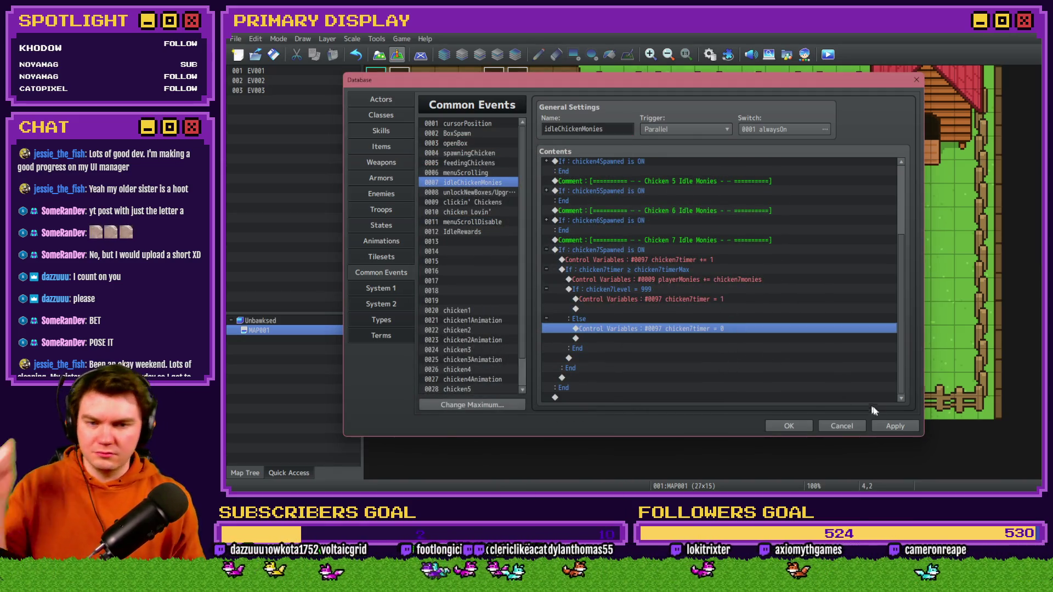
click(895, 426)
click(547, 250)
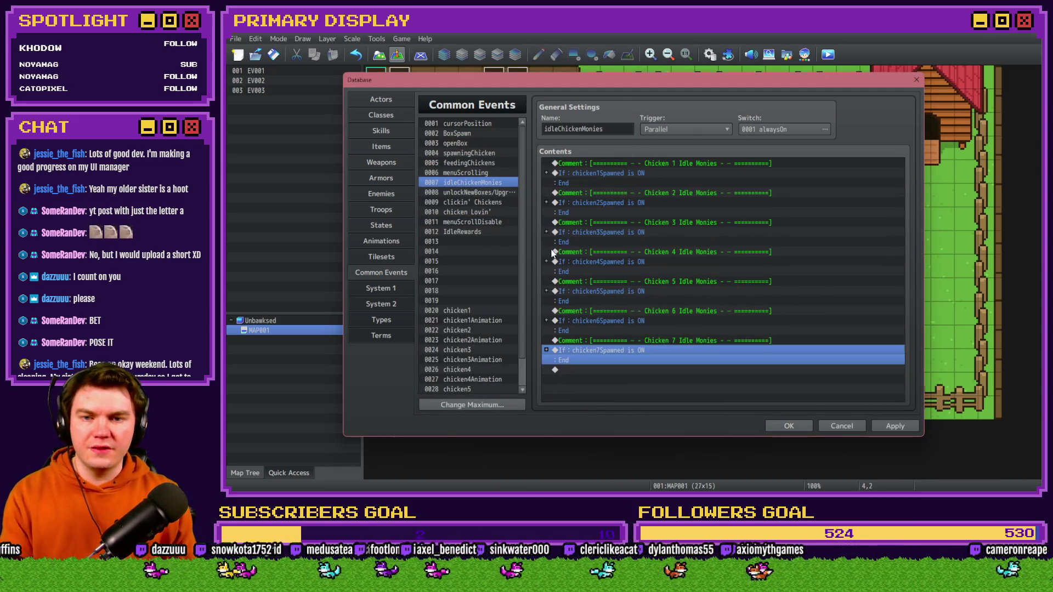
click(475, 195)
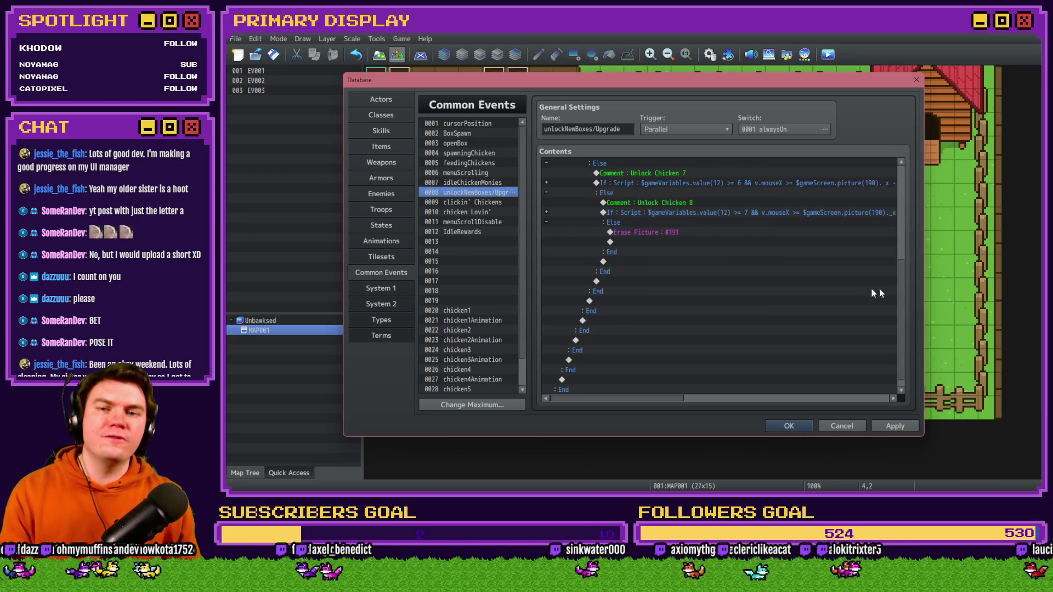
- Expand the Unlock Chicken 7 condition block and select its comment line
scroll(904, 287, up, 1)
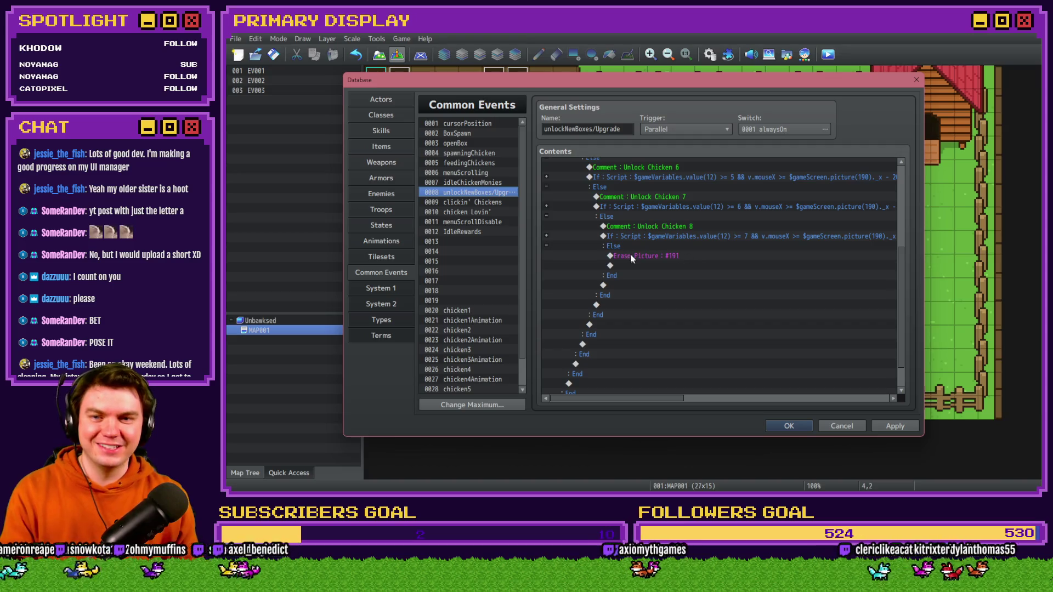
click(545, 203)
scroll(667, 207, up, 4)
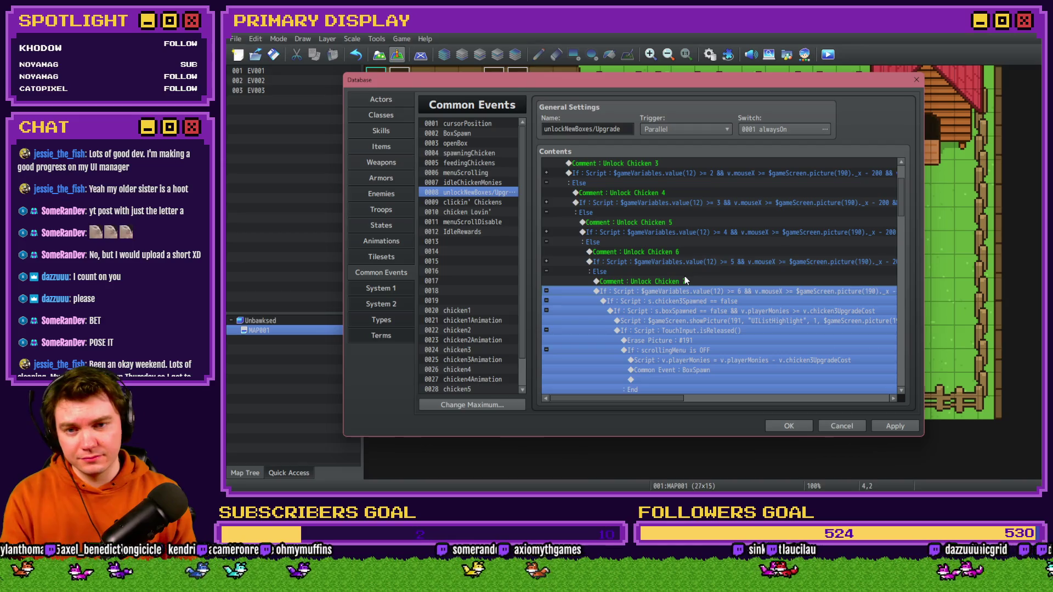
click(684, 279)
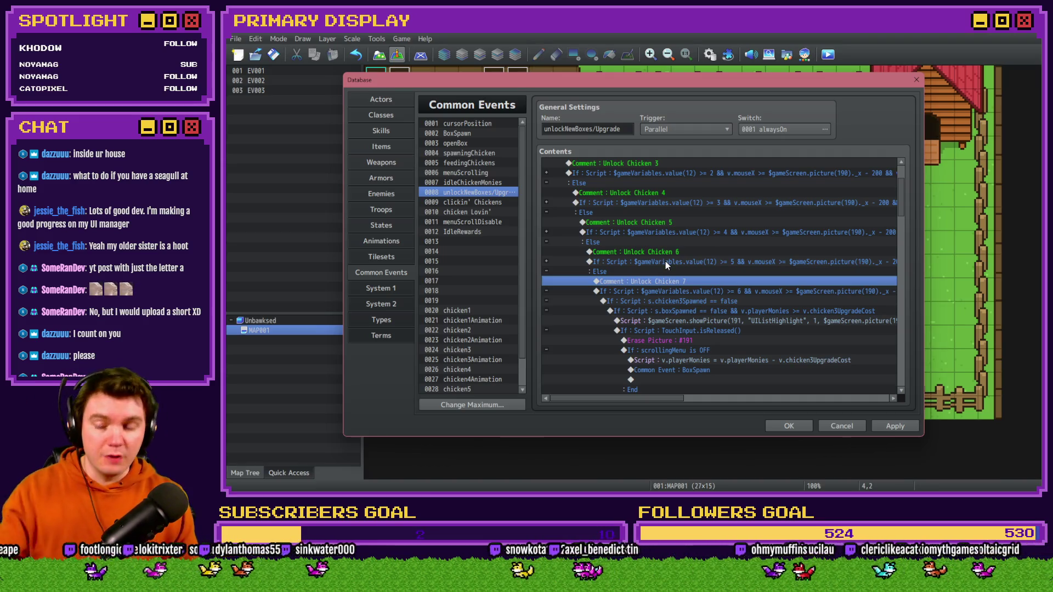
click(669, 292)
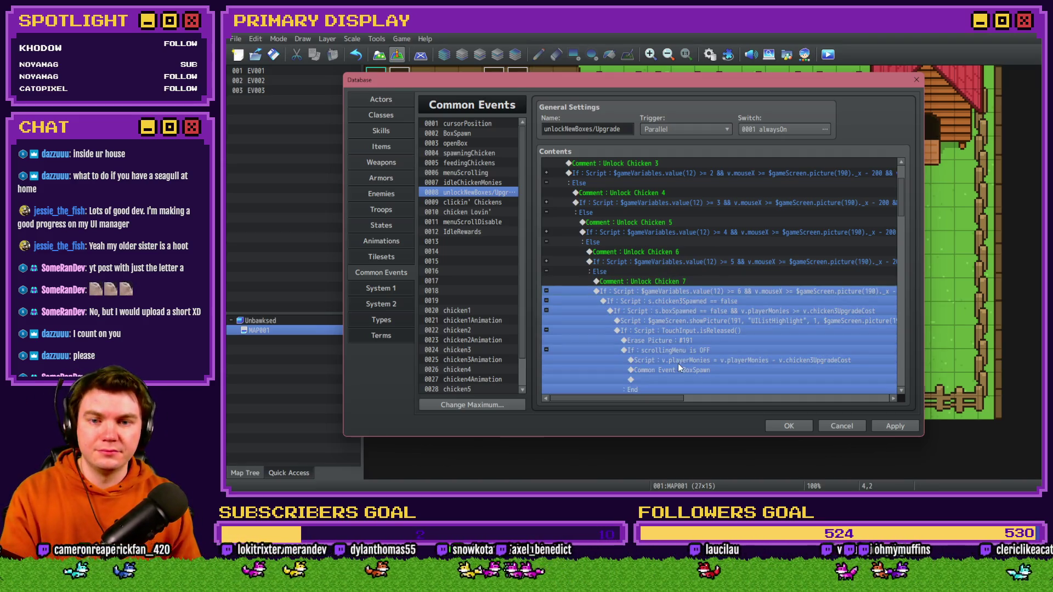
mouse_move(660, 397)
mouse_down()
mouse_move(844, 396)
mouse_move(578, 299)
mouse_up()
double_click(657, 300)
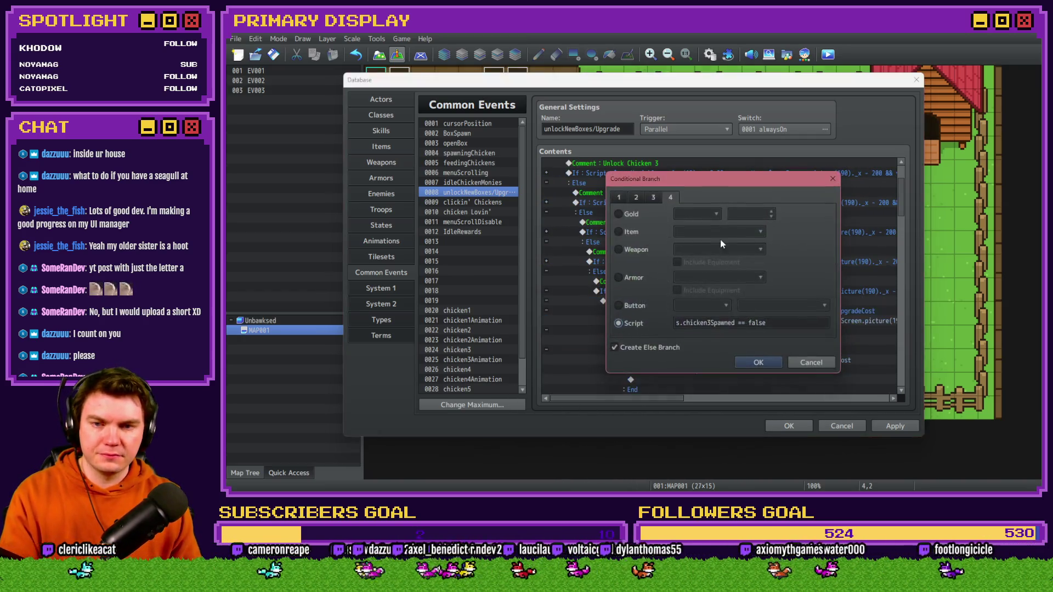
click(709, 323)
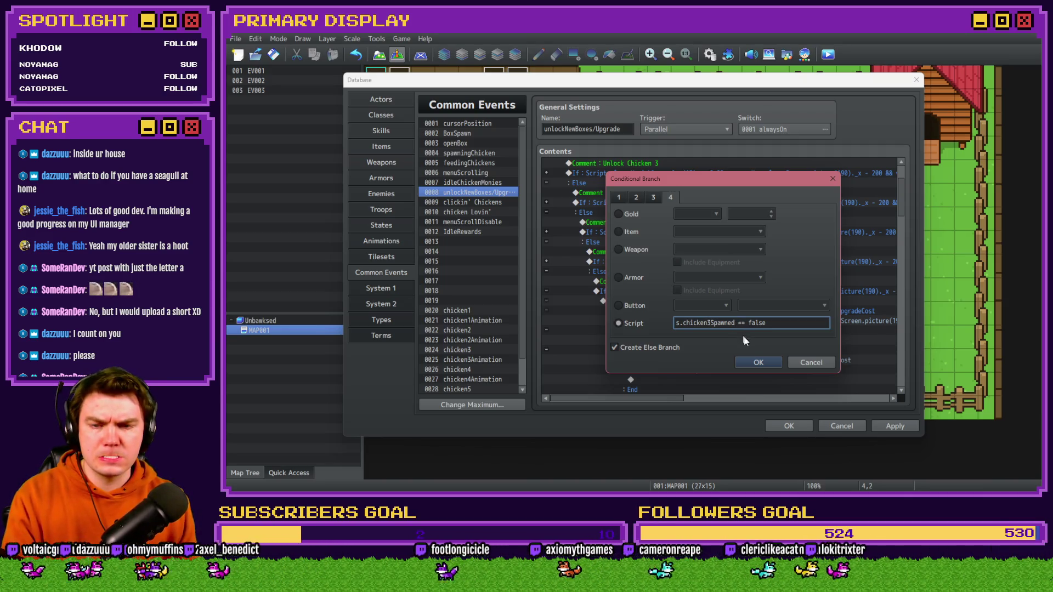
click(822, 364)
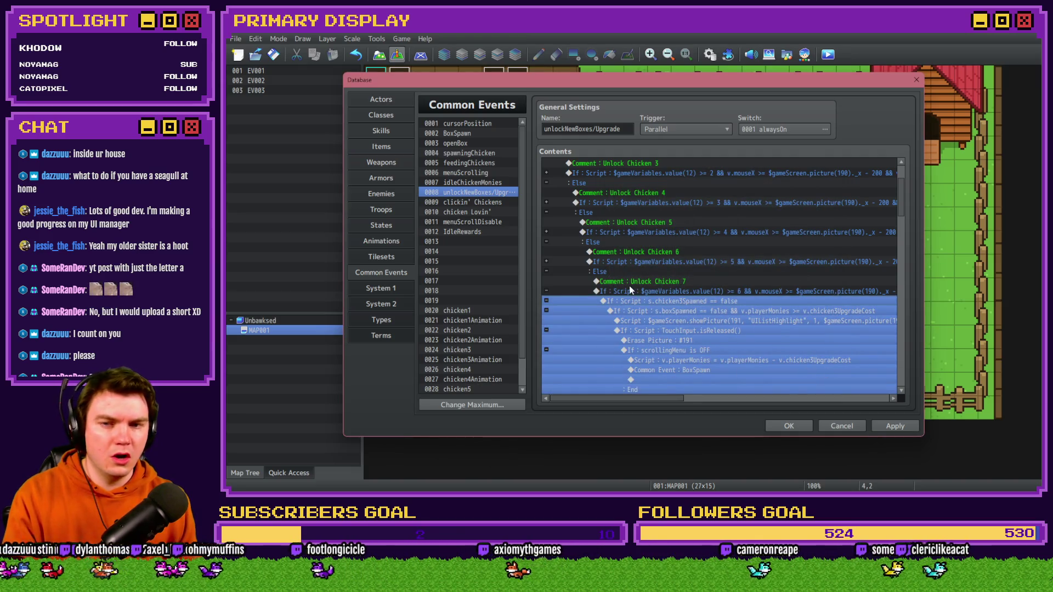
drag(902, 187, 903, 166)
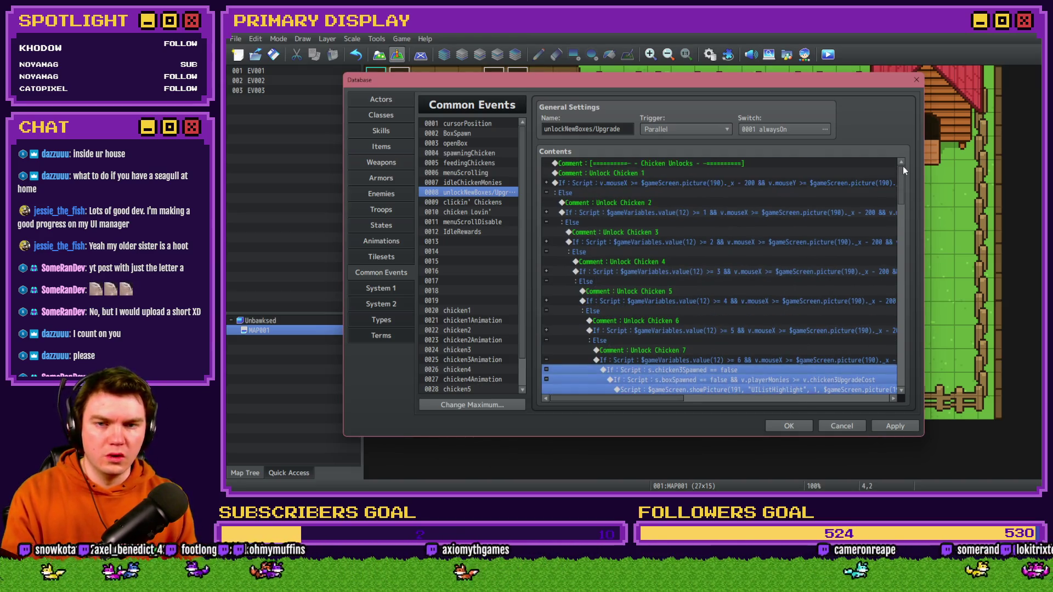
click(547, 182)
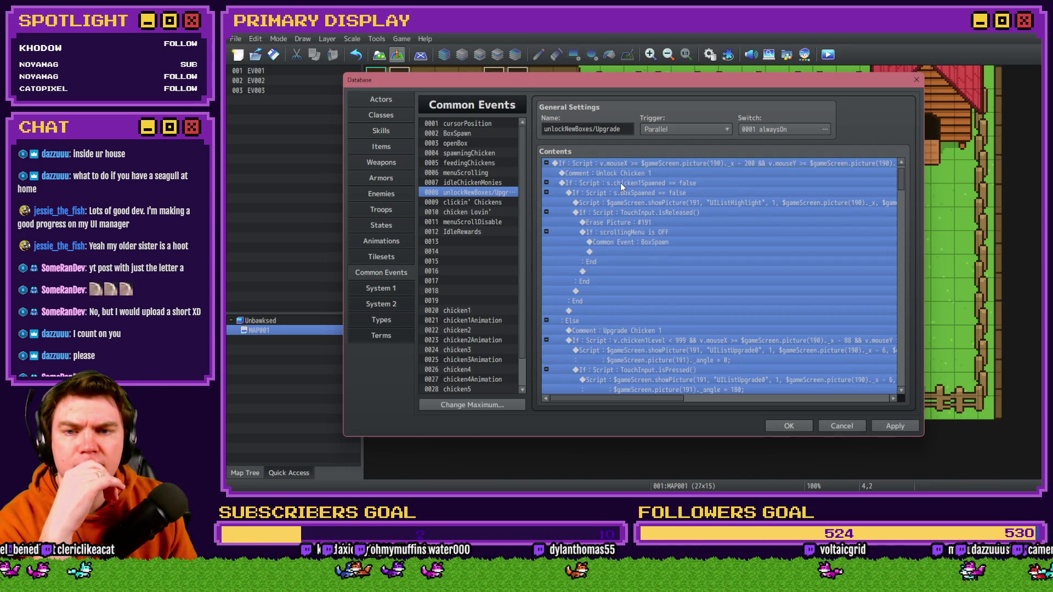
click(547, 163)
click(546, 192)
scroll(546, 195, down, 1)
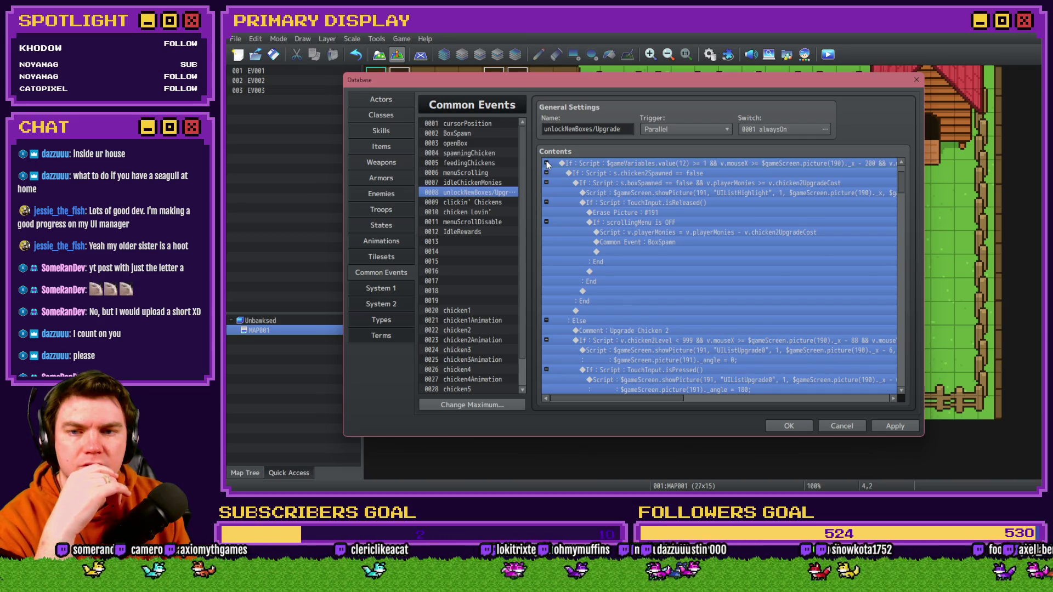
click(546, 162)
click(547, 193)
scroll(546, 195, down, 1)
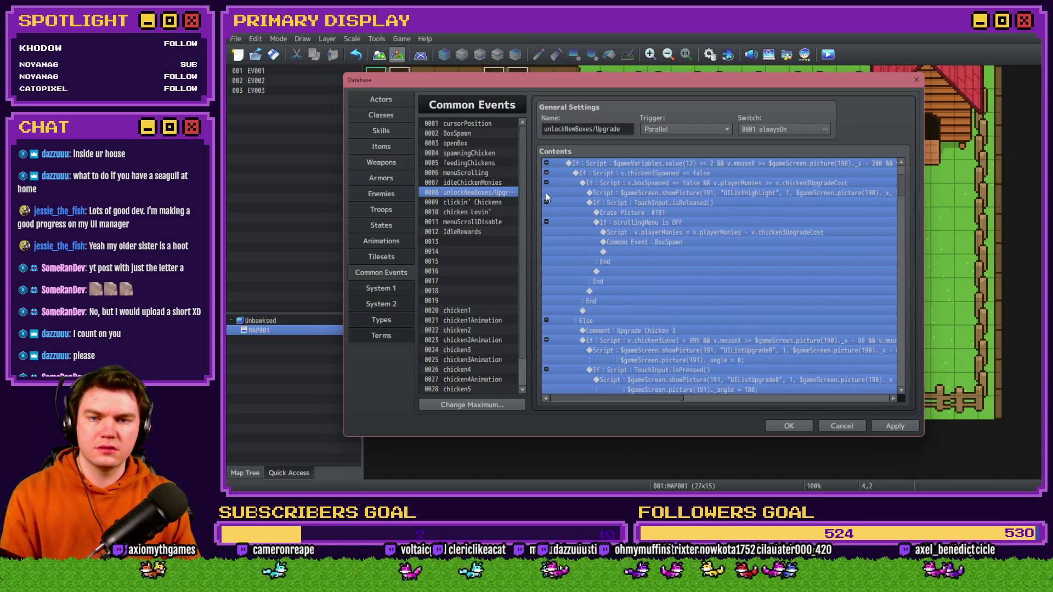
click(546, 163)
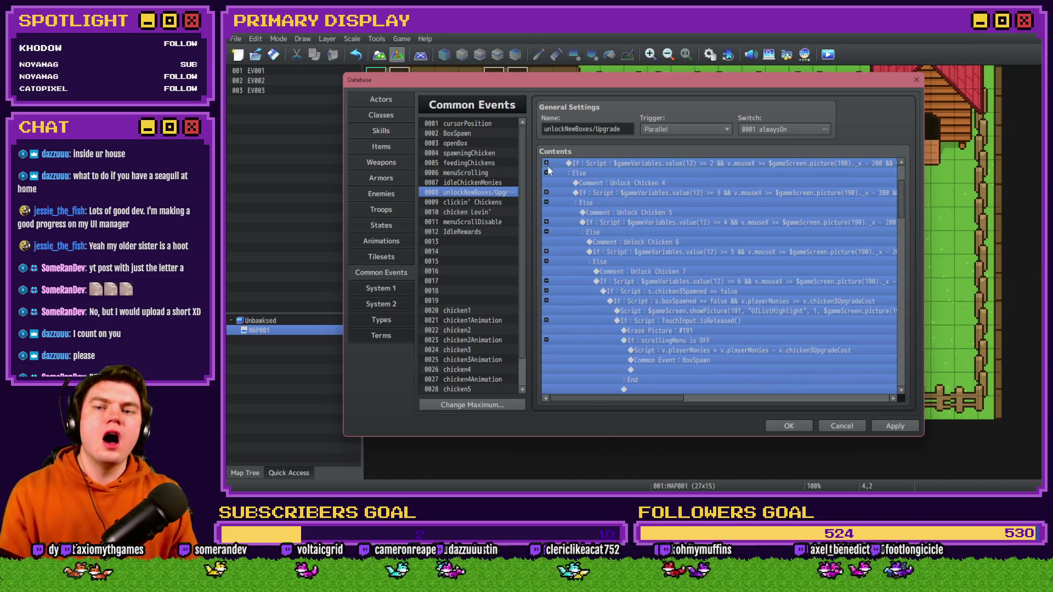
click(546, 193)
scroll(546, 193, down, 1)
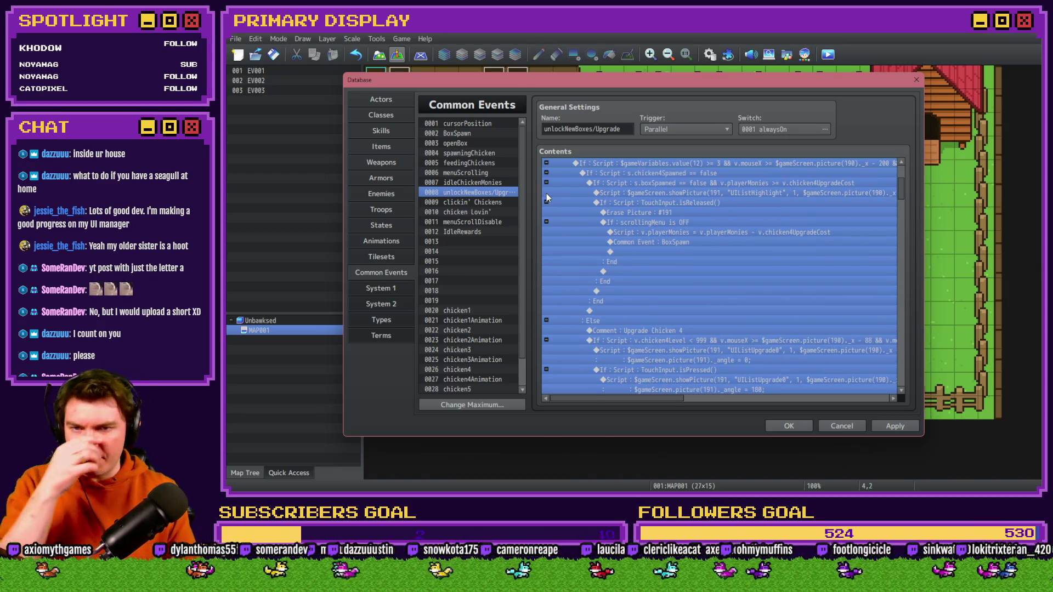
click(546, 163)
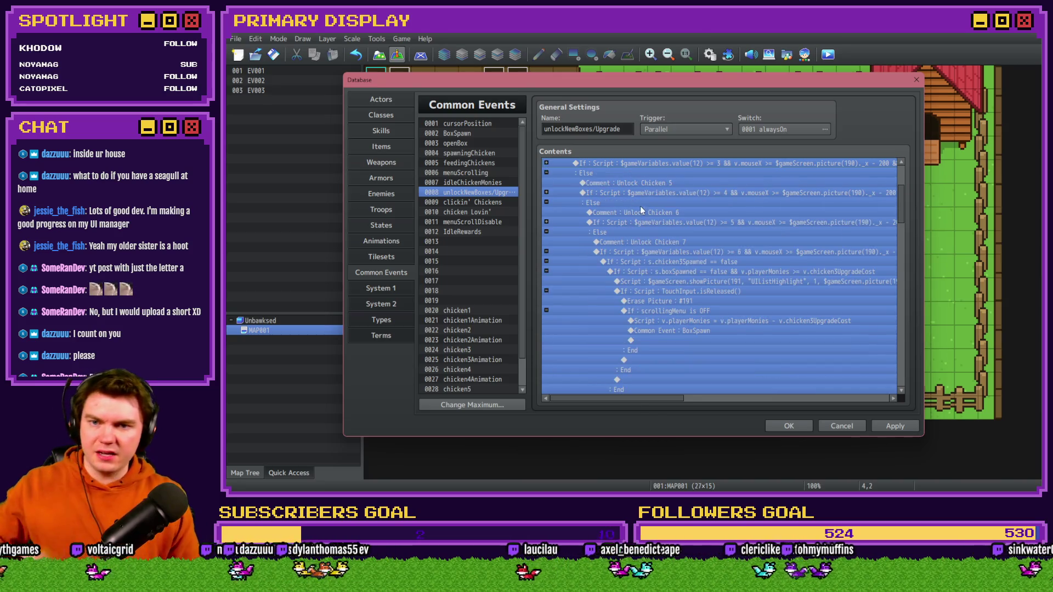
click(617, 275)
scroll(618, 274, down, 2)
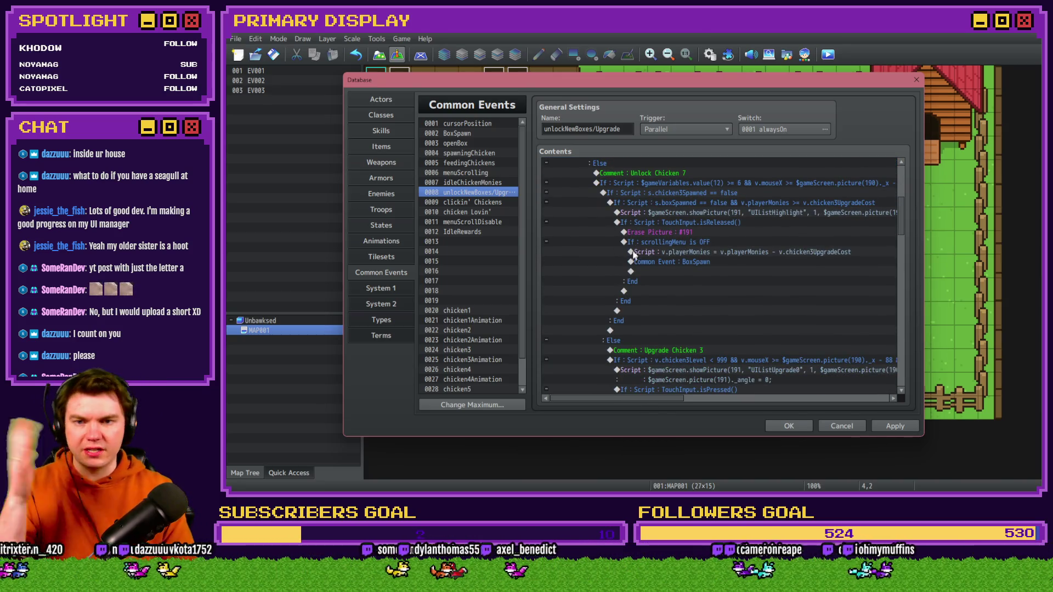
double_click(676, 191)
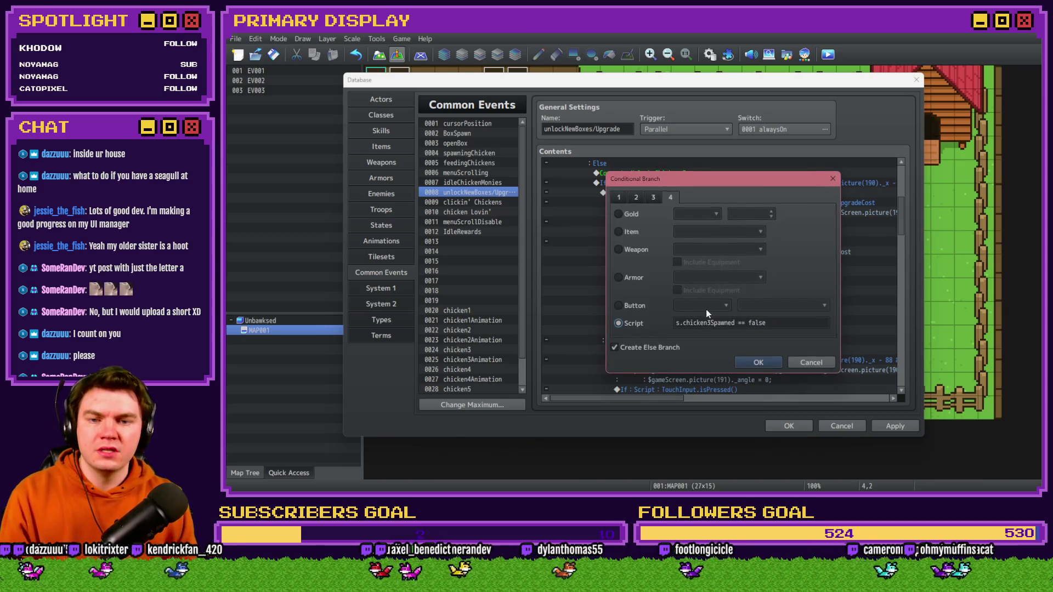
- Make the Unlock Chicken 7 conditions check chicken7Spawned and chicken7UpgradeCost
click(708, 323)
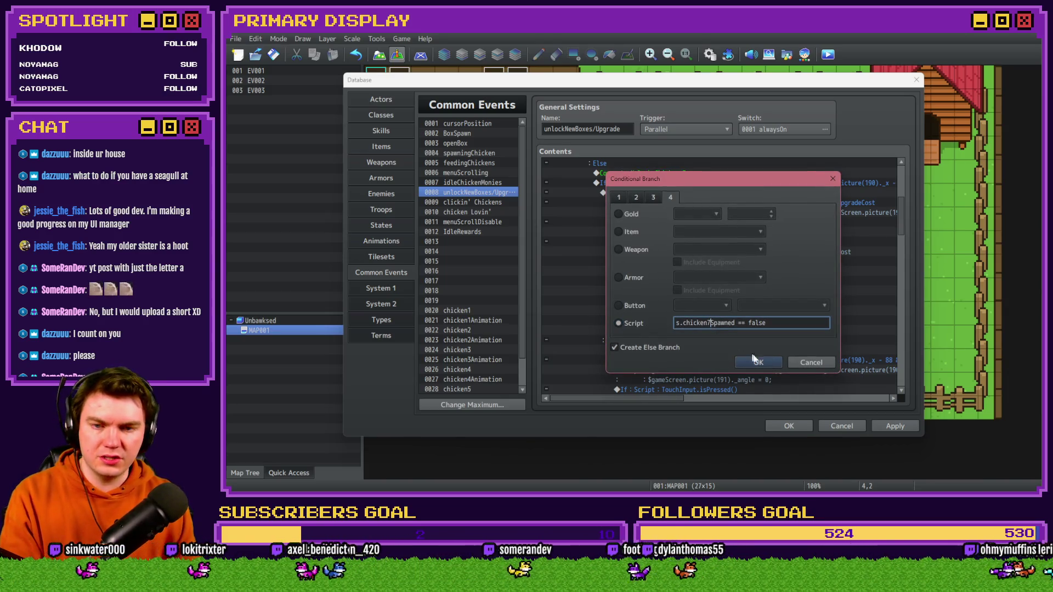
click(755, 361)
double_click(709, 203)
click(754, 323)
key(End)
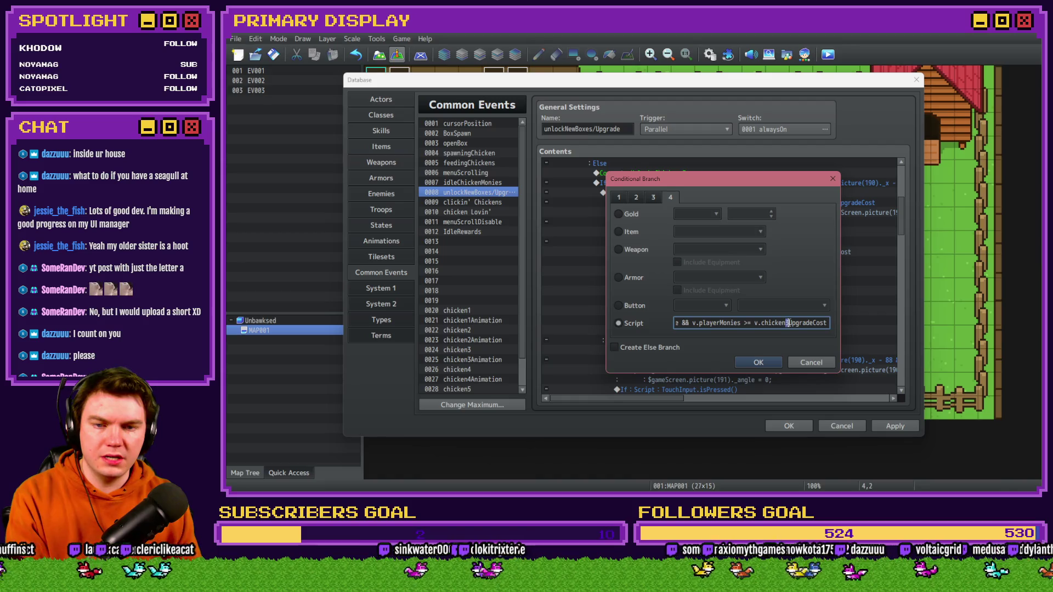
click(764, 363)
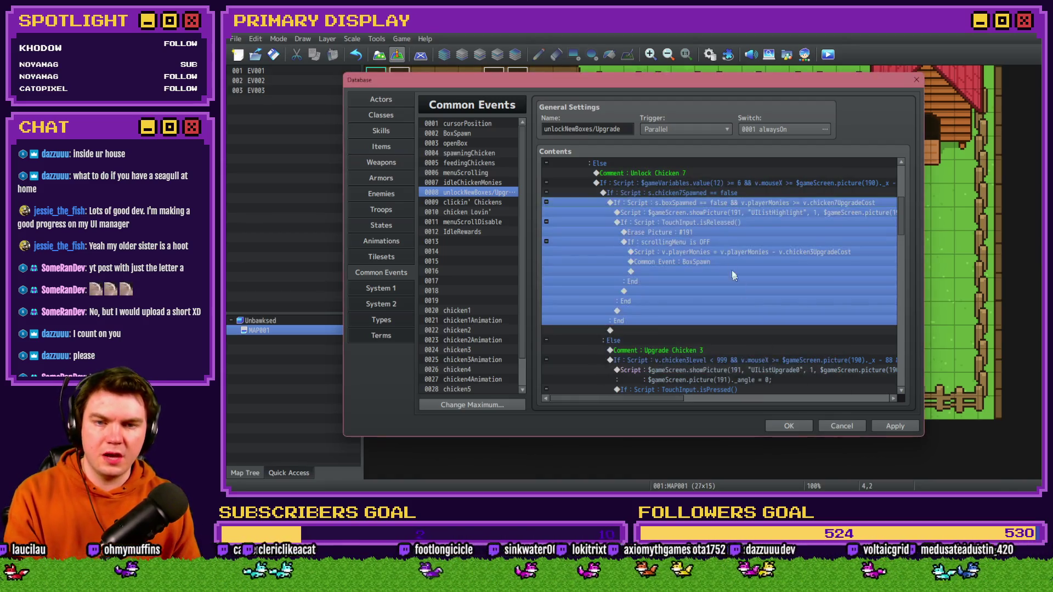
- Review the show-picture script and make the money deduction use chicken7UpgradeCost
click(726, 215)
key(Return)
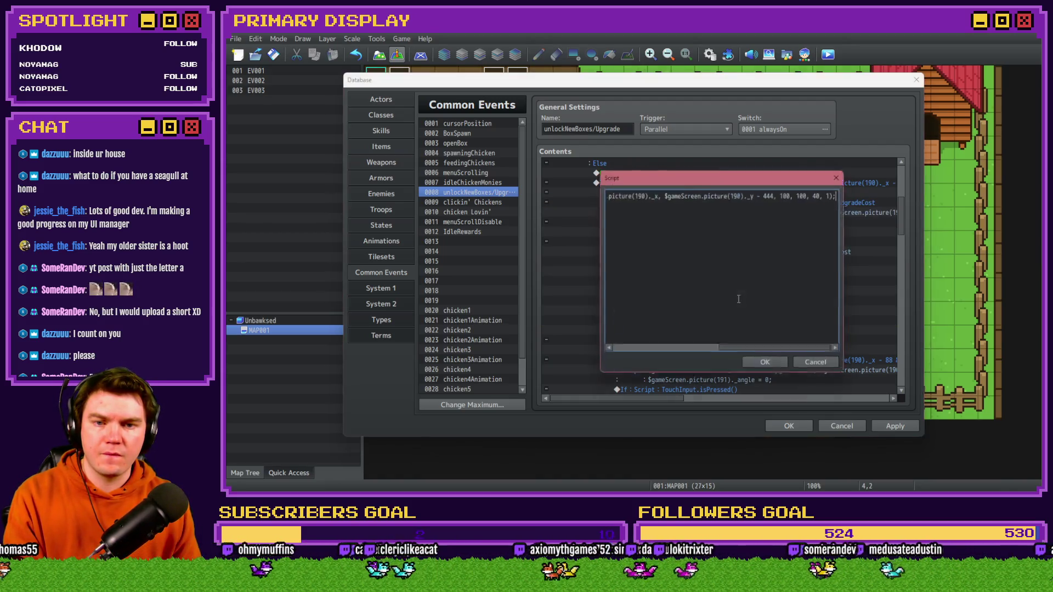
click(814, 363)
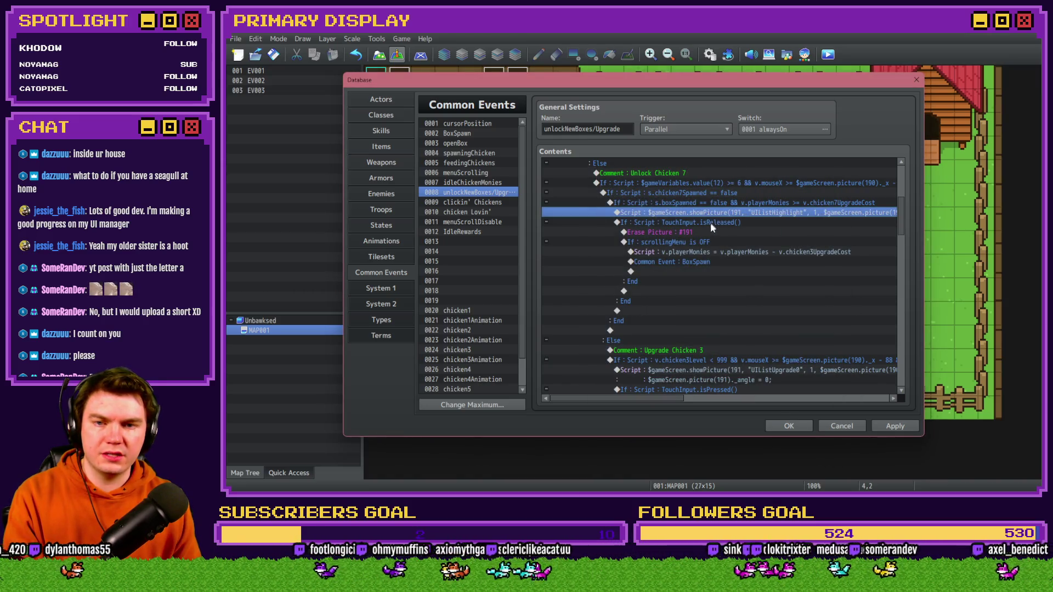
click(710, 222)
click(707, 232)
click(708, 242)
click(710, 252)
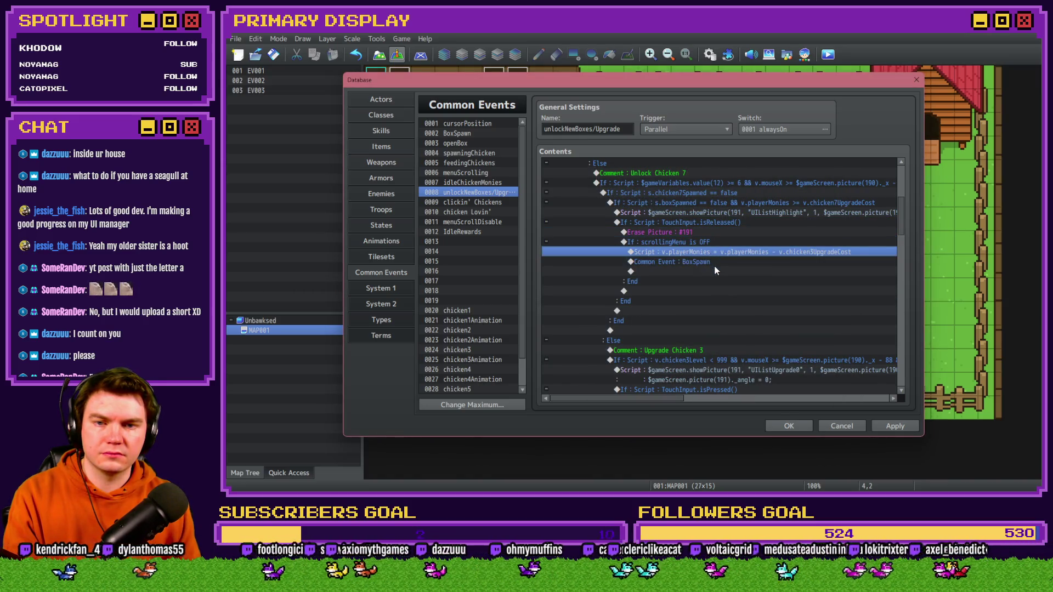
key(Return)
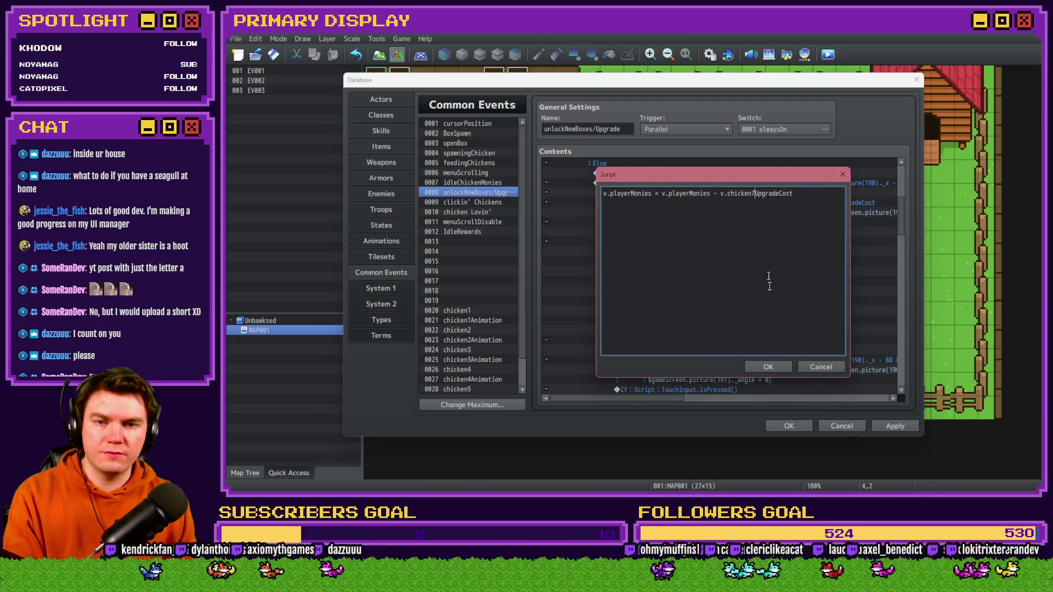
click(767, 366)
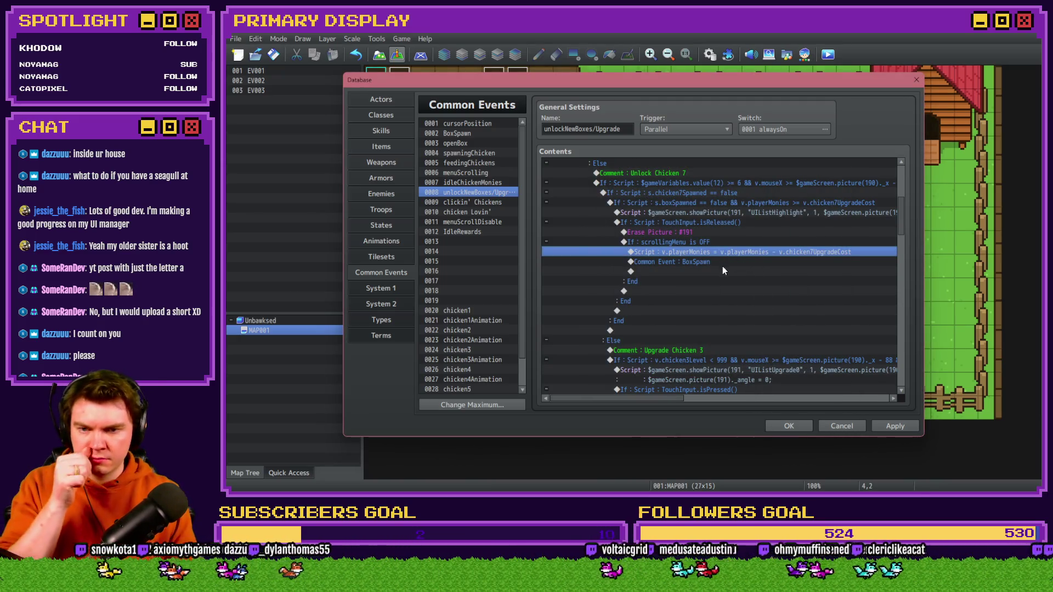
- Confirm the Upgrade Chicken comment and change its click condition's chicken number to 7
scroll(720, 268, down, 2)
double_click(701, 300)
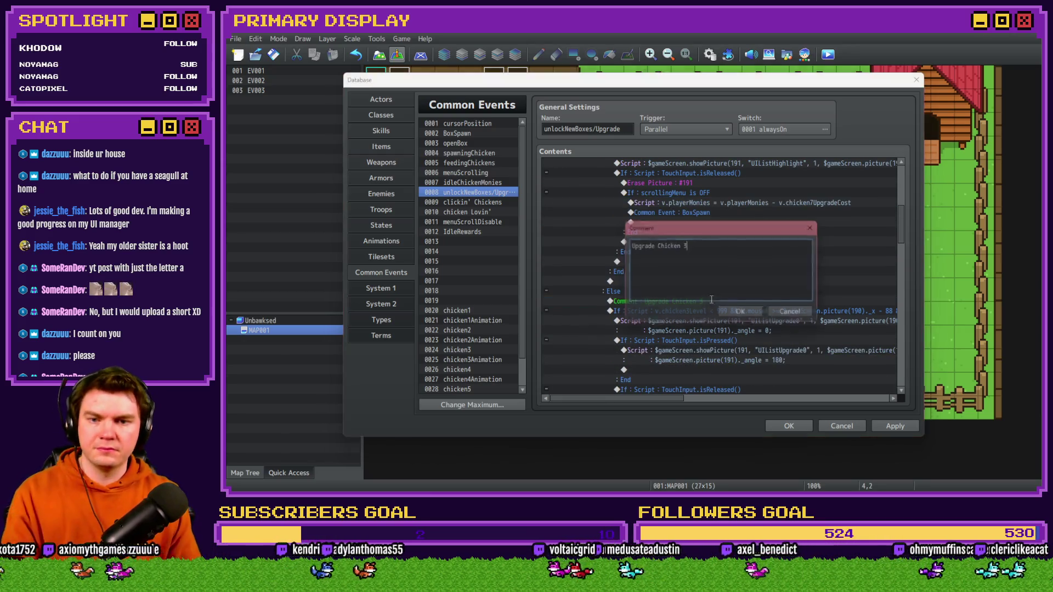
key(ctrl+Return)
double_click(732, 308)
click(708, 322)
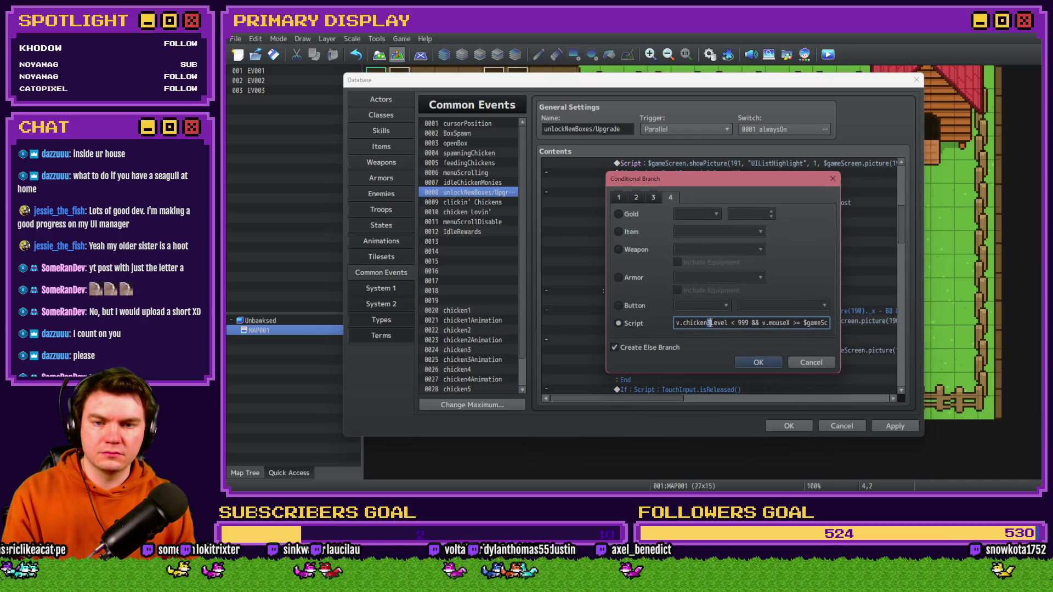
text(7)
drag(812, 323, 833, 325)
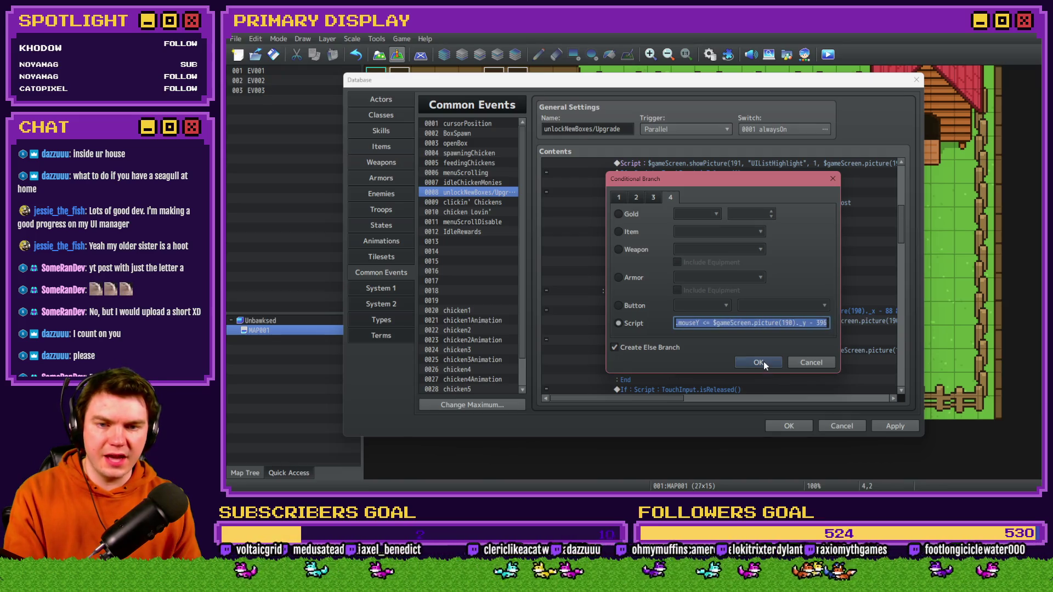
- Confirm the chicken7Level click condition and review the showPicture script beneath it
click(764, 361)
click(735, 255)
double_click(735, 255)
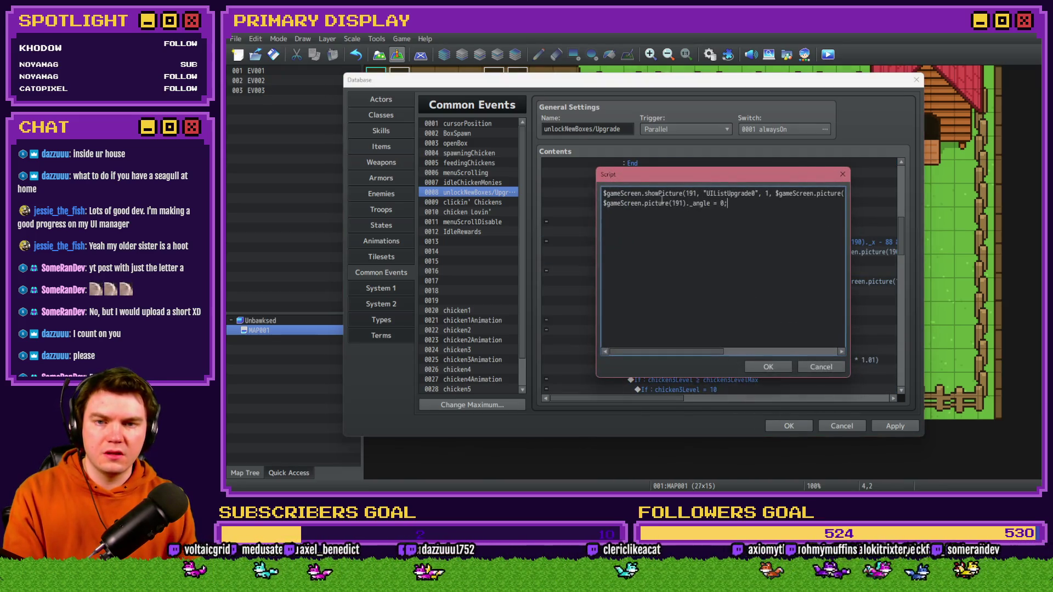
click(812, 368)
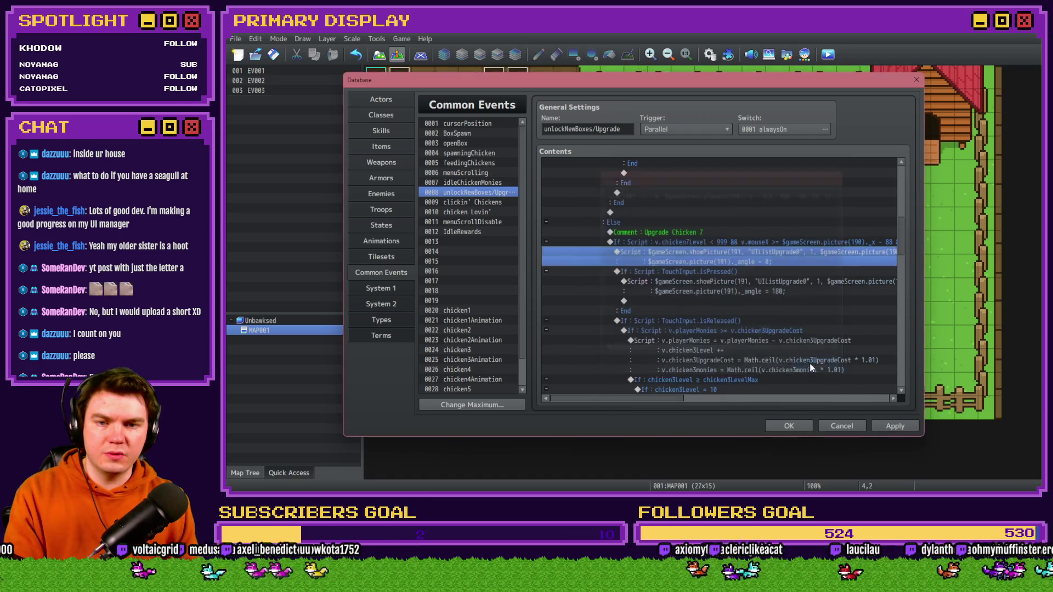
click(742, 273)
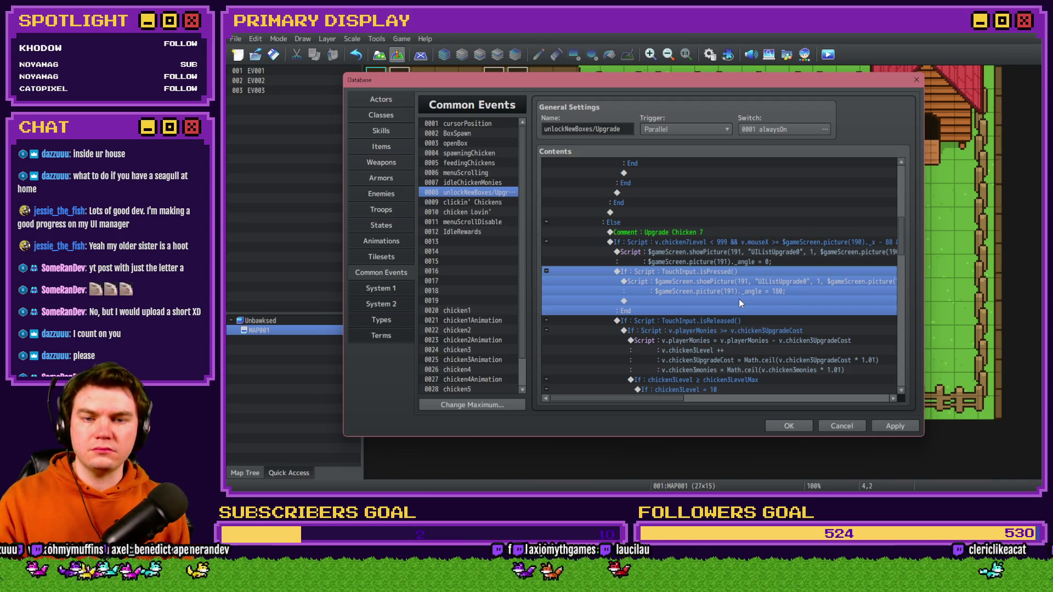
scroll(703, 346, down, 2)
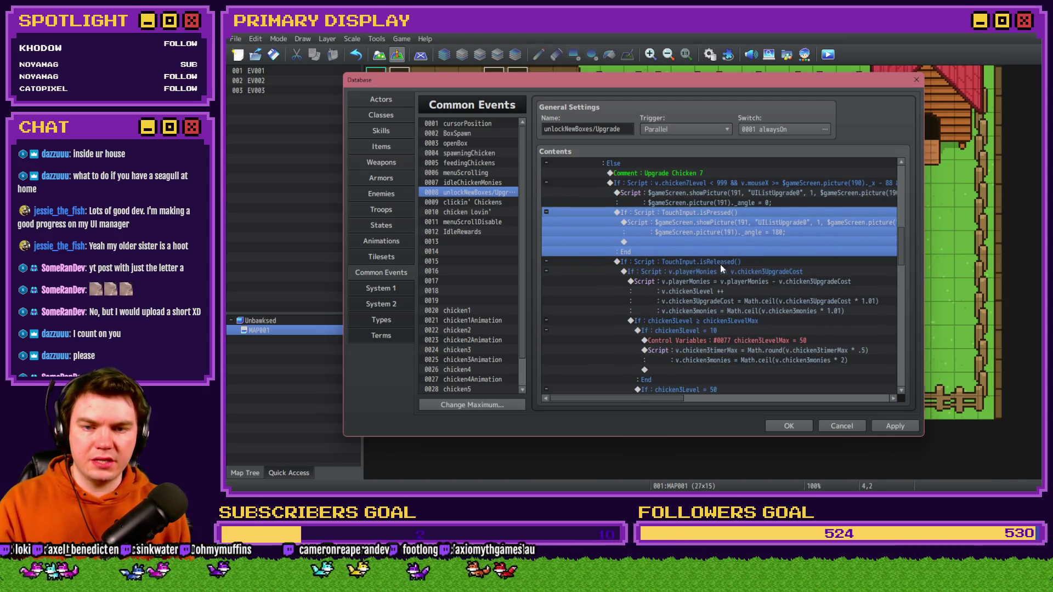
- Make the upgrade affordability condition check chicken7UpgradeCost
double_click(720, 267)
click(772, 323)
key(BackSpace)
text(7)
click(766, 363)
- Update the purchase script to use chicken7UpgradeCost, chicken7Level and chicken7monies
double_click(714, 281)
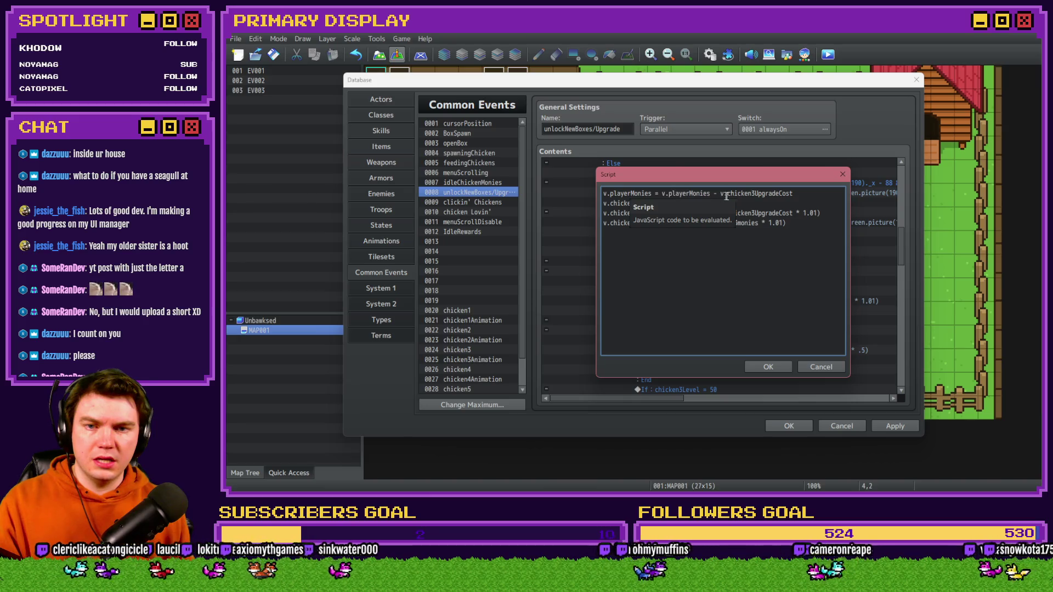
click(754, 194)
key(BackSpace)
text(7)
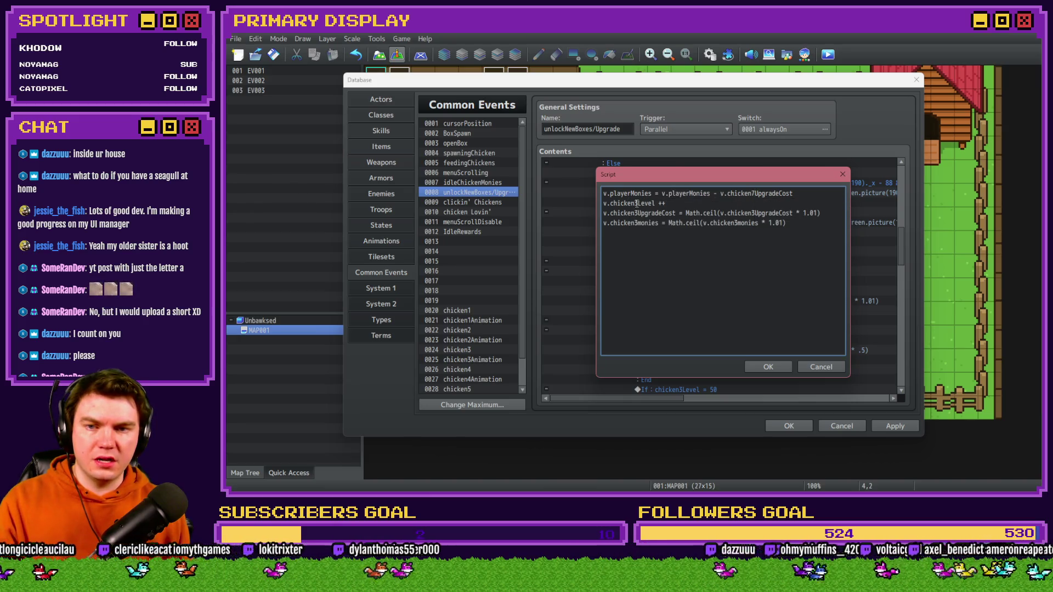
click(637, 212)
key(BackSpace)
text(7)
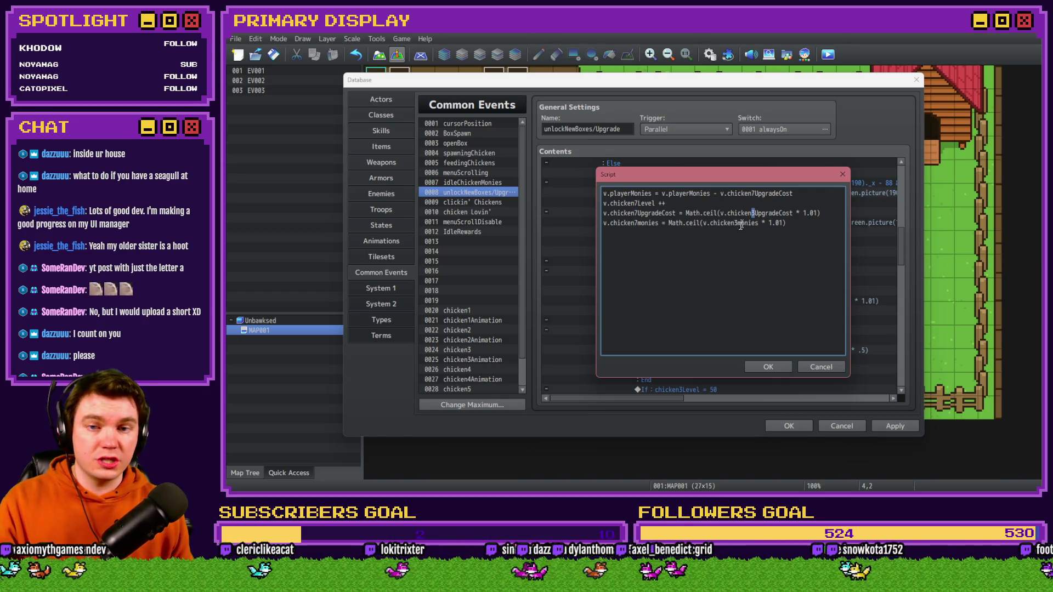
text(7)
click(768, 366)
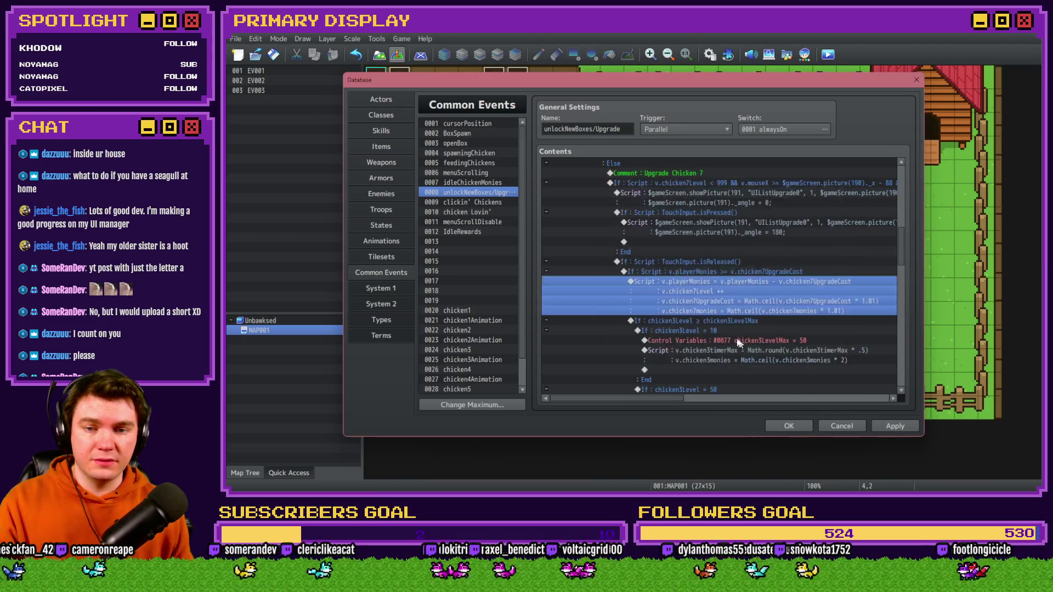
- Make the level cap check compare chicken7Level against chicken7LevelMax
double_click(699, 218)
click(760, 231)
click(653, 225)
click(770, 325)
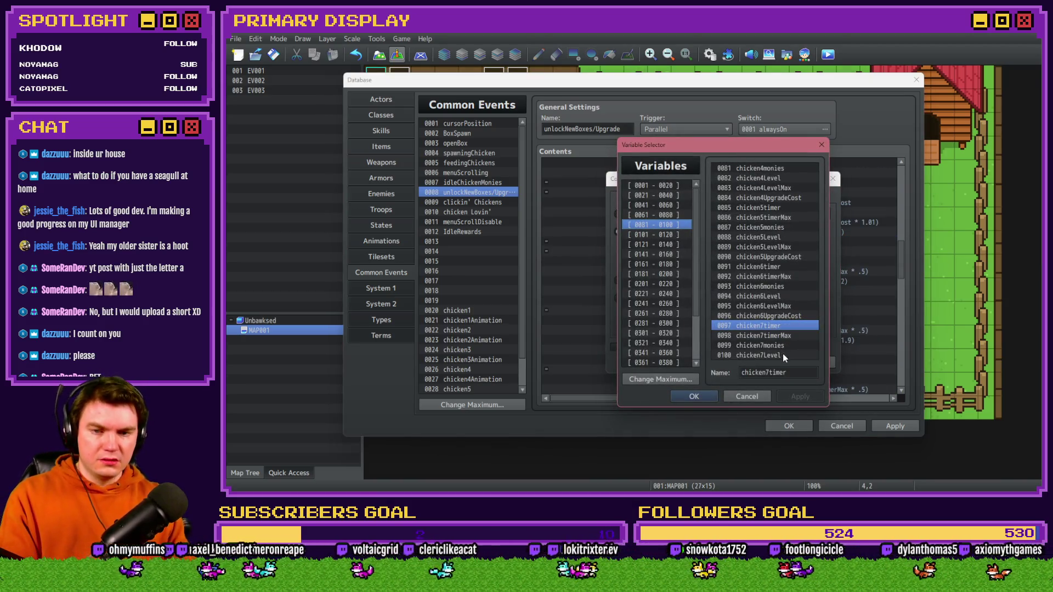
double_click(782, 354)
click(777, 266)
click(700, 231)
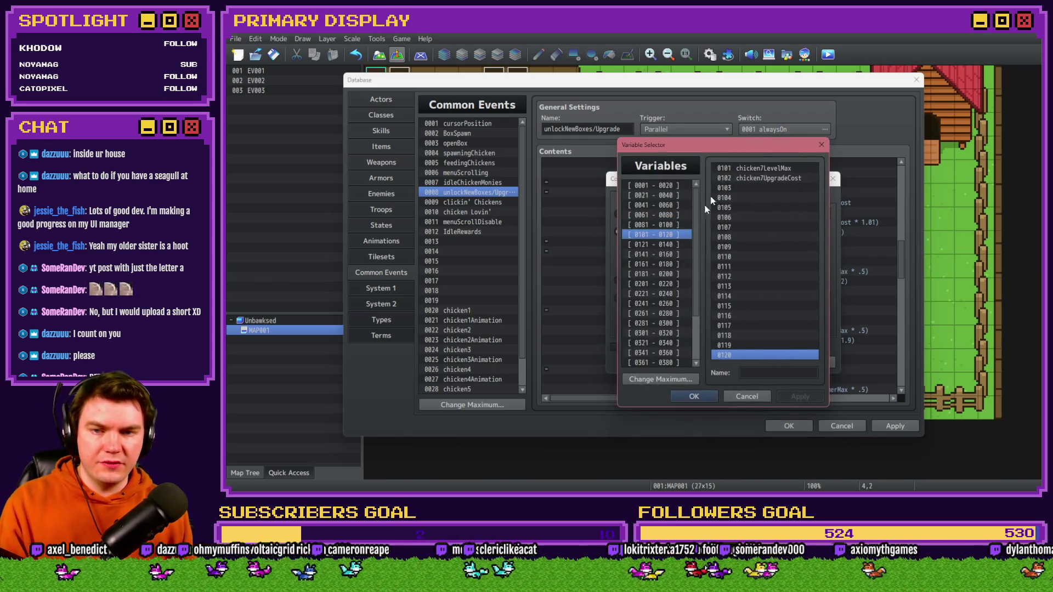
double_click(748, 164)
click(755, 362)
- Point the level 10 milestone branch at chicken7Level
double_click(712, 248)
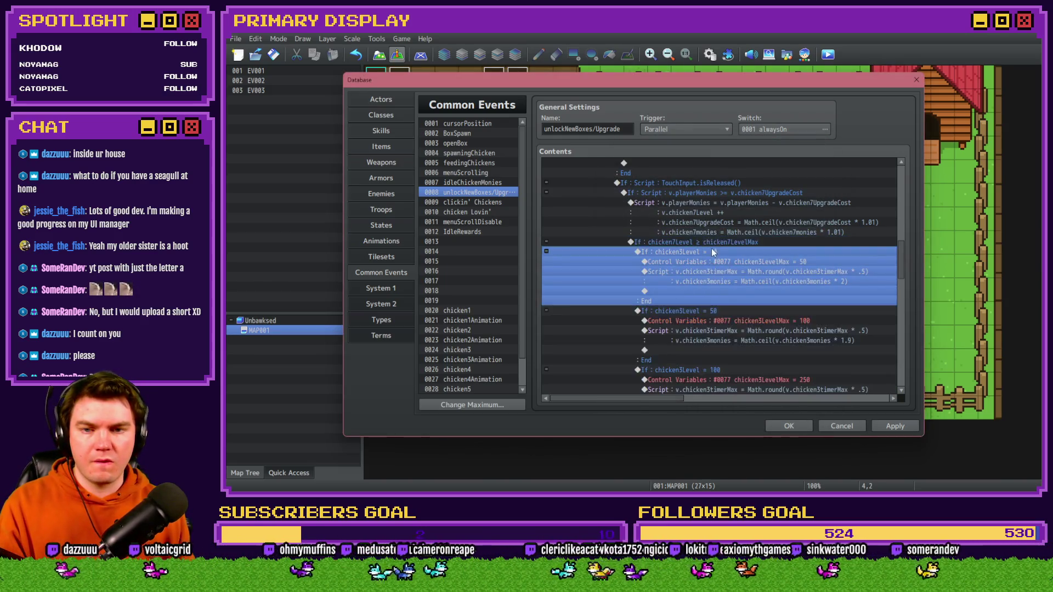
click(784, 262)
click(666, 225)
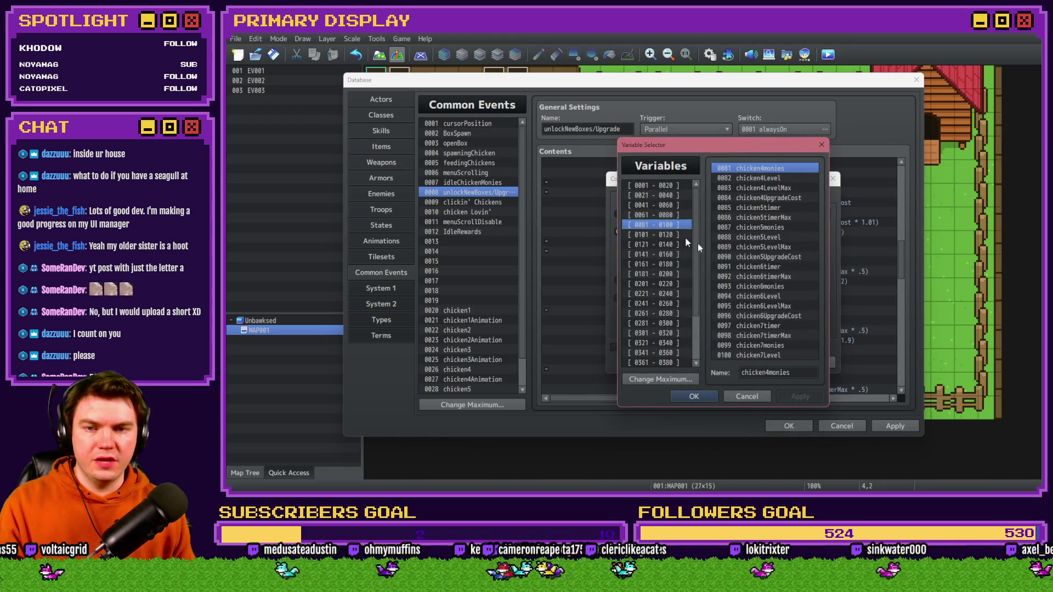
double_click(788, 357)
click(752, 357)
- Make the level 10 cap assignment set chicken7LevelMax
click(742, 264)
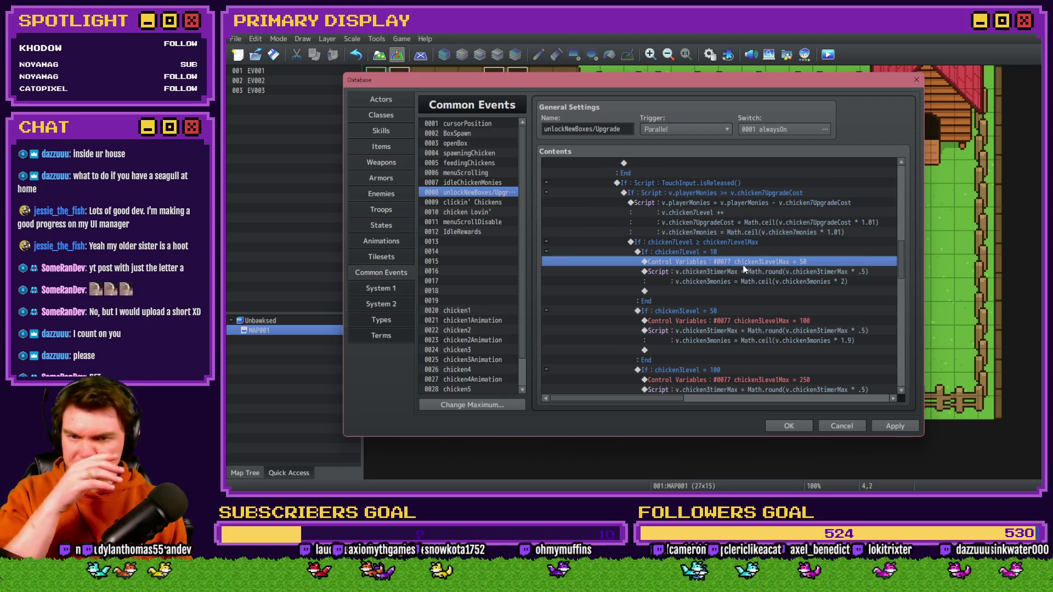
double_click(743, 266)
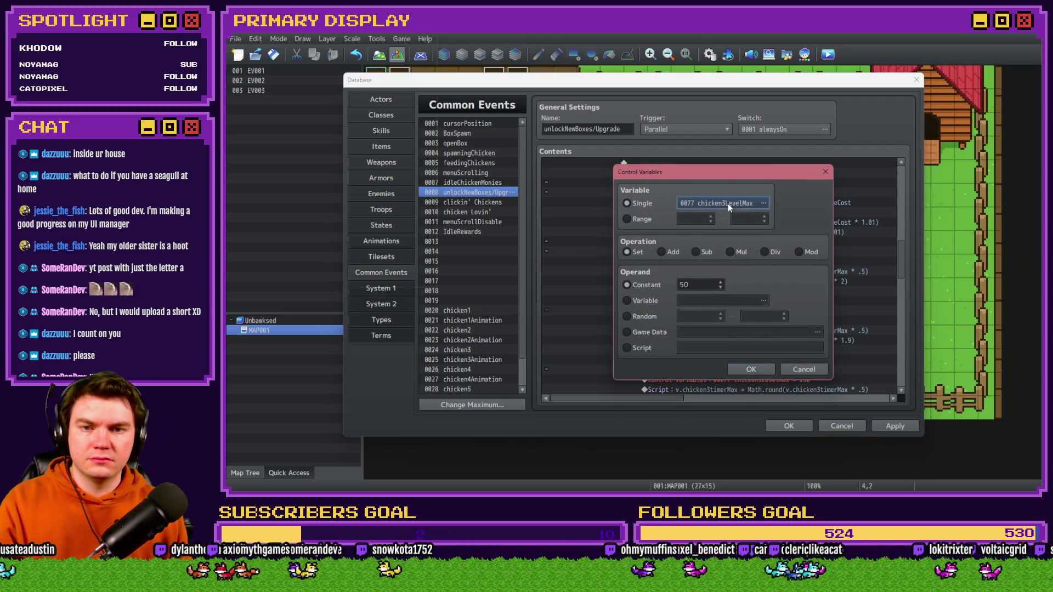
click(729, 203)
click(681, 235)
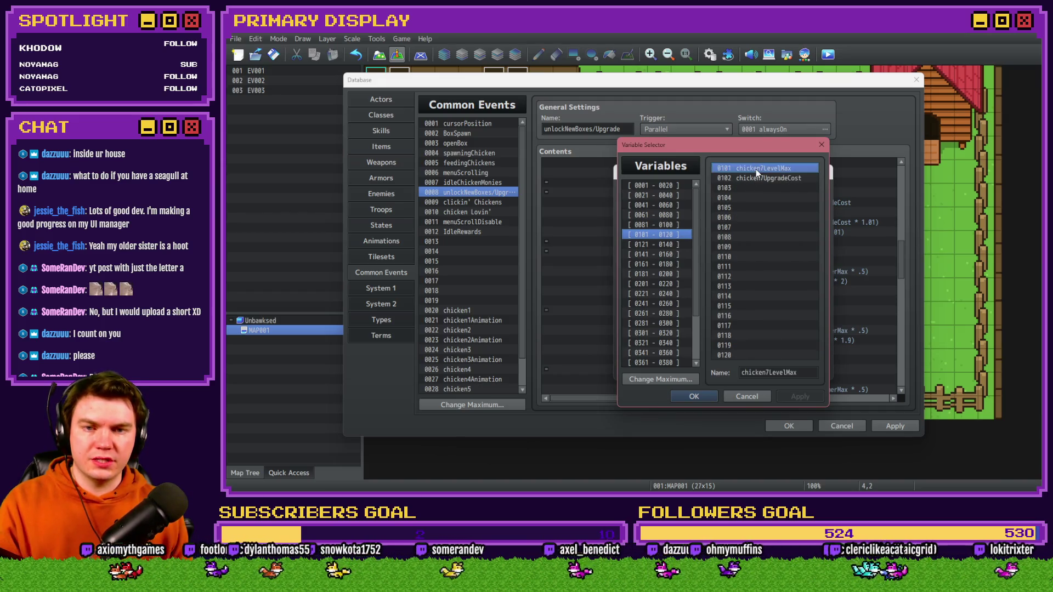
double_click(756, 169)
key(Return)
- Change the level 10 script to use chicken7timerMax and chicken7monies instead of chicken3
double_click(744, 282)
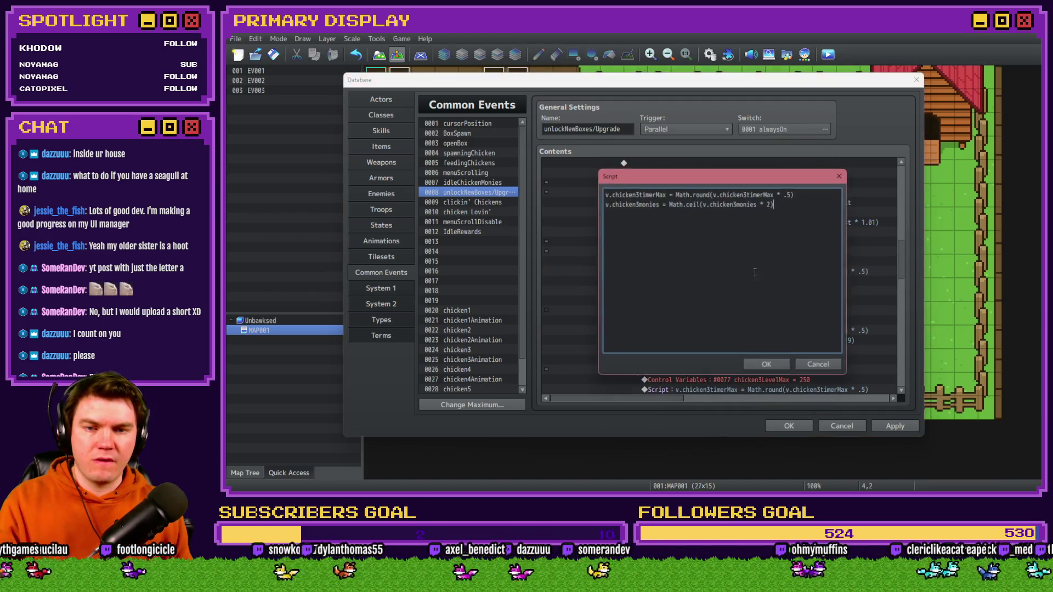
click(636, 193)
key(BackSpace)
text(7)
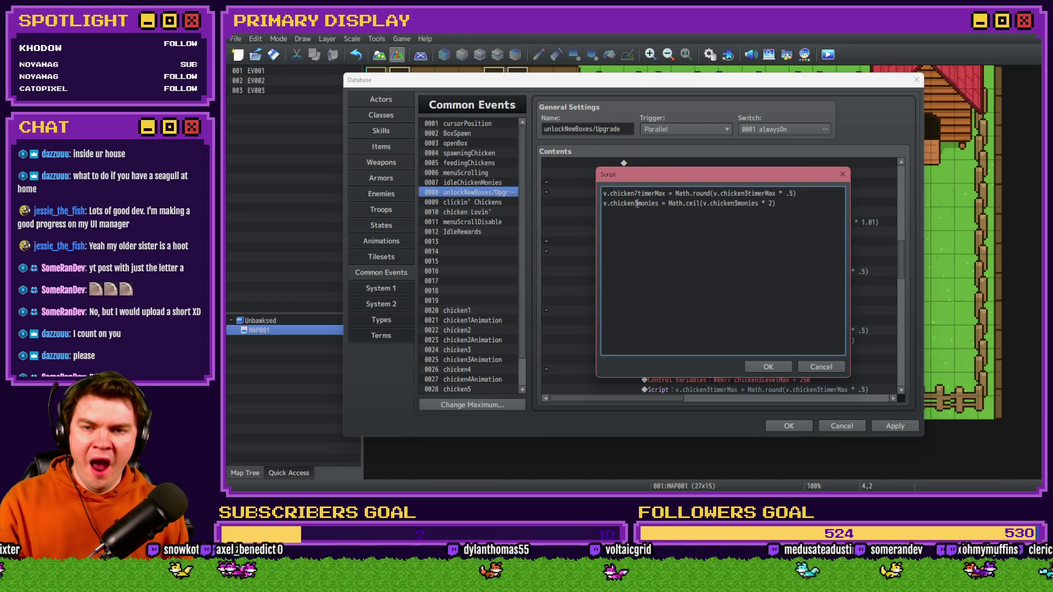
click(637, 203)
key(BackSpace)
text(7)
click(747, 193)
key(BackSpace)
text(7)
key(BackSpace)
text(7)
click(768, 367)
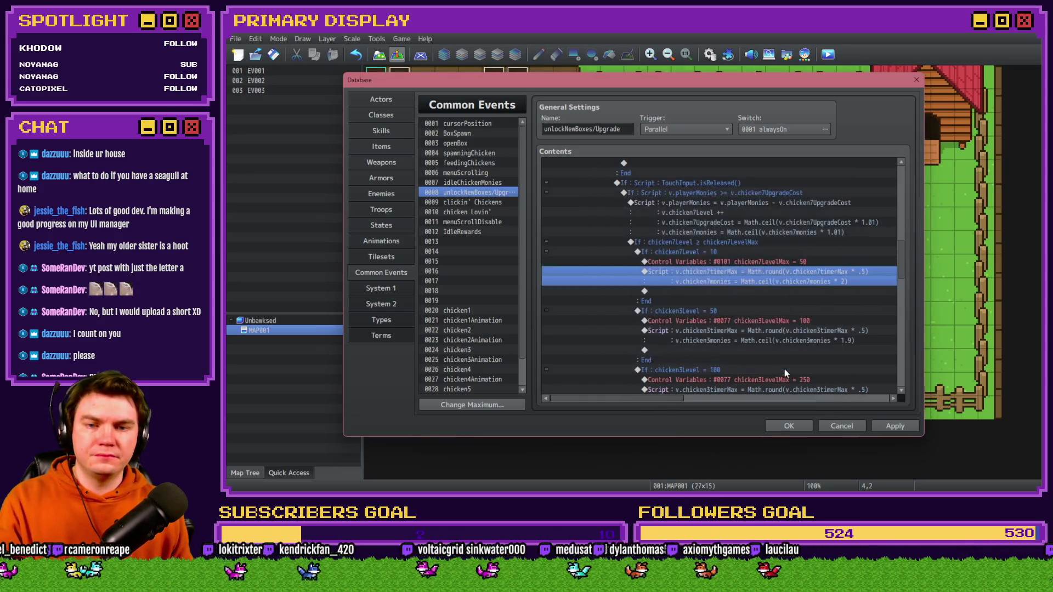
- Point the level 50 branch at chicken7Level and its cap assignment at chicken7LevelMax
double_click(694, 241)
click(745, 231)
click(658, 224)
double_click(768, 356)
click(764, 358)
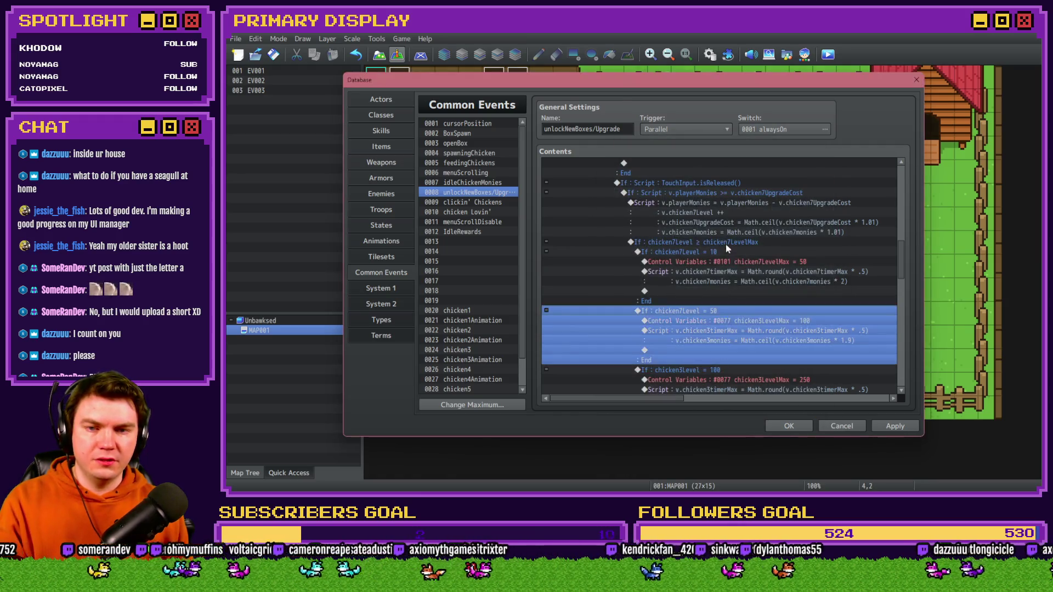
double_click(725, 321)
click(729, 203)
click(768, 258)
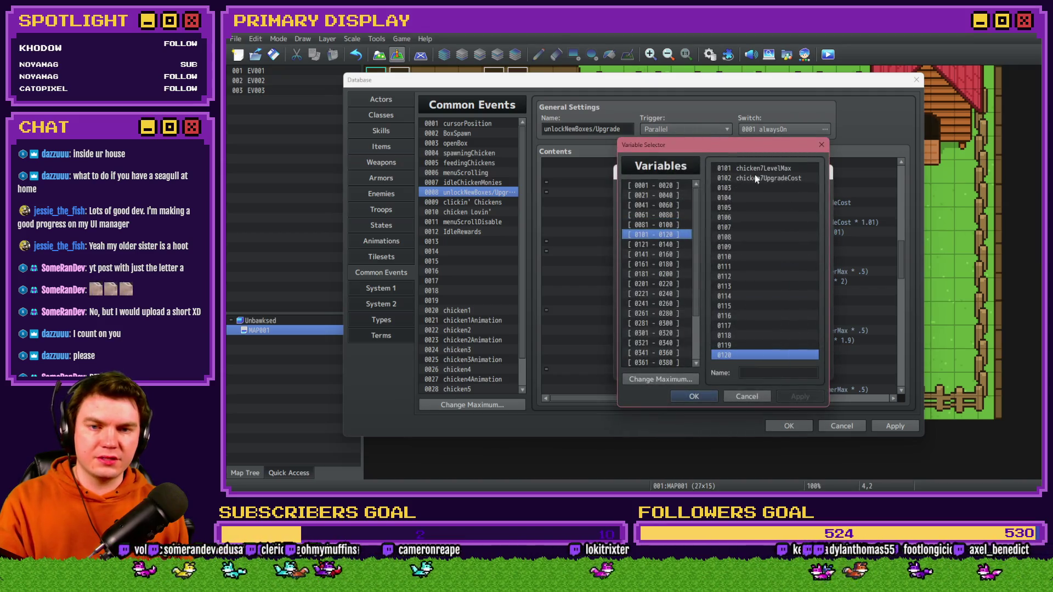
click(734, 354)
click(751, 369)
- Update the level 50 timer and monies script to chicken7 variables
double_click(749, 325)
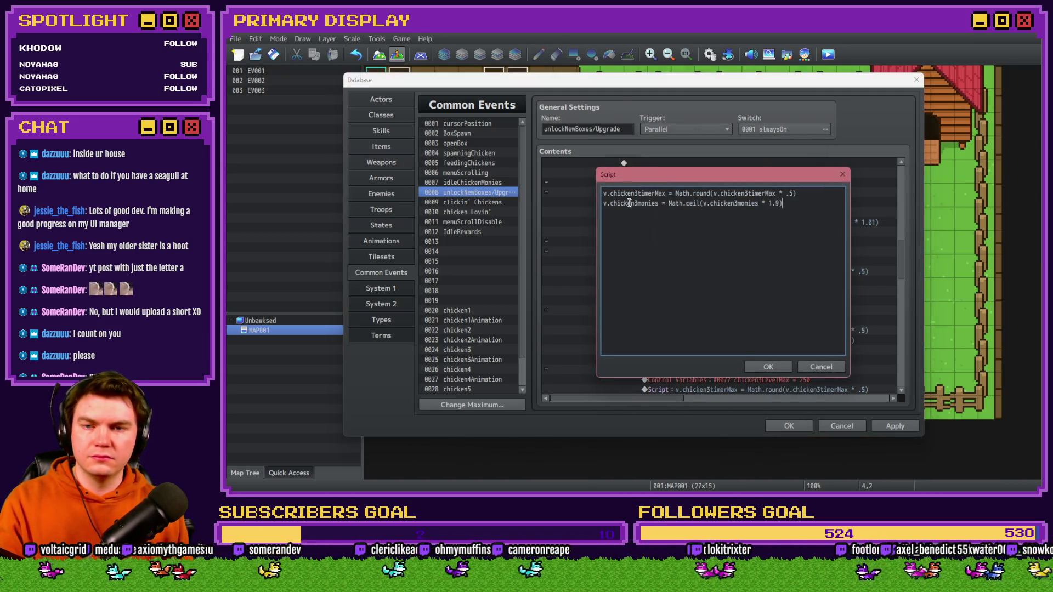
click(635, 193)
key(Delete)
text(7)
text(7)
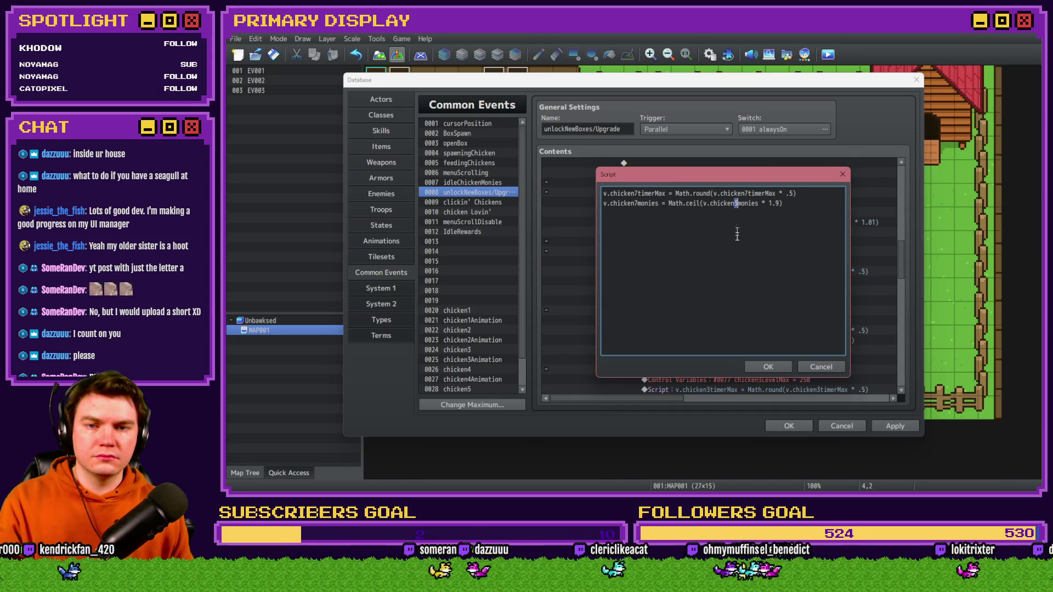
click(768, 367)
- Point the level 100 branch at chicken7Level and set chicken7LevelMax to 250
double_click(733, 308)
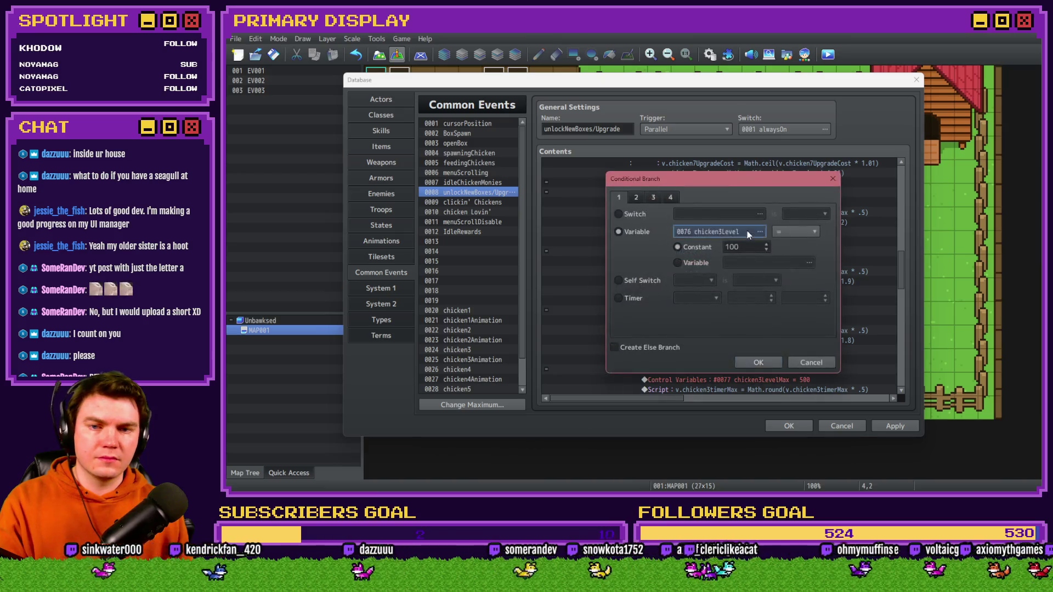
click(749, 234)
click(670, 227)
double_click(773, 355)
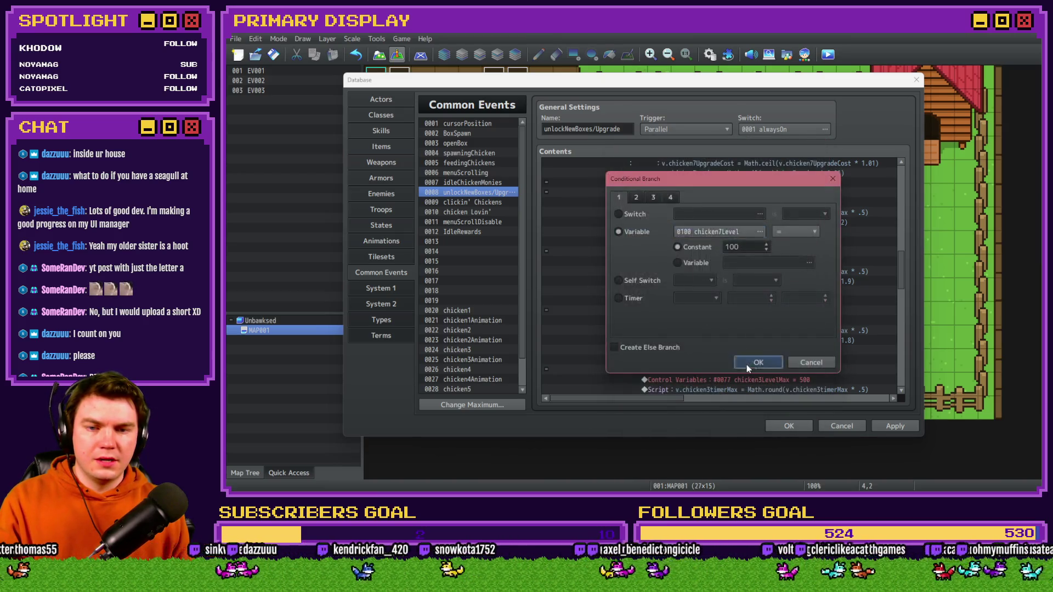
click(757, 363)
double_click(724, 379)
click(761, 212)
click(658, 234)
double_click(748, 169)
click(745, 370)
- Update the level 100 script to chicken7monies and chicken7timerMax
double_click(729, 329)
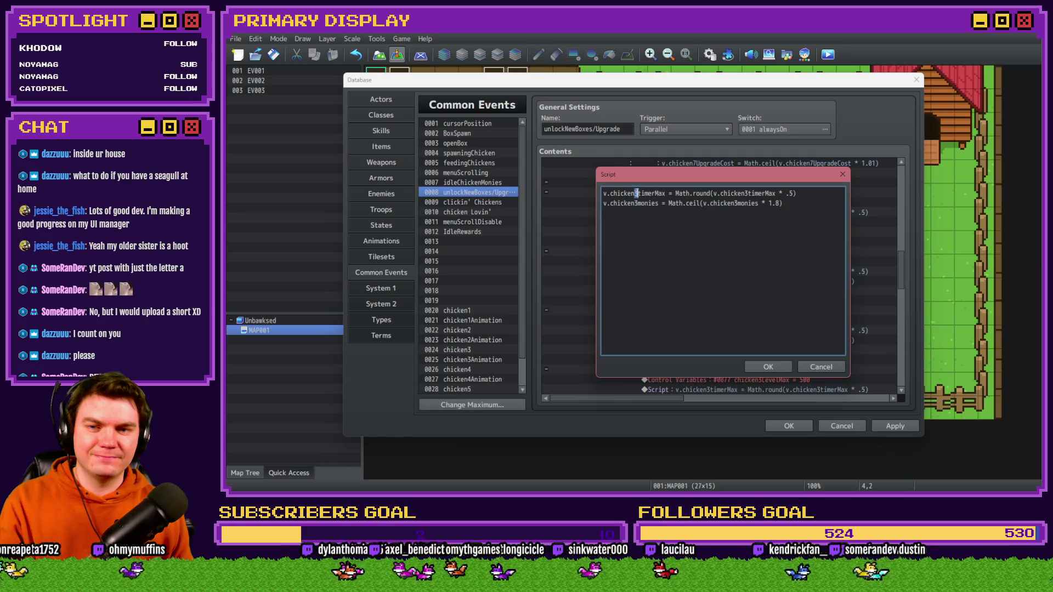
click(635, 203)
text(7)
key(Delete)
click(745, 193)
text(7)
key(Delete)
click(767, 367)
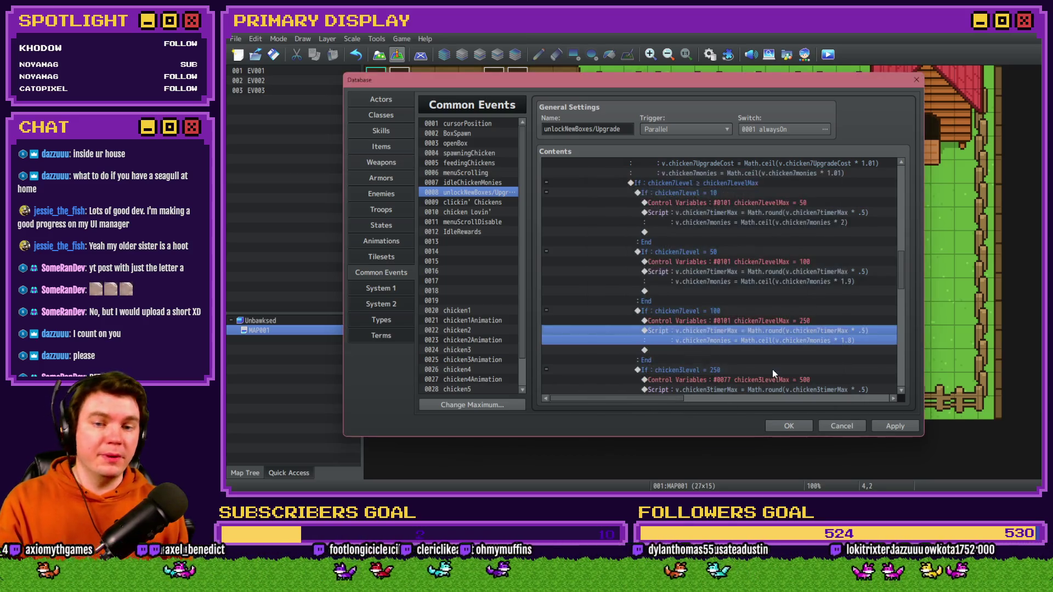
- Point the level 250 milestone branch at chicken7Level
scroll(772, 370, down, 1)
double_click(742, 310)
click(742, 231)
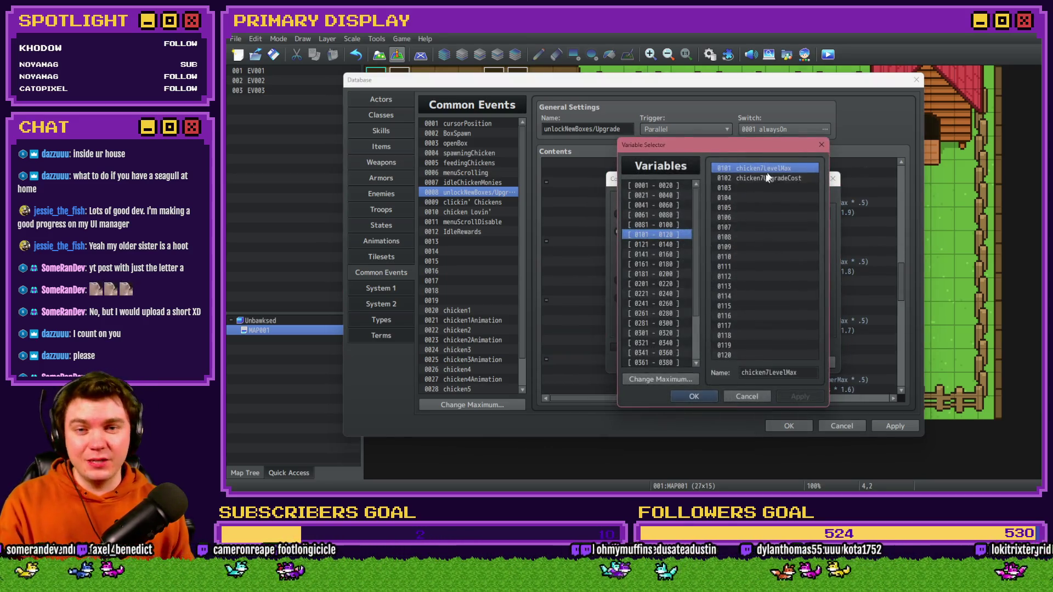
click(674, 225)
double_click(787, 356)
click(749, 356)
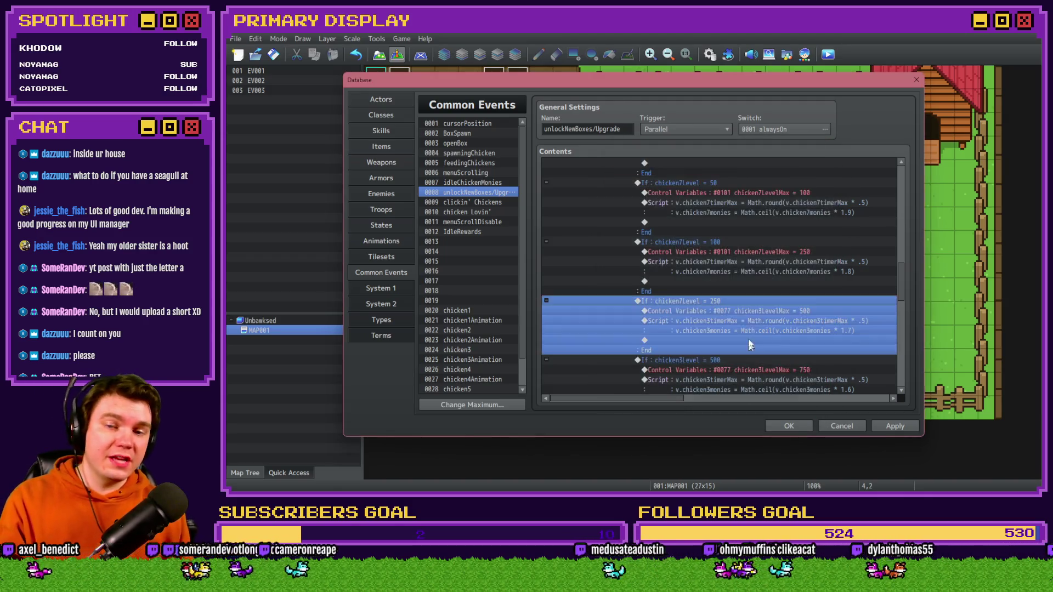
- Set chicken7LevelMax to 500 and update that tier's script to chicken7 variables
double_click(743, 315)
click(732, 224)
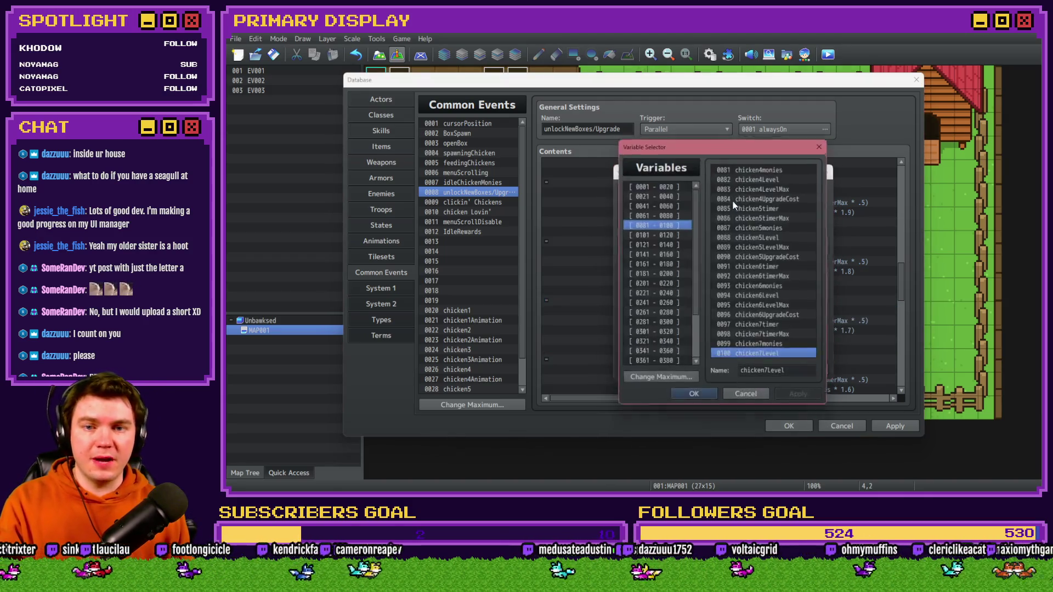
click(669, 234)
double_click(748, 168)
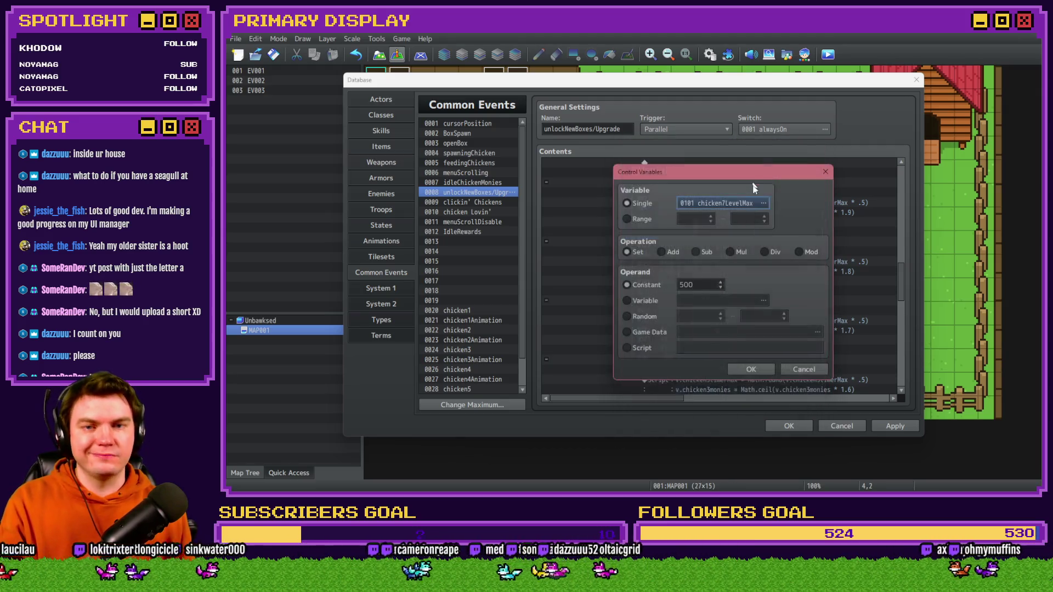
click(737, 368)
double_click(748, 331)
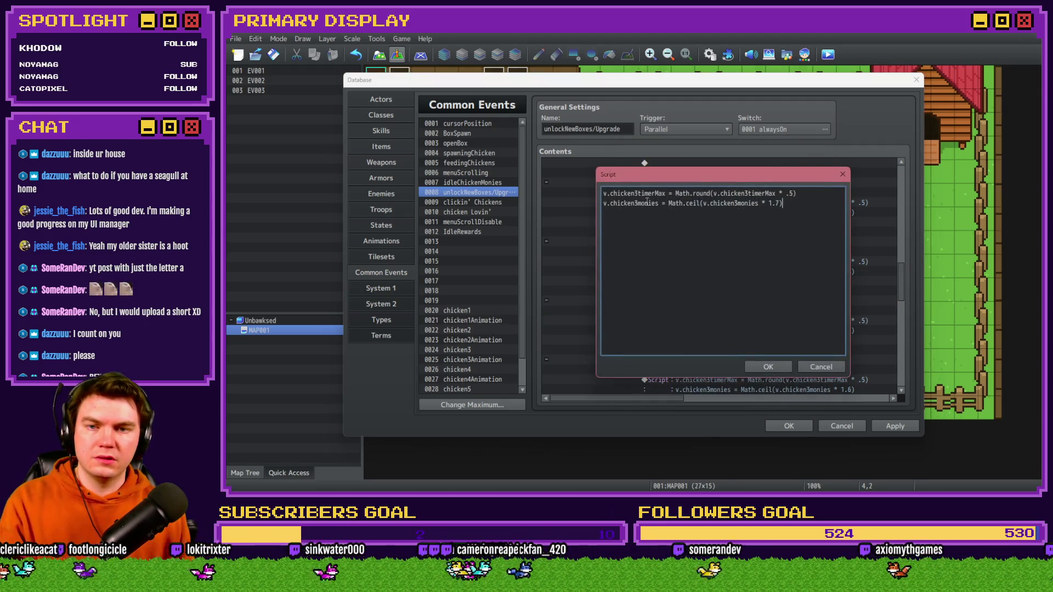
text(7)
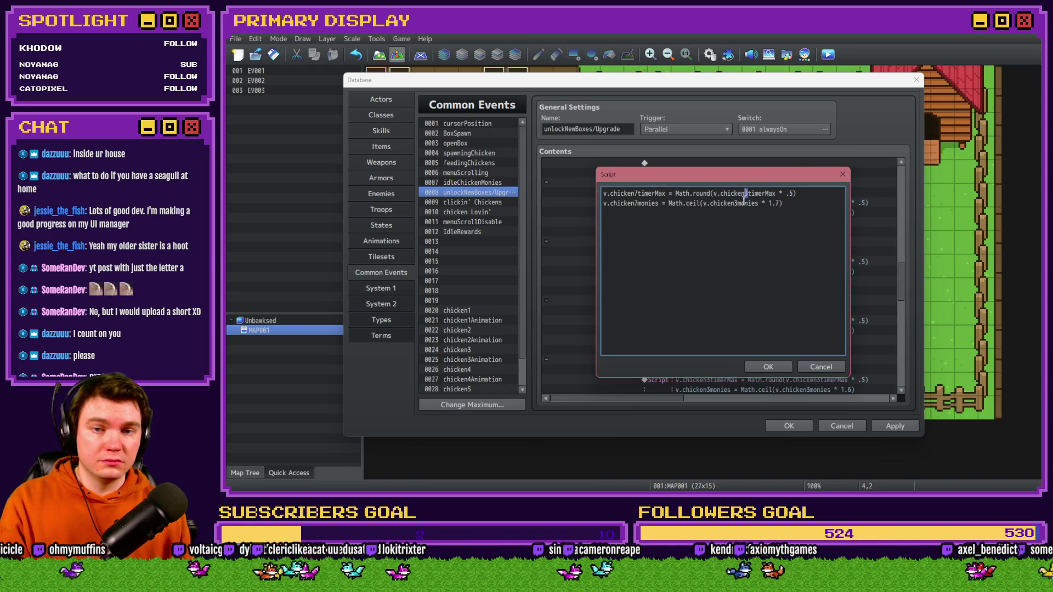
text(7)
click(768, 366)
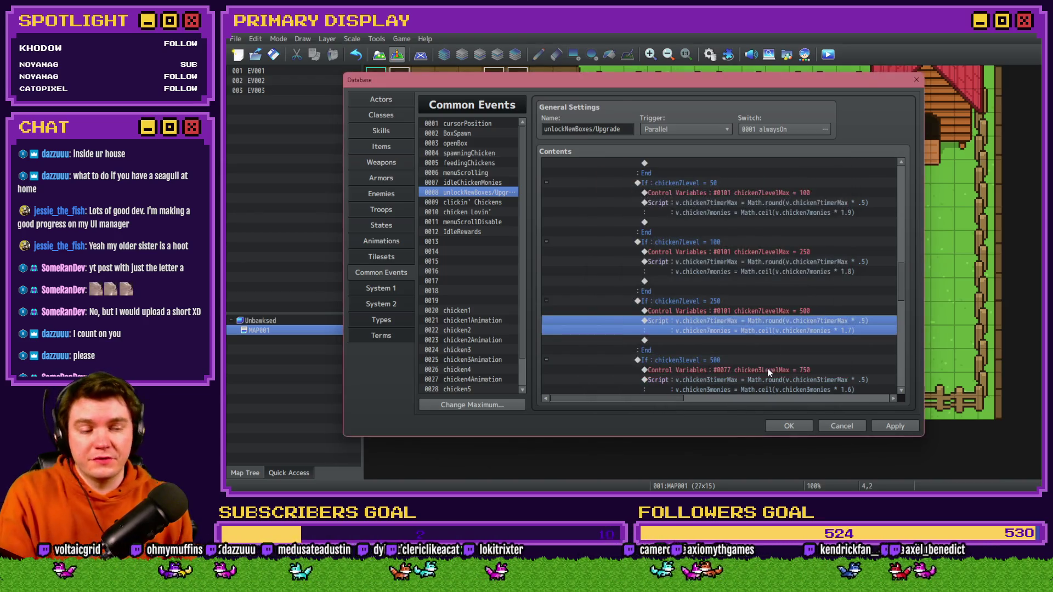
- Repoint the next two assignments to chicken 7 variables, setting chicken7LevelMax to 750
double_click(744, 368)
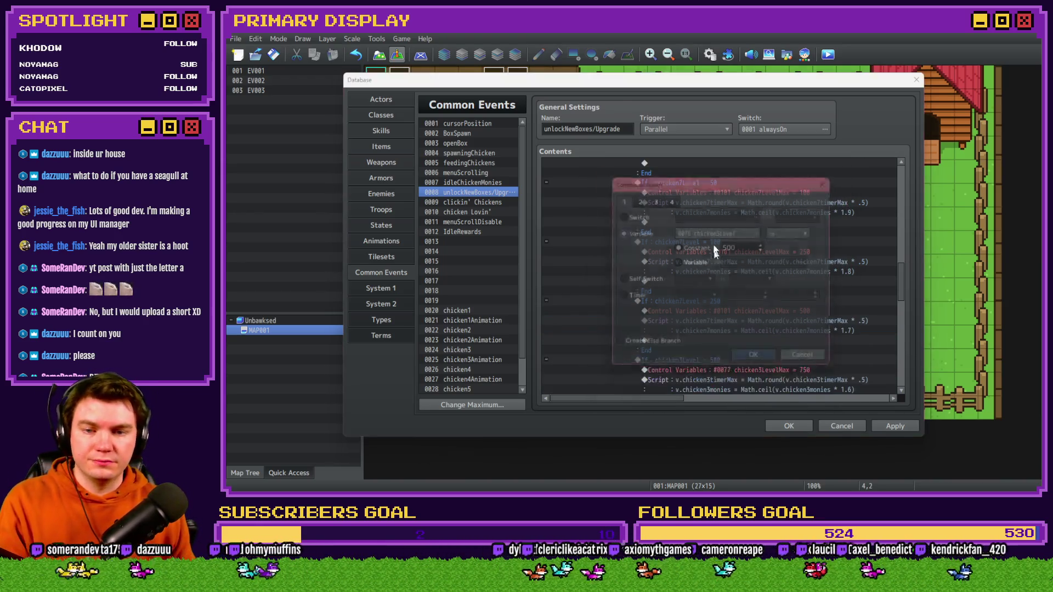
click(734, 229)
click(656, 225)
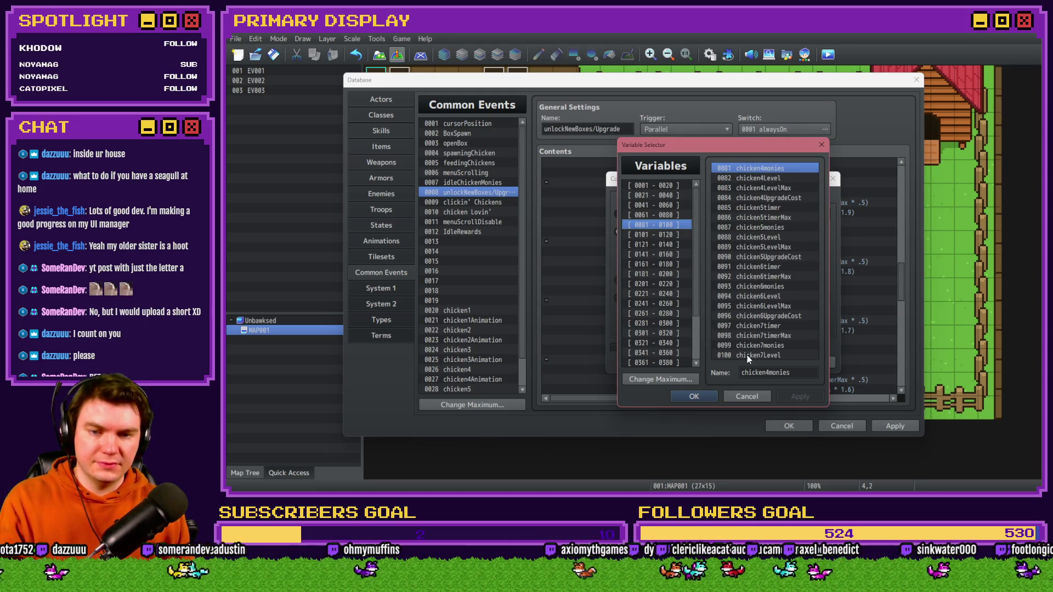
double_click(745, 356)
click(737, 368)
double_click(727, 248)
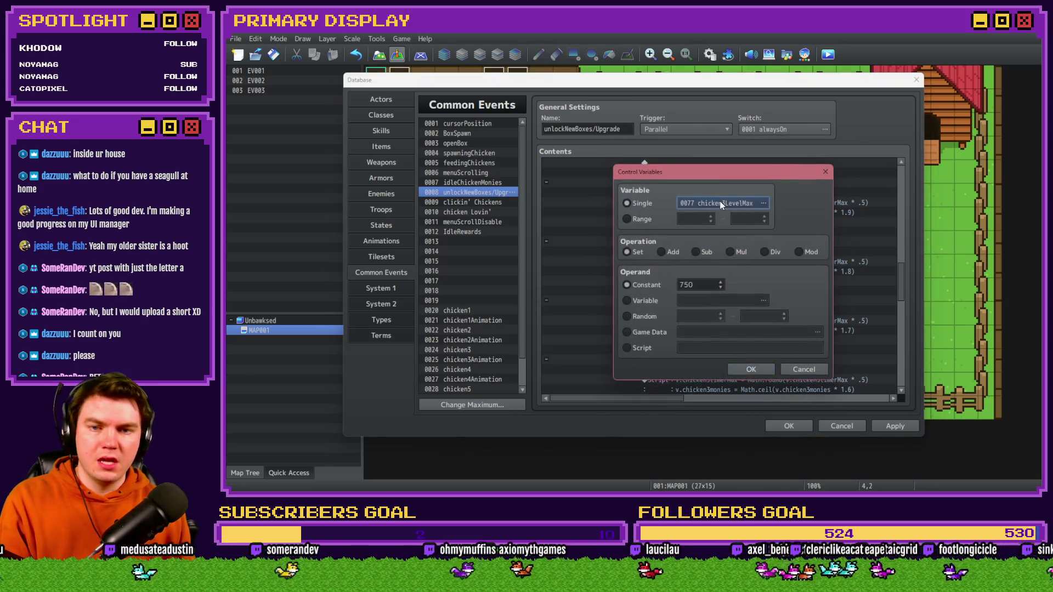
click(719, 204)
click(656, 235)
double_click(736, 169)
click(750, 369)
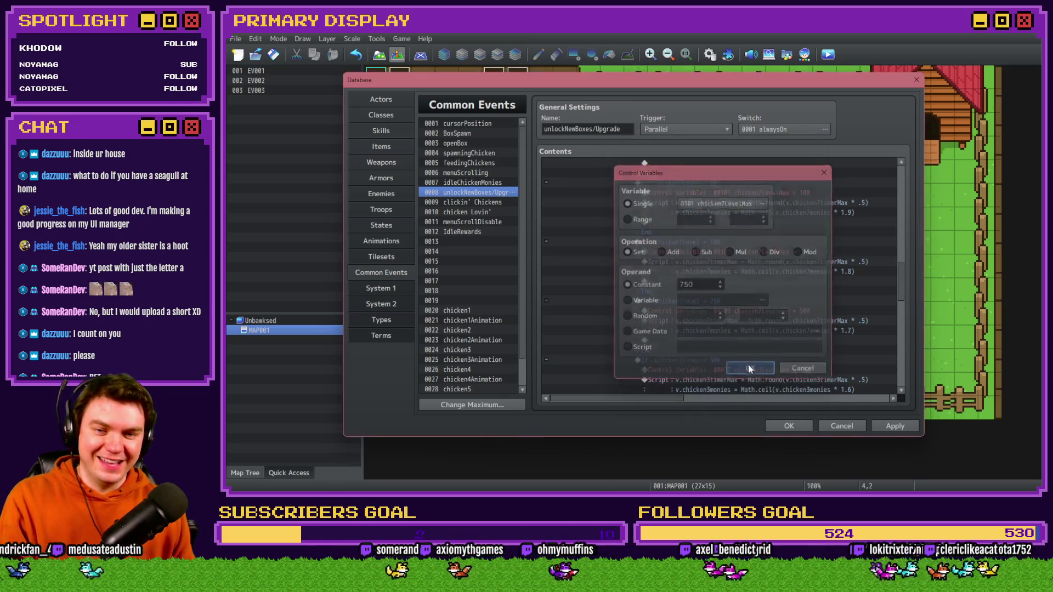
- Change the 750 tier script's chicken3timerMax and chicken3monies references to chicken7
double_click(685, 303)
click(636, 193)
key(BackSpace)
text(7)
click(637, 203)
key(BackSpace)
text(7)
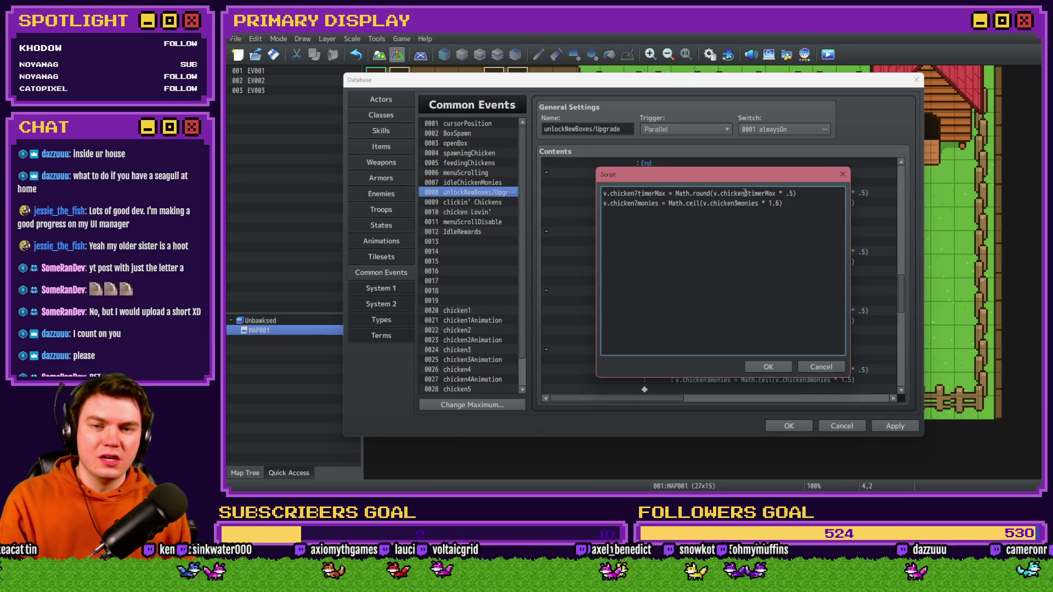
click(748, 193)
key(BackSpace)
text(7)
key(BackSpace)
text(7)
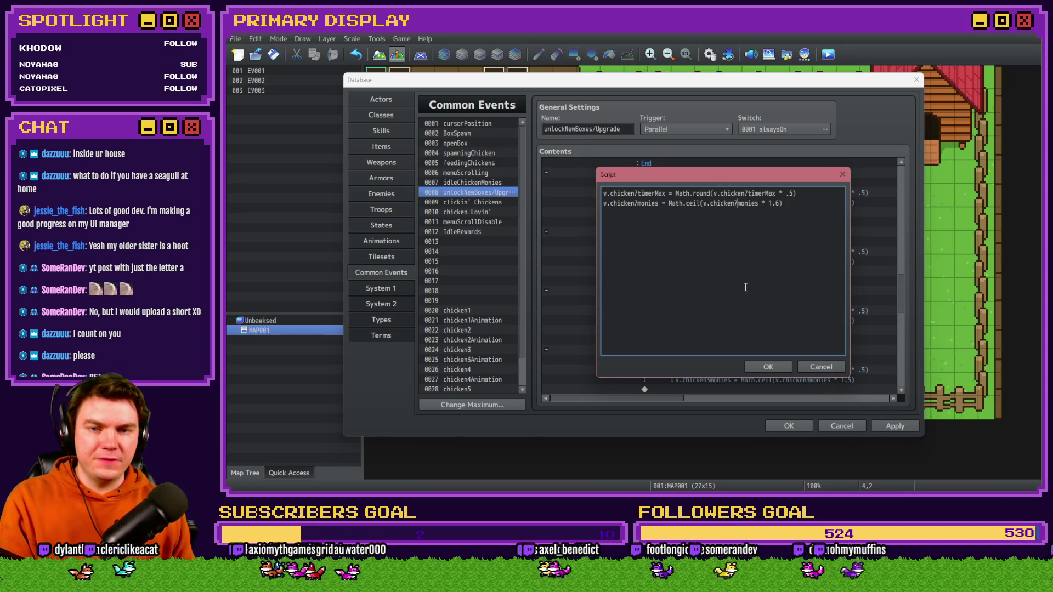
click(768, 367)
- Point the 750 branch condition at chicken7Level
double_click(733, 291)
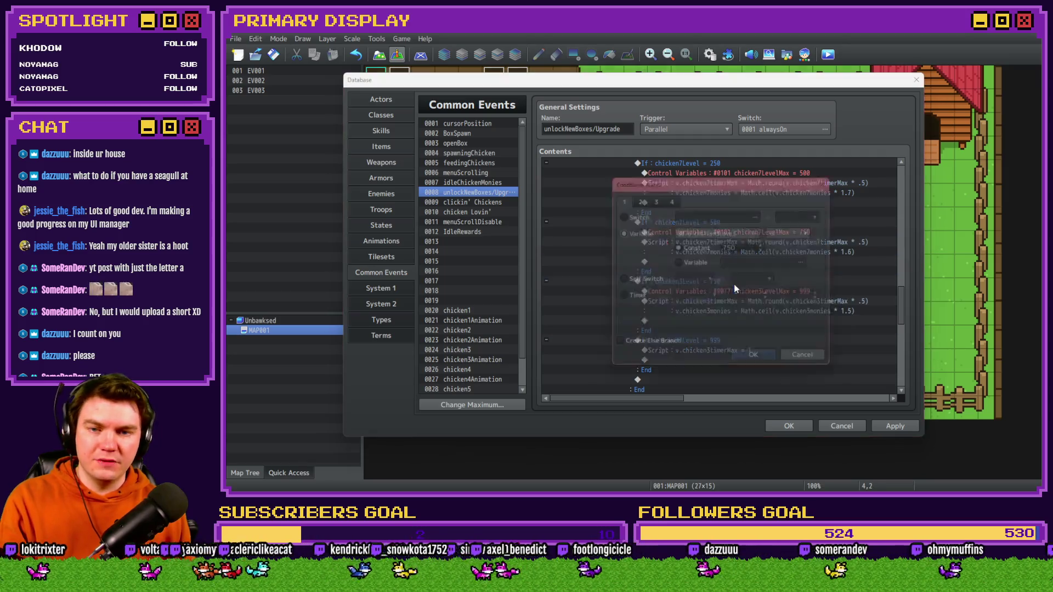
click(722, 228)
click(669, 225)
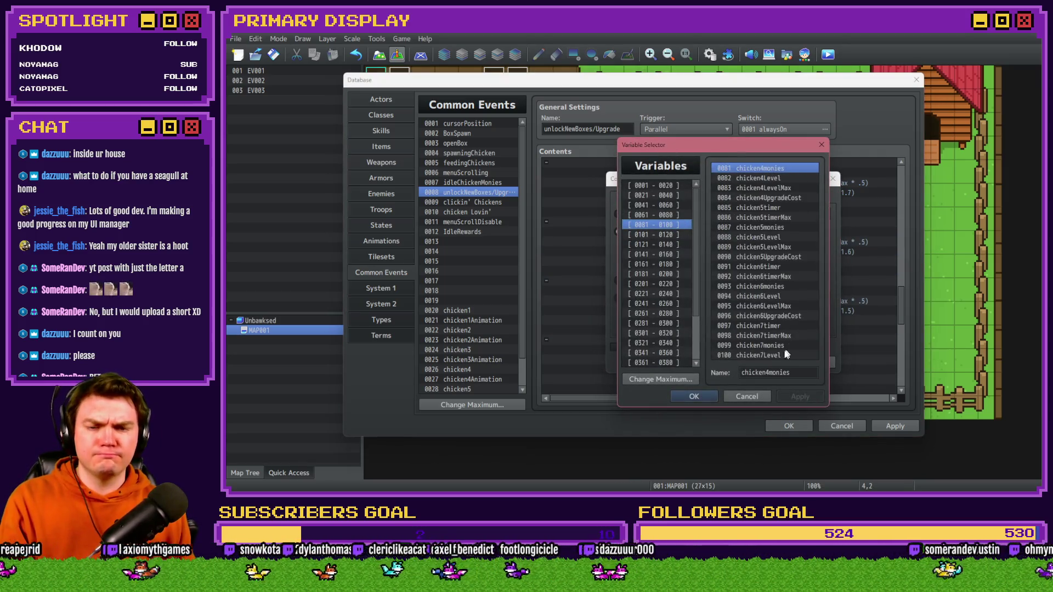
key(Escape)
click(749, 359)
- Set chicken7LevelMax to 999 and update that tier's script to chicken7 variables
double_click(728, 299)
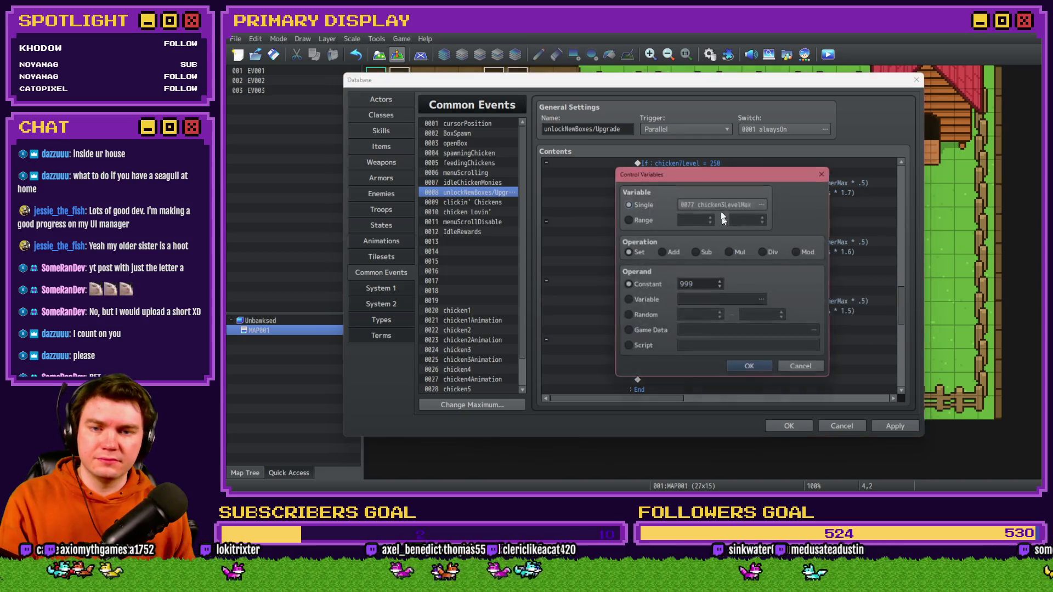
click(712, 200)
click(677, 236)
double_click(749, 185)
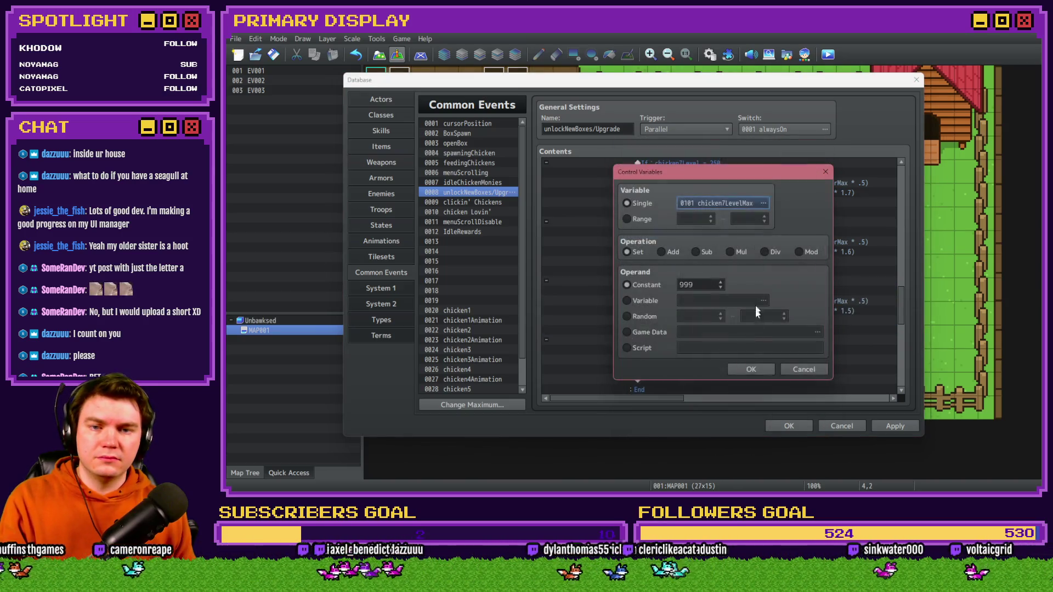
click(748, 367)
double_click(750, 304)
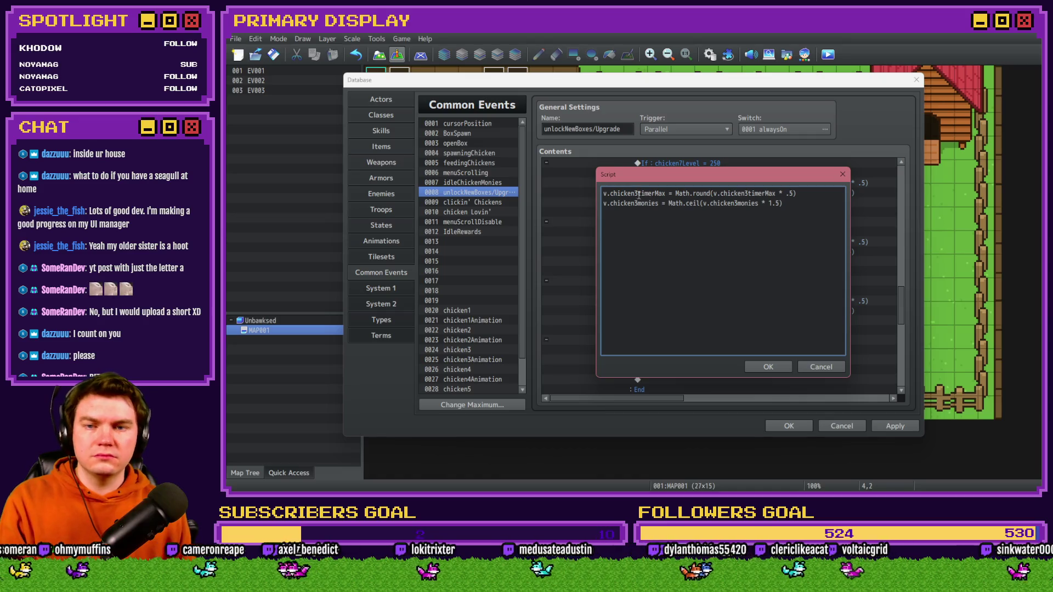
text(7)
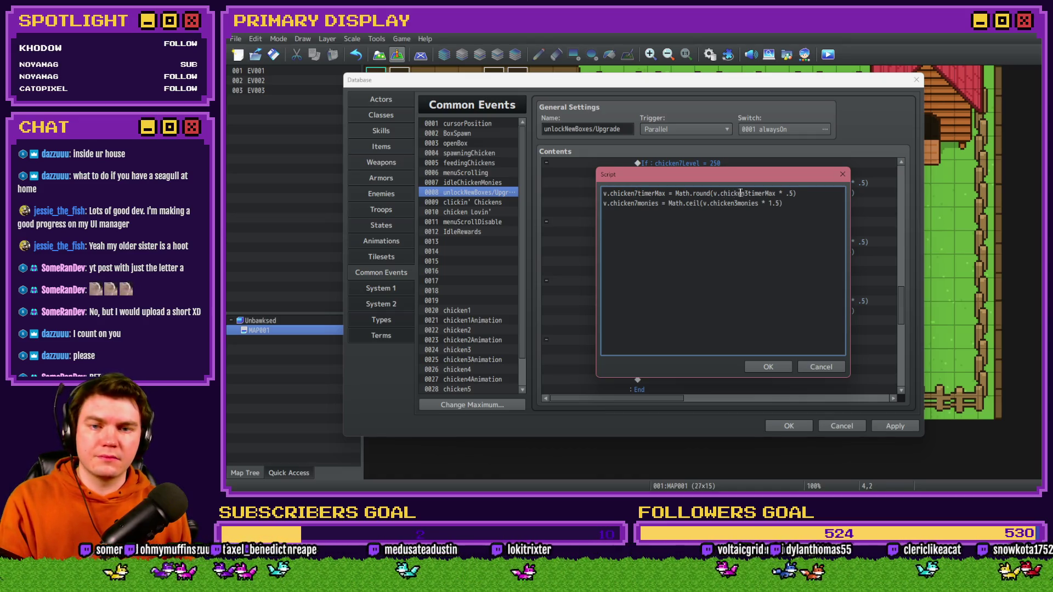
text(7)
text(7)
click(773, 366)
- Point the 999 branch condition at chicken7Level
scroll(748, 343, down, 1)
double_click(721, 242)
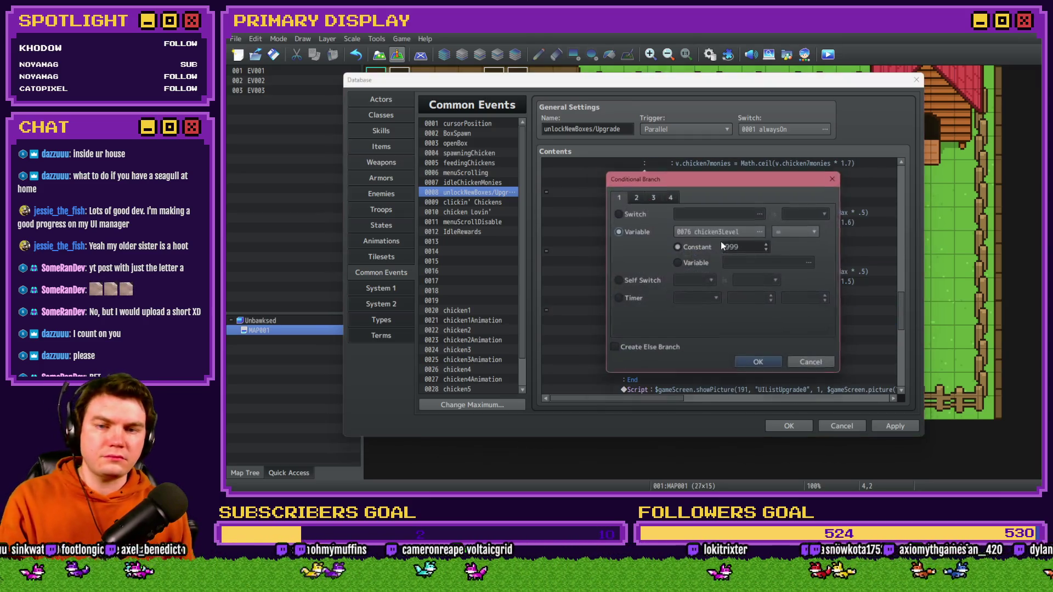
click(721, 233)
click(682, 224)
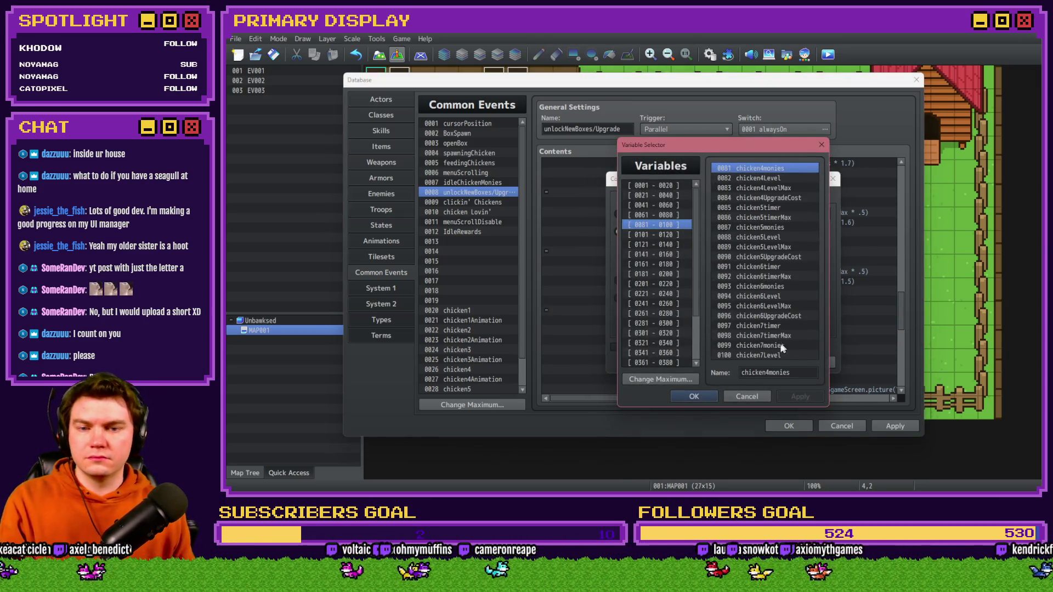
double_click(781, 346)
click(760, 359)
- Make the final reset script set chicken7timerMax to 1
double_click(724, 315)
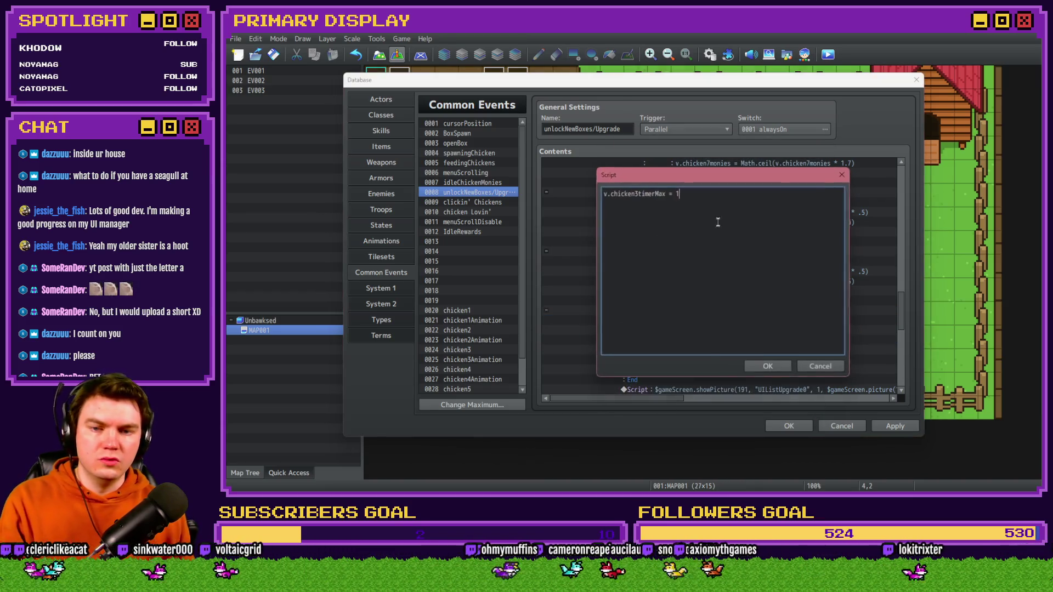
click(638, 193)
key(BackSpace)
text(7)
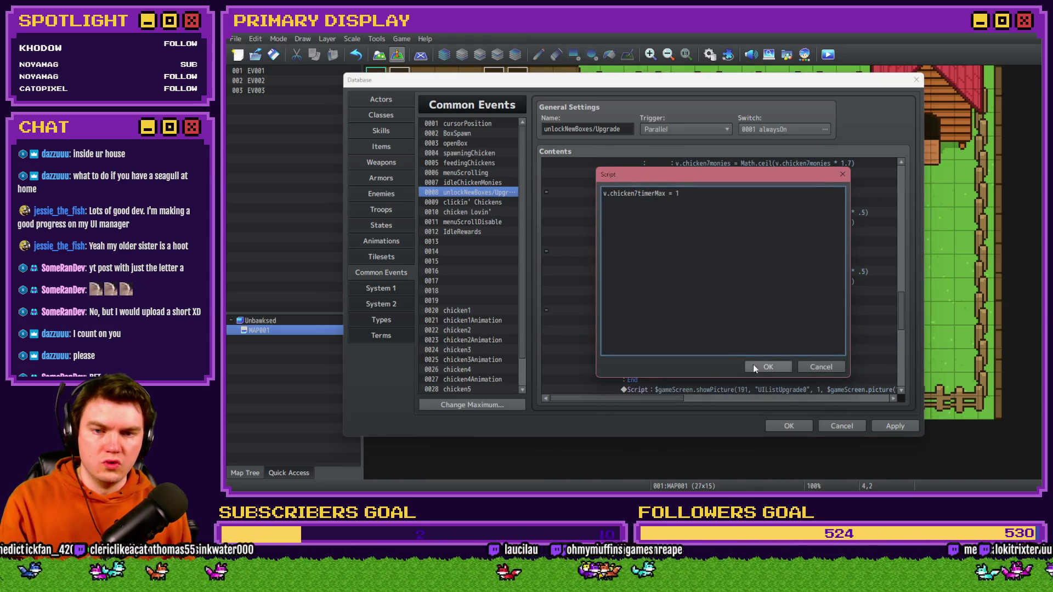
click(762, 365)
- Review the finished chicken 7 upgrade logic and collapse the Unlock Chicken 7 block
scroll(682, 282, down, 2)
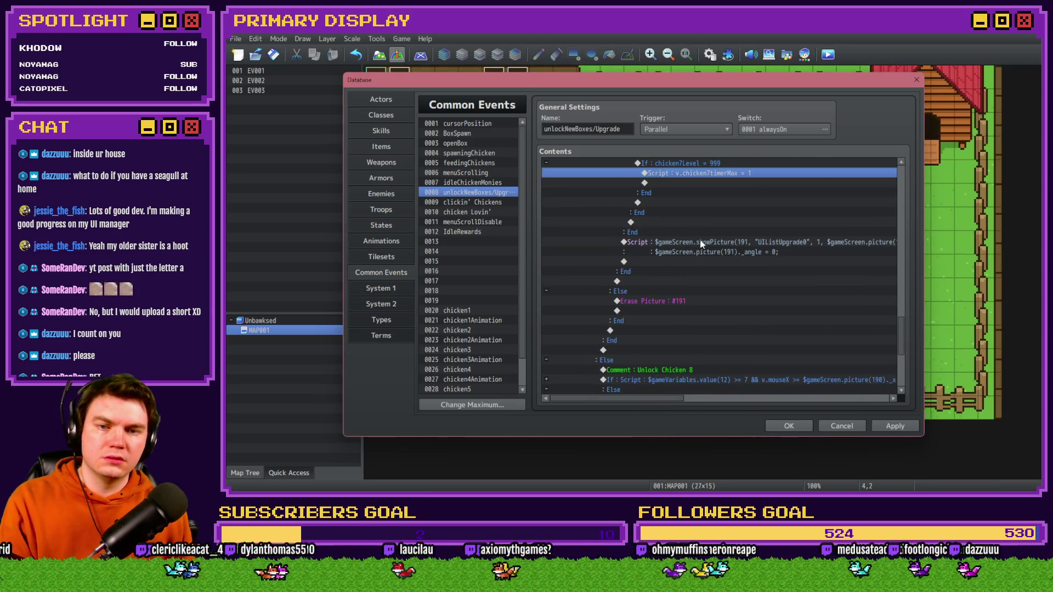
mouse_move(672, 399)
mouse_down()
mouse_move(776, 402)
mouse_move(649, 399)
mouse_up()
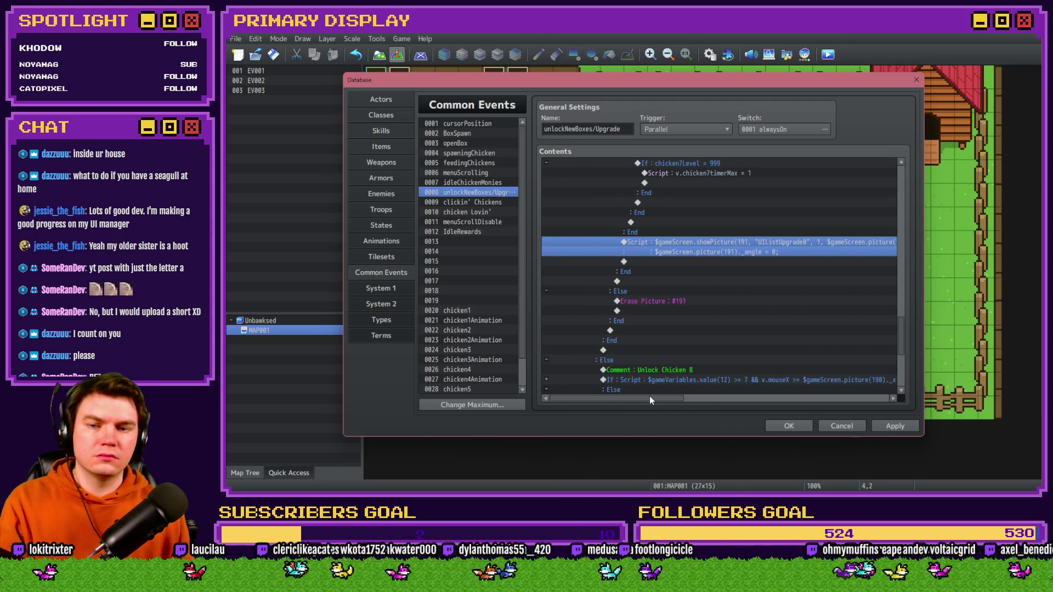
scroll(658, 325, down, 2)
scroll(658, 325, up, 2)
scroll(660, 328, up, 4)
scroll(660, 328, down, 7)
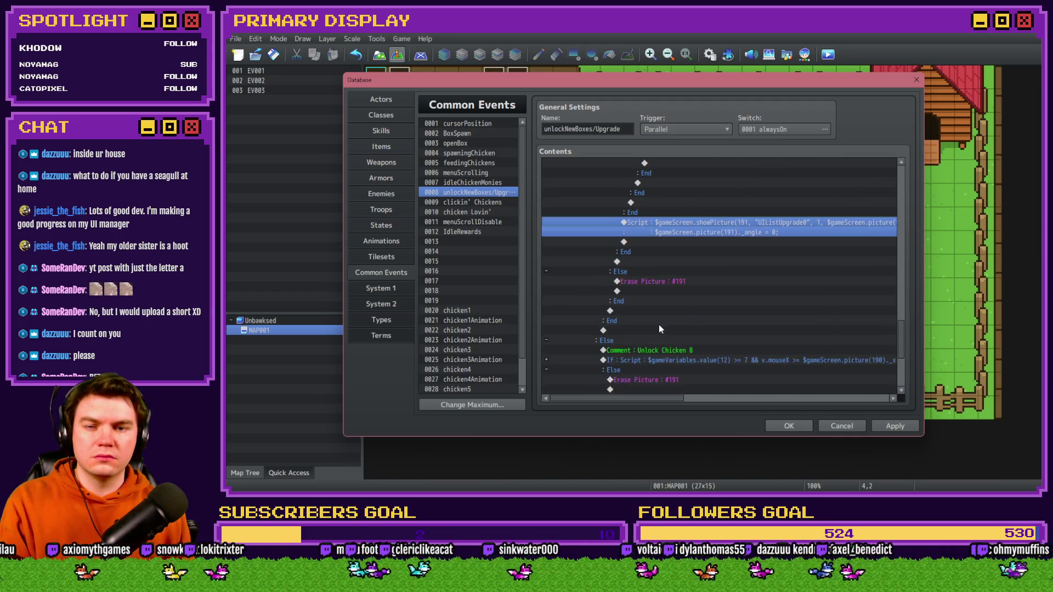
scroll(660, 328, down, 1)
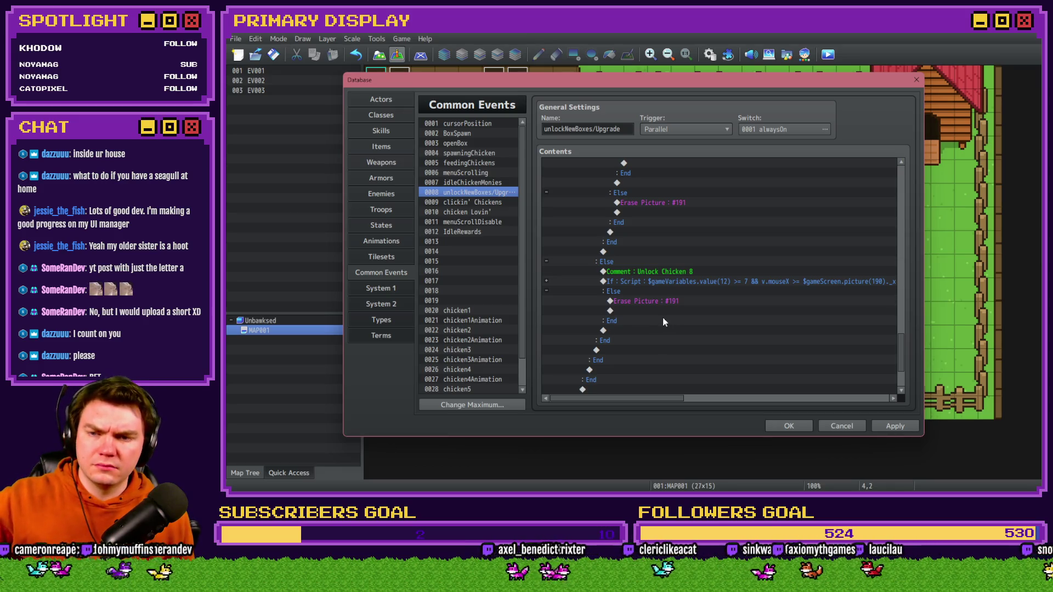
scroll(662, 318, up, 5)
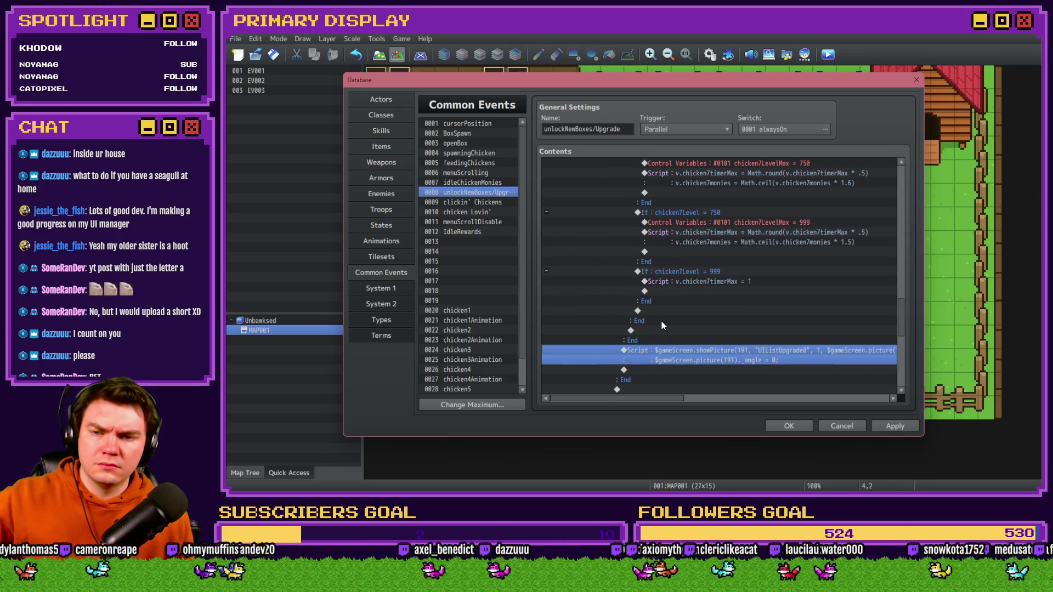
scroll(662, 325, up, 10)
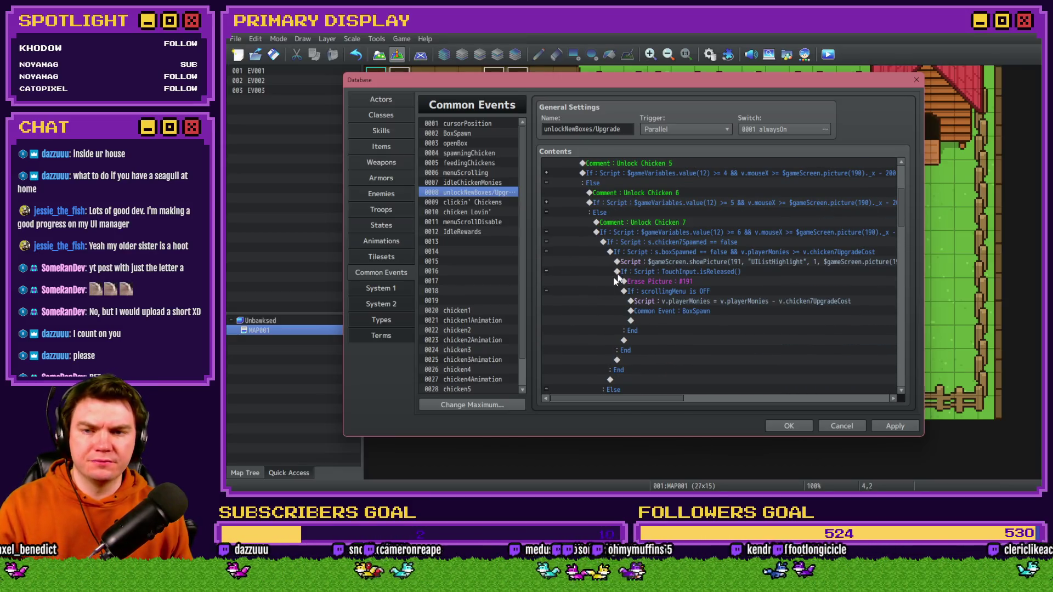
click(546, 232)
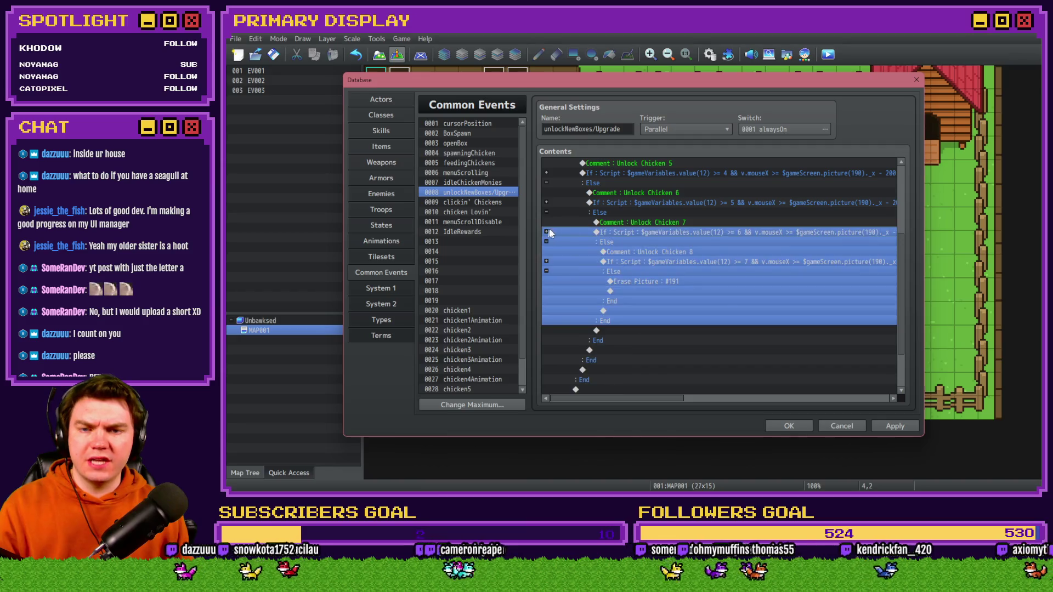
- Copy the Petting Chicken 6 block in clickin' Chickens and paste it into the innermost Else
click(891, 426)
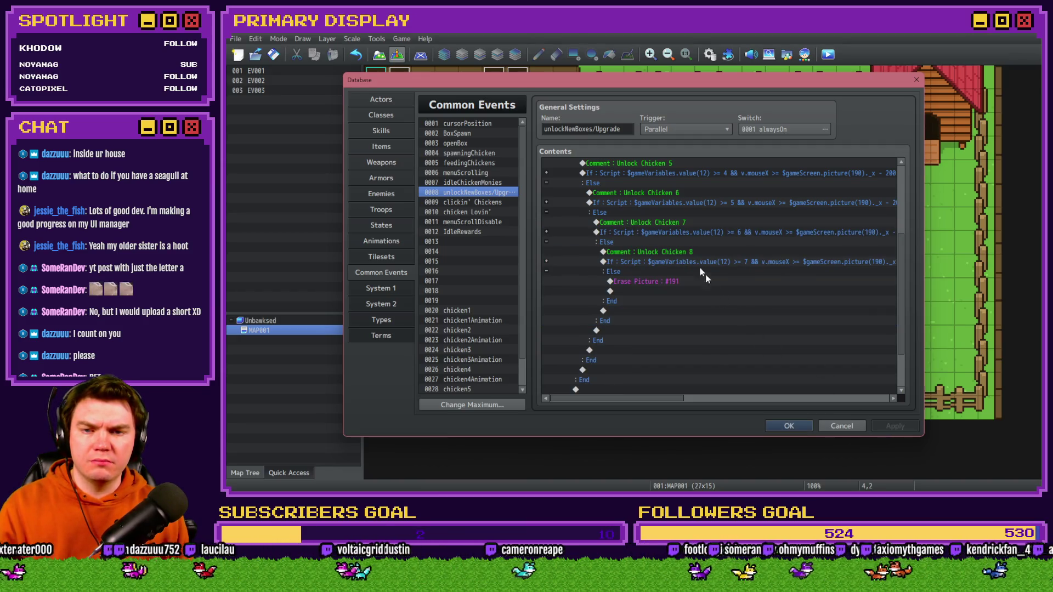
click(477, 202)
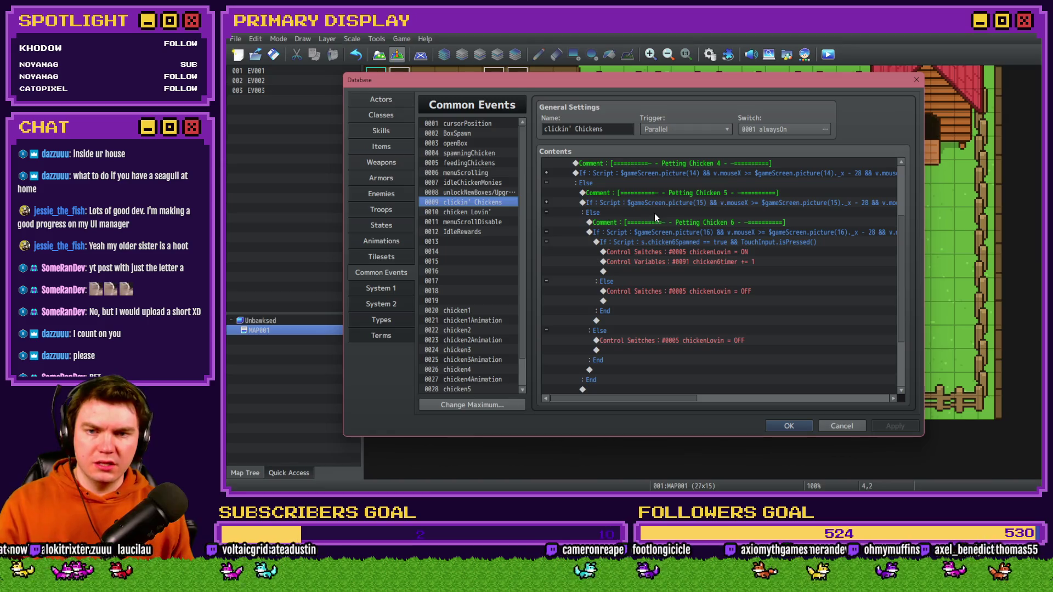
drag(604, 226, 603, 233)
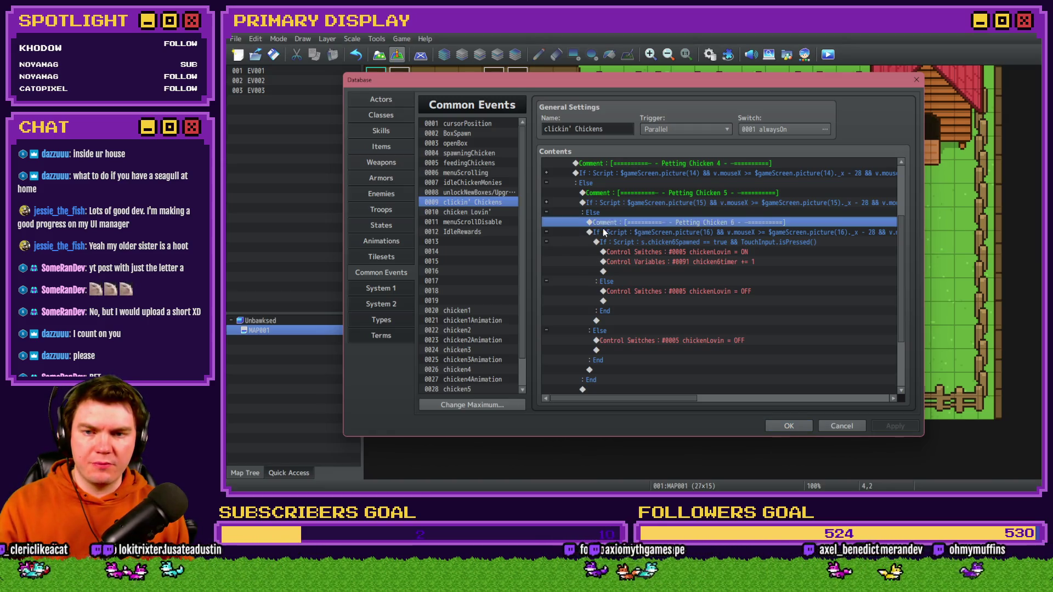
key(ctrl+c)
click(546, 231)
click(625, 252)
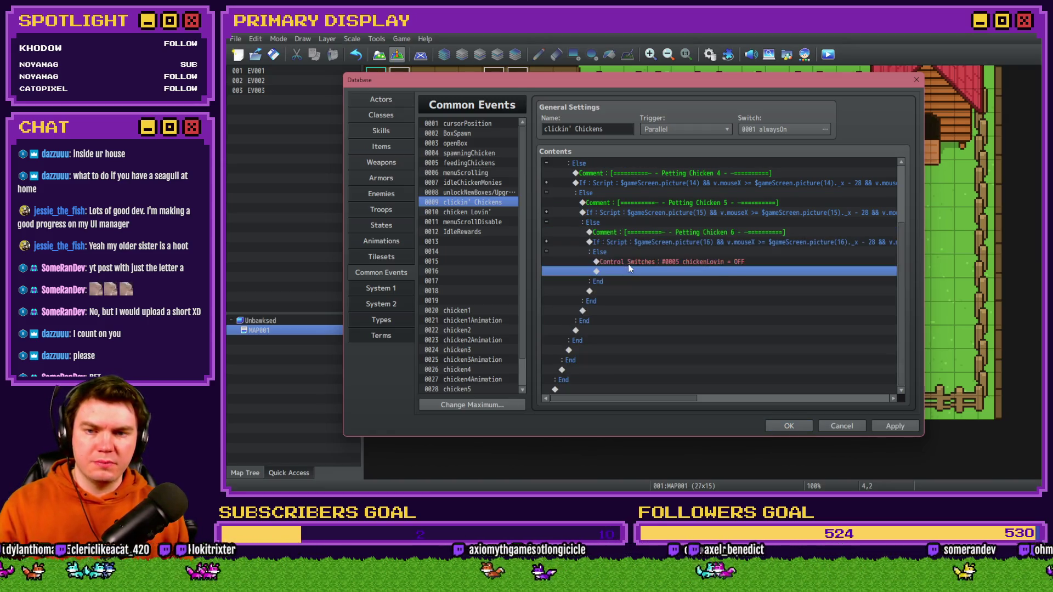
key(Delete)
key(ctrl+v)
- Rename the pasted comment to 'Petting Chicken 7'
drag(650, 265, 673, 244)
double_click(672, 244)
double_click(738, 245)
text(7)
click(744, 314)
- Change every picture 16 reference in the pasted script condition to picture 17
click(749, 253)
double_click(749, 253)
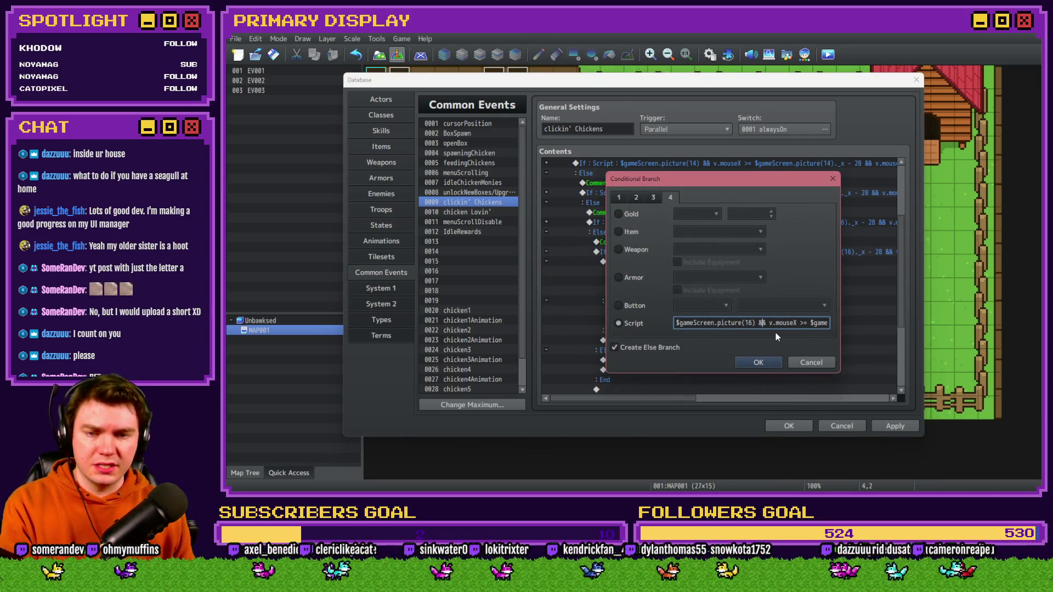
click(754, 323)
key(BackSpace)
text(7)
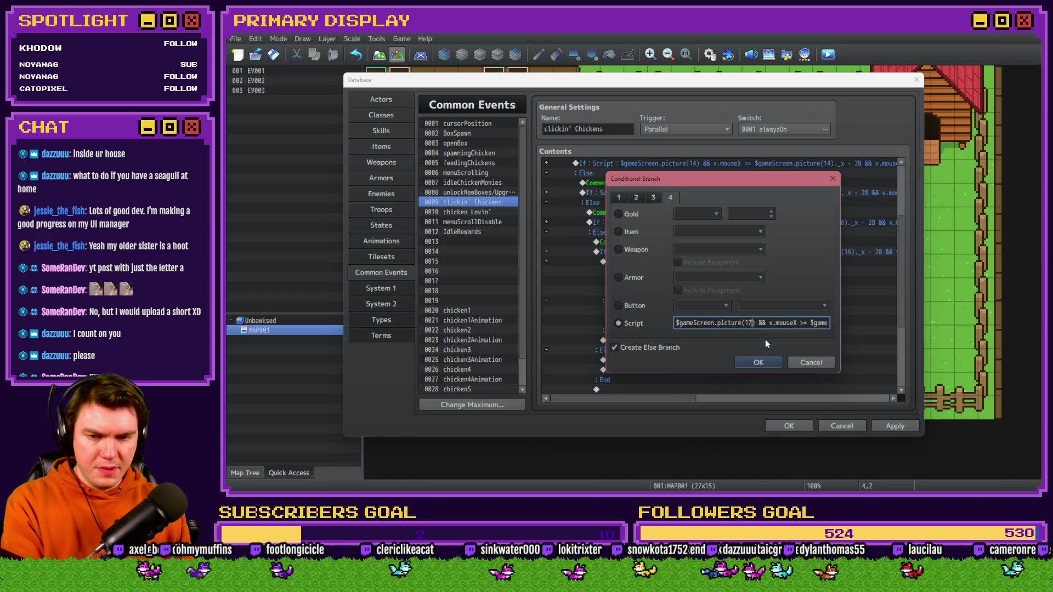
key(Right)
key(Right)
key(Right)
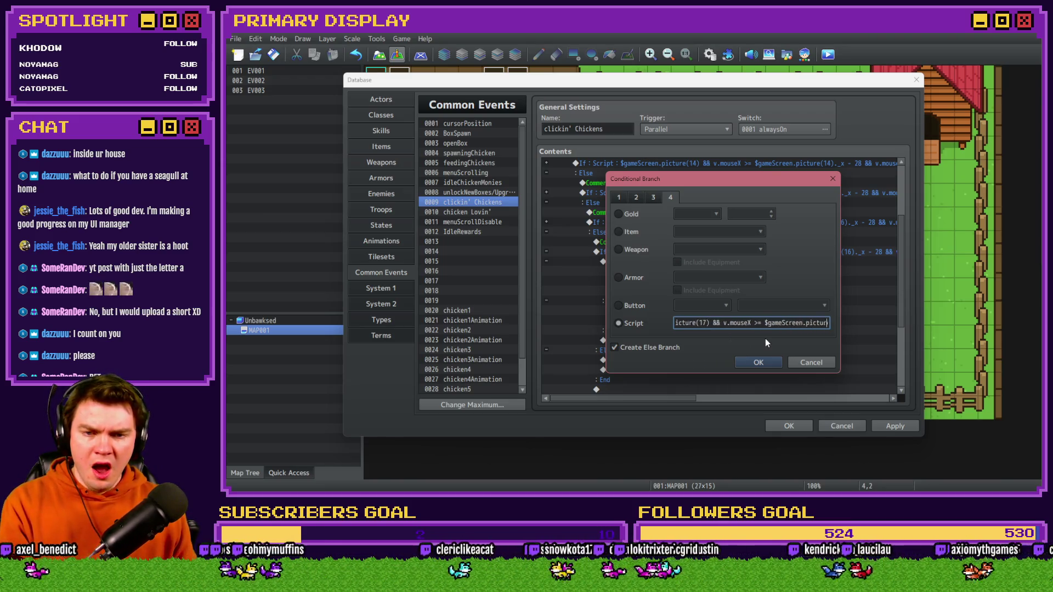
click(768, 322)
key(BackSpace)
text(7)
key(Right)
key(Right)
key(Right)
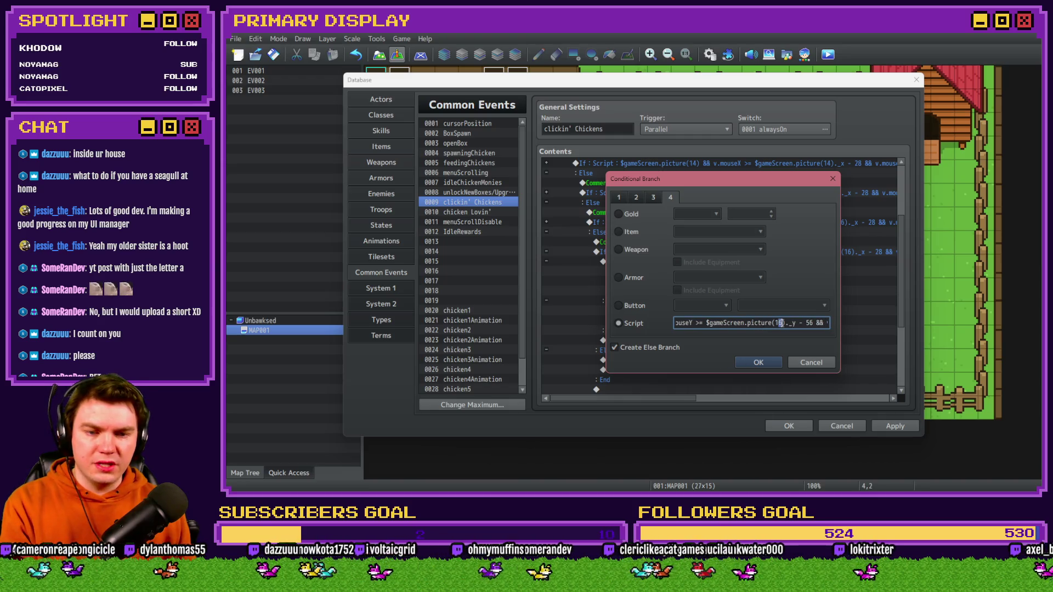
key(Right)
key(Right)
key(Right)
key(Right)
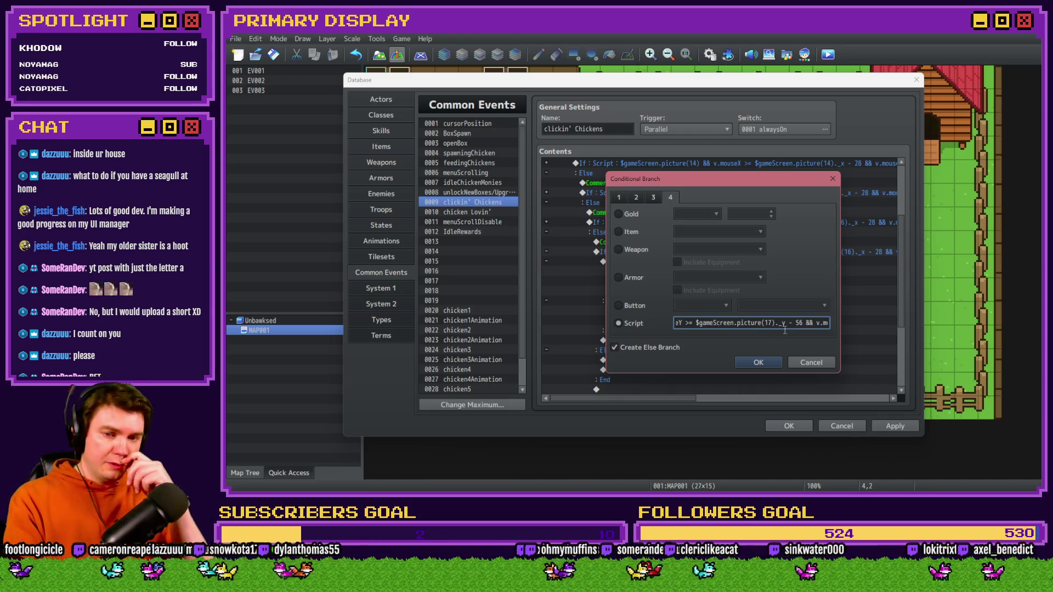
key(Right)
key(Right)
key(Right)
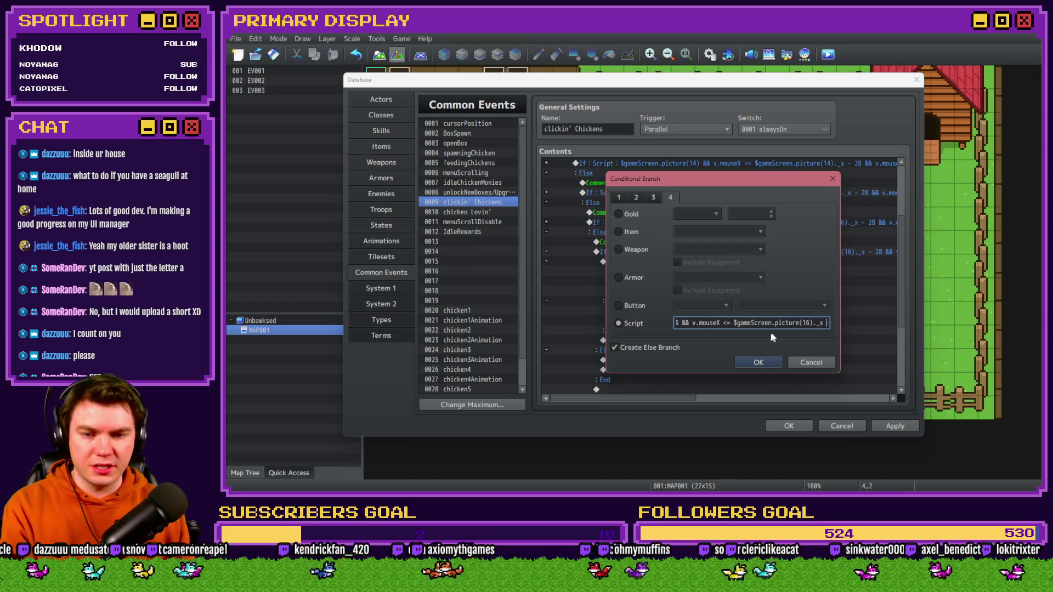
click(807, 323)
key(BackSpace)
text(7)
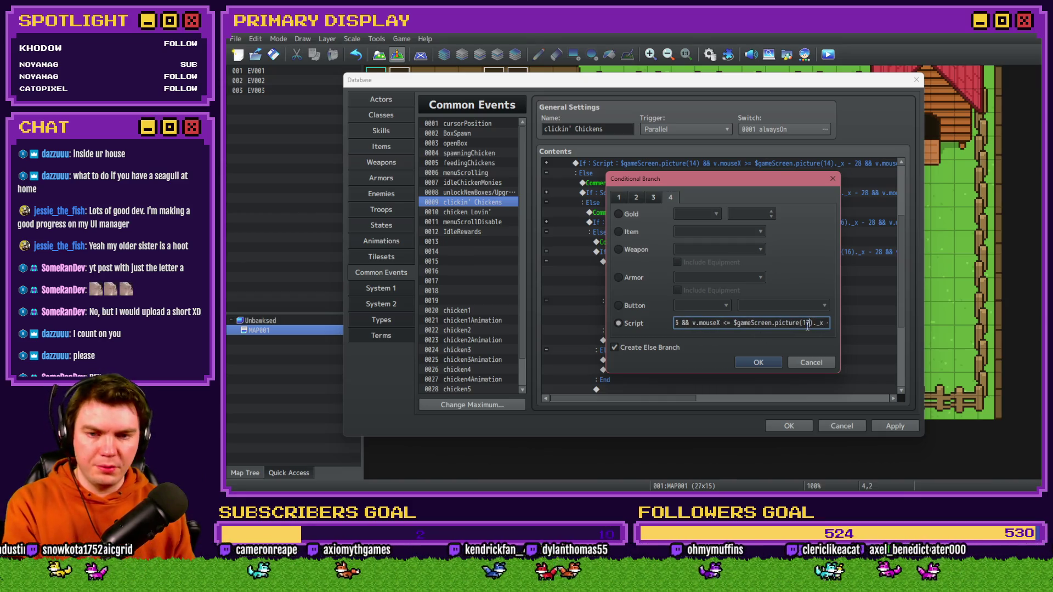
key(Right)
key(Right)
key(Right)
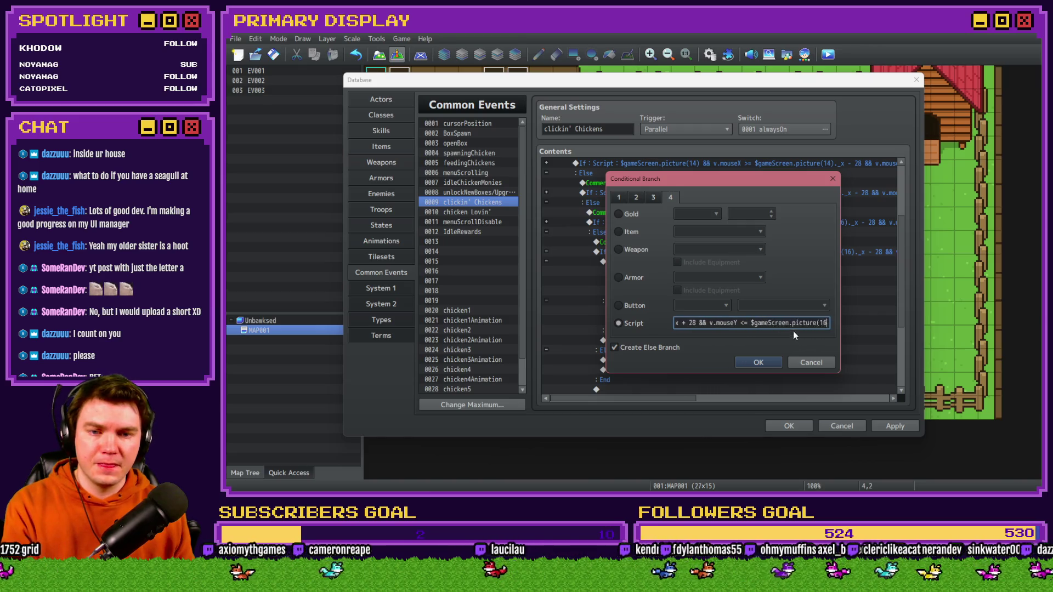
click(759, 362)
- Change the nested condition from chicken6Spawned to chicken7Spawned
double_click(706, 282)
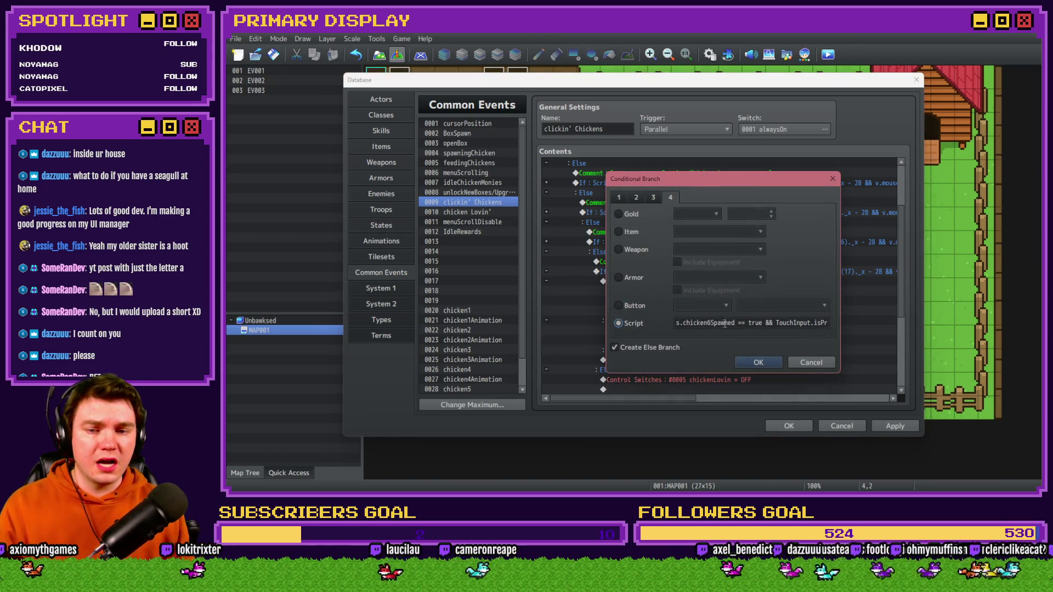
click(709, 322)
text(7)
click(759, 363)
- Make the branch add 1 to chicken7timer and apply the clickin' Chickens changes
click(718, 291)
double_click(741, 302)
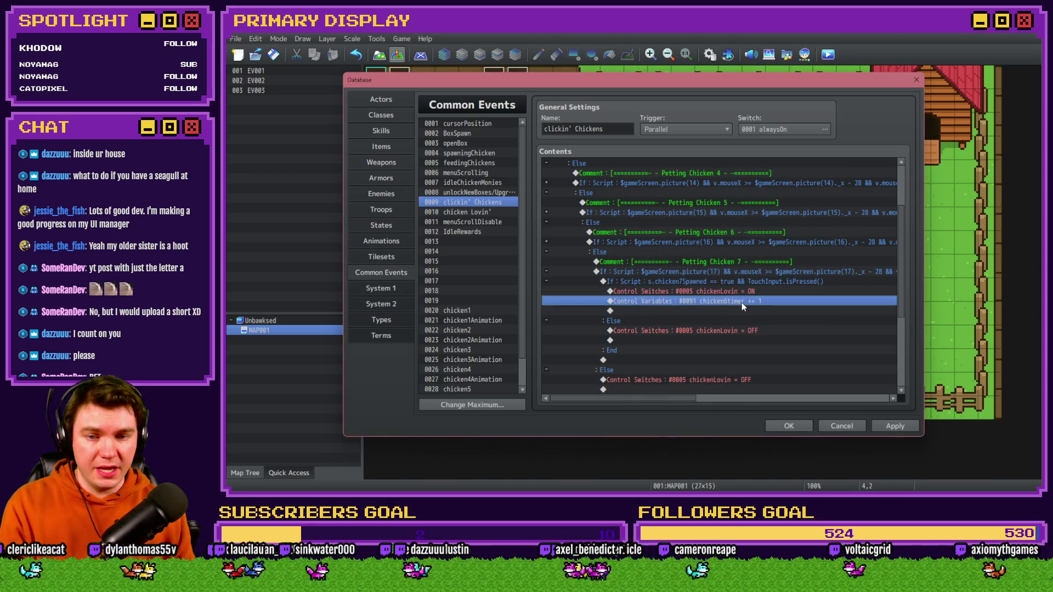
click(724, 205)
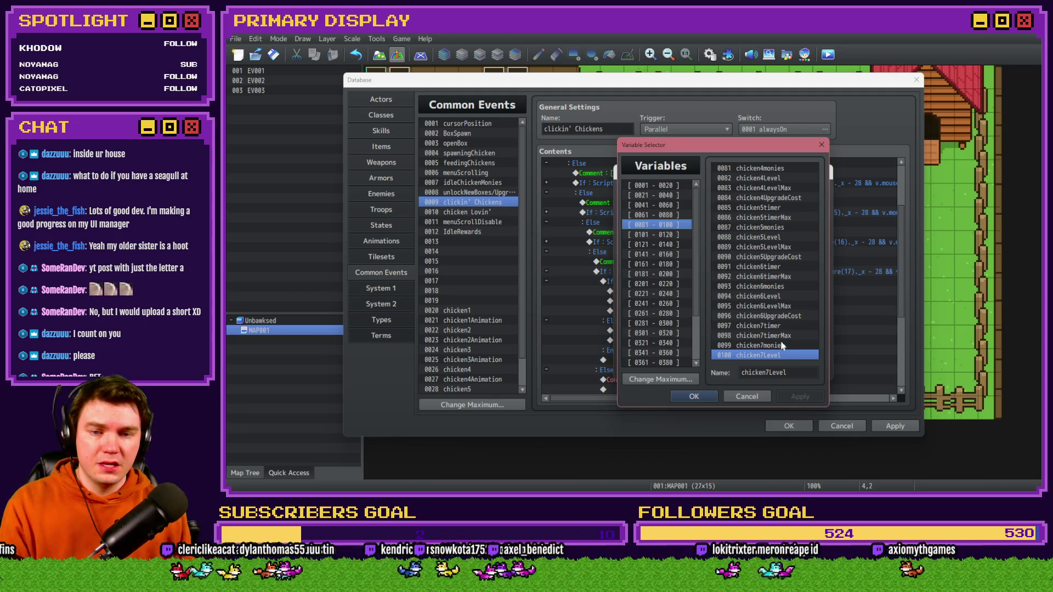
double_click(782, 326)
click(747, 369)
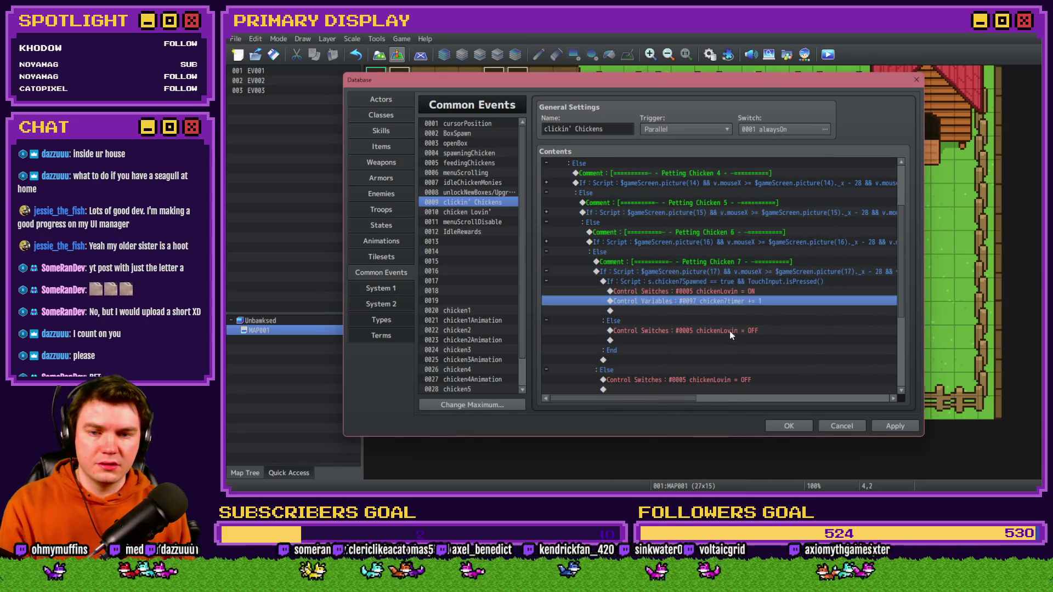
click(729, 330)
scroll(737, 351, down, 2)
click(754, 326)
scroll(753, 327, down, 3)
click(895, 427)
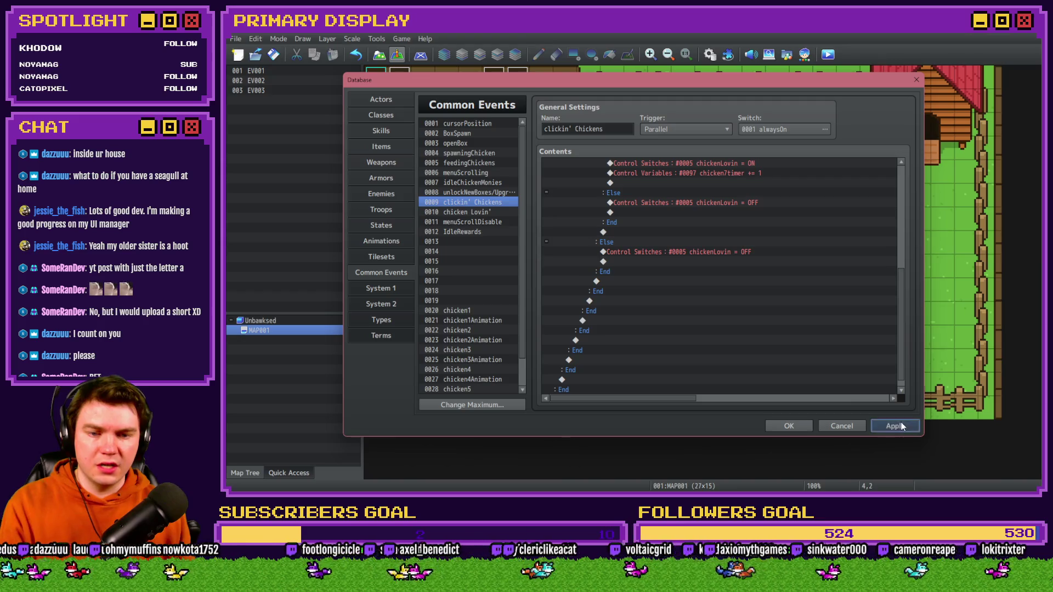
click(472, 213)
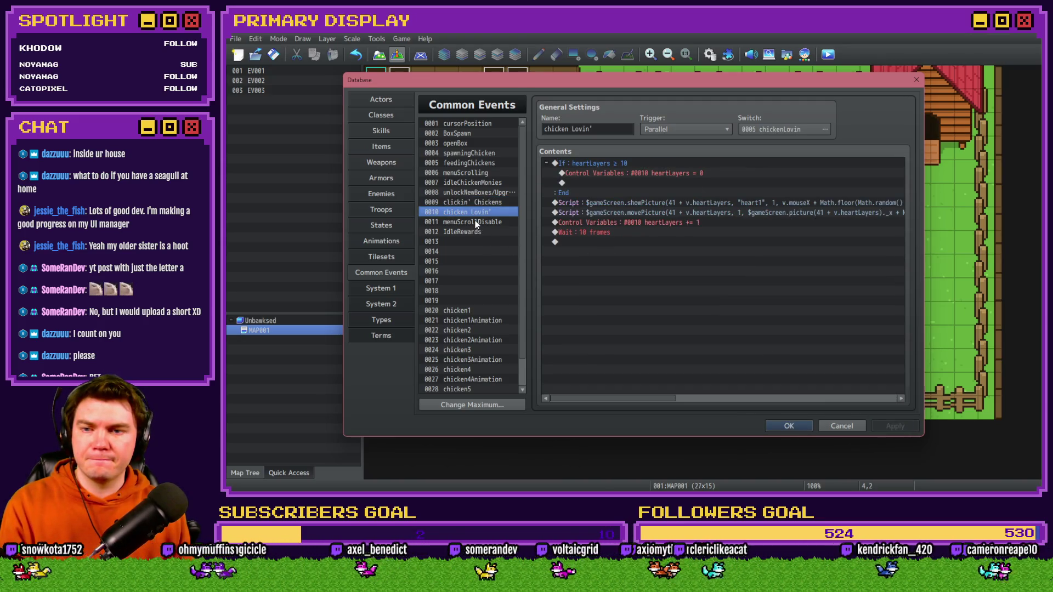
- Raise the maximum number of common events to make room for new slots
click(477, 233)
scroll(478, 316, down, 1)
click(477, 405)
scroll(450, 405, up, 1)
click(445, 418)
- Duplicate chicken6 into slot 0032 and chicken6Animation into slot 0033
click(472, 361)
click(470, 379)
click(470, 369)
key(ctrl+c)
click(468, 387)
key(ctrl+v)
- Rename the copies to chicken7 and chicken7Animation
click(469, 379)
click(588, 128)
text(7)
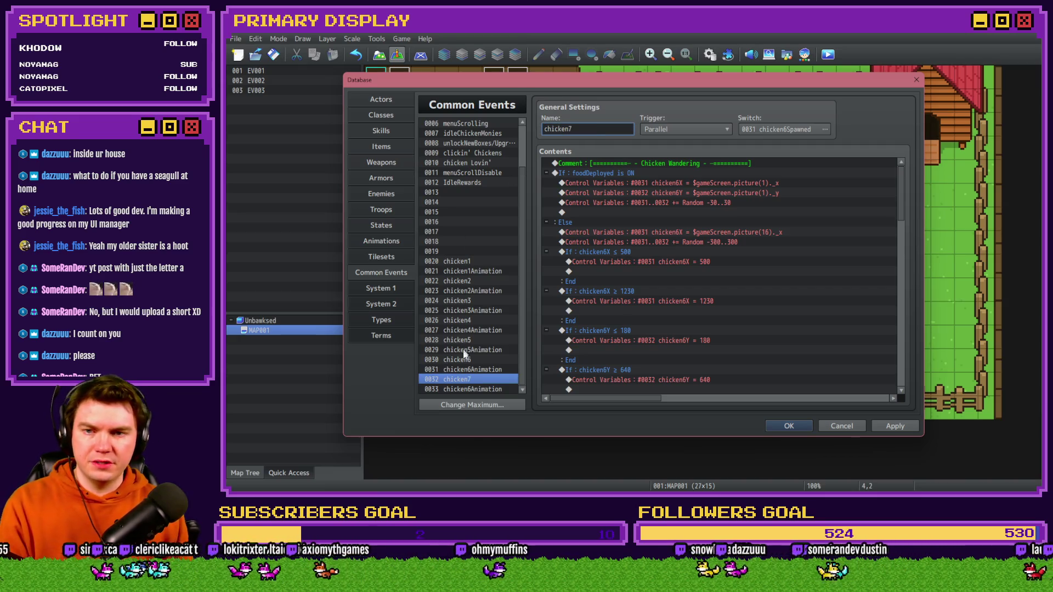
click(464, 389)
double_click(578, 128)
click(573, 129)
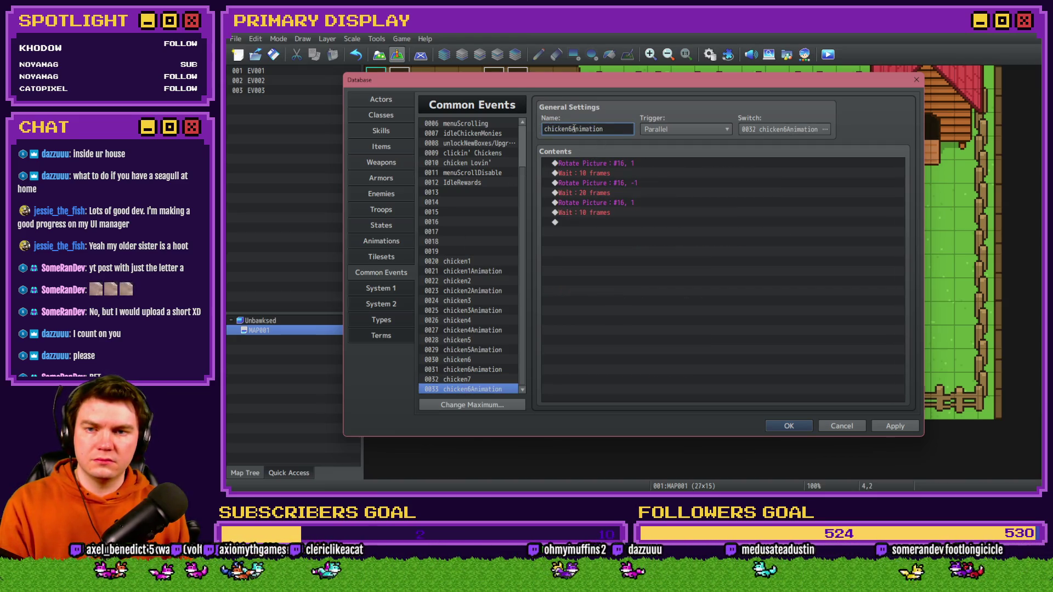
key(BackSpace)
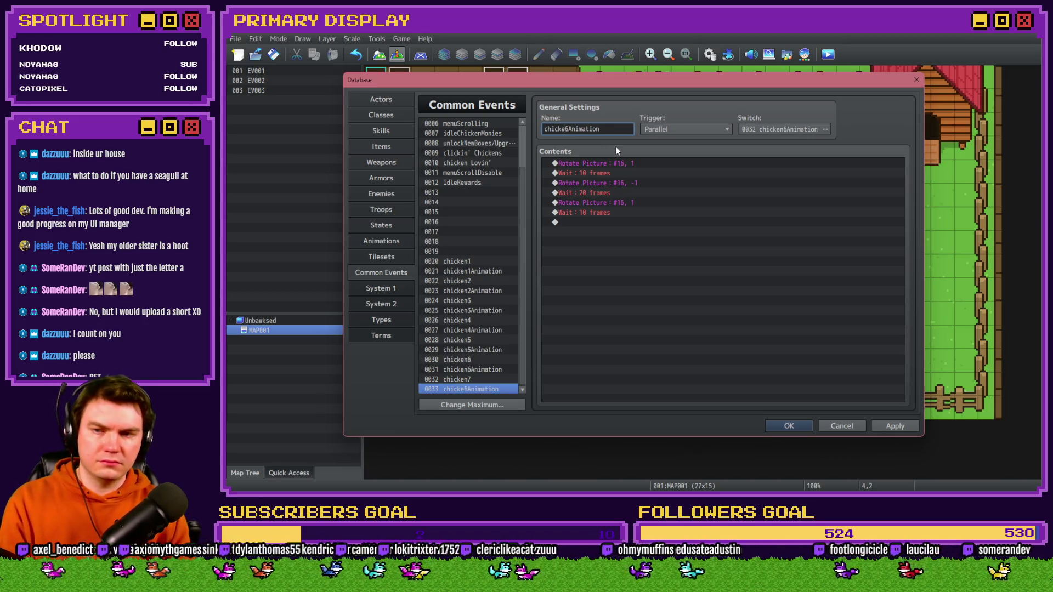
text(n)
key(Delete)
text(7)
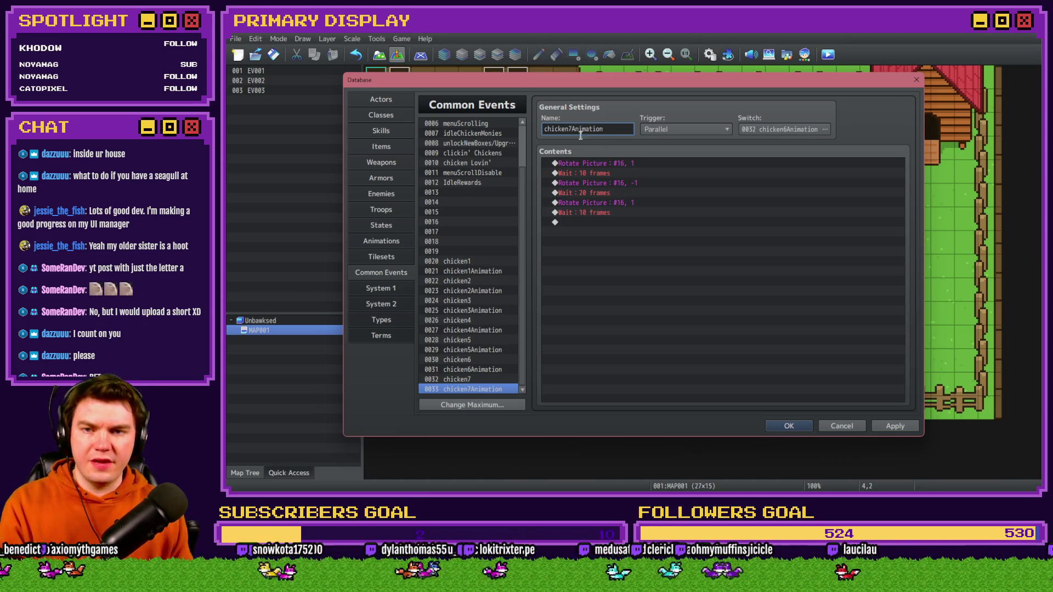
- Trigger chicken7Animation on switch chicken7Animation and make all three rotations target picture 17
click(785, 129)
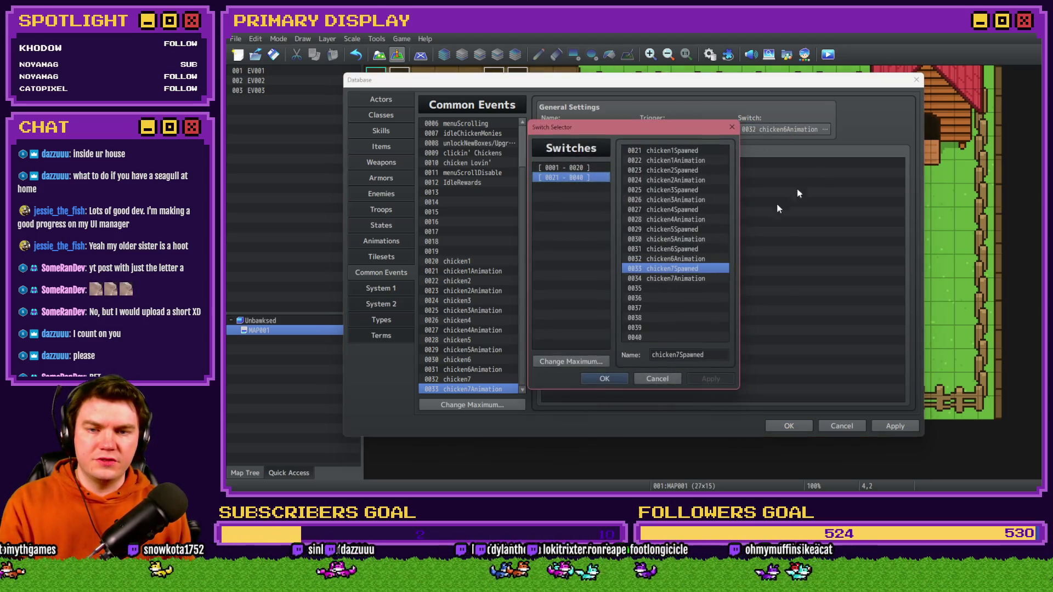
double_click(686, 277)
double_click(630, 163)
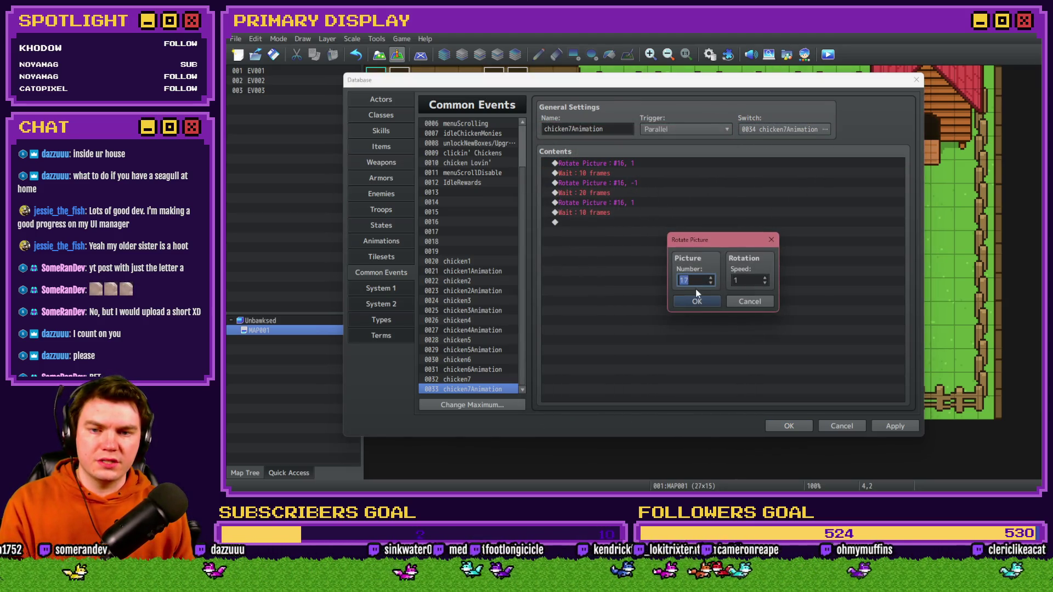
click(697, 301)
key(Down)
key(Down)
key(Return)
text(17)
key(Return)
double_click(618, 204)
text(17)
key(Return)
click(890, 424)
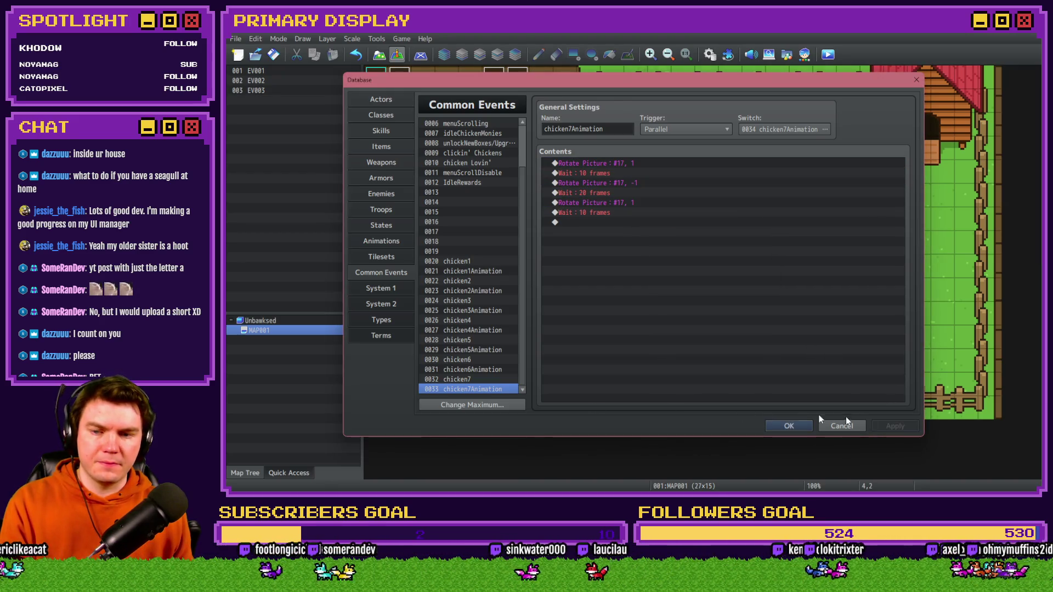
- Set the chicken7 event's trigger switch to chicken7Spawned and apply
click(441, 380)
click(778, 130)
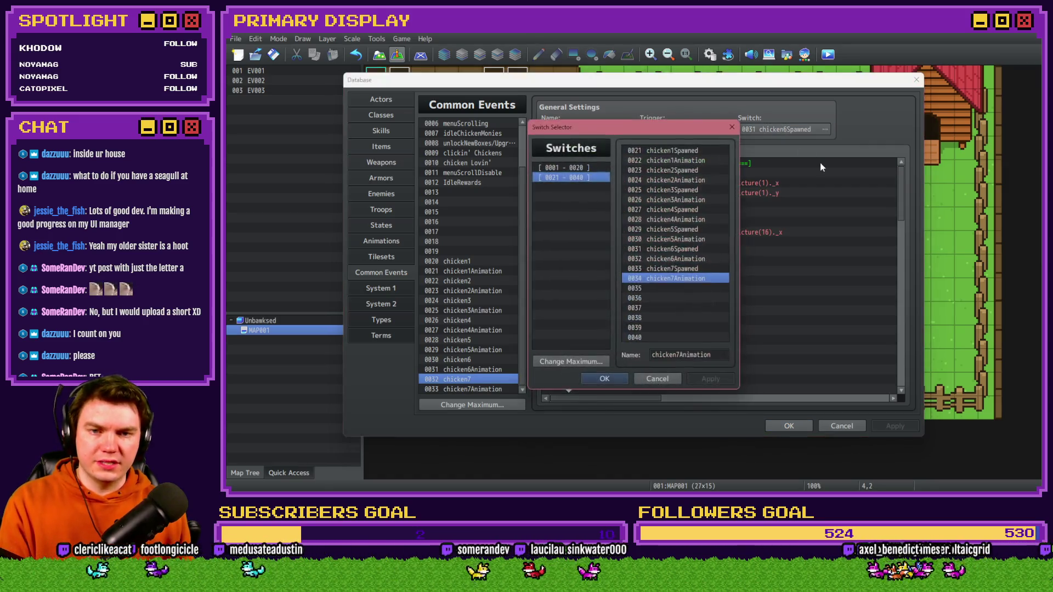
double_click(674, 268)
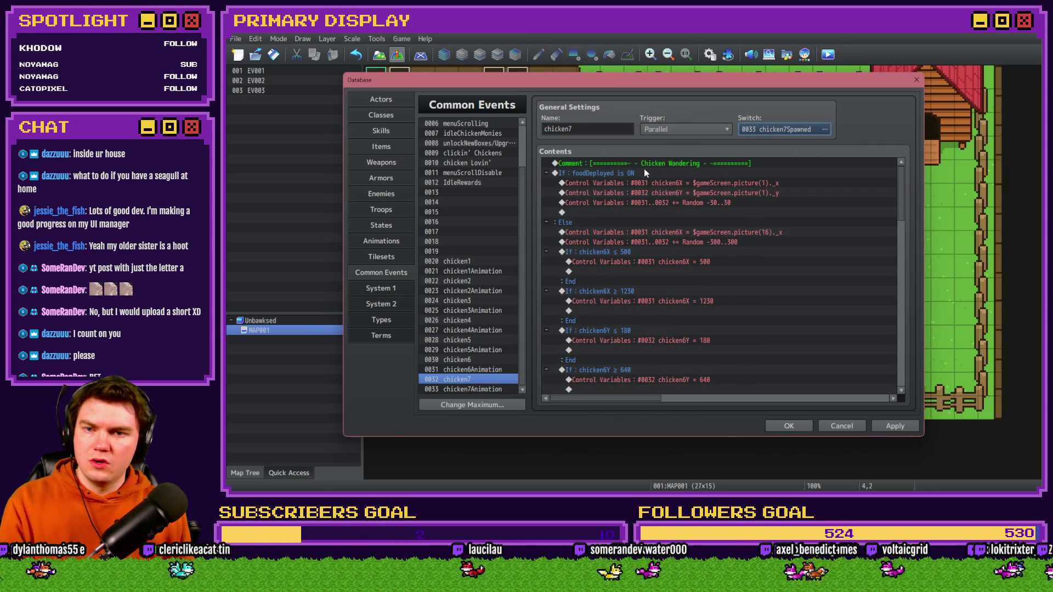
click(889, 426)
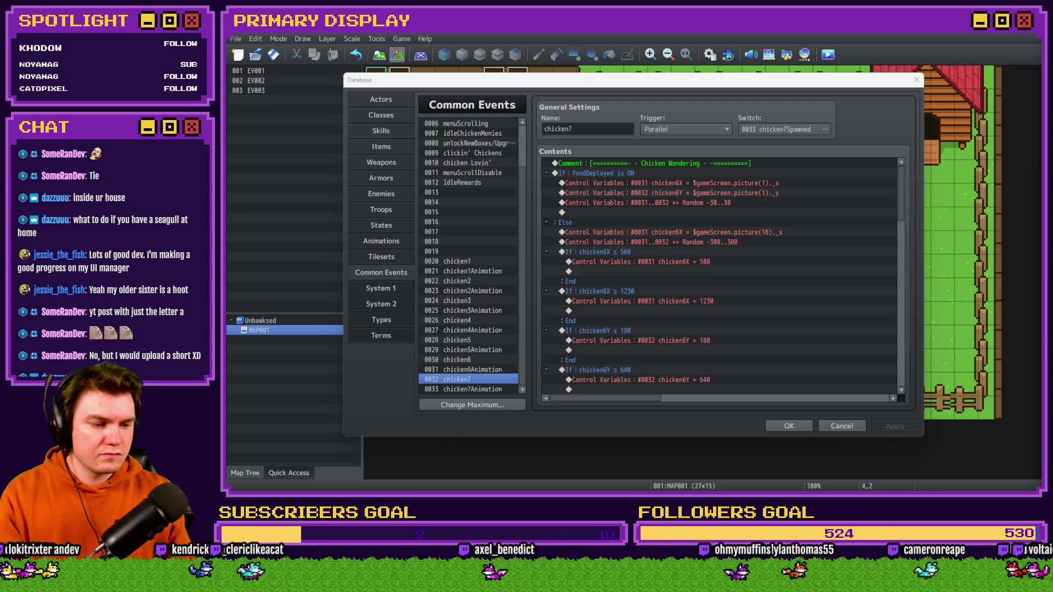
key(alt+Tab)
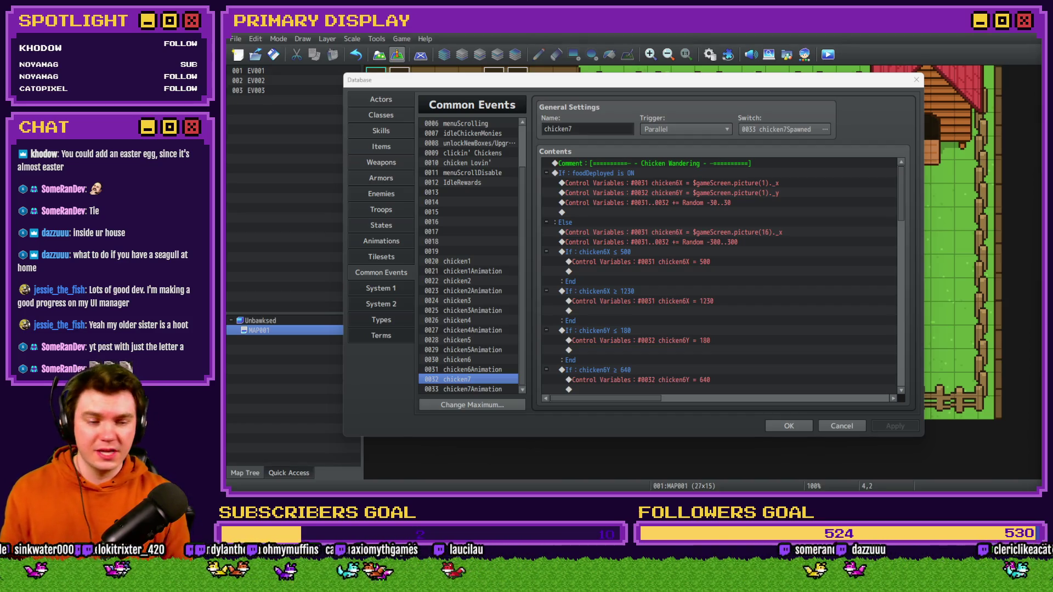
key(alt+Tab)
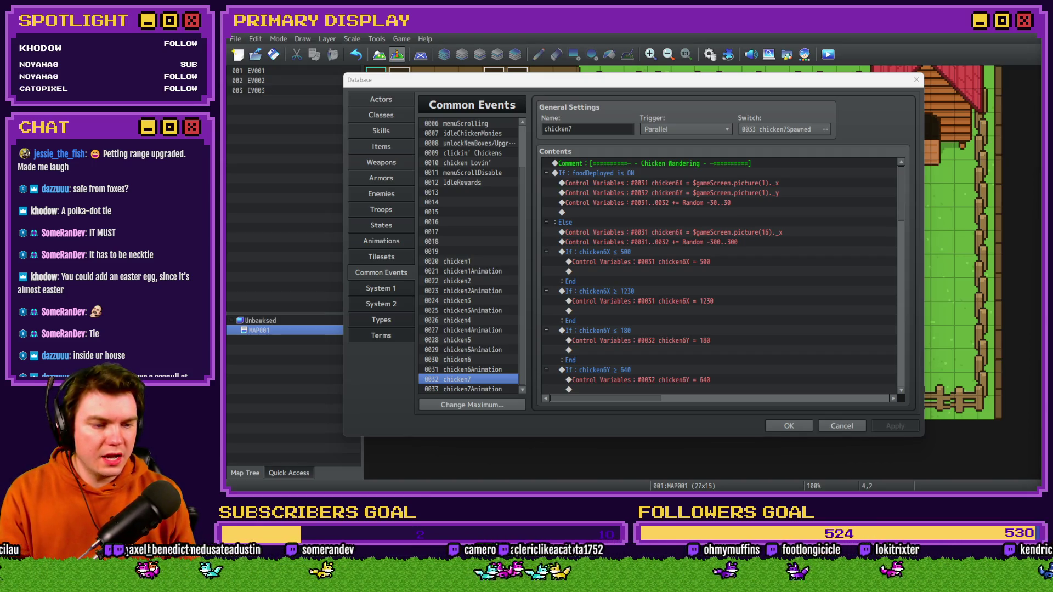
key(alt+Tab)
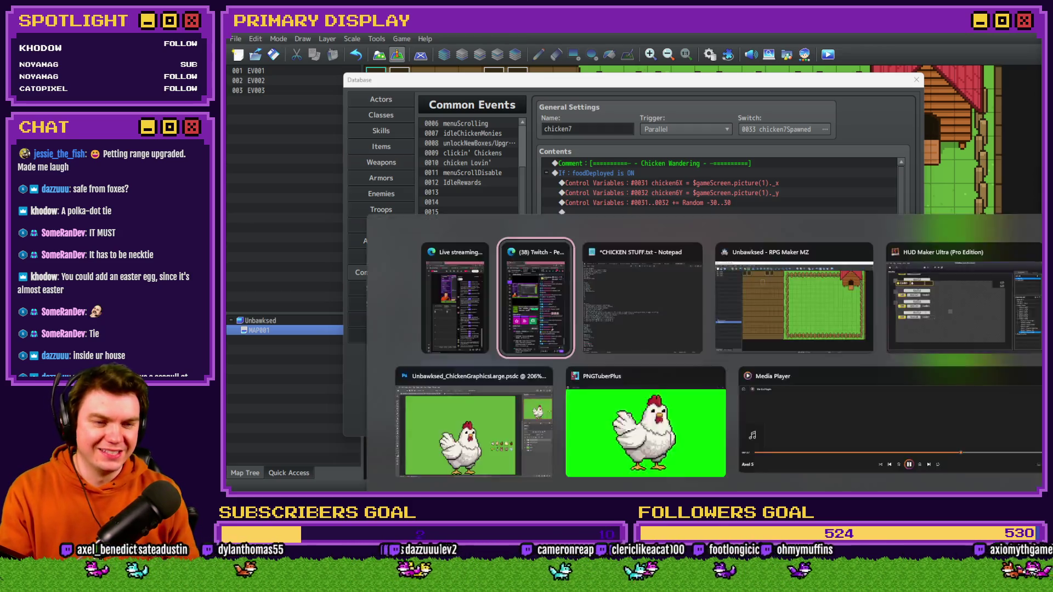
key(alt+Tab)
key(Tab)
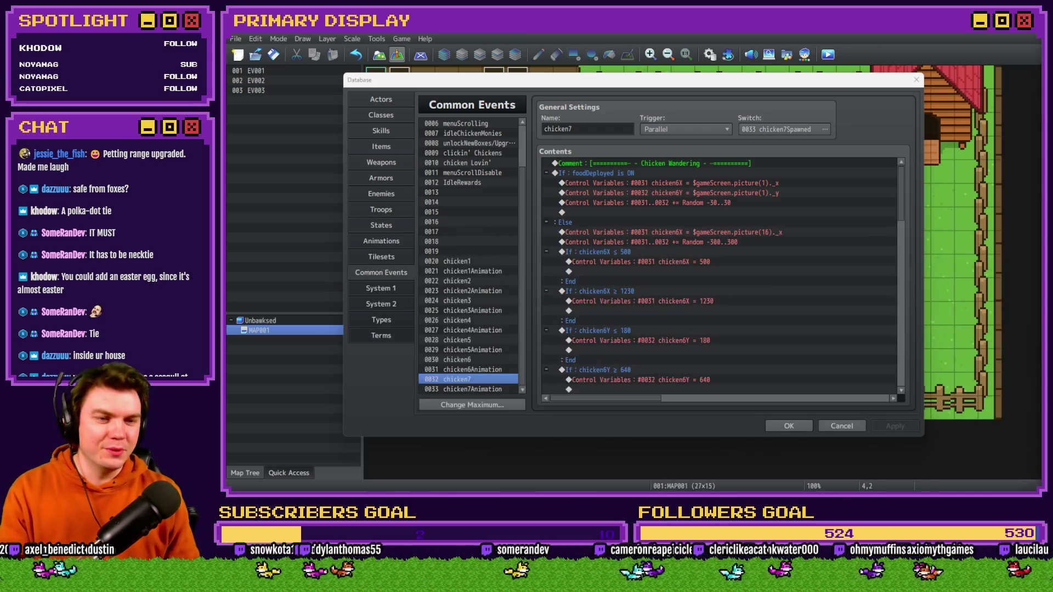
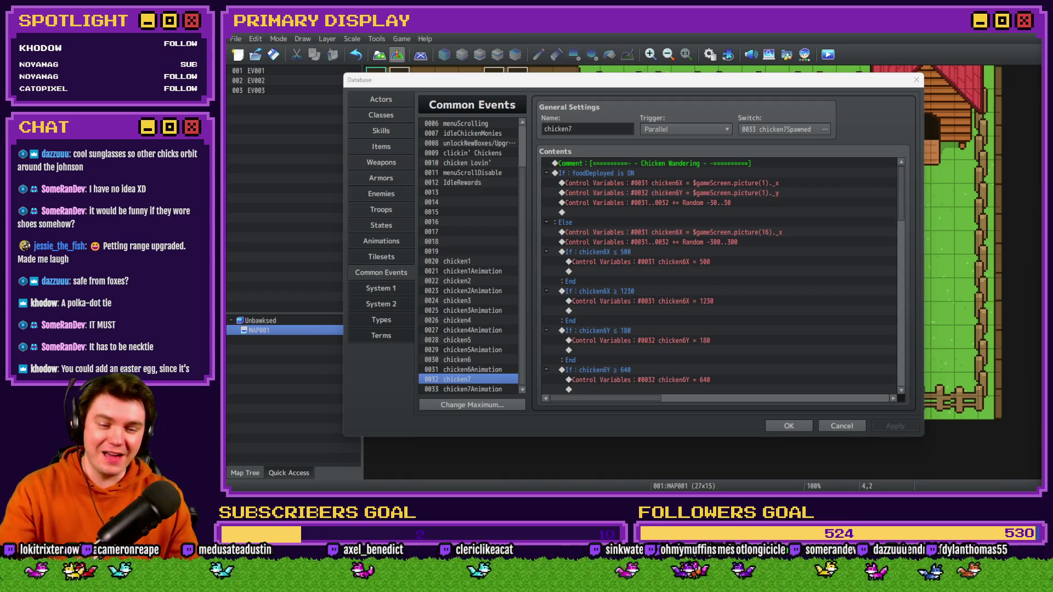
- Switch from RPG Maker MZ to the chicken artwork document in Photoshop
key(alt+Tab)
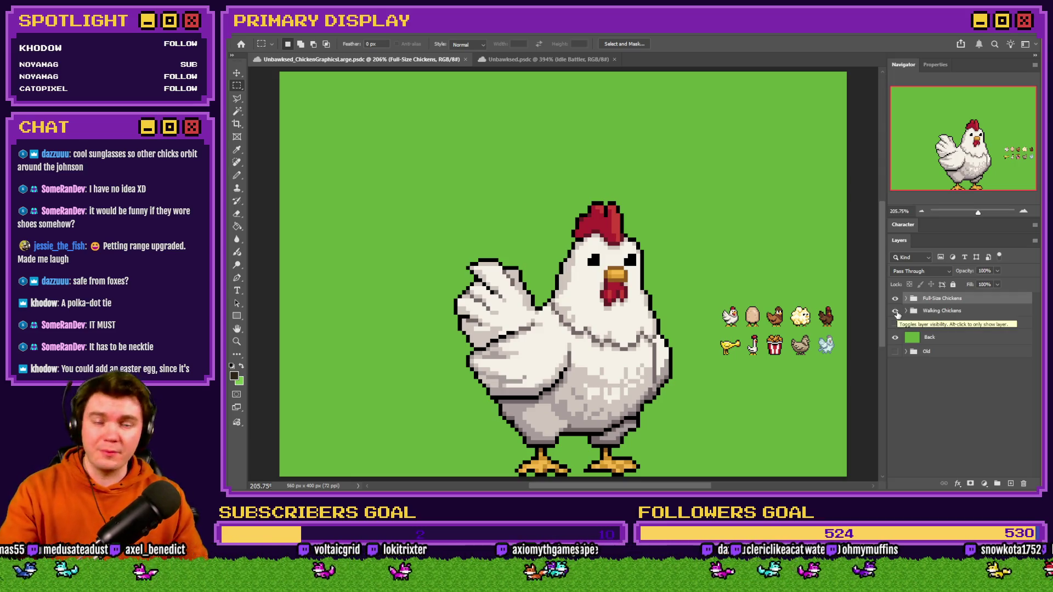
- Hide Walking Chickens, expand Full-Size Chickens, and preview Homebody, Popcorn Chicken, then The Johnson
click(896, 311)
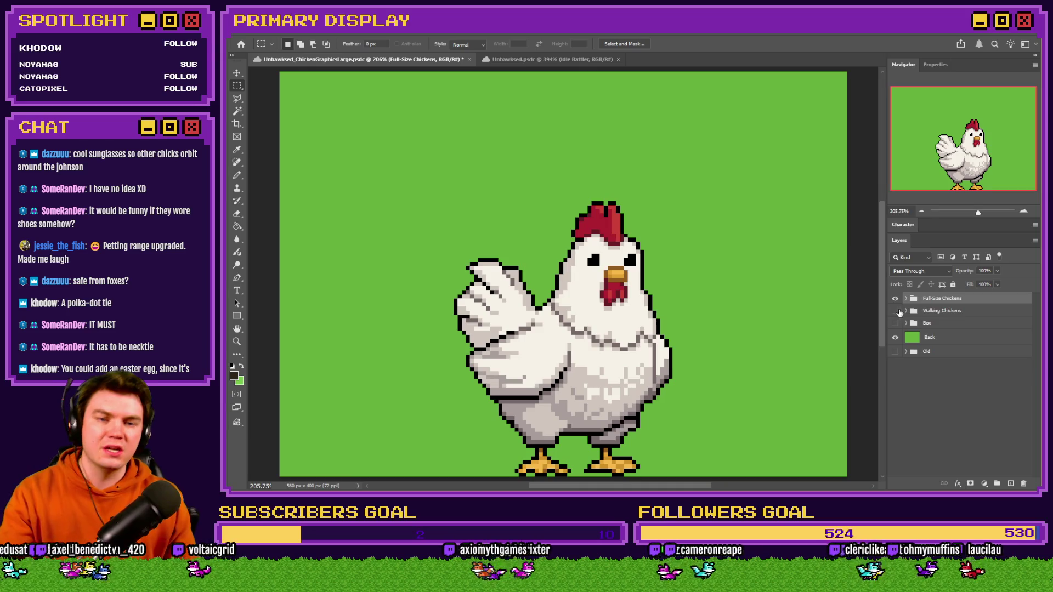
click(907, 299)
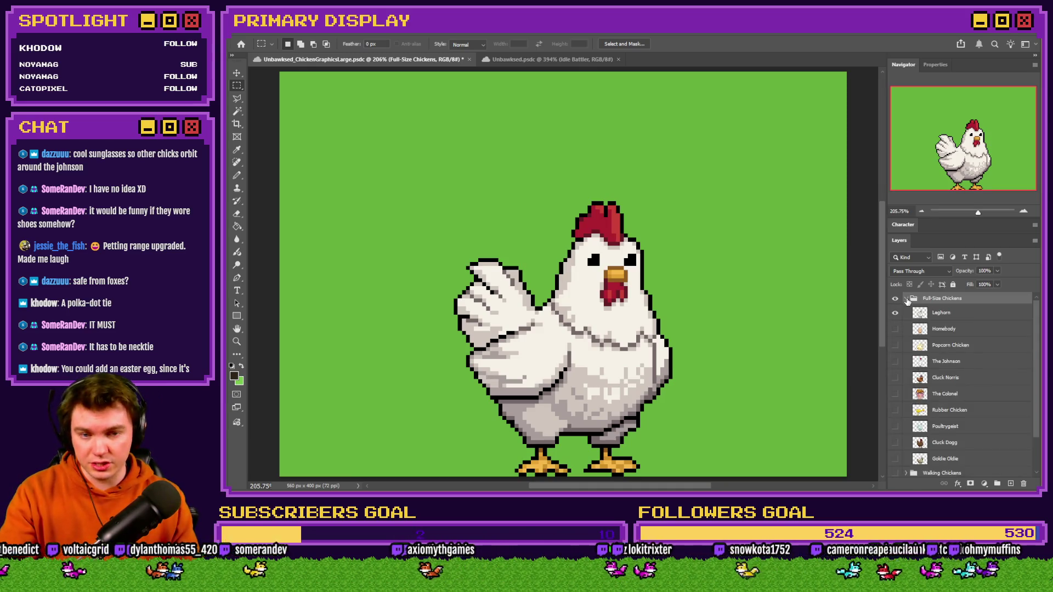
click(896, 330)
click(895, 314)
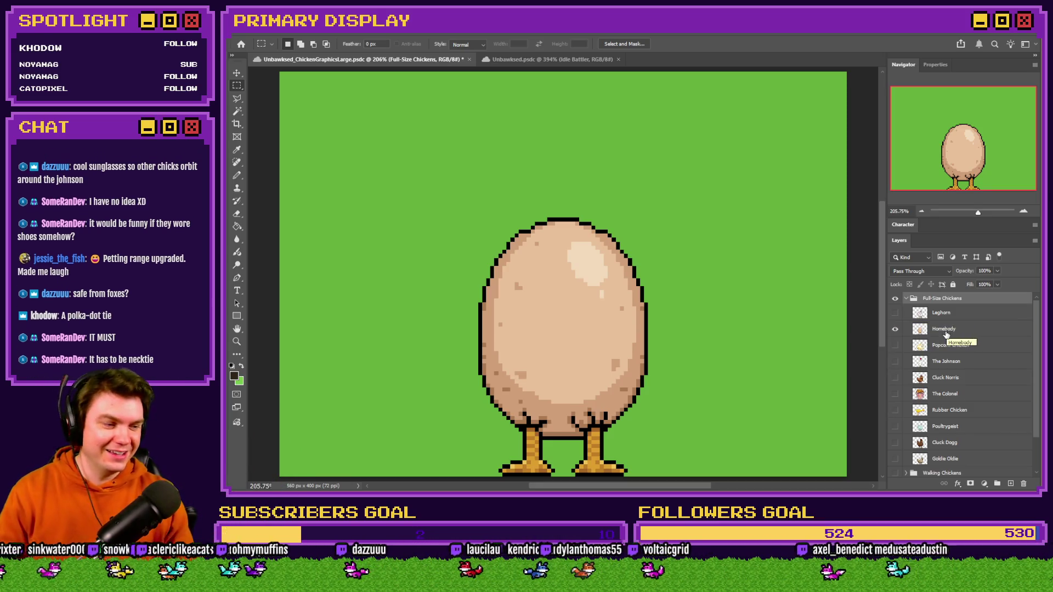
click(895, 345)
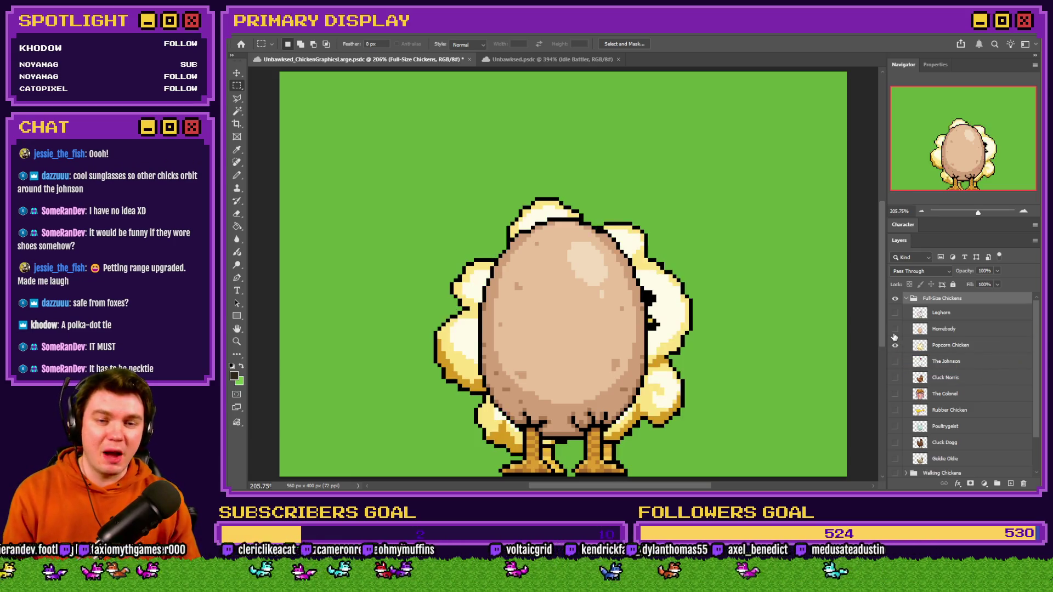
click(894, 328)
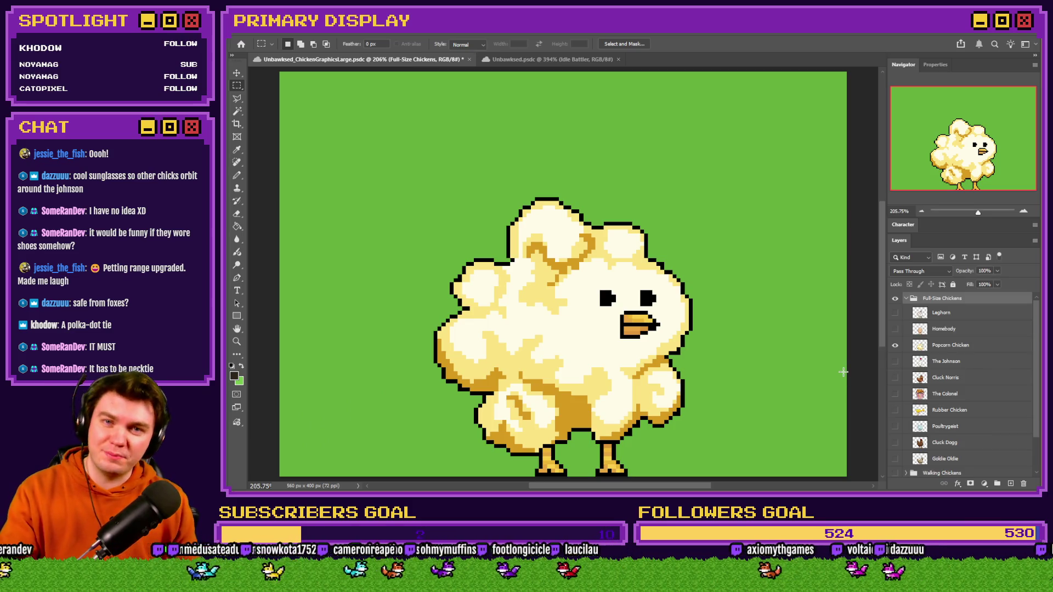
click(897, 364)
click(895, 345)
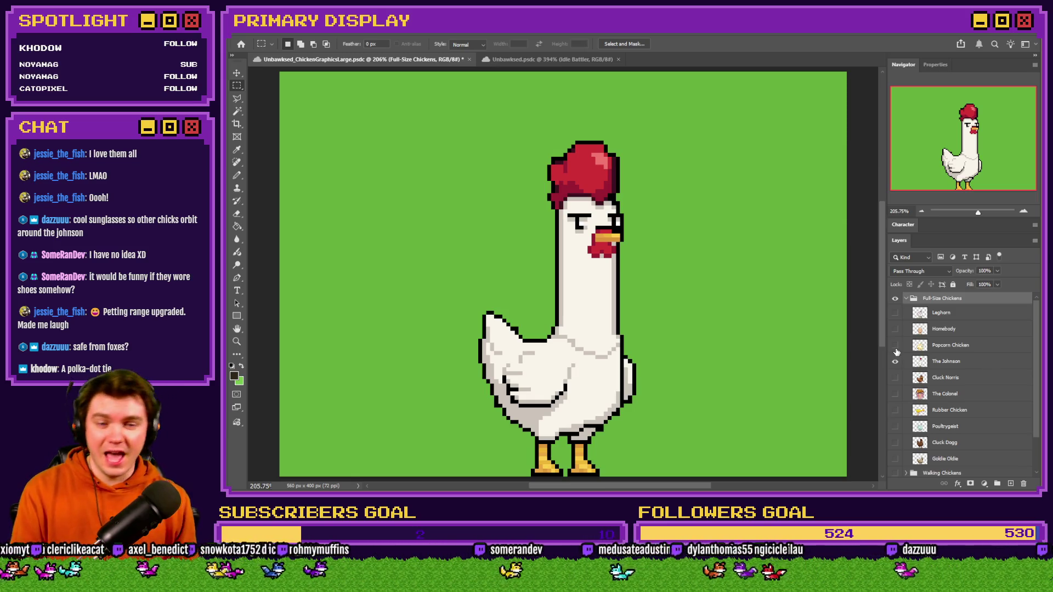
- Preview Cluck Norris, The Colonel, Rubber Chicken and Poultrygeist one at a time
click(895, 377)
click(895, 362)
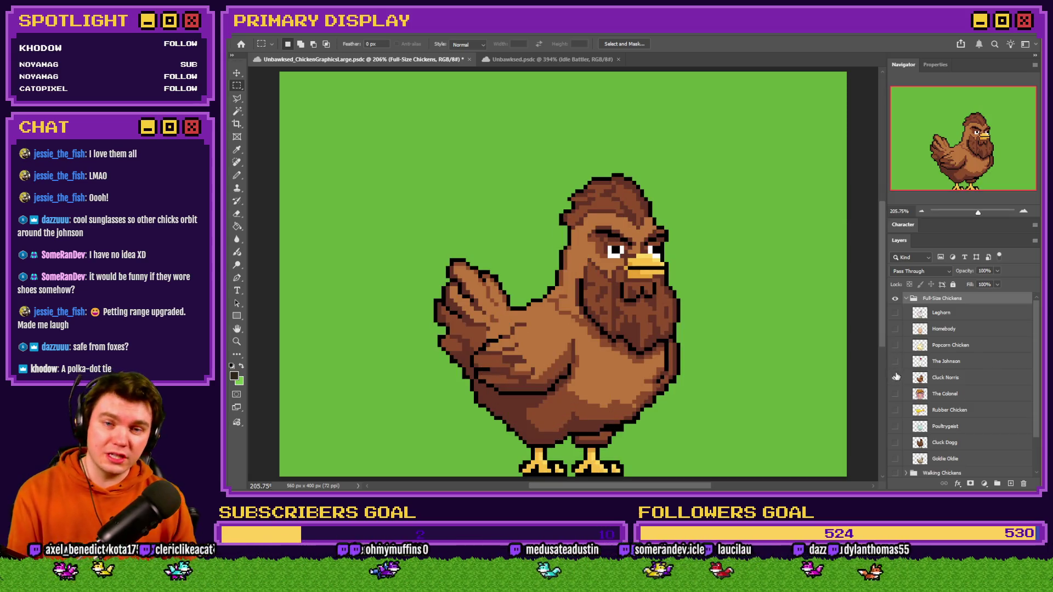
click(894, 394)
click(895, 377)
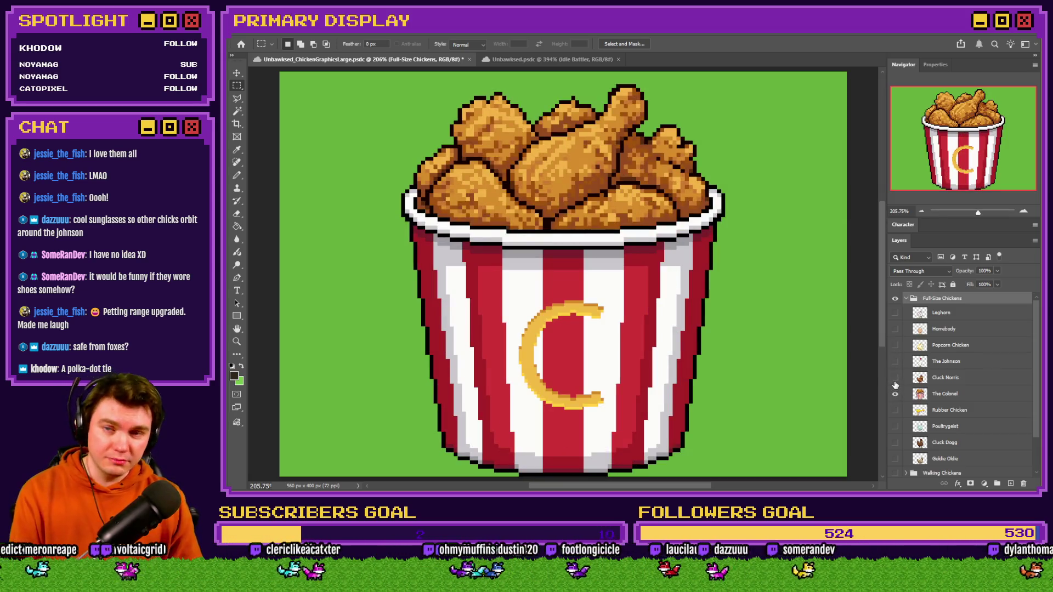
click(895, 410)
click(895, 394)
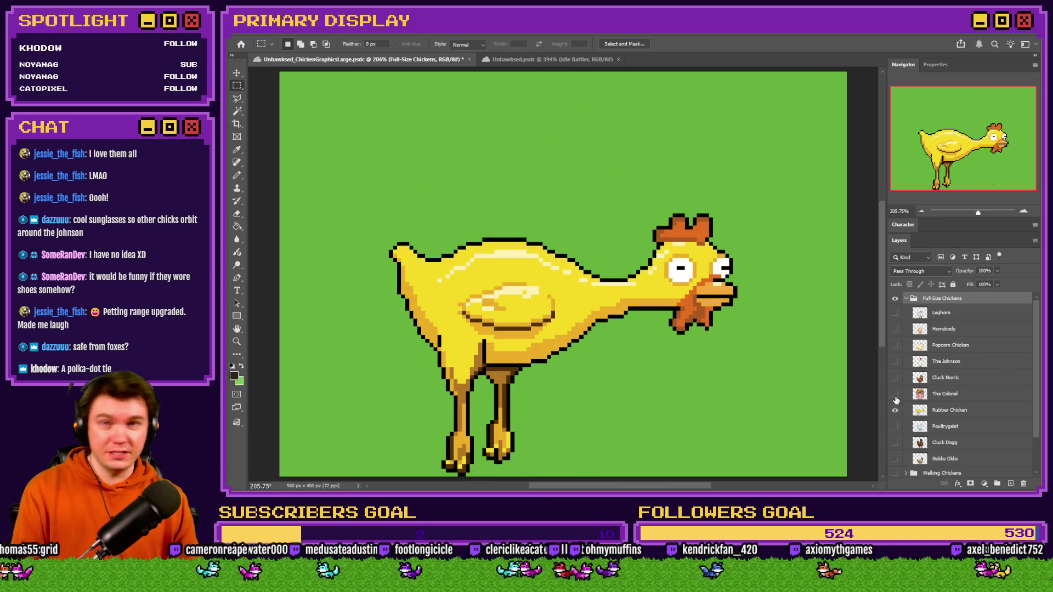
click(895, 426)
click(895, 411)
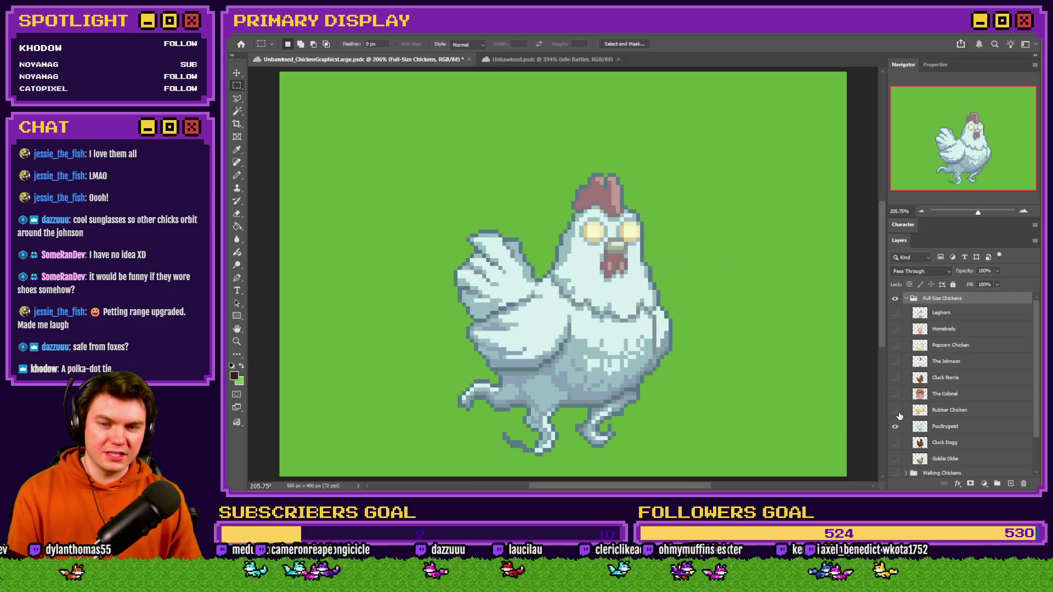
- Preview Cluck Dogg, Cluck Norris again and Goldie Oldie, ending with Leghorn visible
click(895, 426)
click(895, 442)
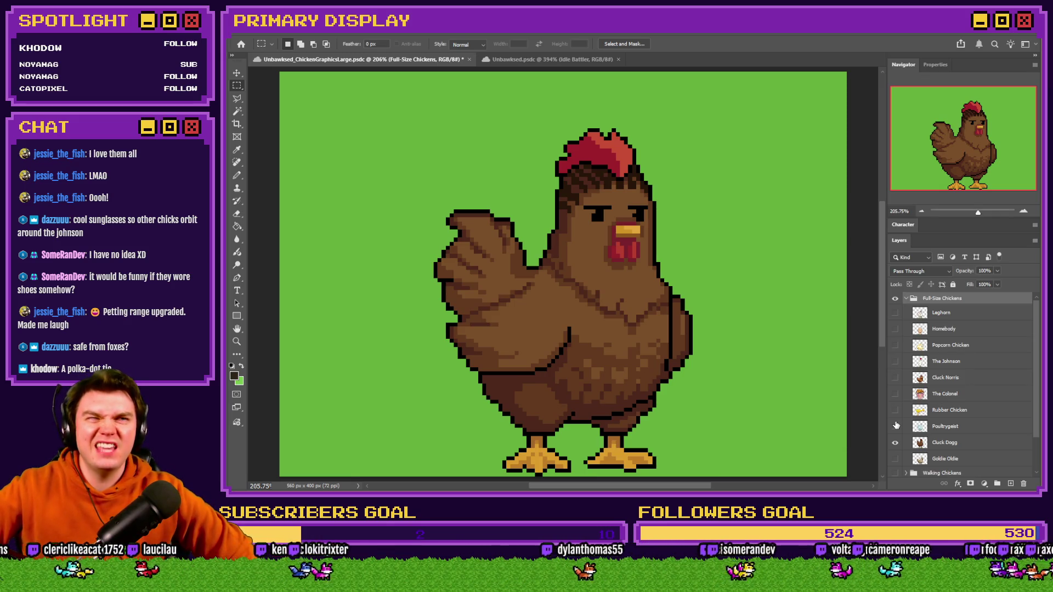
click(895, 377)
click(894, 443)
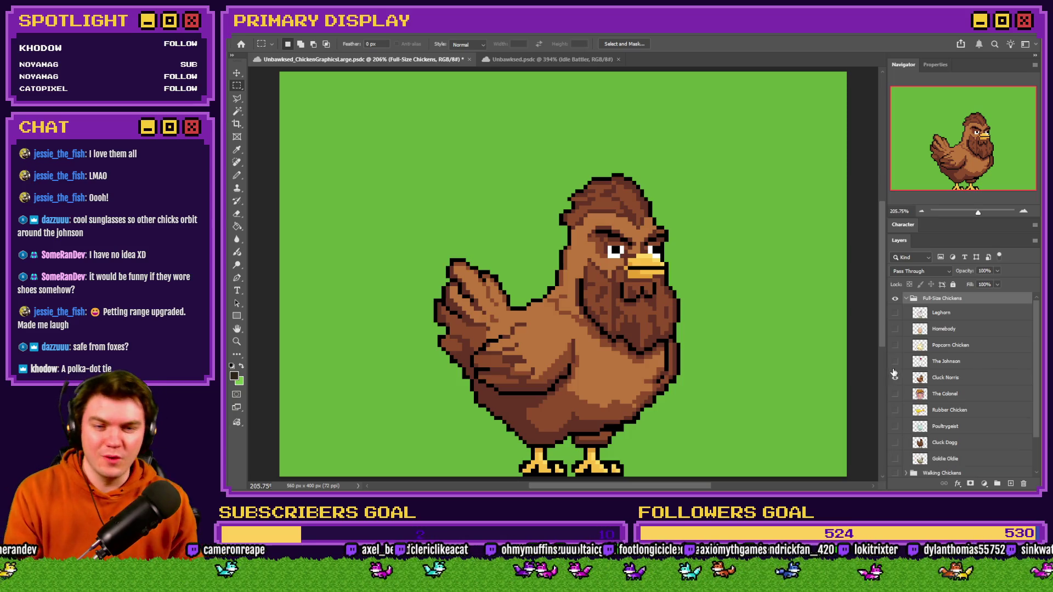
click(894, 377)
click(895, 458)
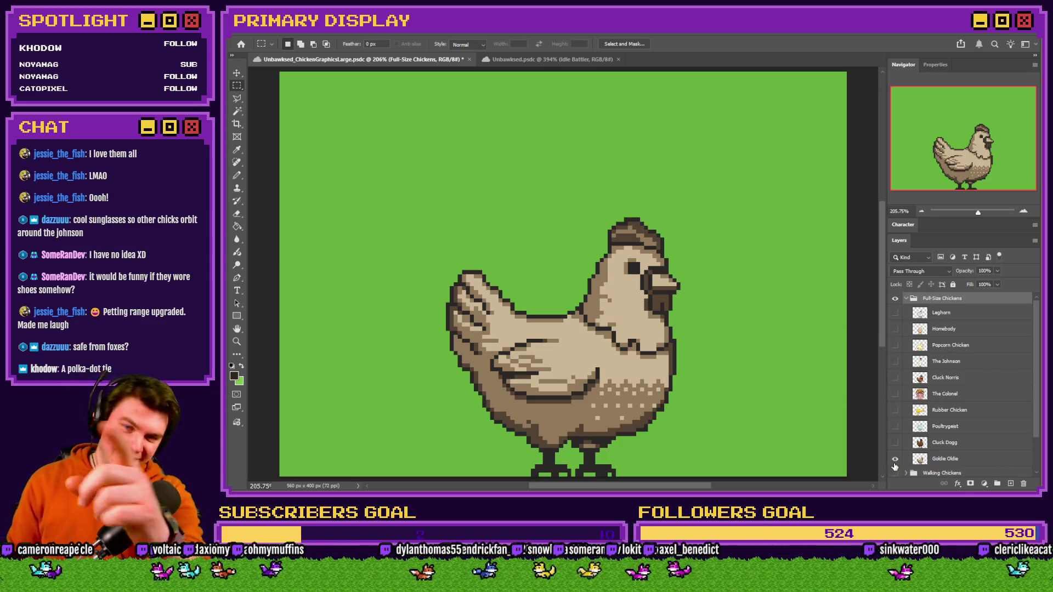
click(895, 312)
click(895, 459)
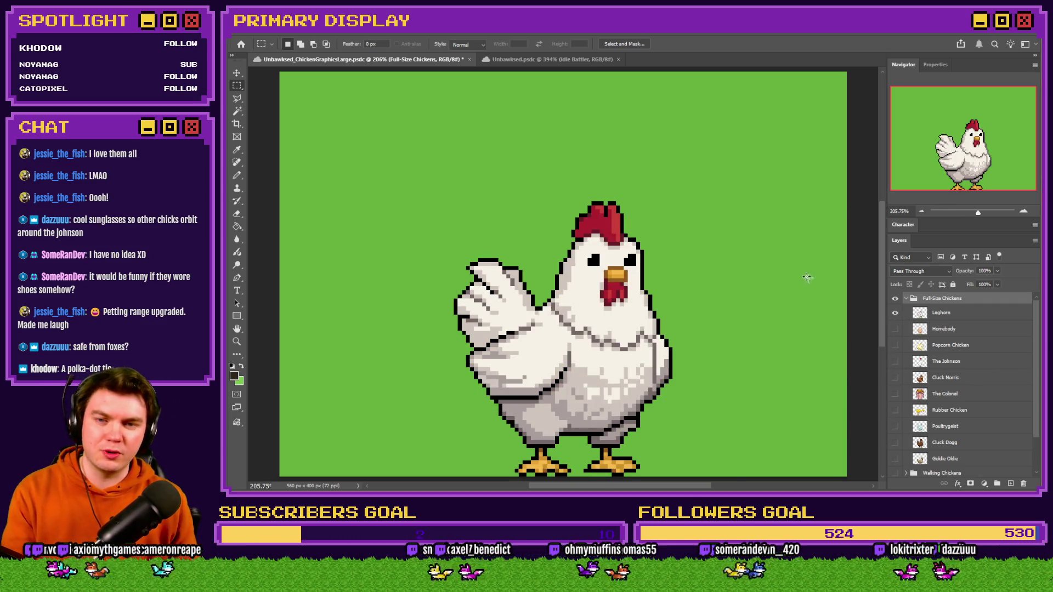
key(alt+Tab)
key(alt+Tab)
key(alt+Tab)
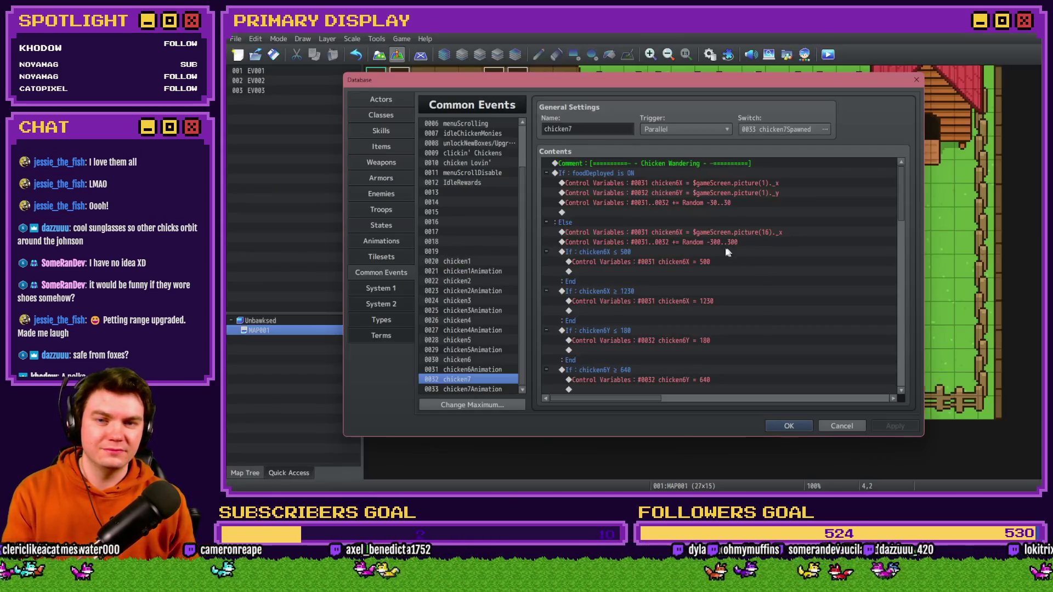
- Save the project and make the first position command store into 0033 chicken7X
click(669, 275)
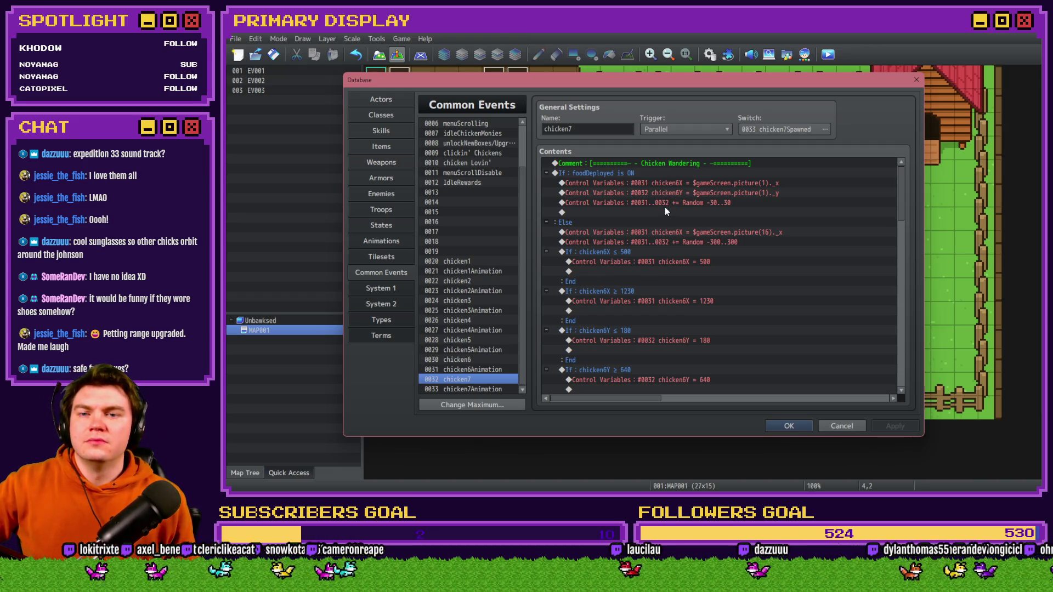
scroll(664, 206, down, 5)
scroll(664, 209, up, 5)
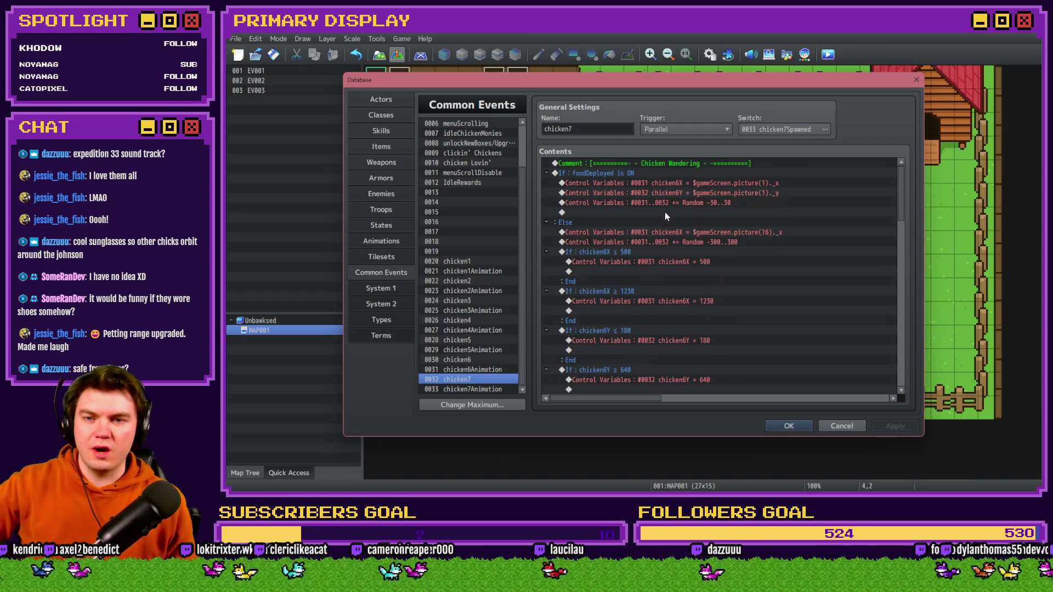
double_click(663, 183)
click(710, 206)
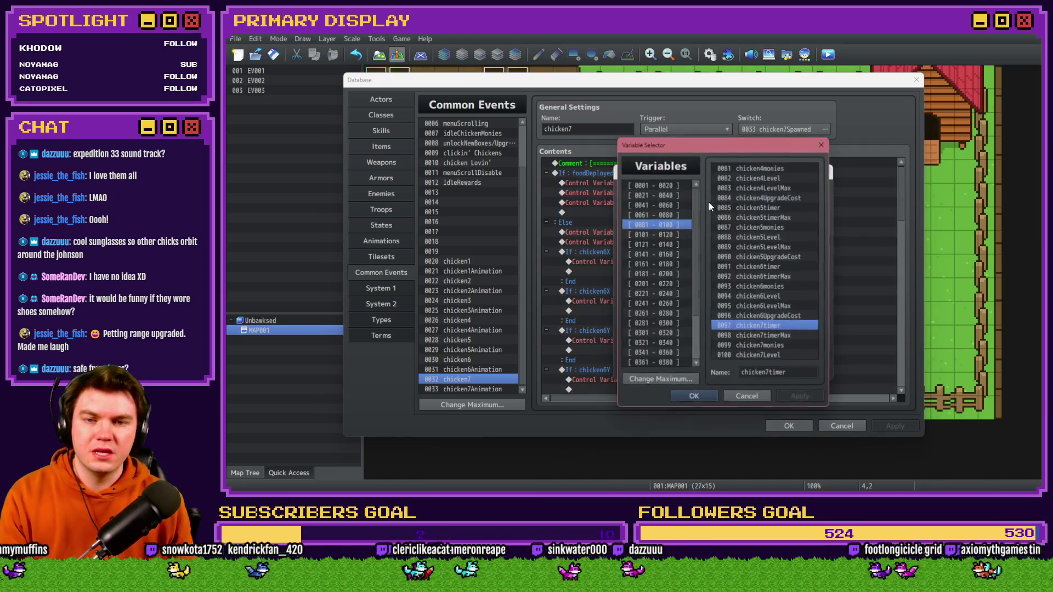
key(Up)
key(Up)
key(Up)
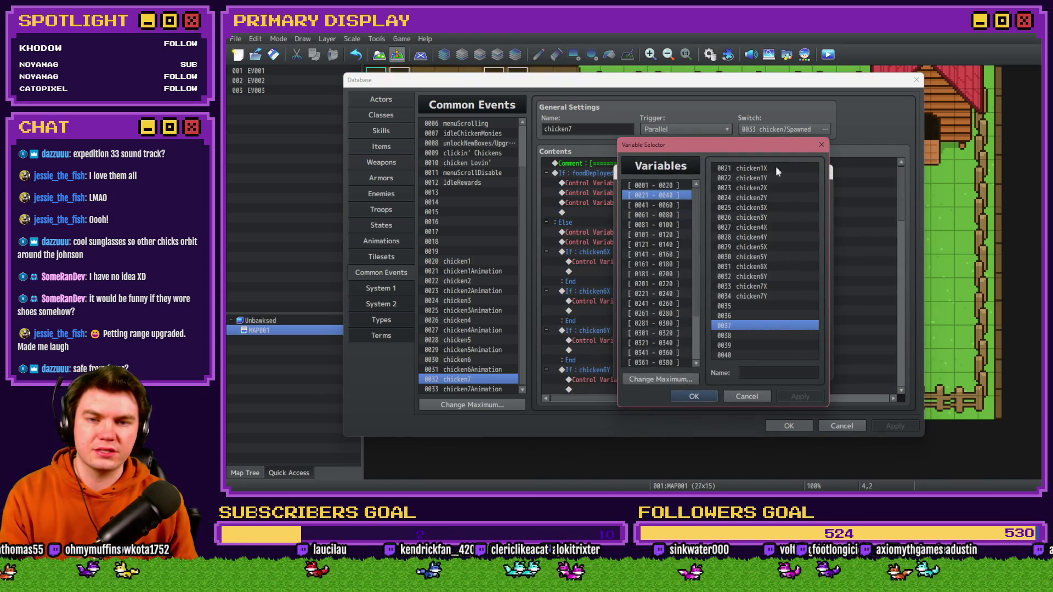
double_click(771, 288)
click(751, 370)
- Make the second position command store into 0034 chicken7Y
double_click(718, 195)
click(713, 206)
double_click(754, 296)
click(736, 362)
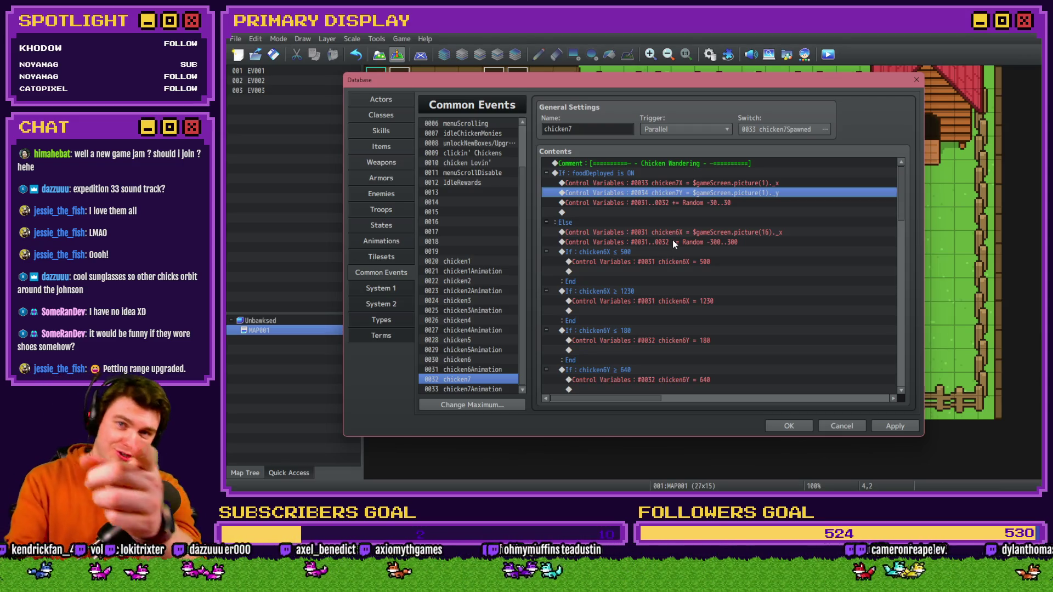
key(alt+Tab)
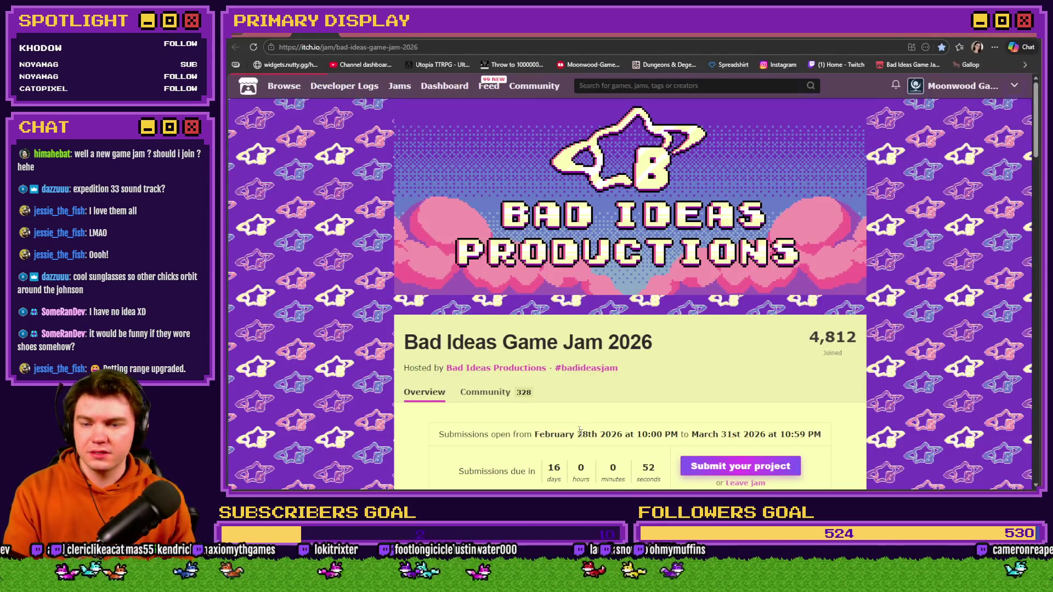
- Check the Bad Ideas Game Jam 2026 page's countdown showing submissions due in 16 days
scroll(584, 439, down, 4)
drag(551, 275, 616, 273)
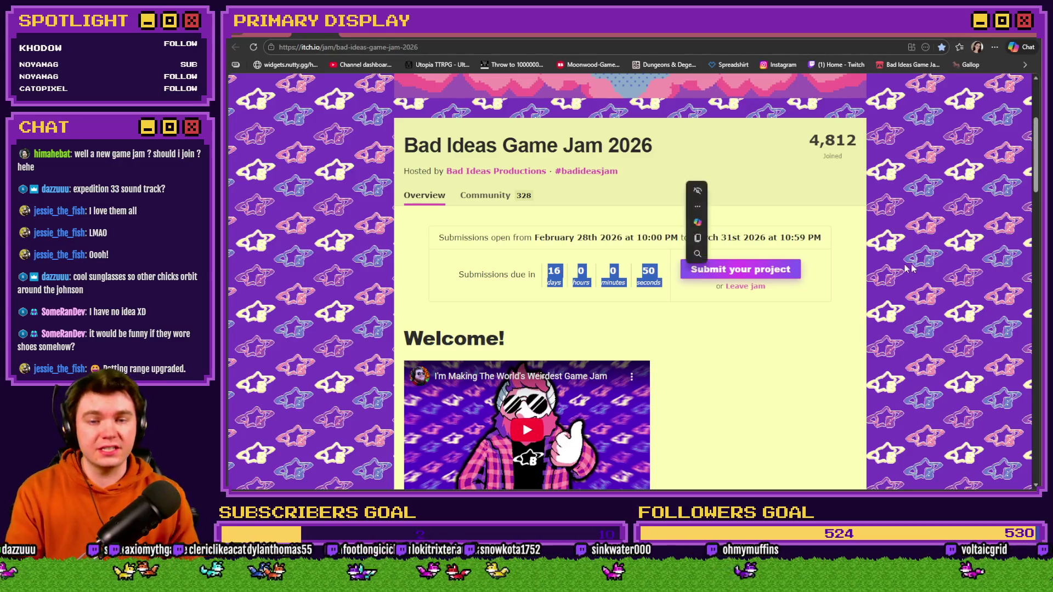
click(877, 266)
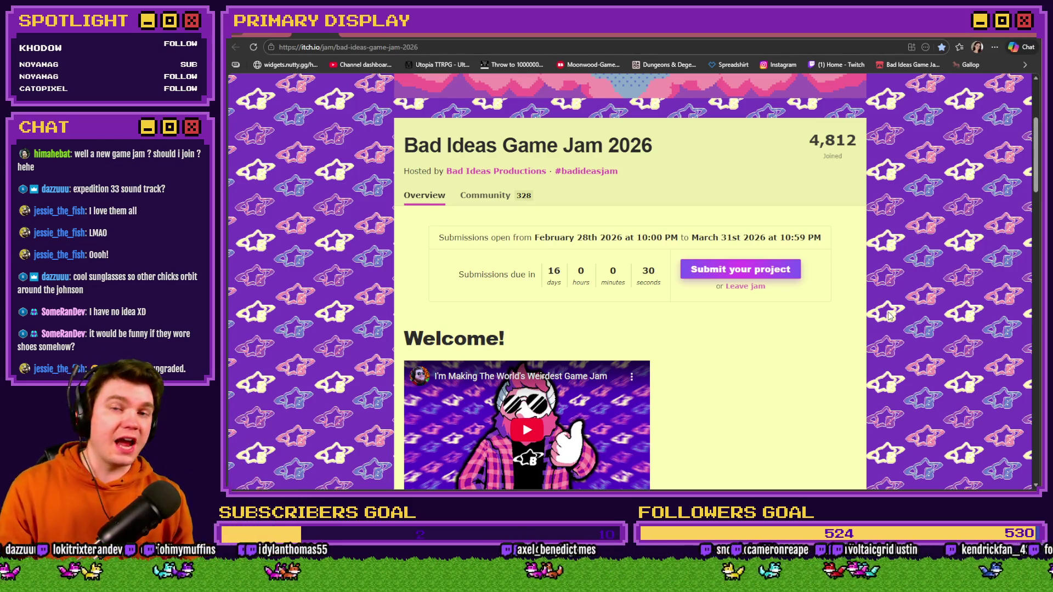
key(alt+Tab)
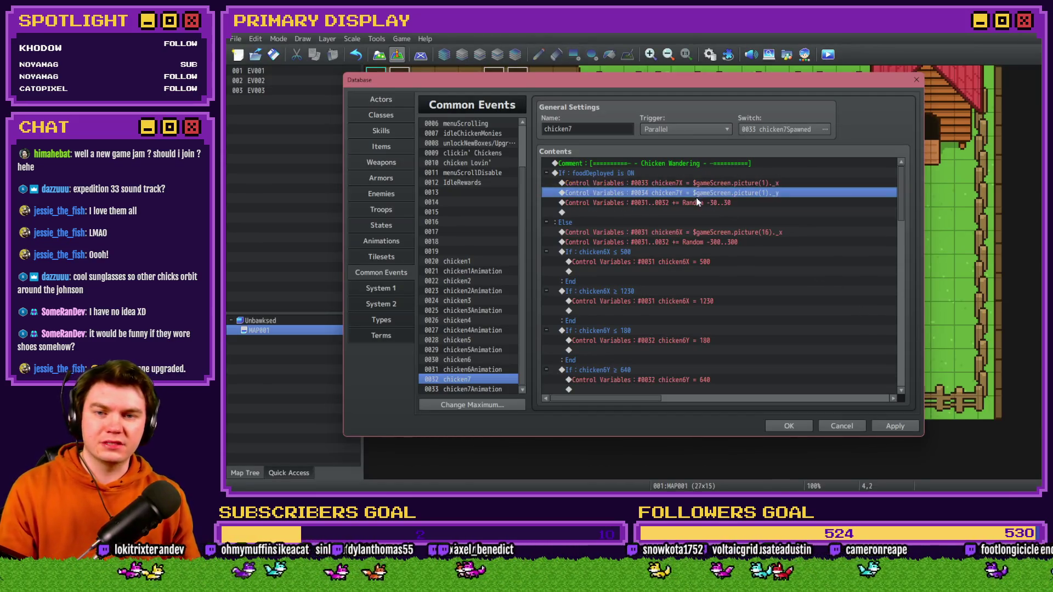
- Shift the random offset command's variable range to 0033..0034
double_click(696, 203)
click(711, 216)
click(759, 365)
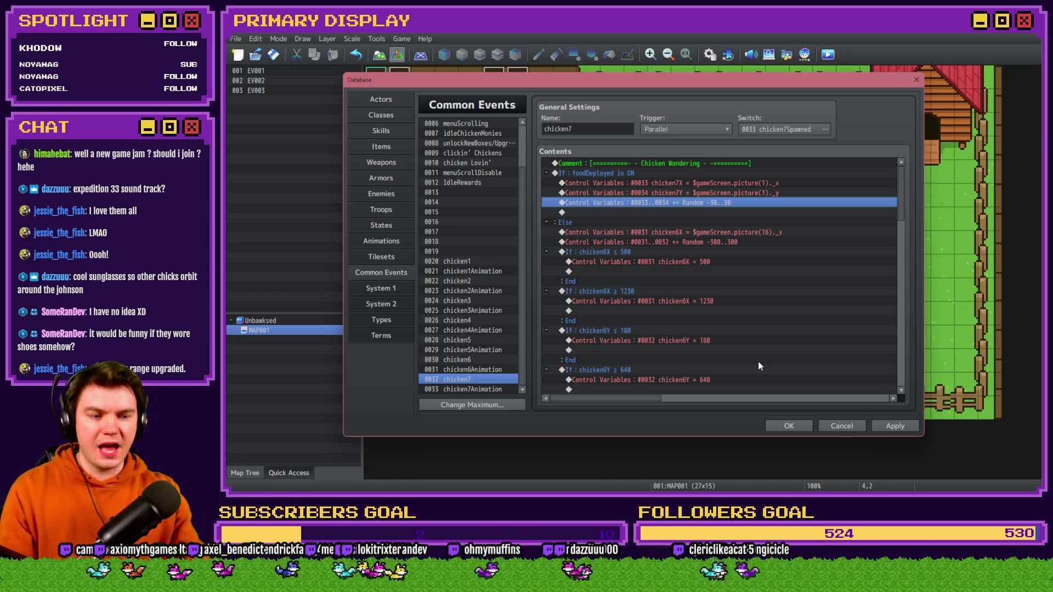
- Make the Else branch store $gameScreen.picture(17)._x in chicken7X, keeping the 33–34 random wander
double_click(700, 232)
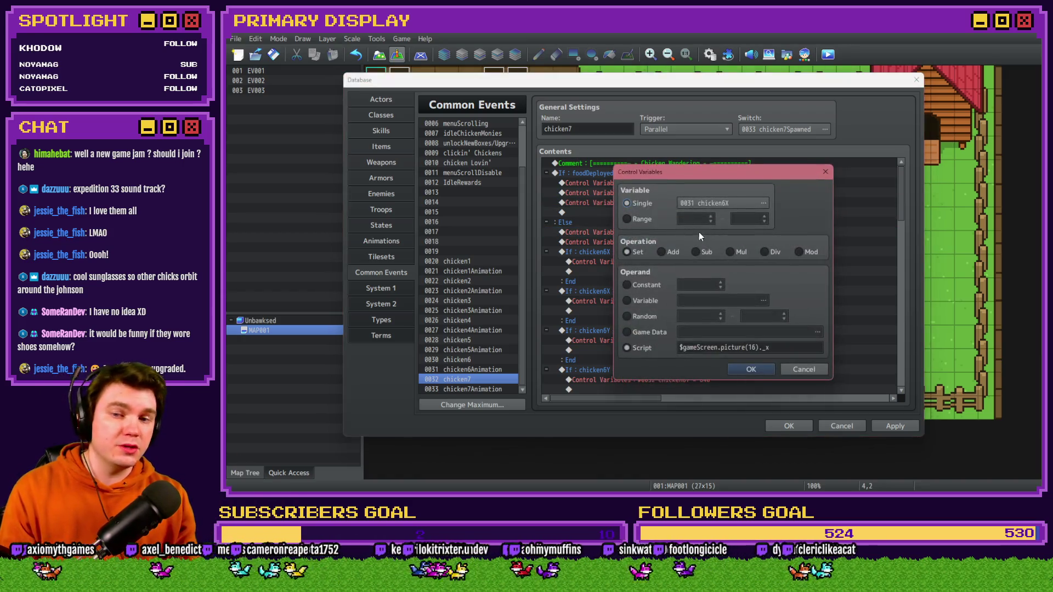
click(703, 203)
double_click(771, 277)
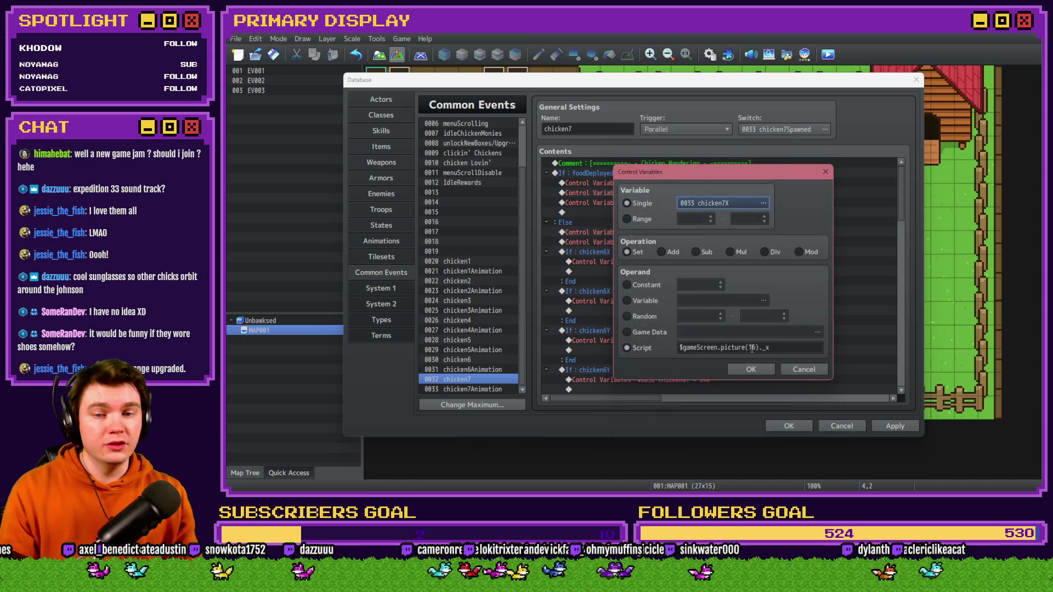
click(755, 347)
key(BackSpace)
text(7)
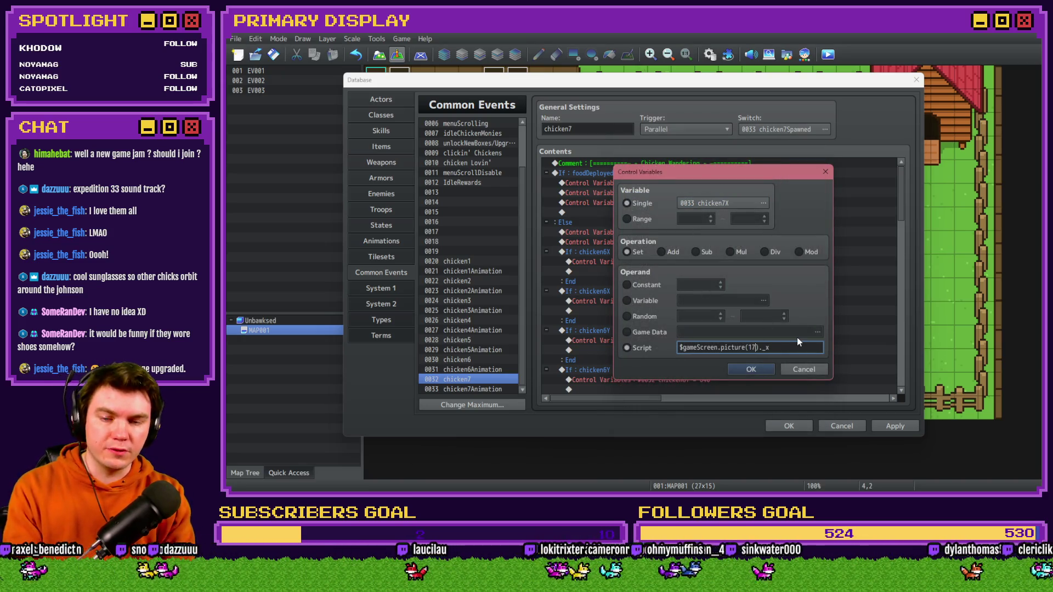
click(751, 368)
double_click(715, 239)
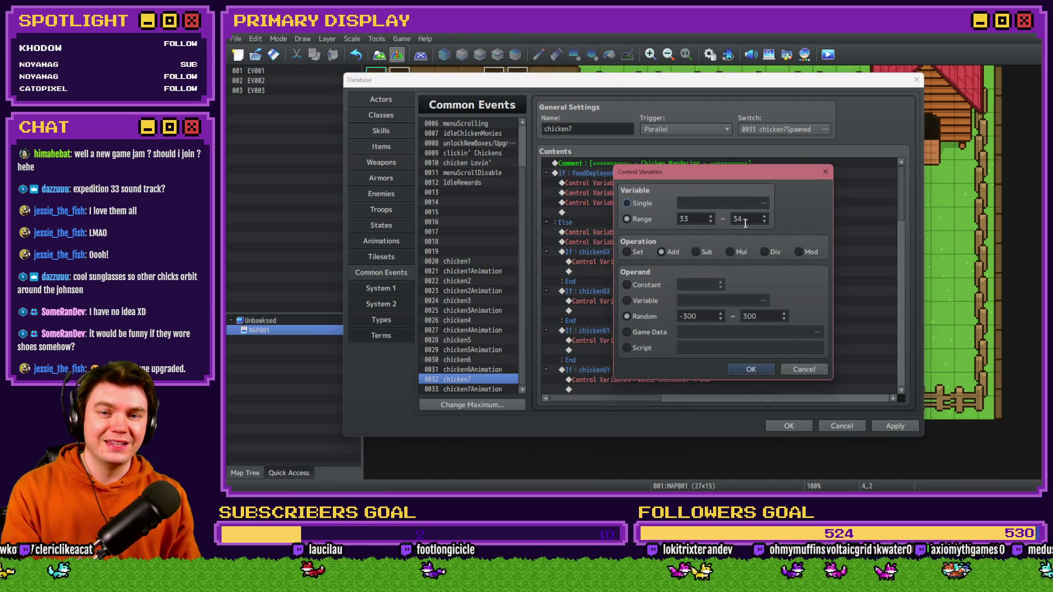
click(754, 367)
- Point the ≤ 500 boundary condition and its = 500 clamp at chicken7X
double_click(656, 261)
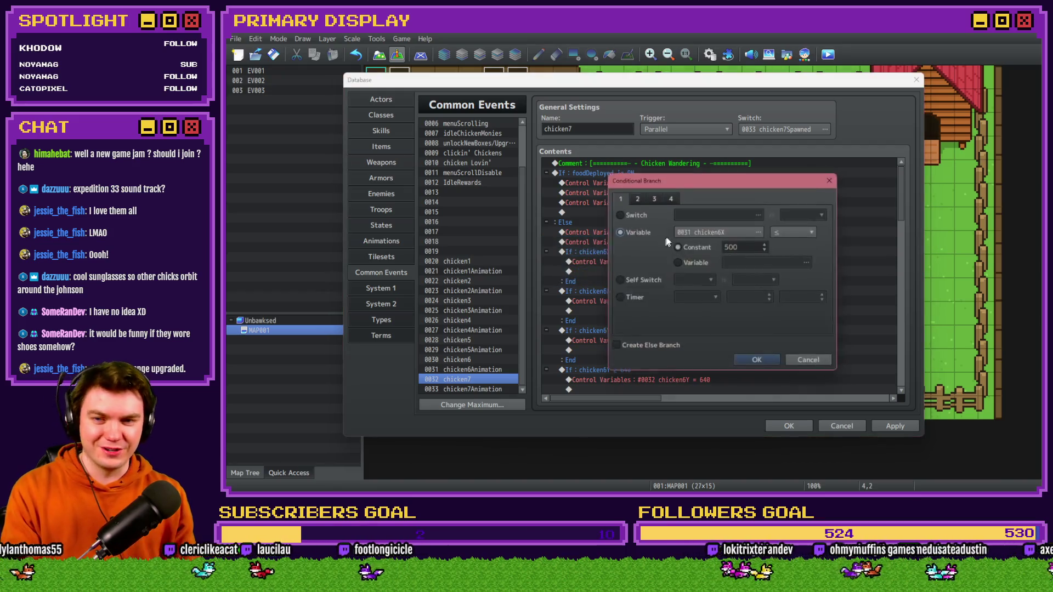
click(696, 232)
double_click(770, 286)
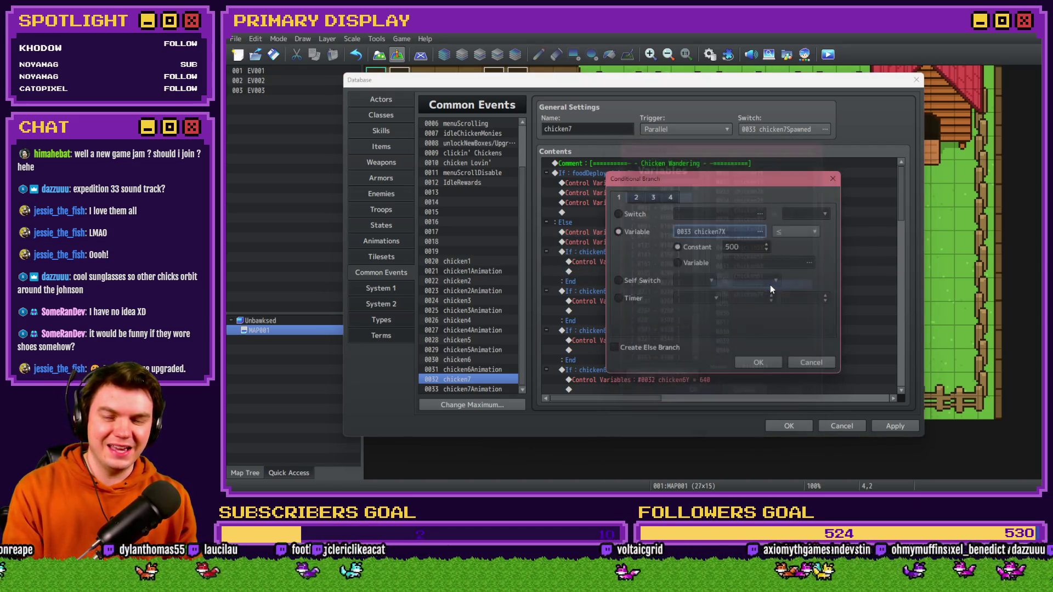
click(756, 357)
double_click(712, 261)
click(722, 203)
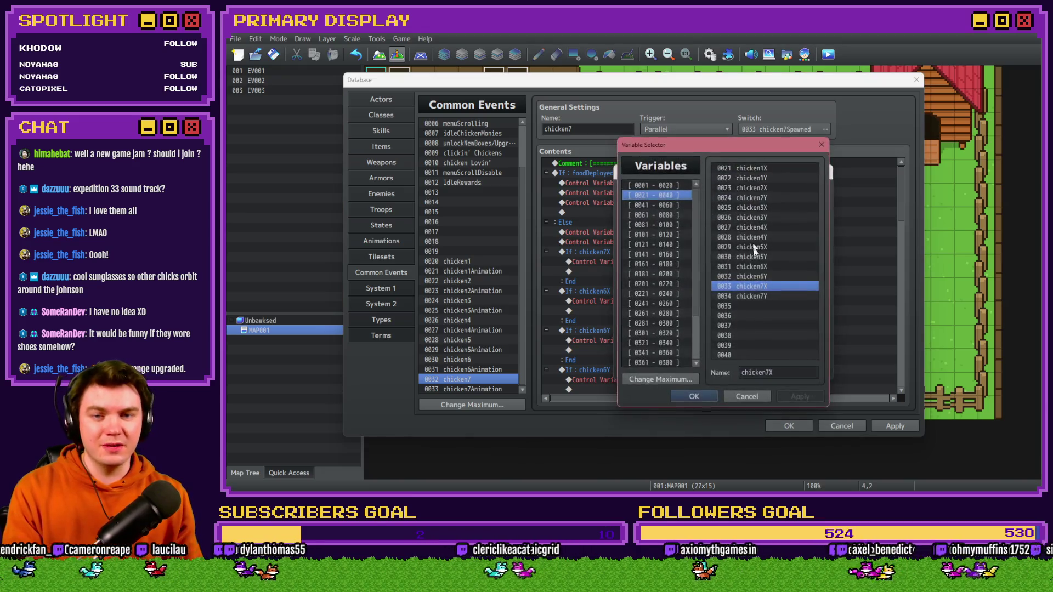
double_click(759, 285)
click(751, 370)
- Point the ≥ 1230 boundary condition and its = 1230 clamp at chicken7X
double_click(676, 293)
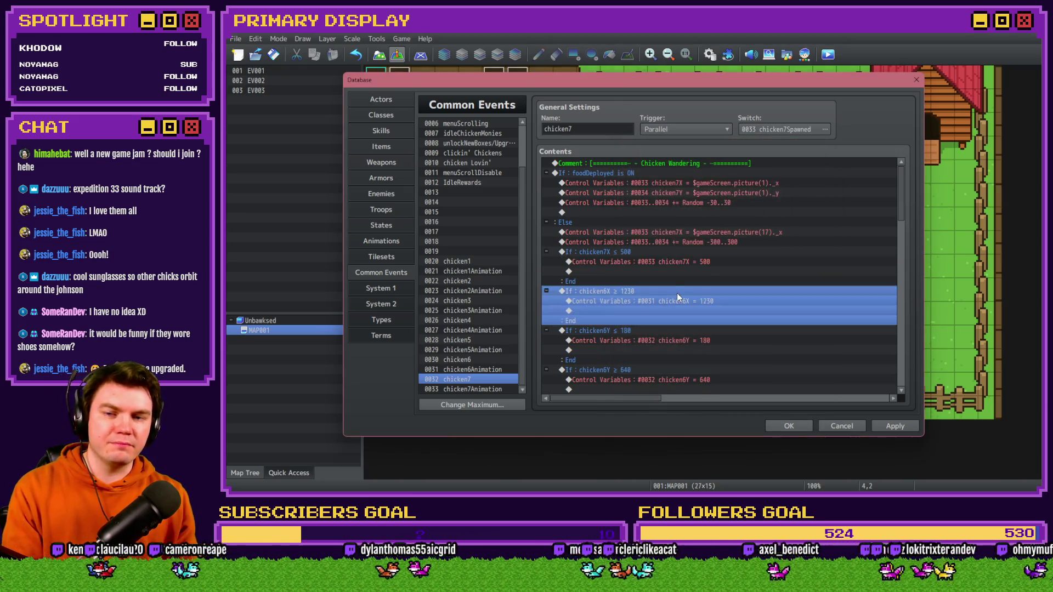
click(724, 233)
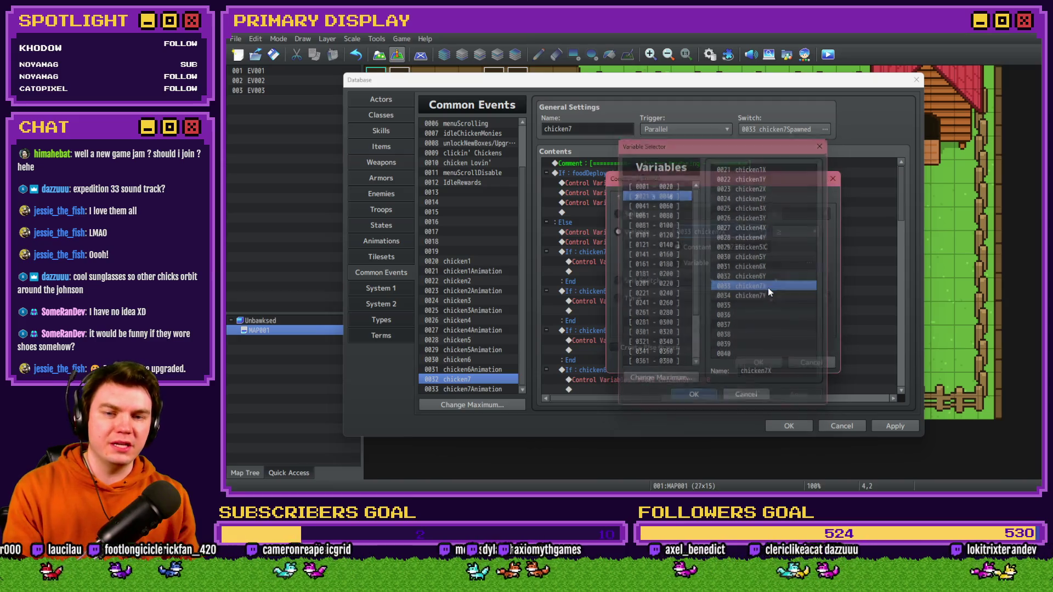
double_click(768, 288)
click(761, 356)
double_click(715, 302)
click(722, 204)
double_click(762, 283)
click(746, 362)
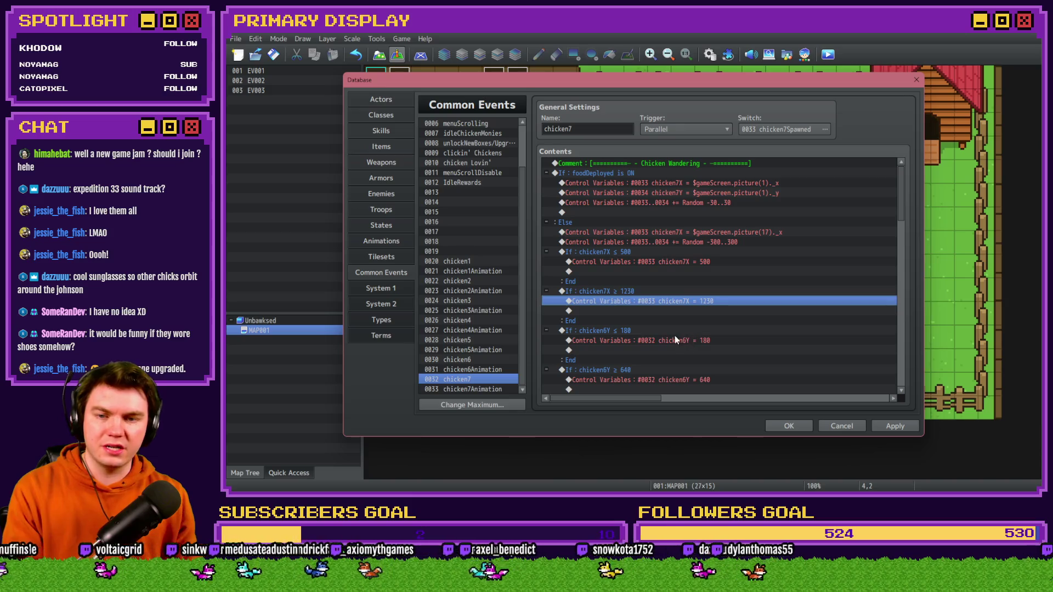
- Point the ≤ 180 boundary condition and its = 180 clamp at chicken7Y
double_click(675, 340)
click(722, 203)
click(779, 296)
double_click(779, 296)
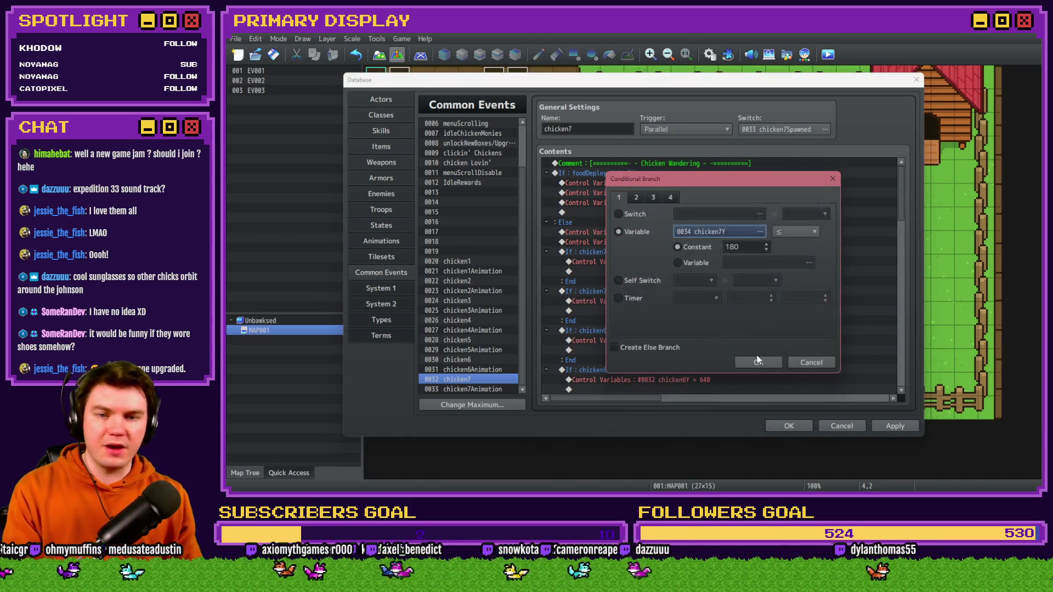
click(760, 361)
double_click(683, 344)
click(723, 203)
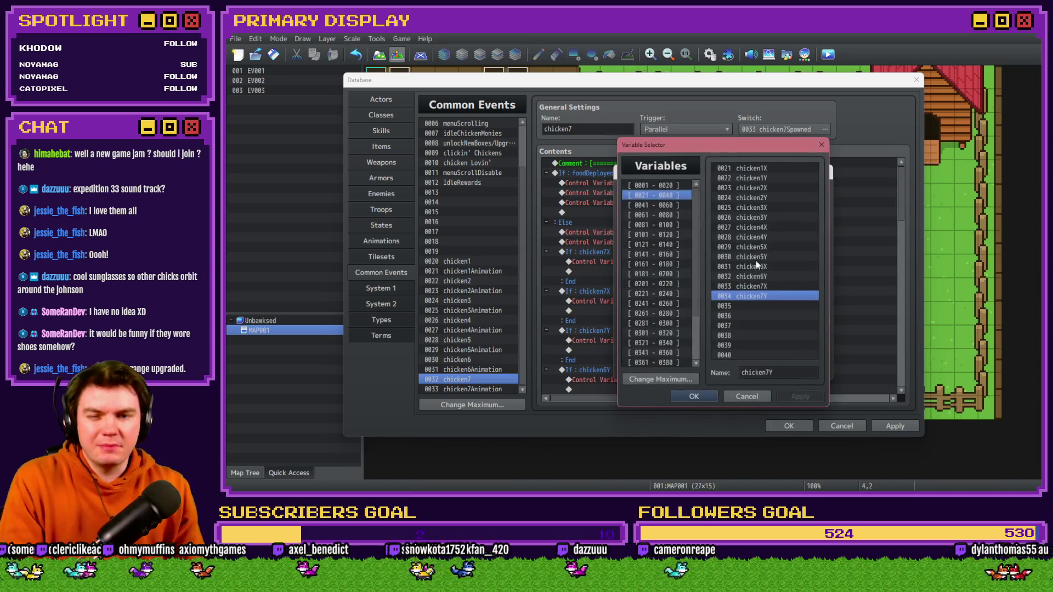
double_click(758, 294)
click(750, 367)
- Point the ≥ 640 boundary condition and its = 640 clamp at chicken7Y
scroll(664, 295, down, 3)
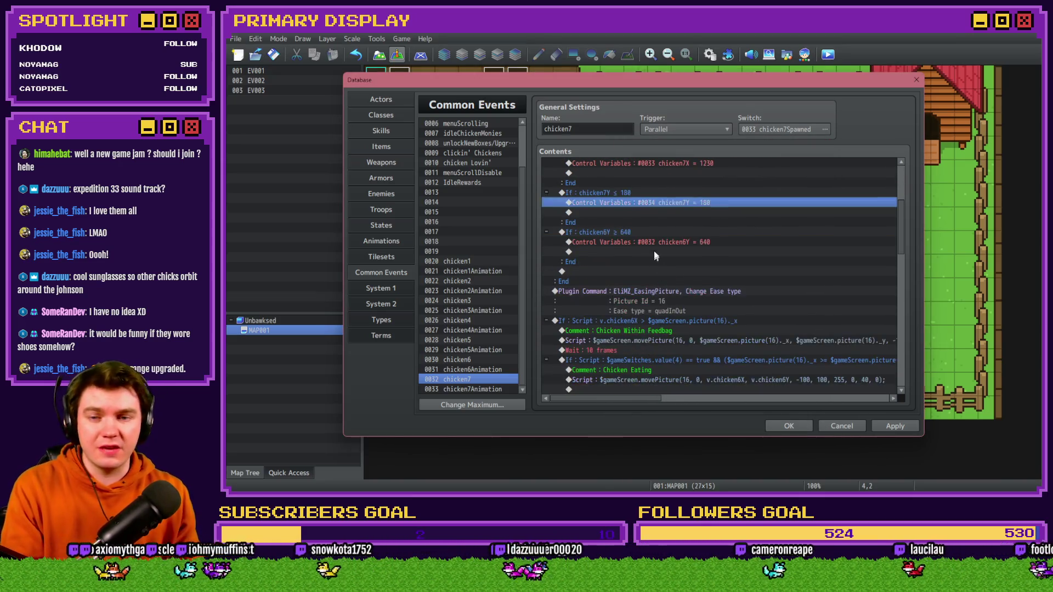
double_click(658, 242)
click(722, 230)
double_click(759, 277)
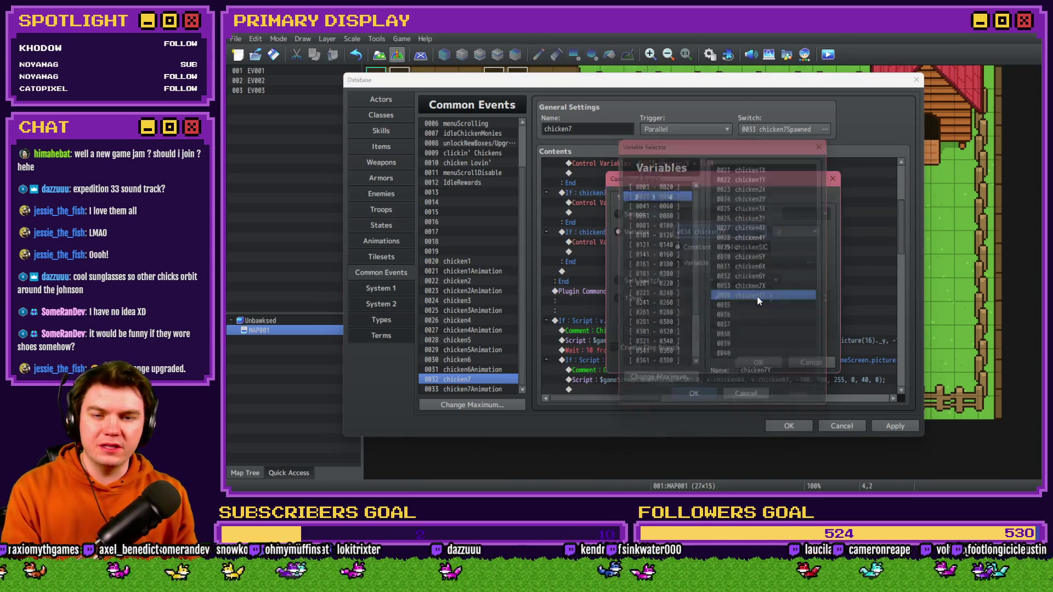
click(765, 359)
double_click(703, 247)
click(722, 205)
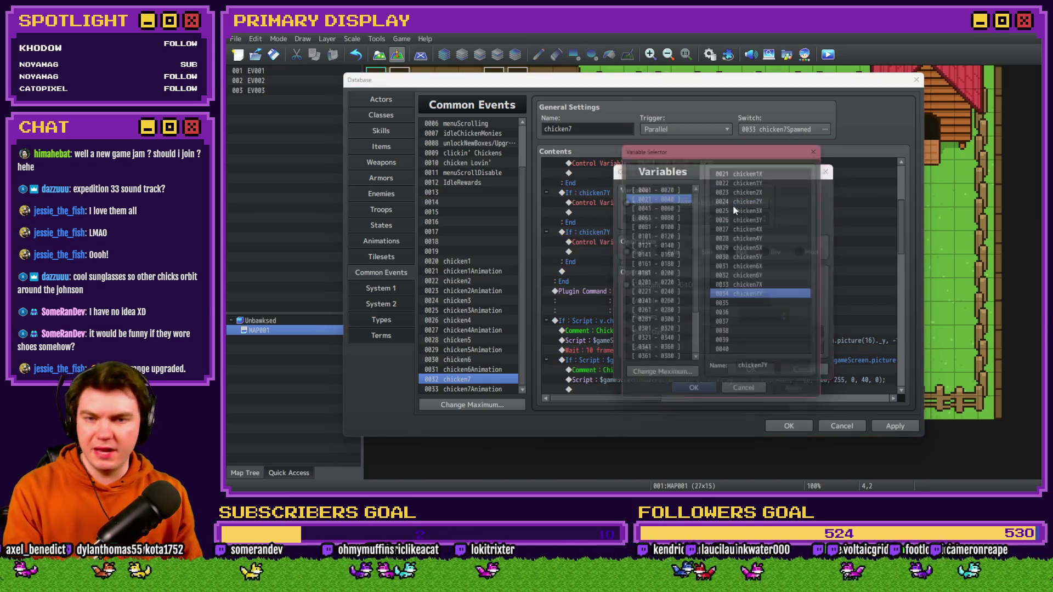
double_click(780, 301)
click(751, 366)
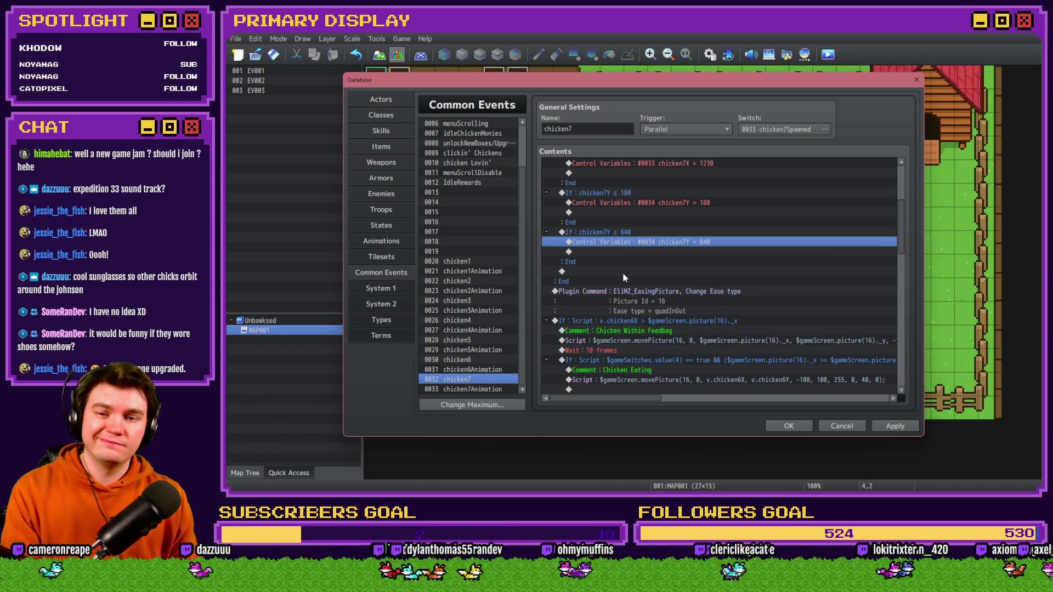
- Set the ease-type plugin command's Picture Id to 17
double_click(628, 291)
double_click(708, 259)
click(670, 268)
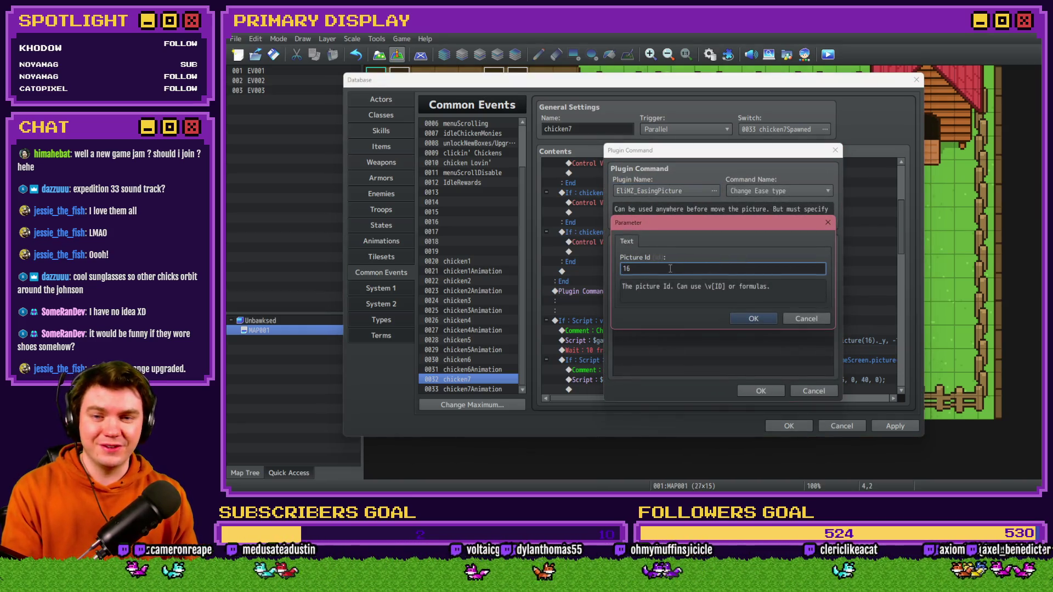
key(Return)
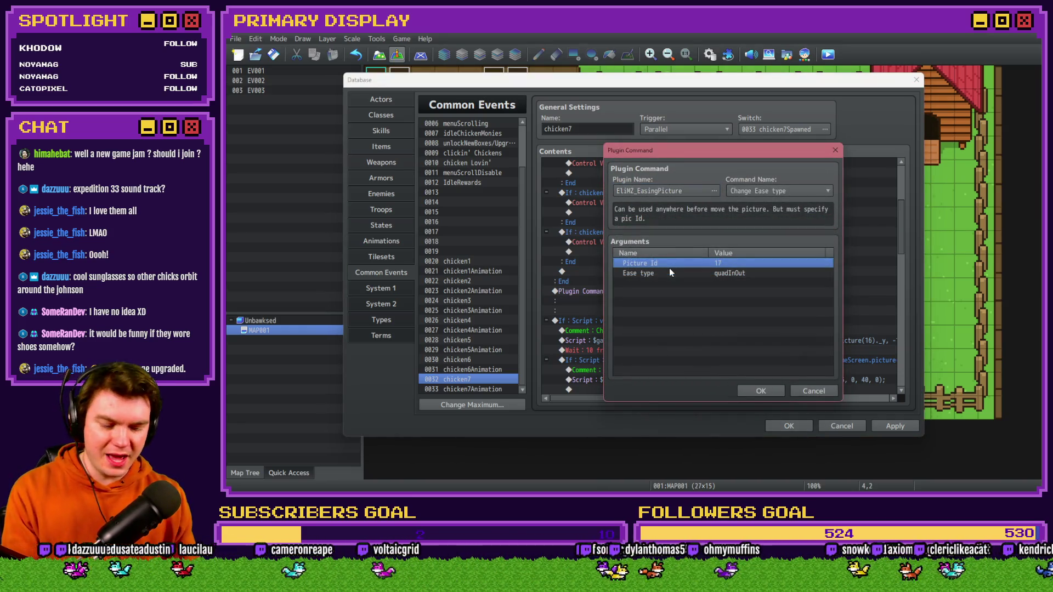
click(760, 390)
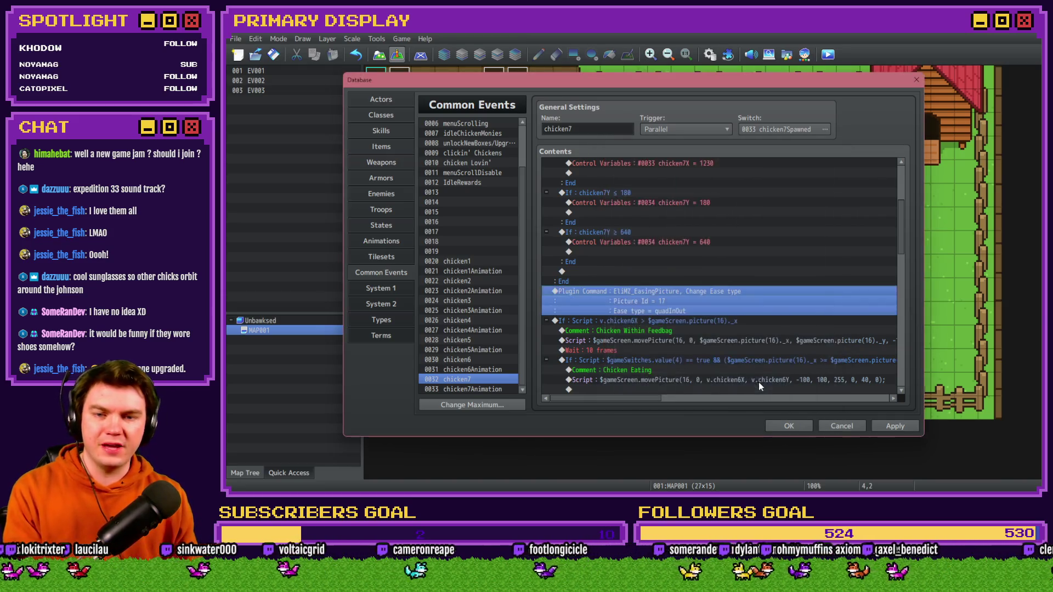
double_click(683, 324)
- Change the feedbag Conditional Branch to check chicken7X instead of chicken6X
click(709, 323)
key(BackSpace)
text(7X > $gameScreen.picture(1)._x)
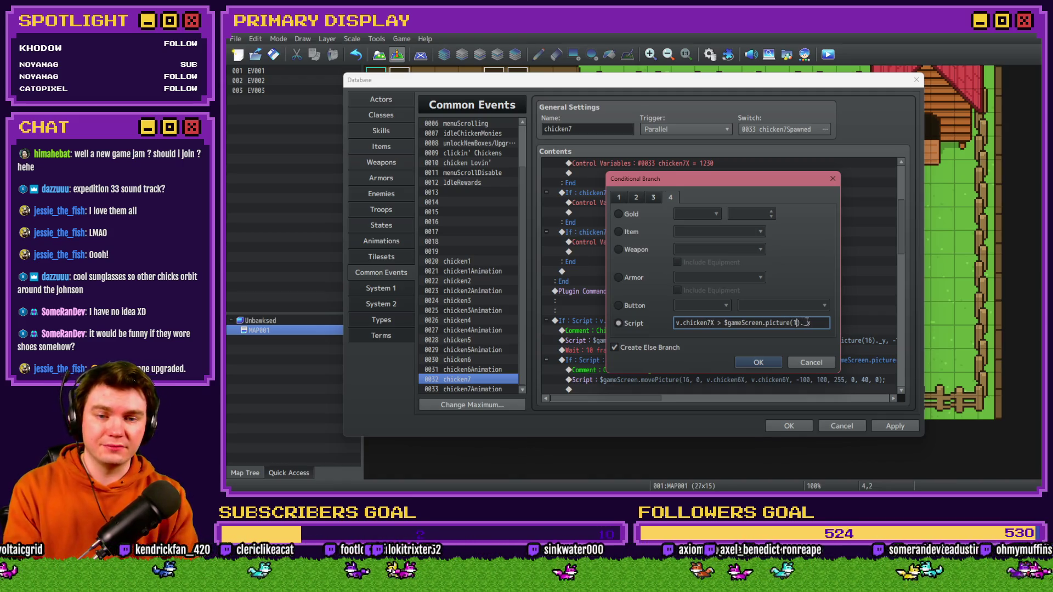
key(Return)
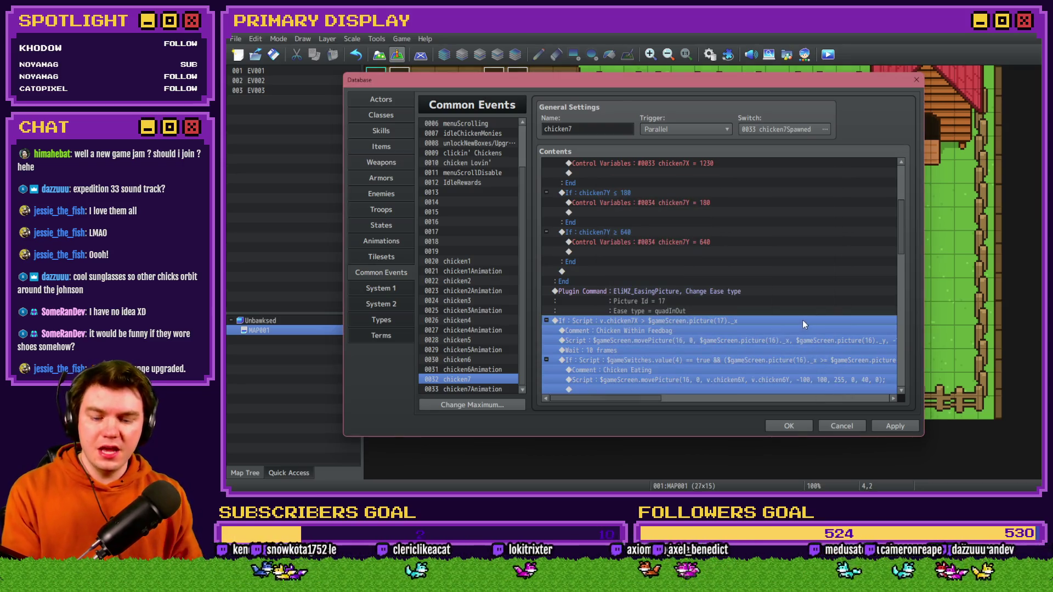
- Edit the feedbag movement script to movePicture(17) using picture(17)._x and _y
scroll(699, 319, down, 2)
click(636, 272)
double_click(653, 280)
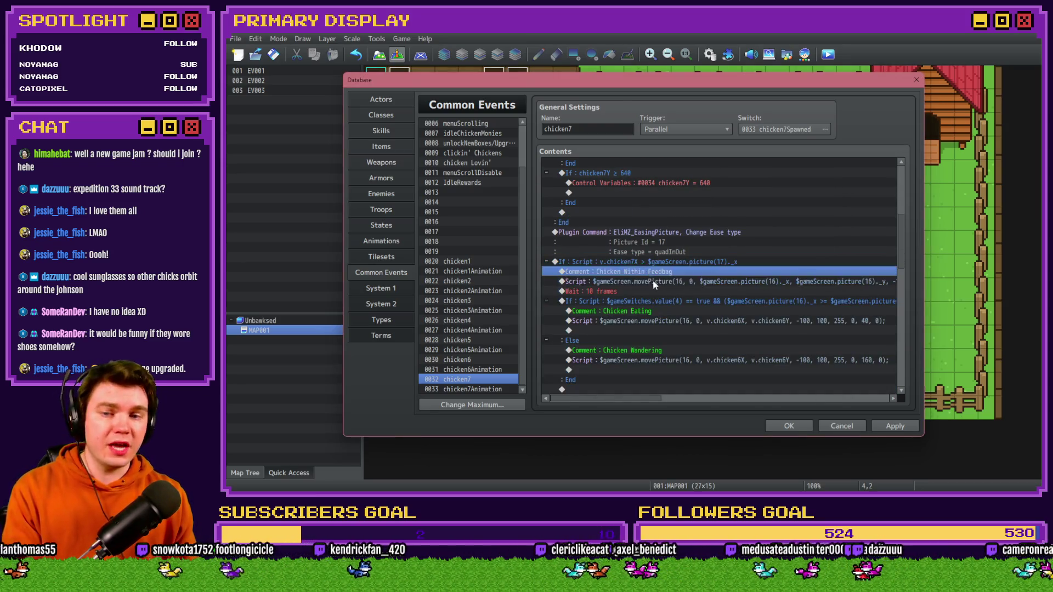
key(shift+Home)
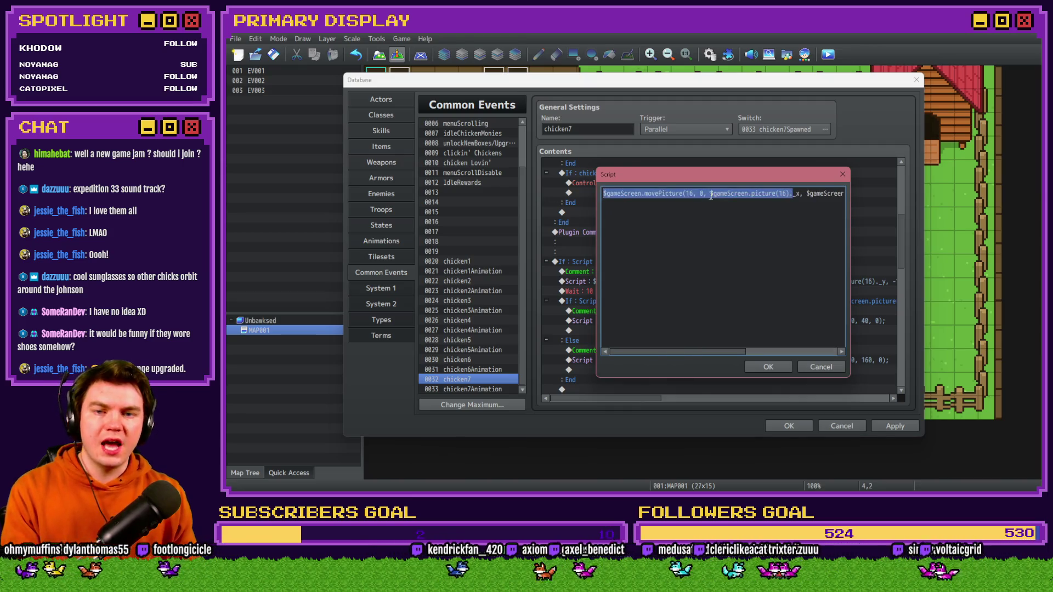
click(693, 192)
key(BackSpace)
text(7)
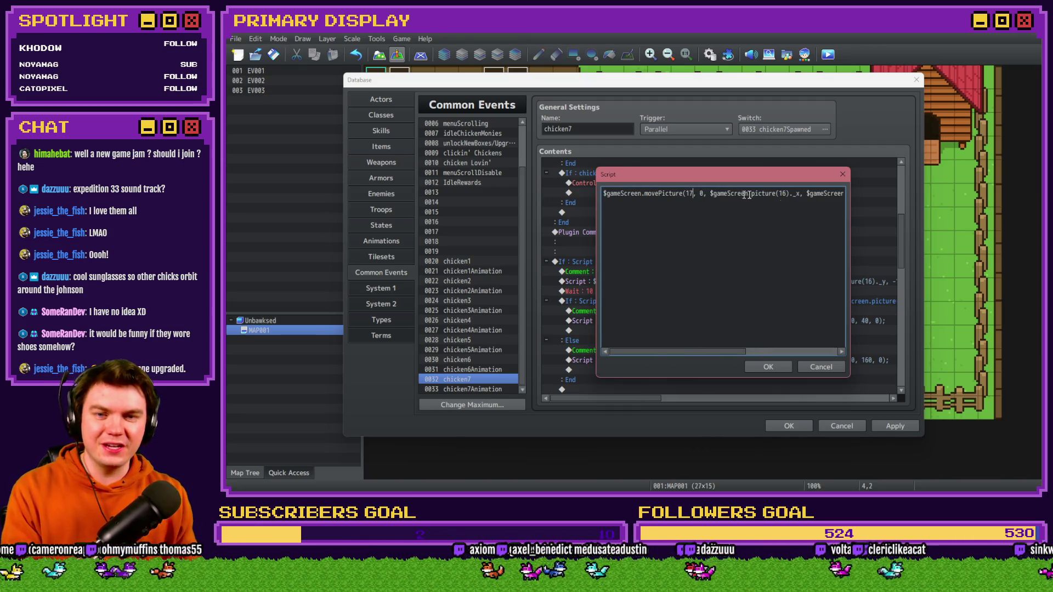
click(786, 193)
key(BackSpace)
text(7)
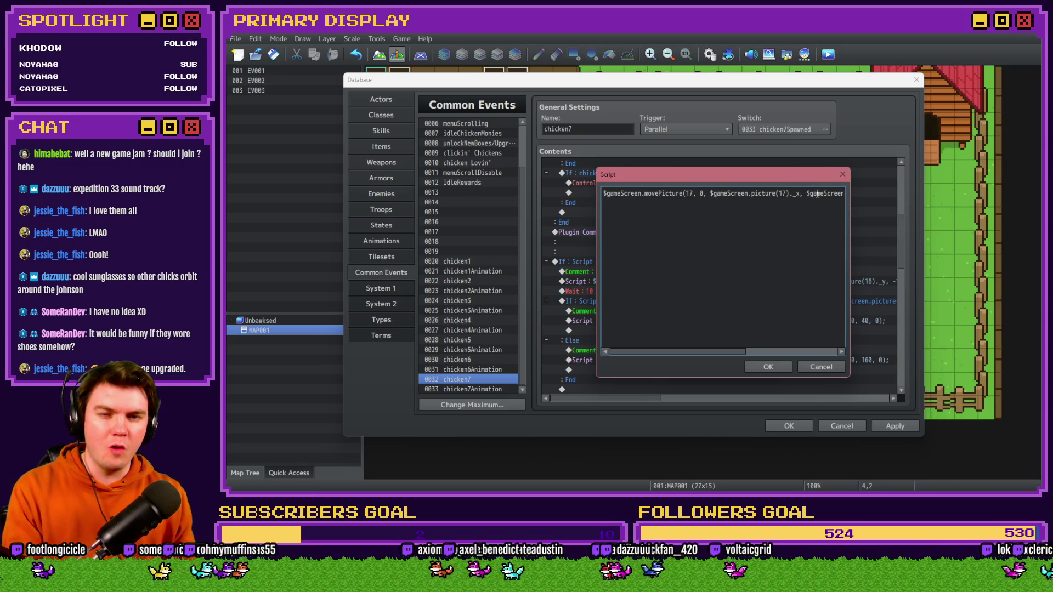
drag(817, 193, 856, 199)
click(732, 194)
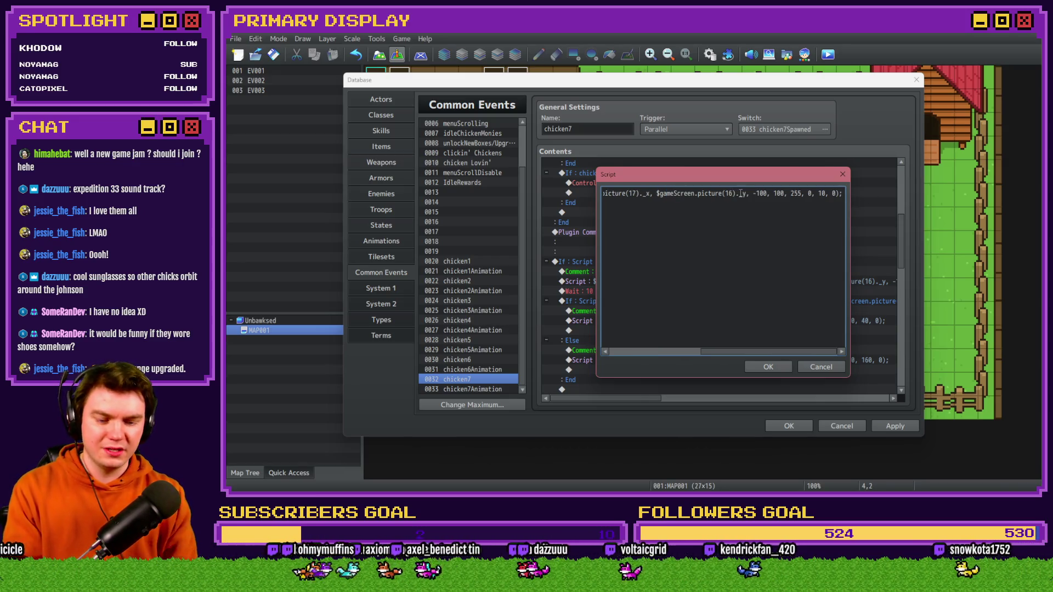
click(768, 368)
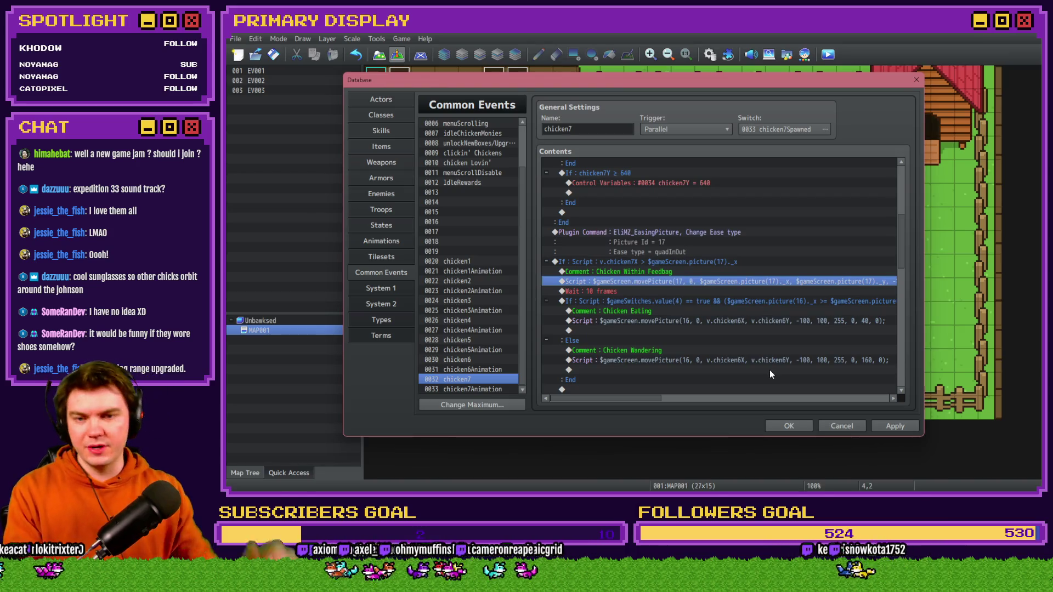
- Update the picture references in the Chicken Eating branch condition and confirm it
click(716, 293)
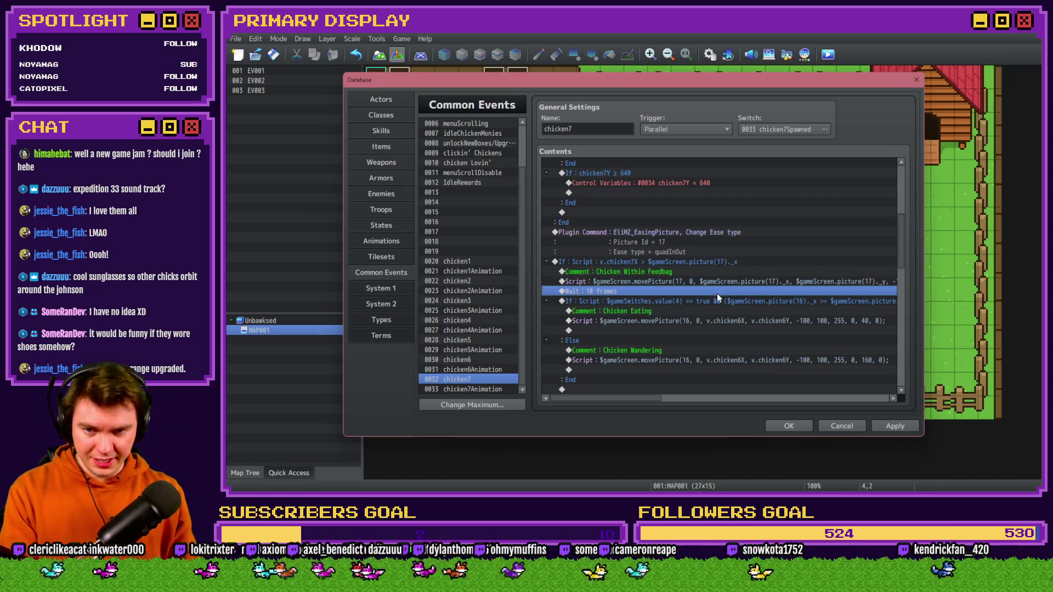
click(718, 301)
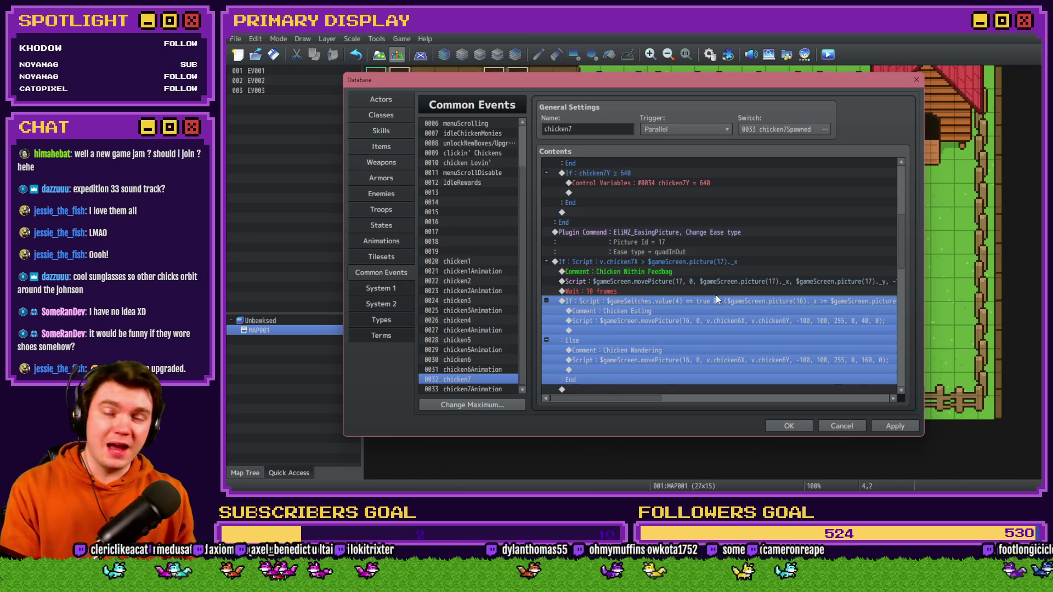
double_click(716, 301)
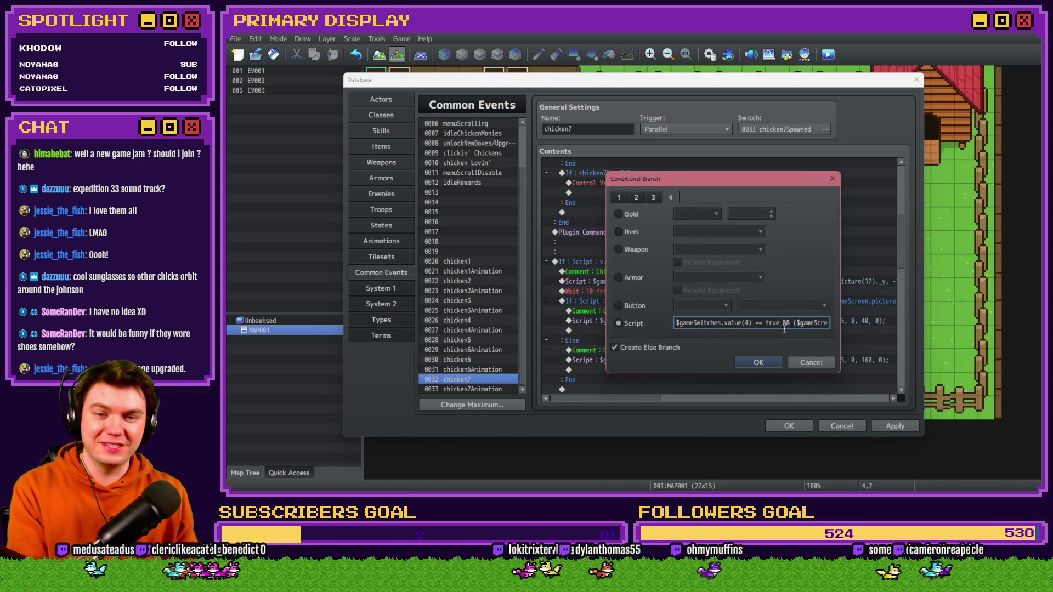
key(Right)
key(Right)
key(Right)
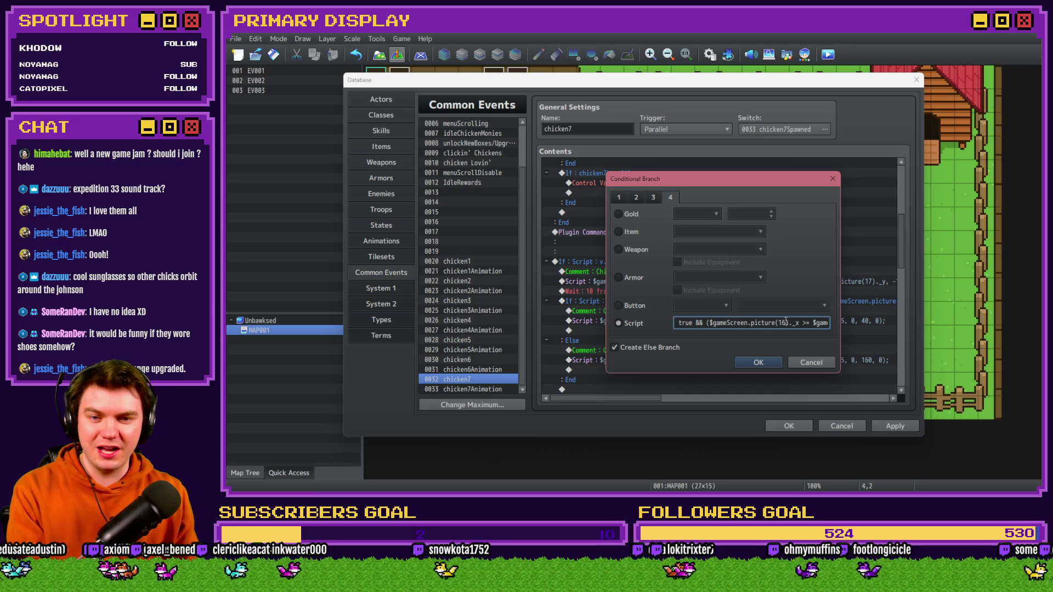
key(Right)
key(Right)
key(Right)
key(Right)
key(Right)
key(Right)
key(Right)
key(Right)
key(Right)
key(Right)
key(Right)
key(Right)
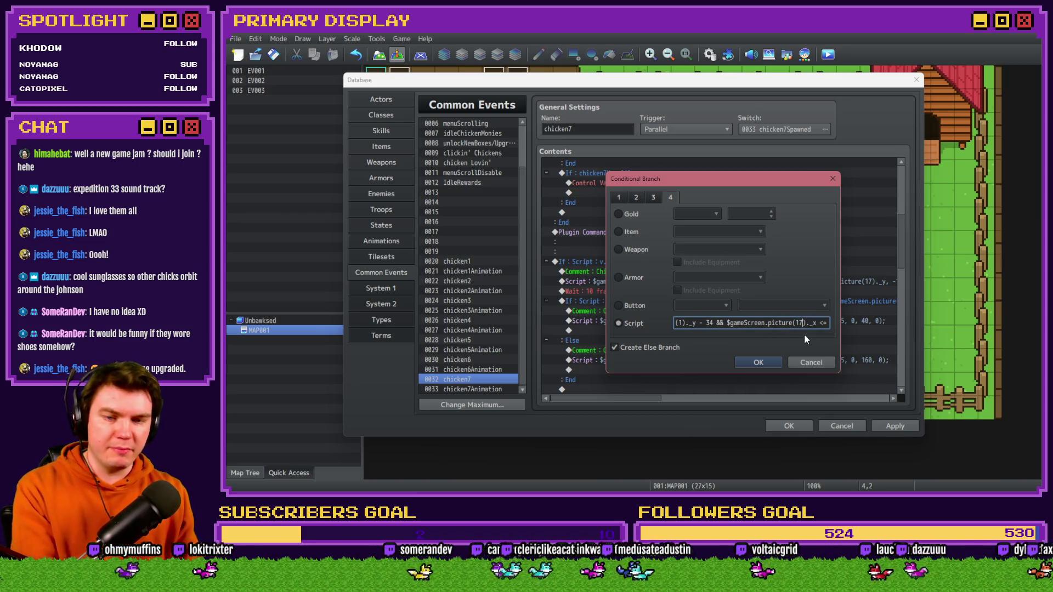
key(Right)
key(Right)
key(Right)
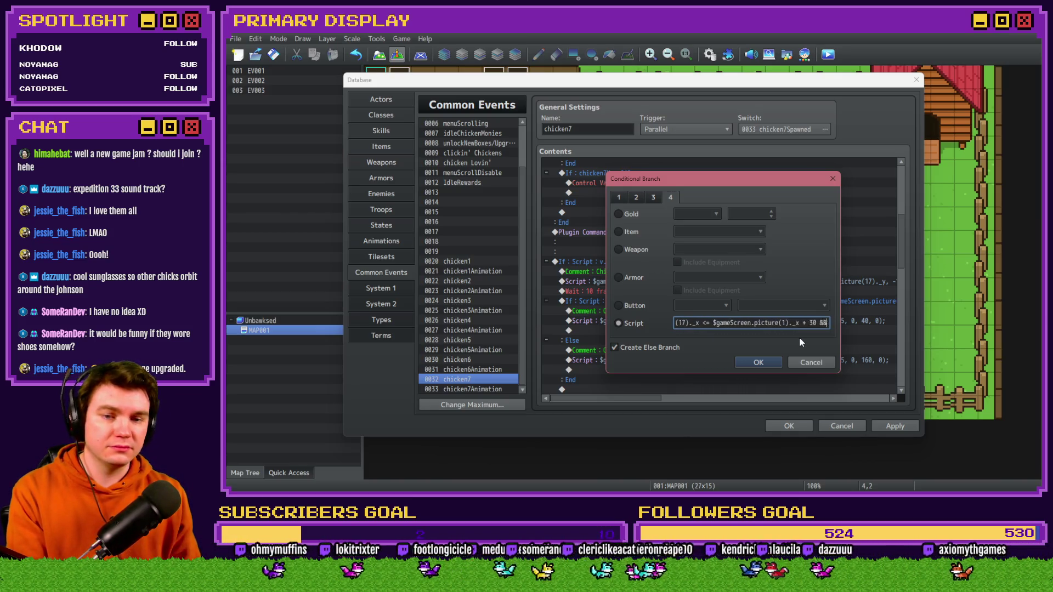
key(Right)
key(Right)
key(Right)
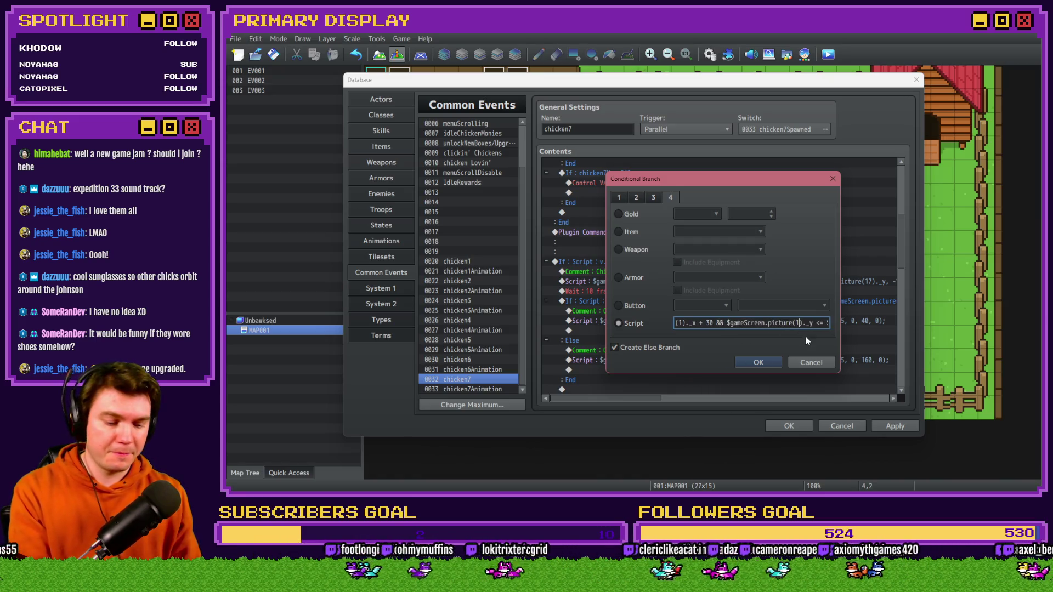
key(Right)
key(Right)
key(Right)
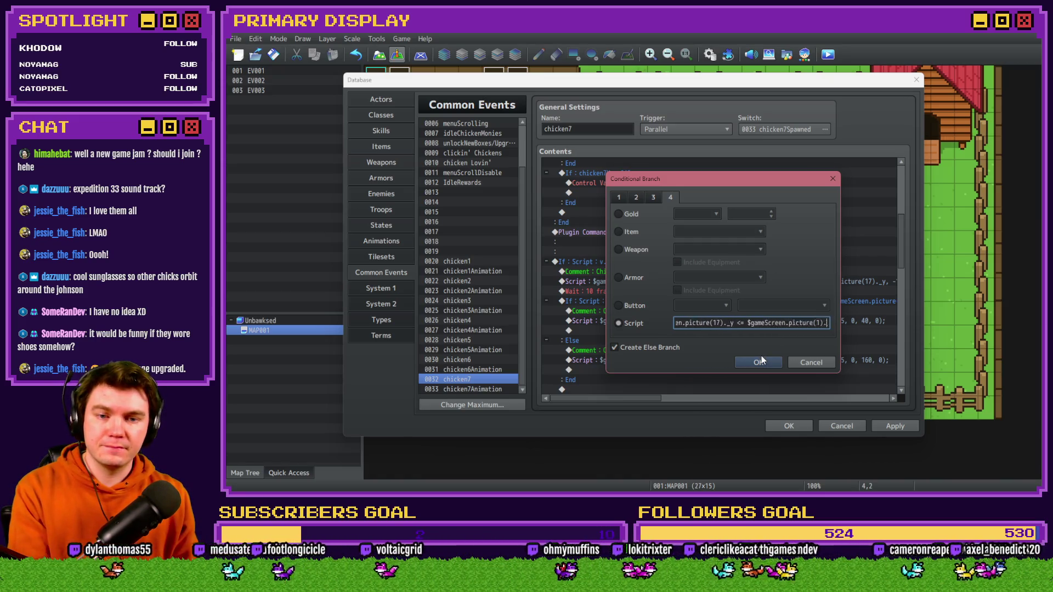
click(761, 358)
- Make the Chicken Eating script move picture 17 to v.chicken7X and v.chicken7Y
double_click(719, 321)
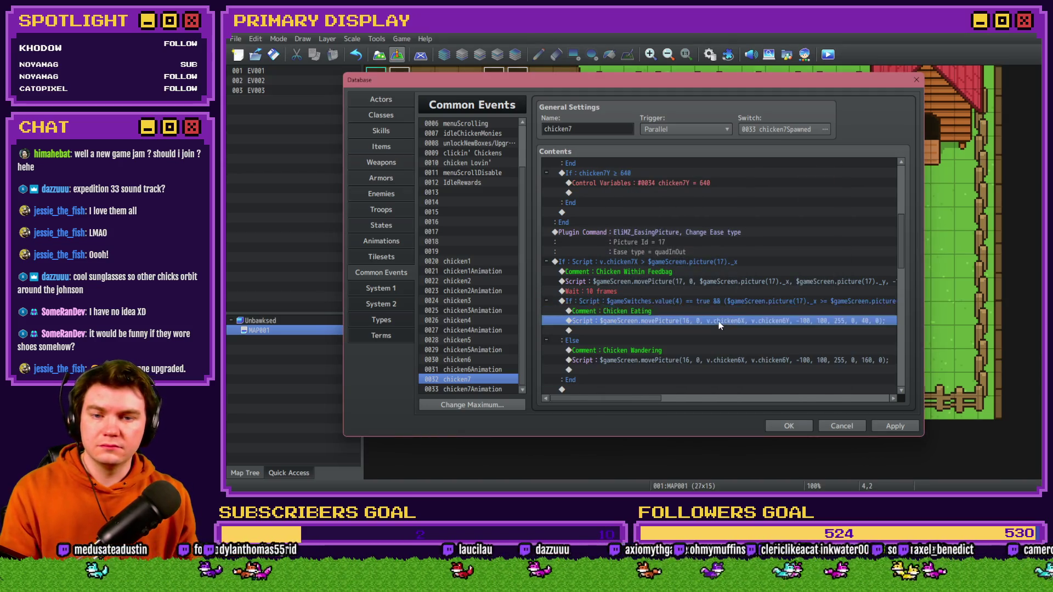
click(692, 193)
key(BackSpace)
text(7)
drag(761, 193, 839, 192)
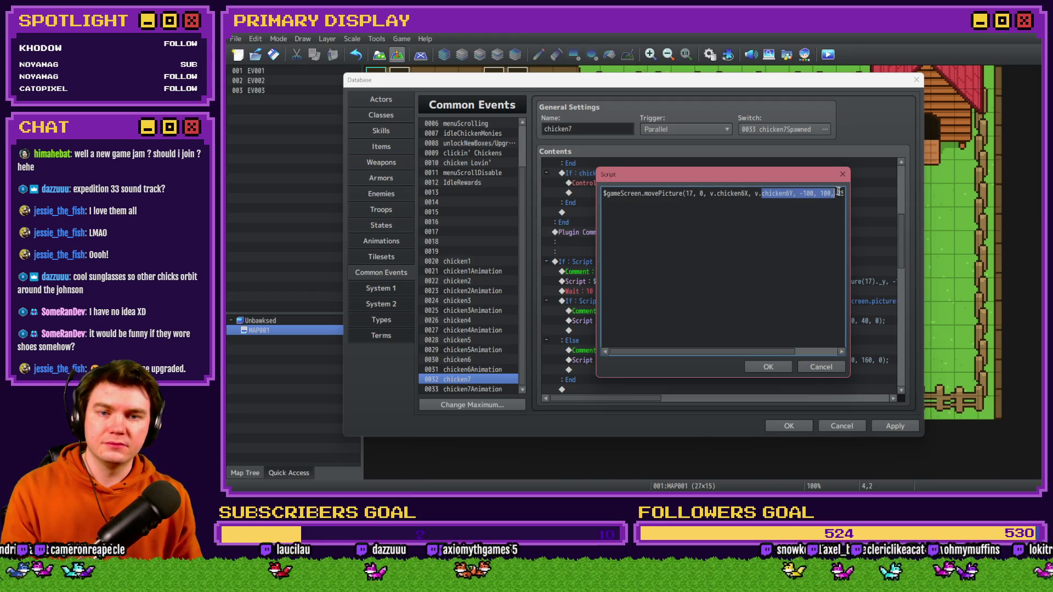
click(743, 193)
key(BackSpace)
text(7)
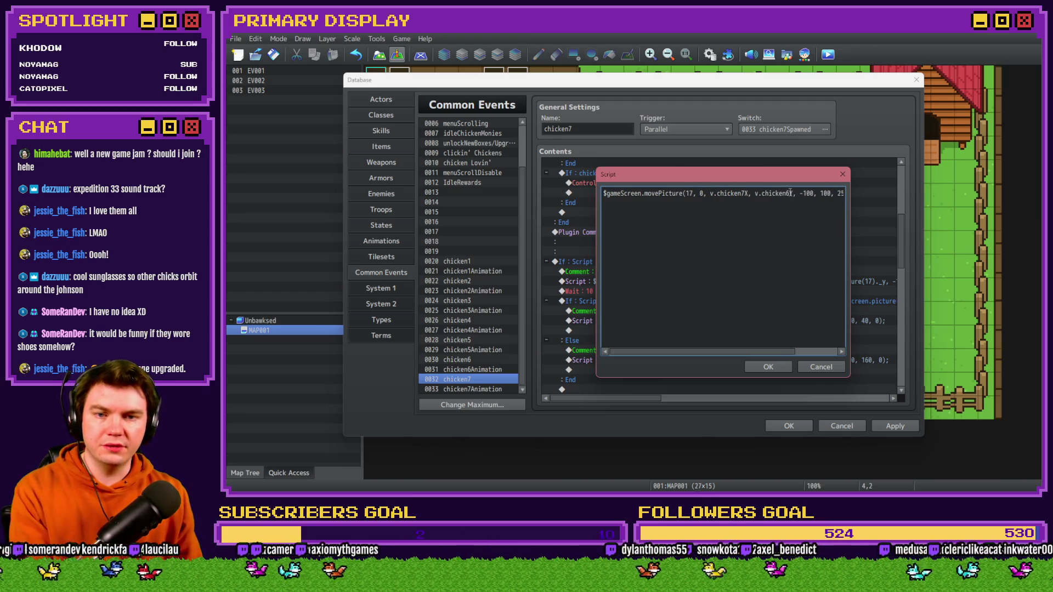
key(BackSpace)
text(7)
click(753, 364)
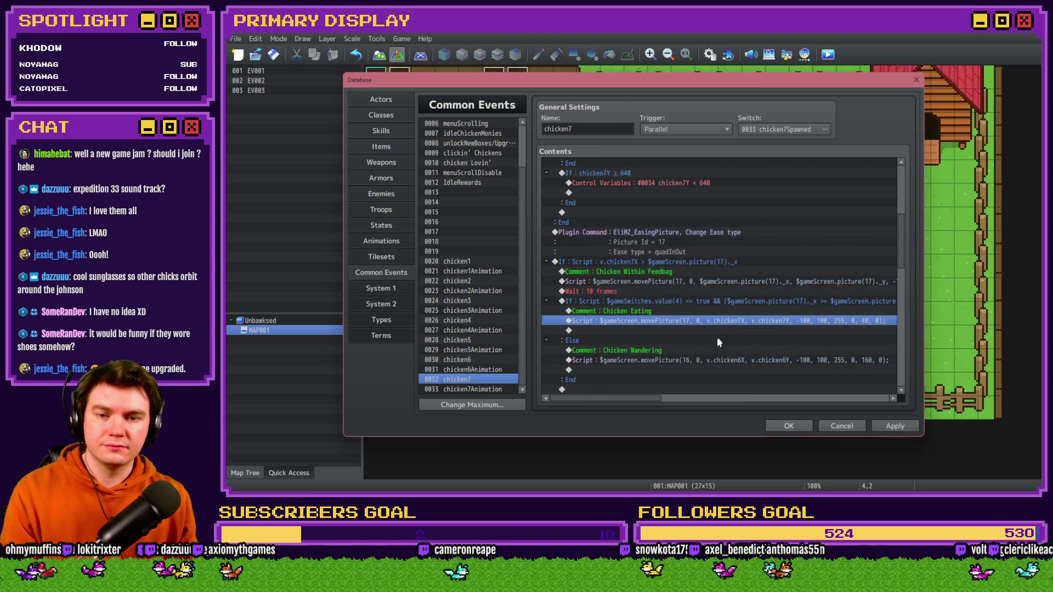
- Make the Chicken Wandering script move picture 17 to v.chicken7X and v.chicken7Y
click(709, 360)
double_click(715, 357)
drag(604, 193, 703, 193)
click(692, 193)
key(BackSpace)
text(7)
key(BackSpace)
text(7)
key(BackSpace)
text(7)
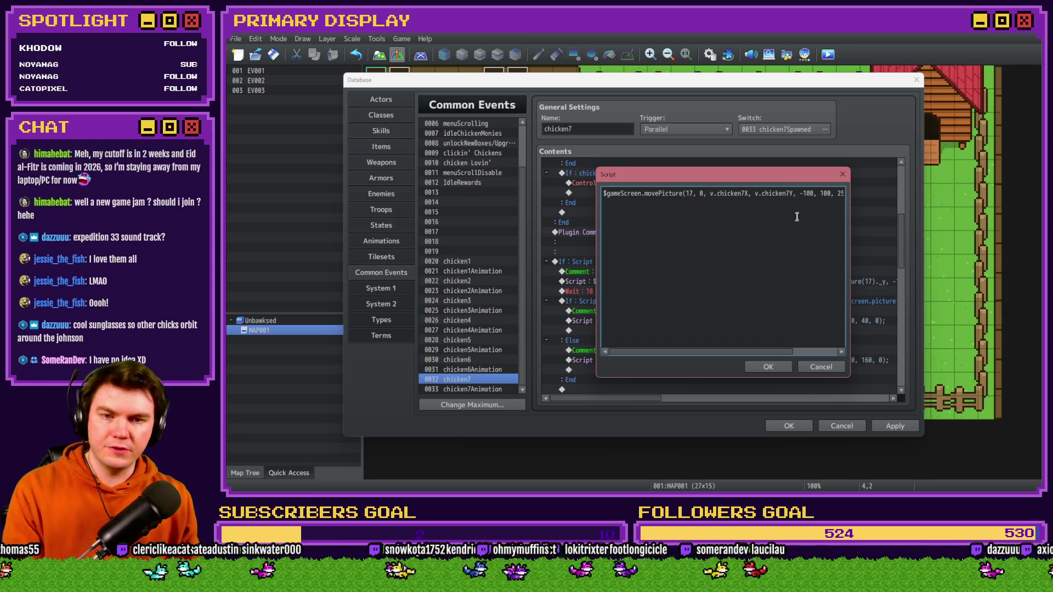
drag(808, 195, 870, 196)
click(776, 371)
scroll(674, 335, down, 3)
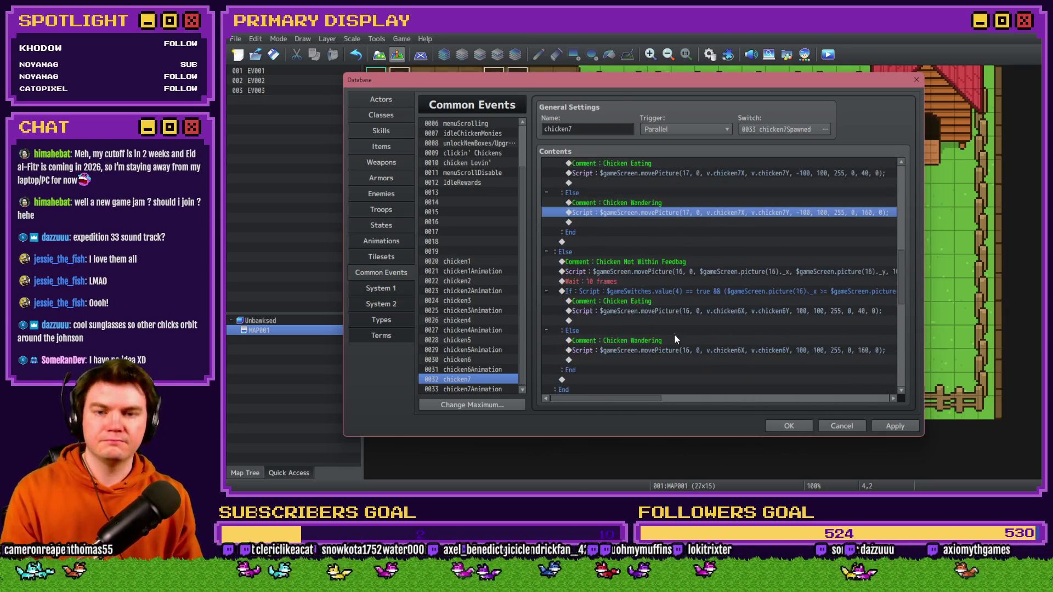
- Make the Chicken Not Within Feedbag movement script use picture 17 and picture(17)._x/_y
click(647, 263)
double_click(647, 264)
key(Escape)
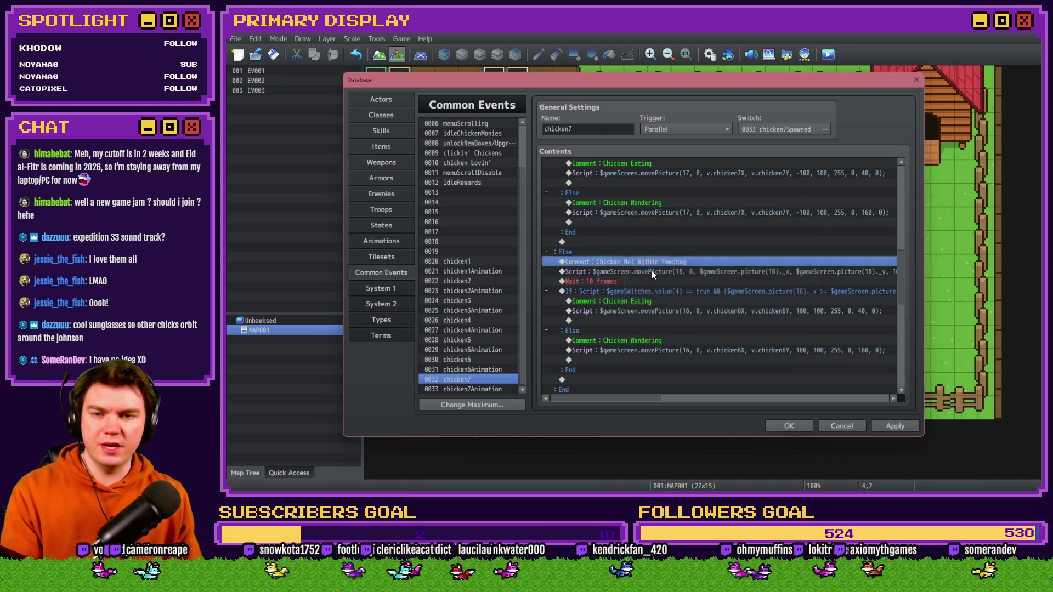
double_click(652, 271)
click(697, 204)
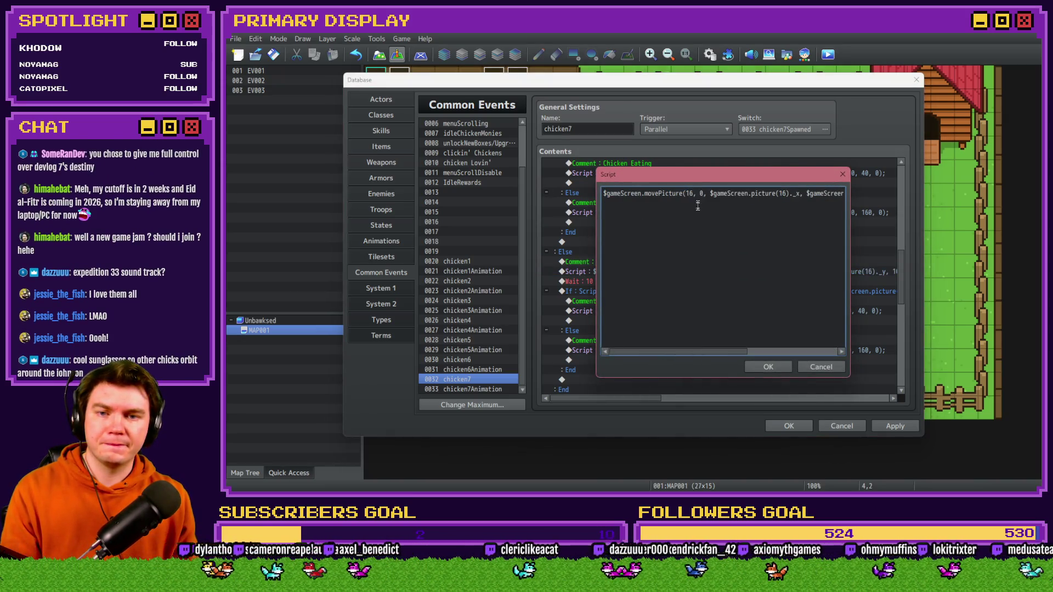
text(7)
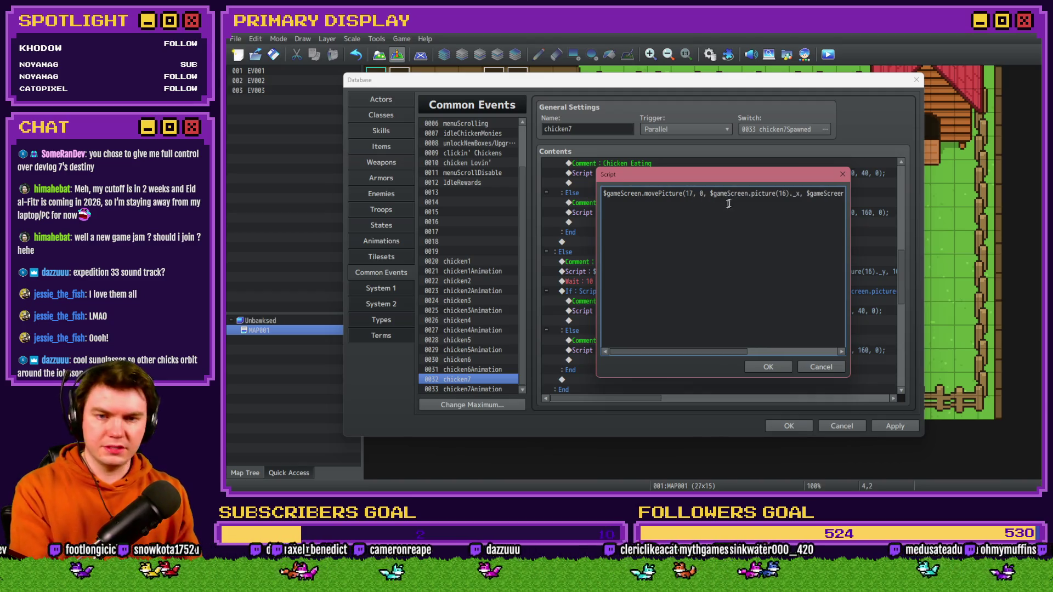
click(787, 193)
key(BackSpace)
text(7)
drag(818, 193, 852, 197)
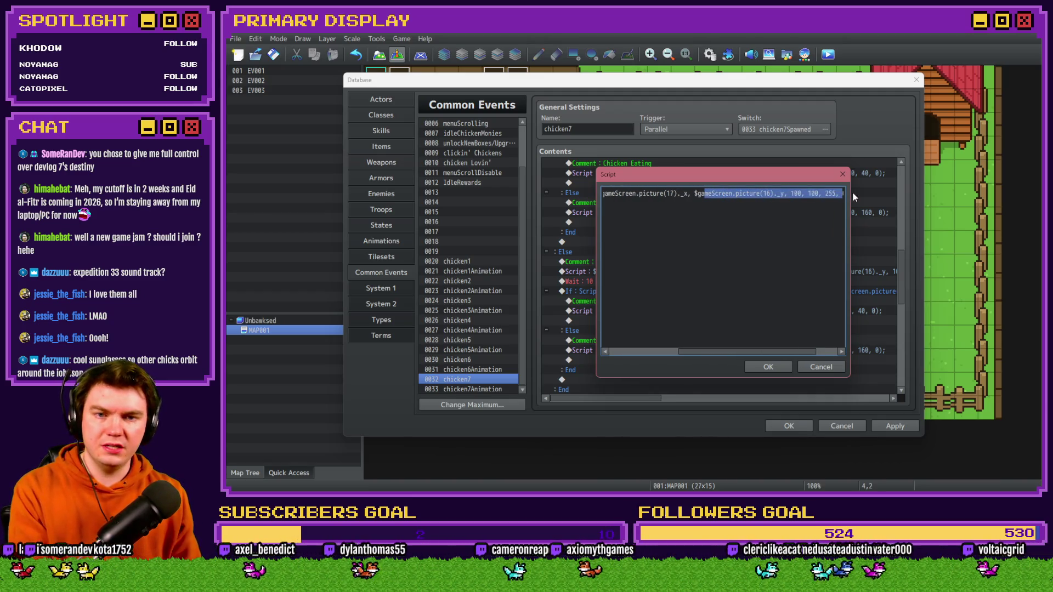
click(774, 193)
key(BackSpace)
text(7)
click(768, 367)
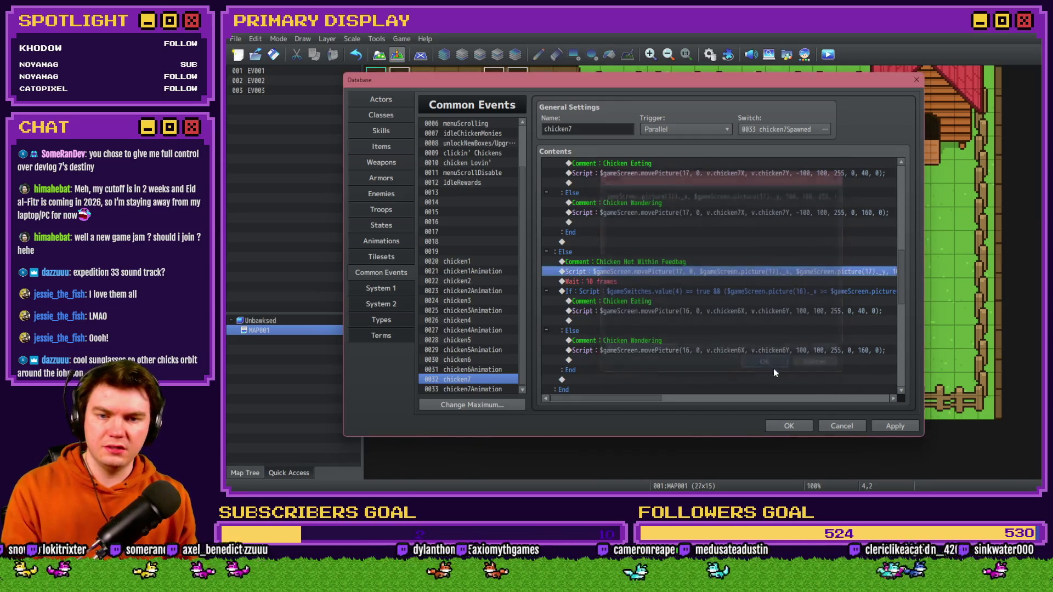
- Change the remaining picture(16) reference in the feedbag branch condition to picture(17)
double_click(661, 291)
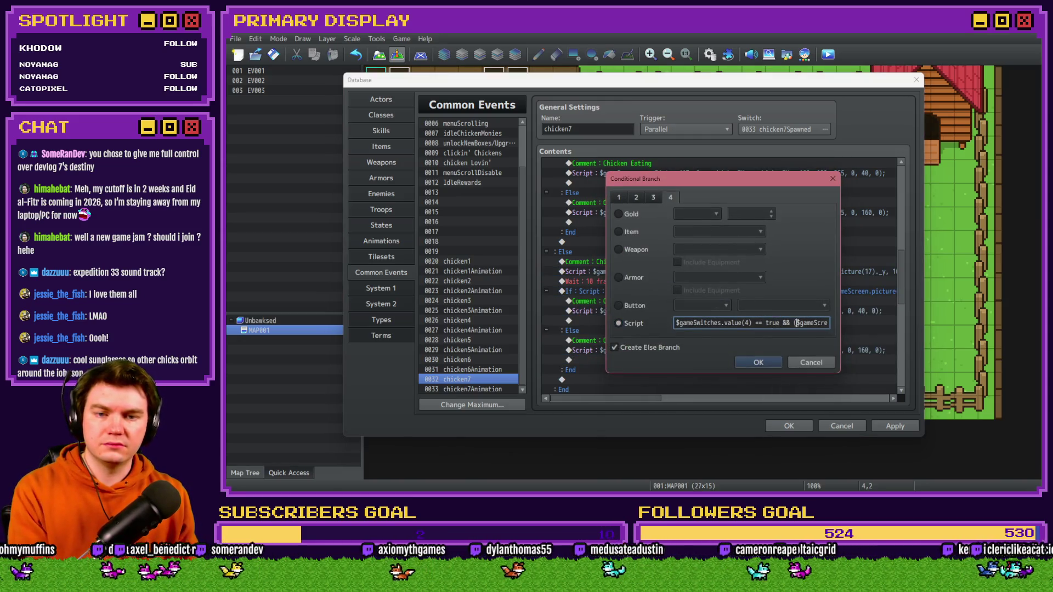
key(Right)
key(Right)
key(Right)
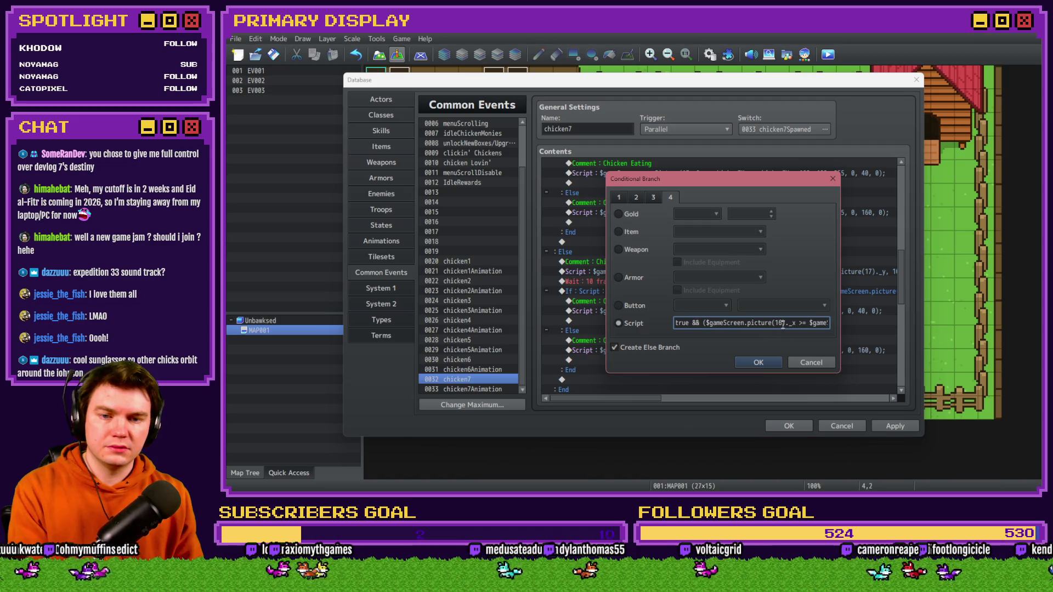
key(Right)
key(Right)
key(Right)
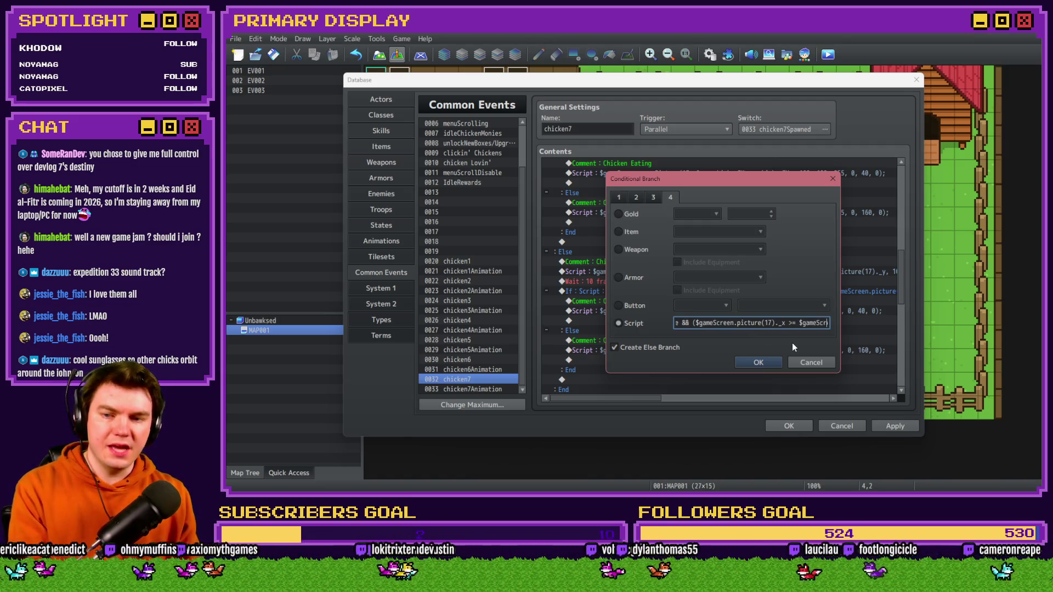
key(Right)
key(Right)
key(Right)
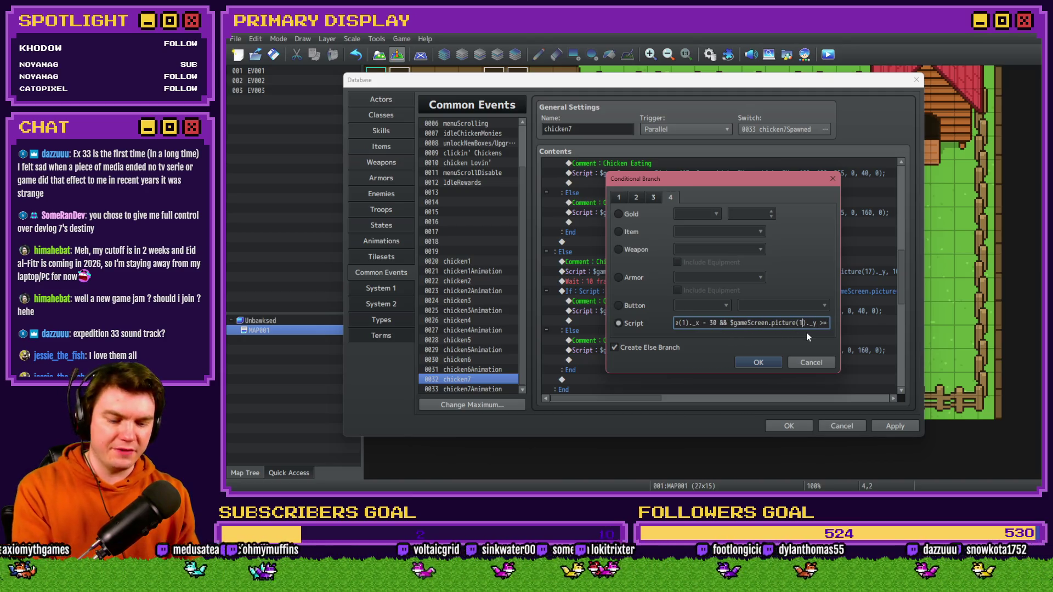
key(Right)
key(Right)
key(Right)
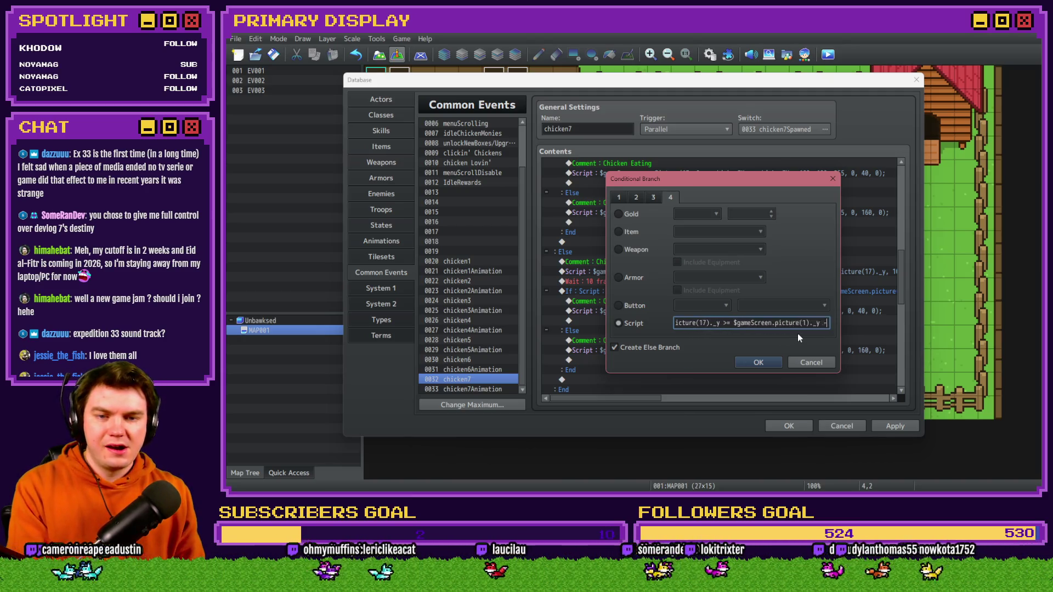
key(Right)
key(Right)
key(Right)
key(BackSpace)
text(7)
key(Right)
key(Right)
key(Right)
key(Right)
key(Right)
key(Right)
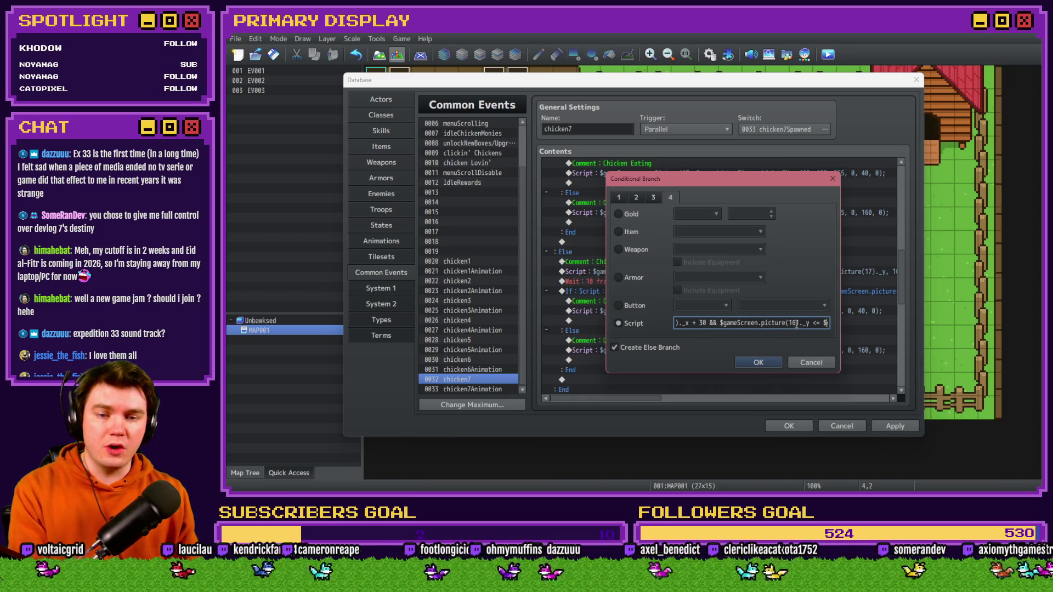
key(Right)
key(Right)
key(Right)
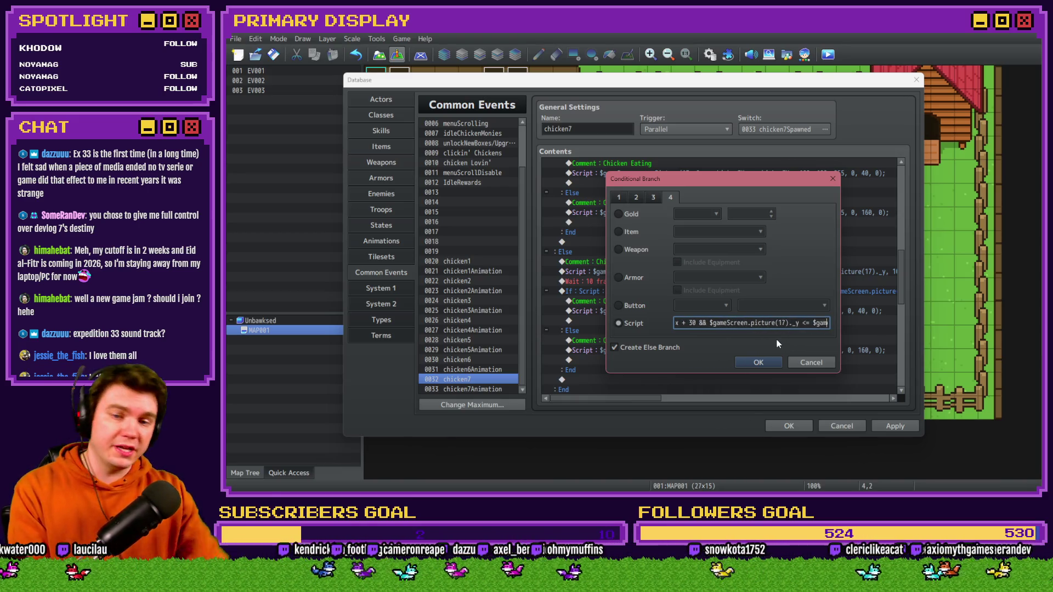
click(761, 362)
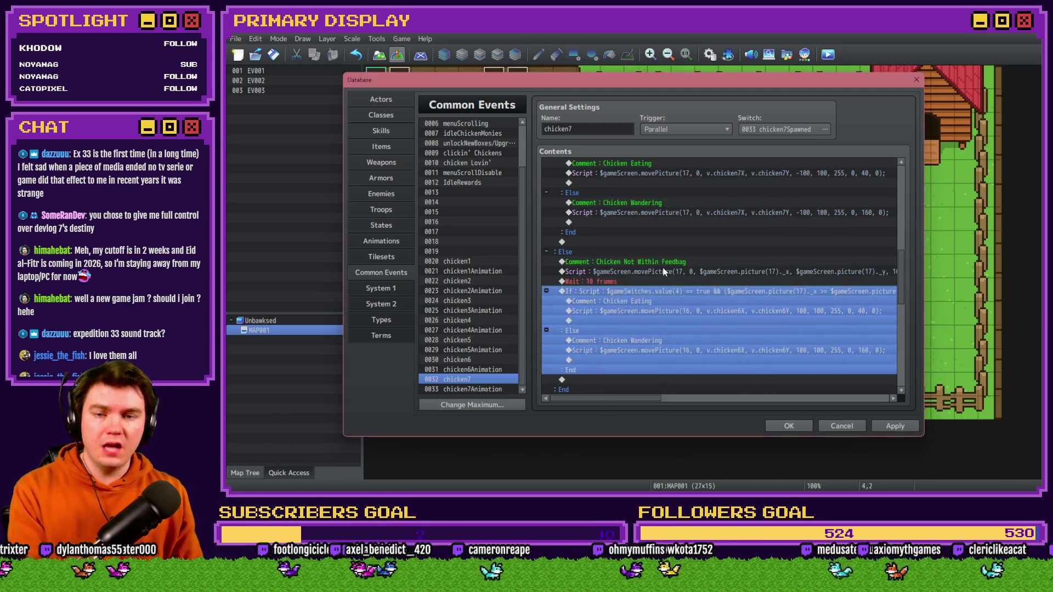
- Make the second Chicken Eating script use picture 17 and chicken7Y
double_click(669, 311)
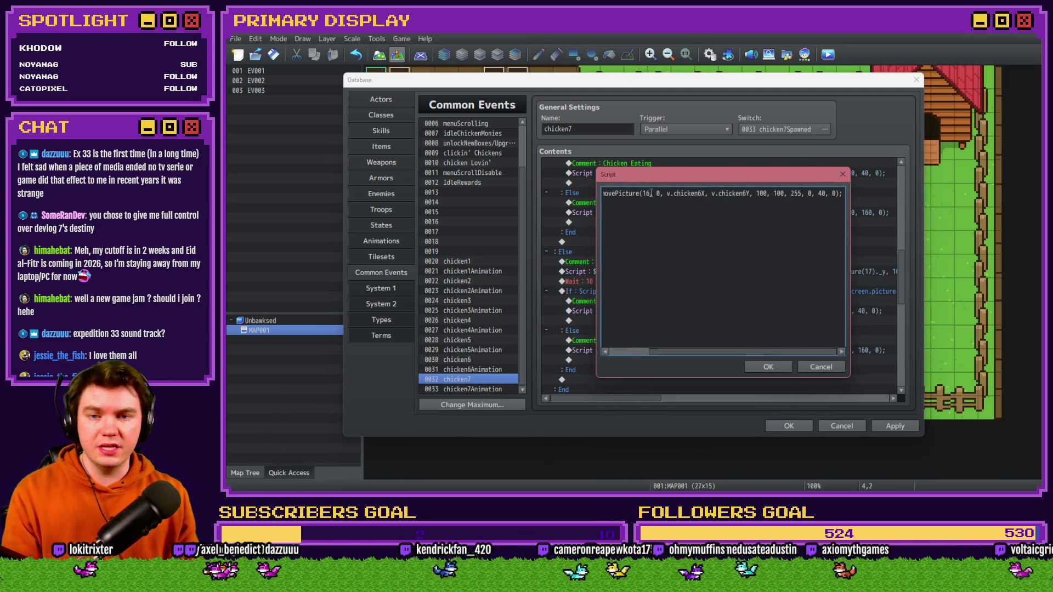
key(BackSpace)
text(74)
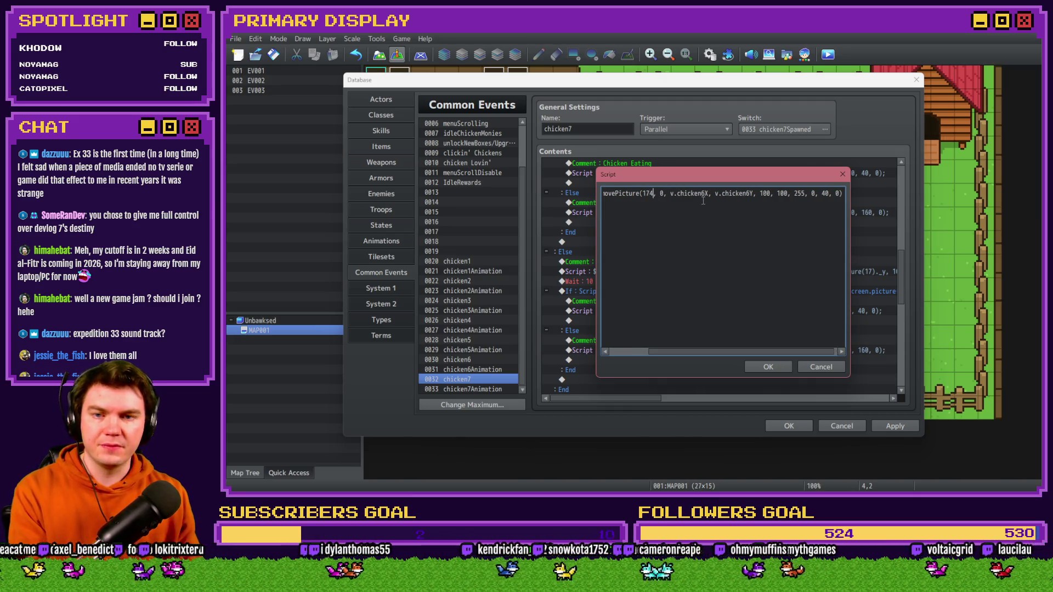
key(BackSpace)
text(7)
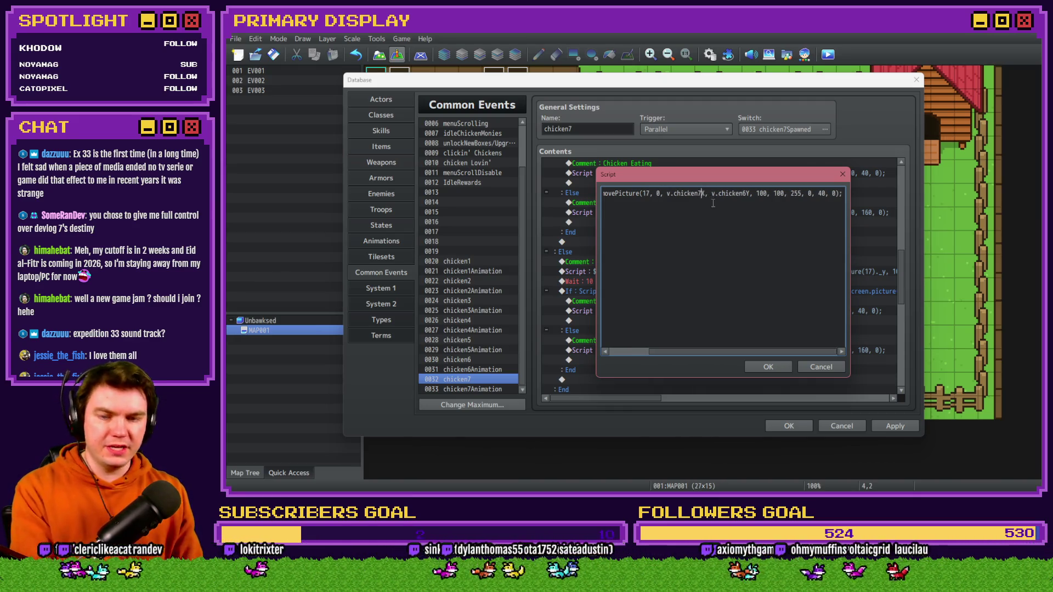
key(BackSpace)
text(7)
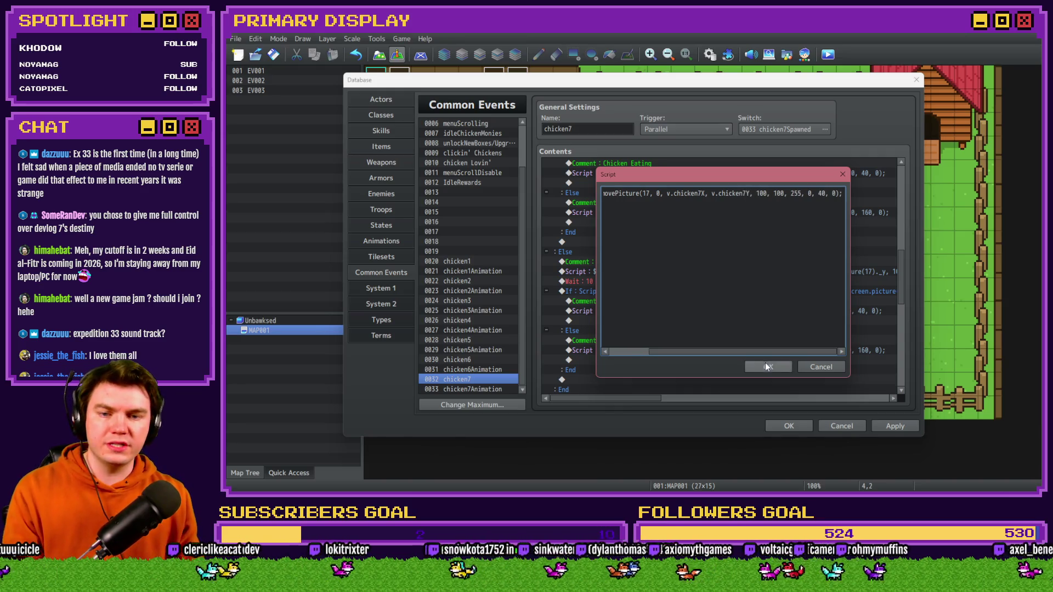
click(767, 367)
- Make the second Chicken Wandering script move picture 17 to v.chicken7X and v.chicken7Y
scroll(694, 301, down, 2)
double_click(697, 309)
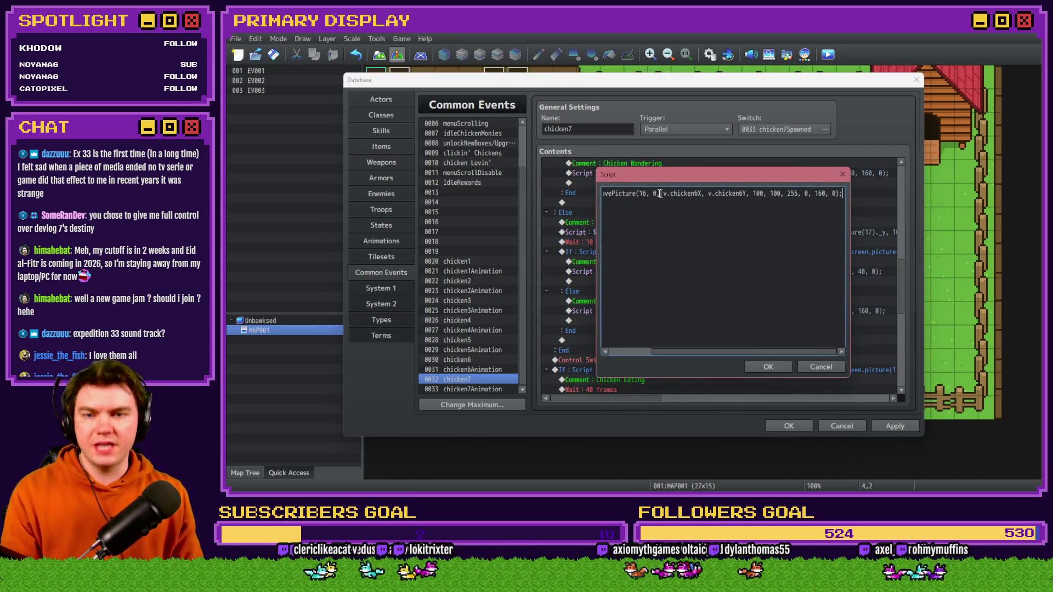
key(Delete)
text(7)
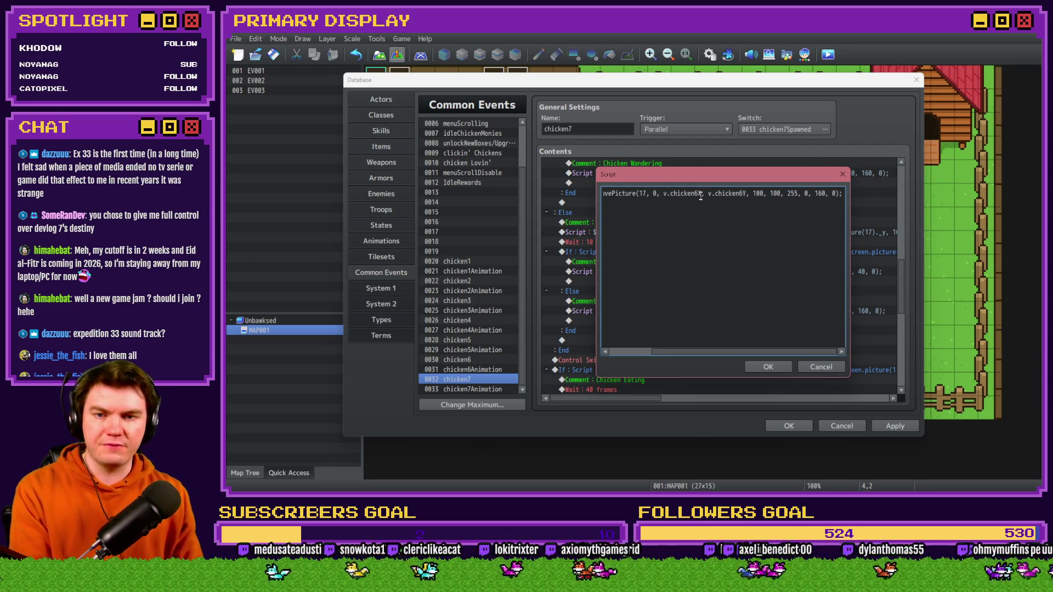
click(700, 193)
key(BackSpace)
text(7)
click(744, 193)
key(BackSpace)
text(7)
click(757, 367)
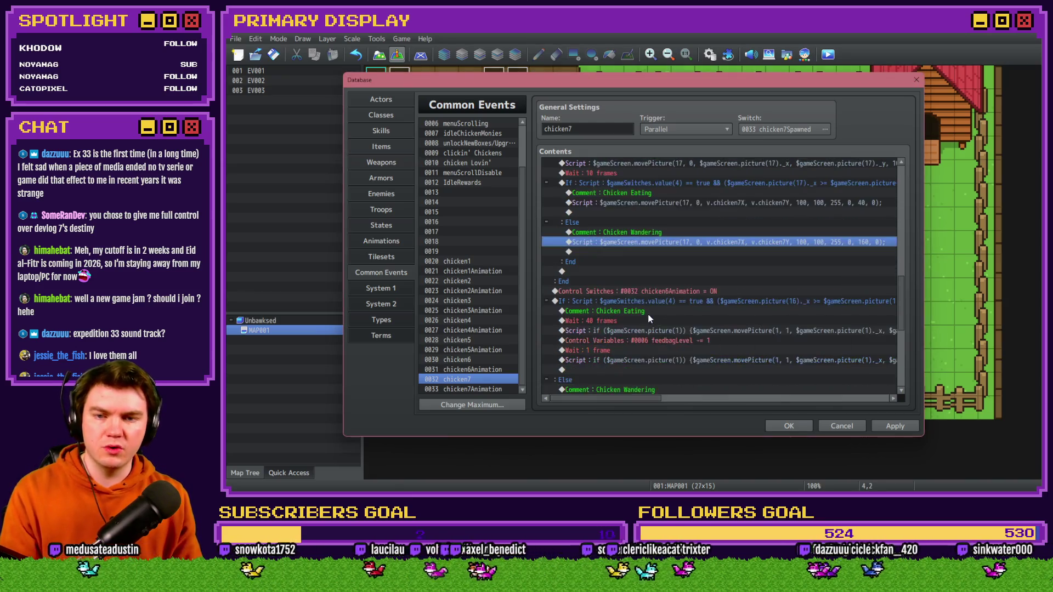
- Bring up the animation Control Switches command's switch list
scroll(649, 319, down, 2)
double_click(677, 242)
click(732, 251)
- Turn on switch 0034 chicken7Animation and change the eating condition's picture(16) checks to picture(17)
double_click(757, 296)
click(736, 321)
double_click(674, 254)
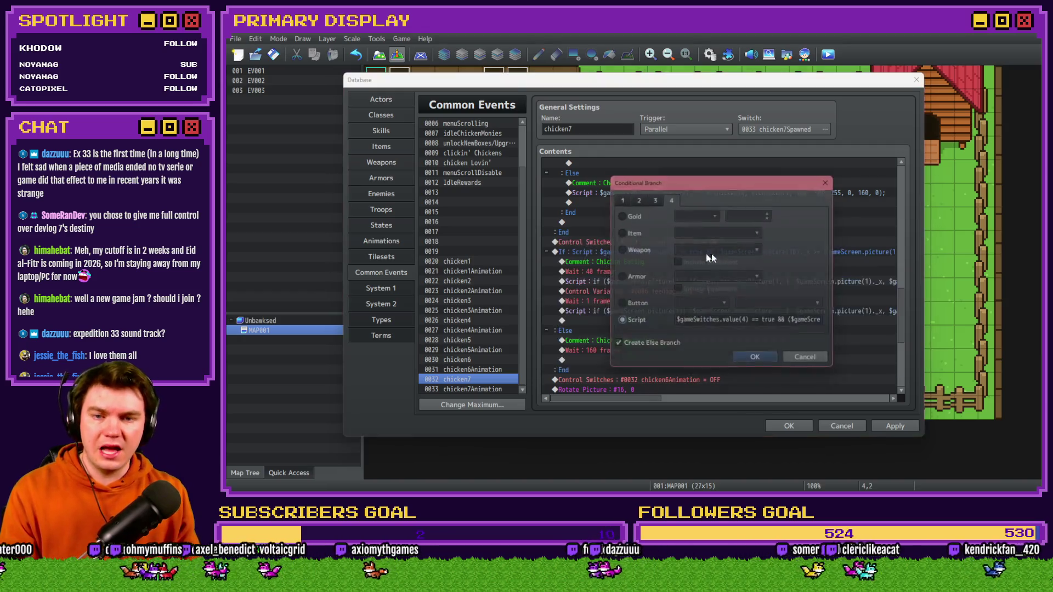
triple_click(777, 323)
click(777, 323)
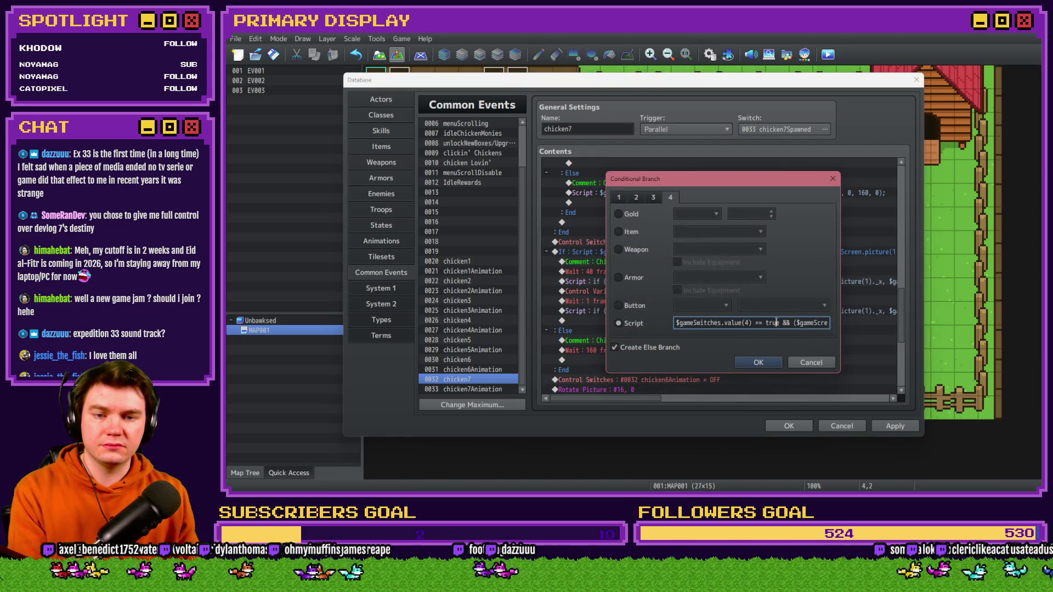
key(Right)
key(Right)
key(Right)
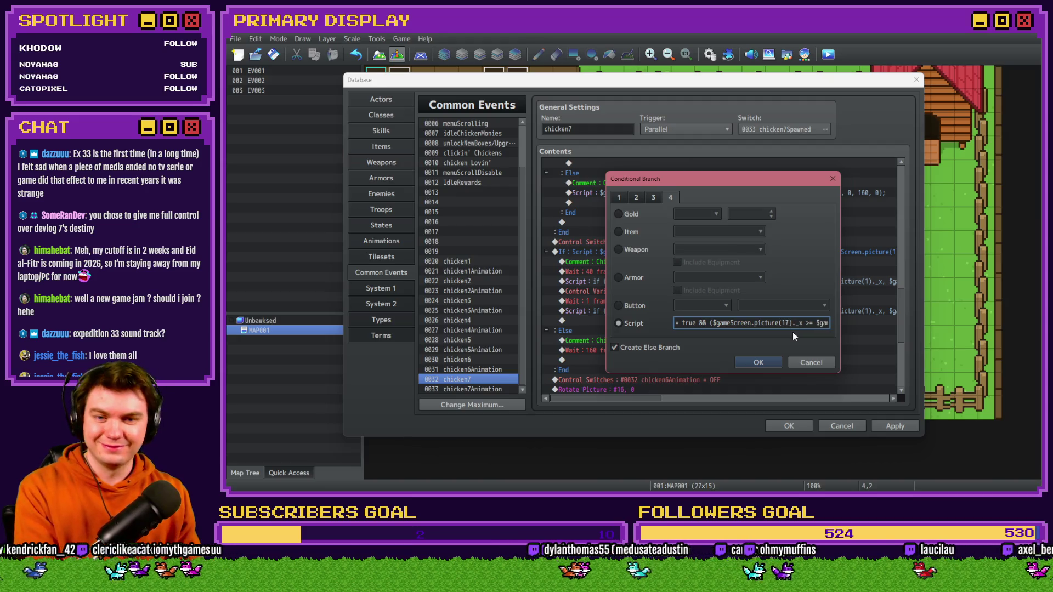
key(Right)
key(Right)
key(Right)
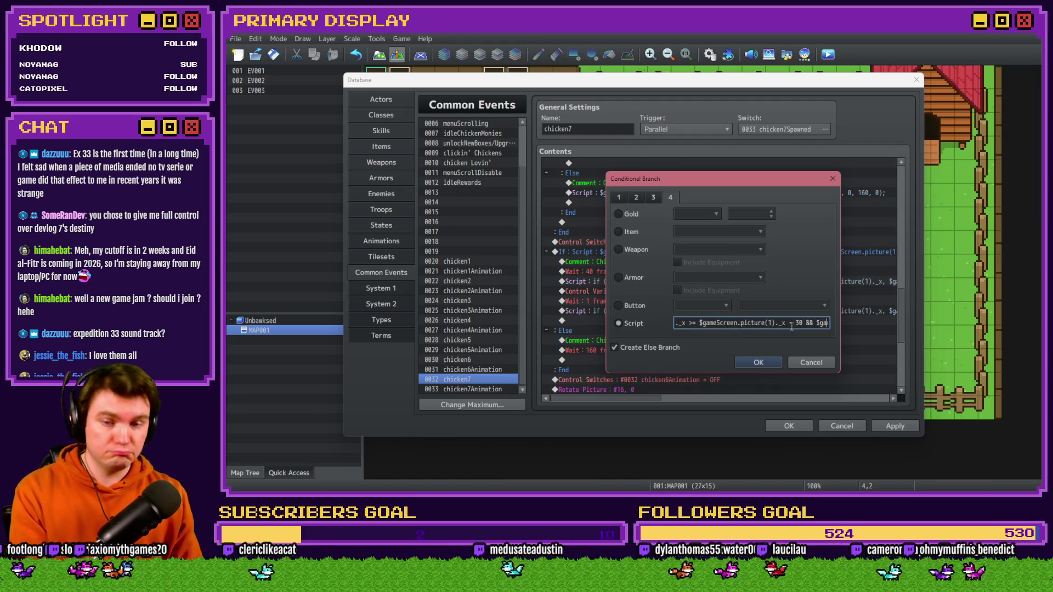
key(Right)
key(Right)
key(Right)
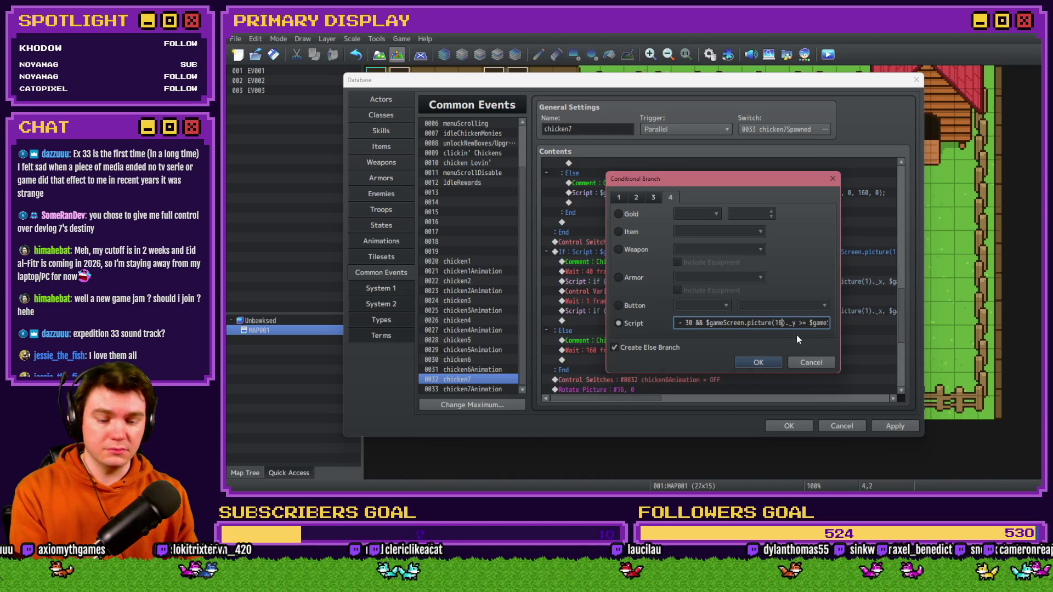
key(Right)
key(Right)
key(Right)
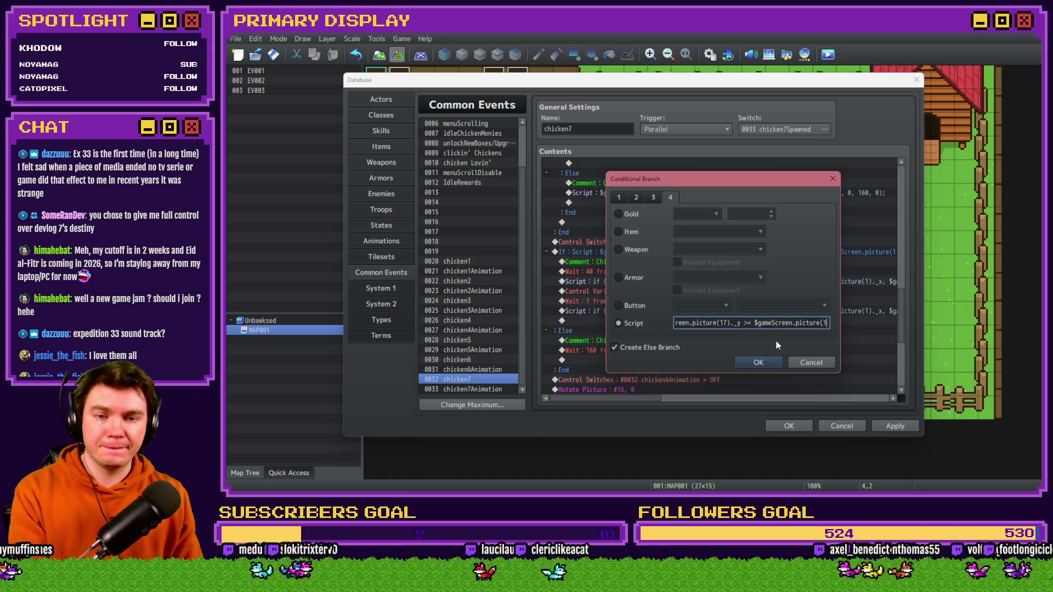
key(Right)
key(Right)
key(Right)
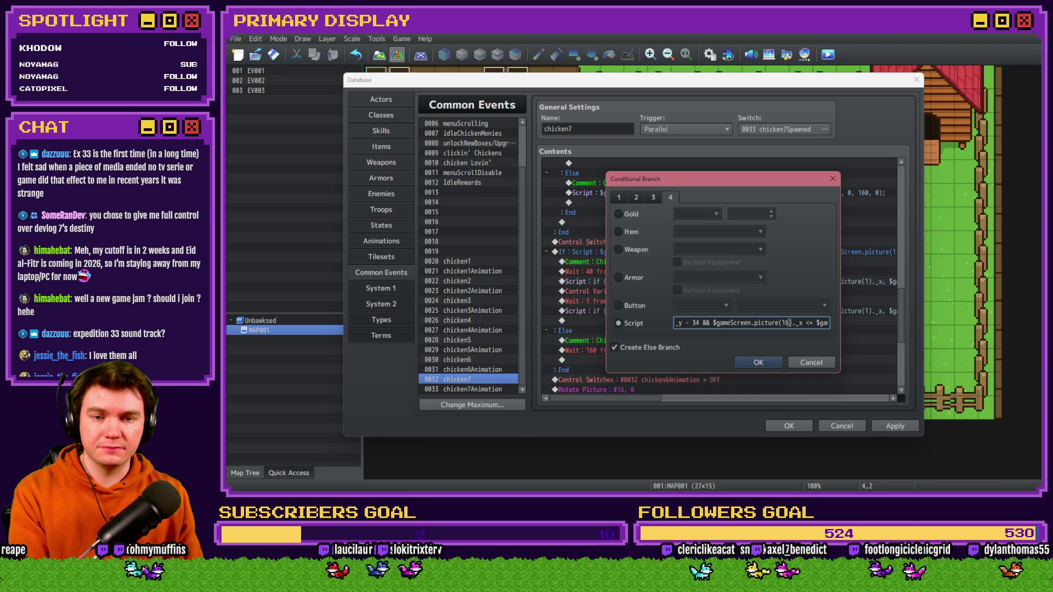
key(Right)
key(Right)
key(Right)
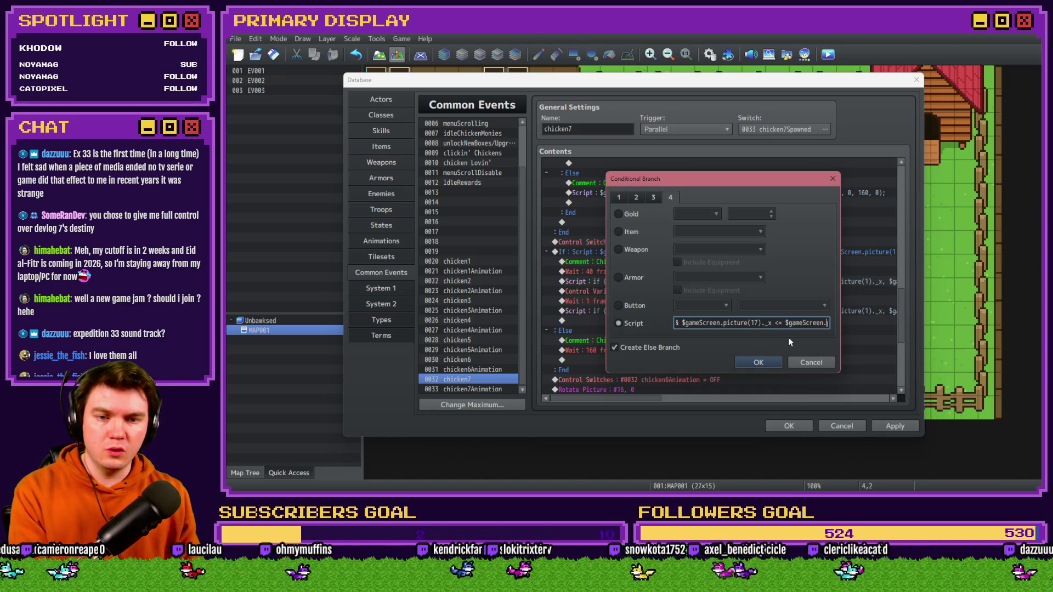
key(Right)
key(Right)
key(Right)
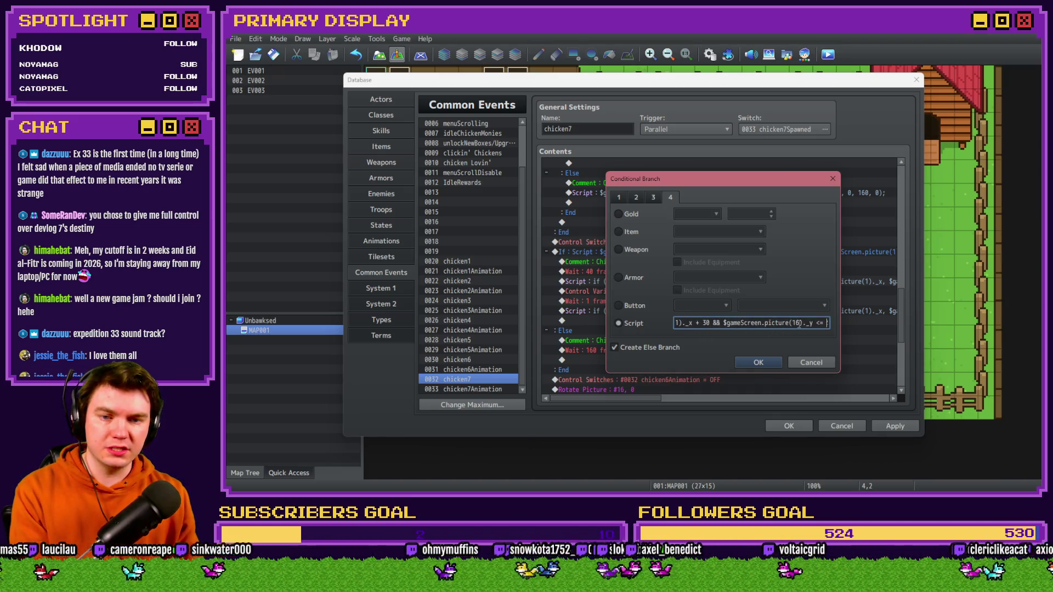
key(Right)
key(Right)
key(Right)
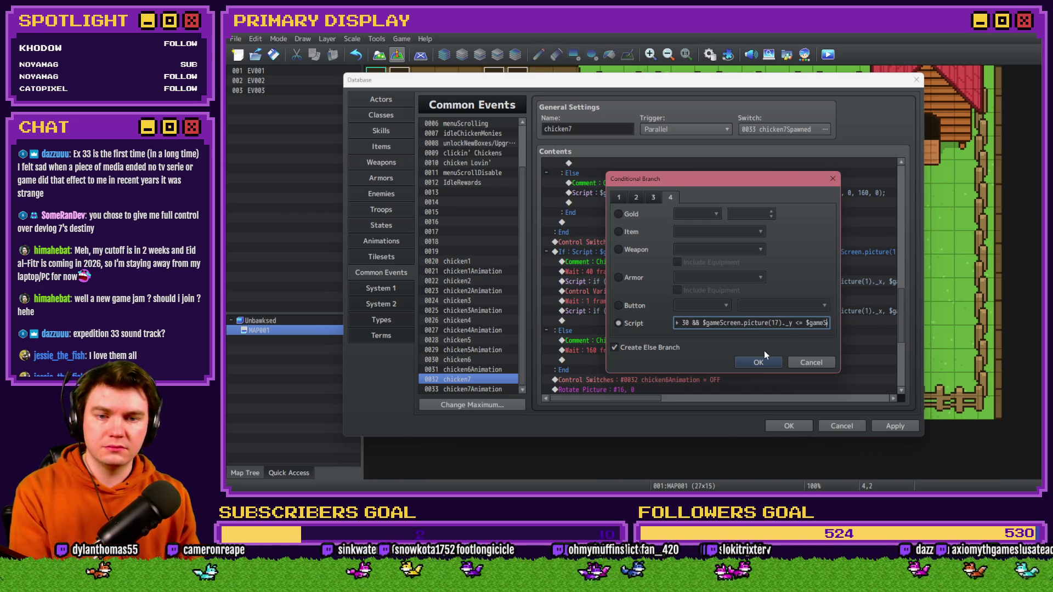
click(759, 360)
- Check the picture 1 movement script's picture numbers and leave it unchanged
click(711, 282)
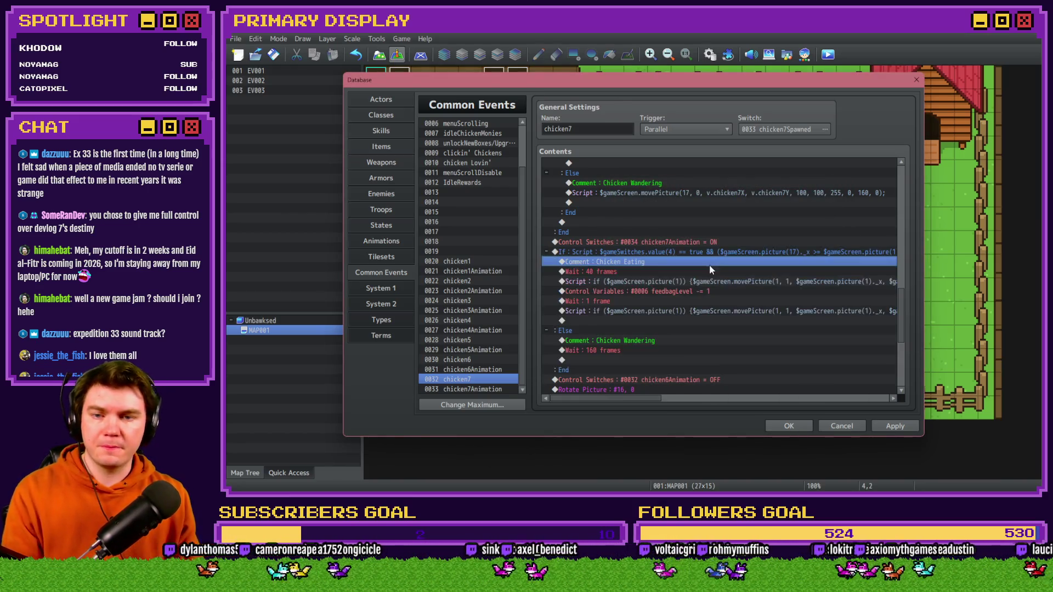
double_click(708, 280)
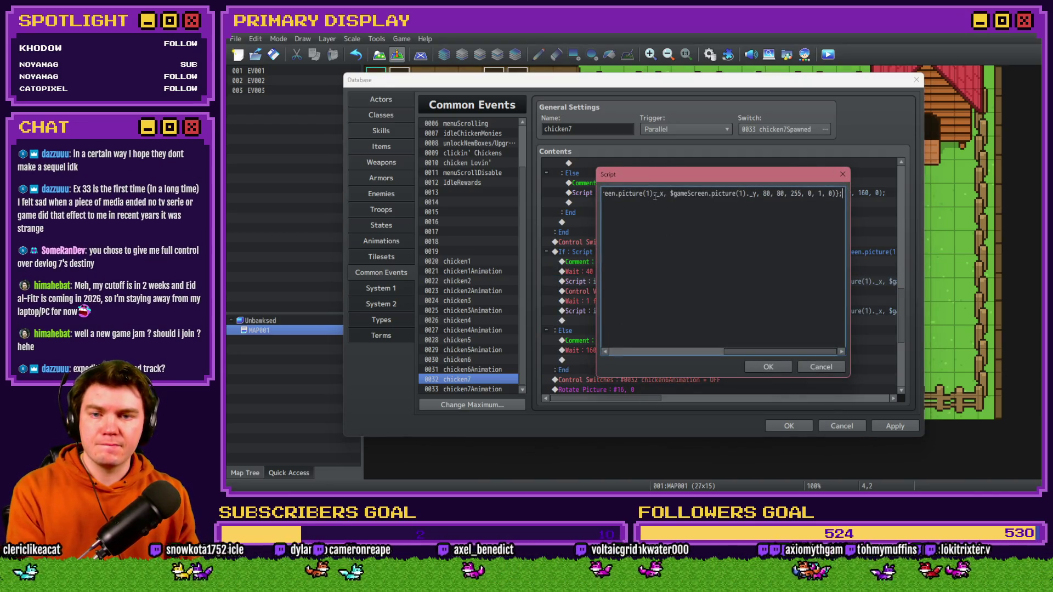
key(ctrl+a)
click(817, 364)
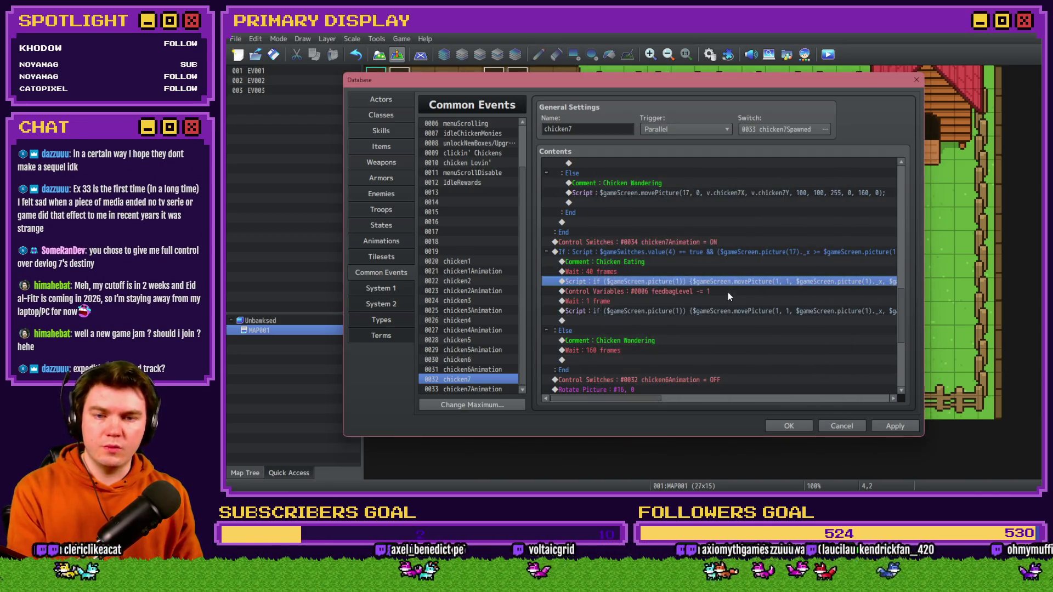
- Select switch 0034 chicken7Animation in the switch-off command
scroll(713, 307, down, 4)
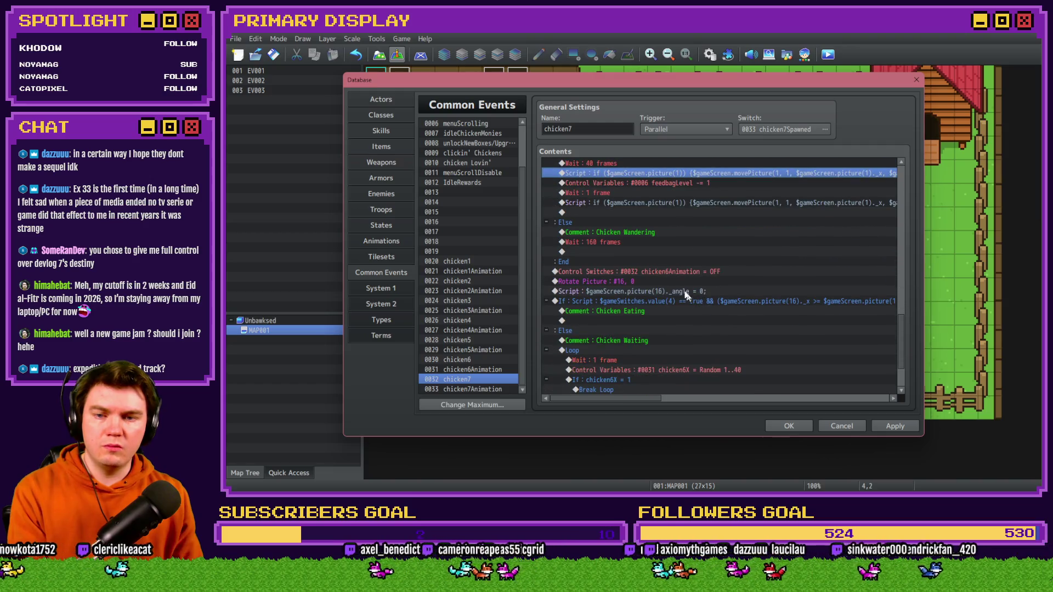
double_click(649, 269)
click(790, 253)
double_click(774, 297)
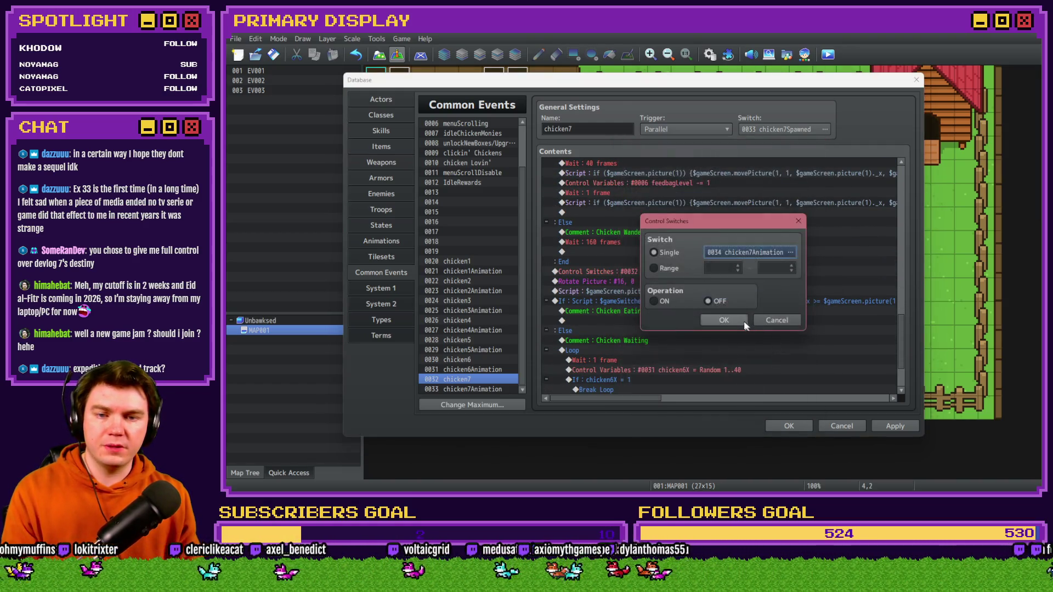
- Point the picture rotation and angle-reset commands at picture 17 instead of 16
click(735, 320)
scroll(654, 272, down, 2)
double_click(644, 243)
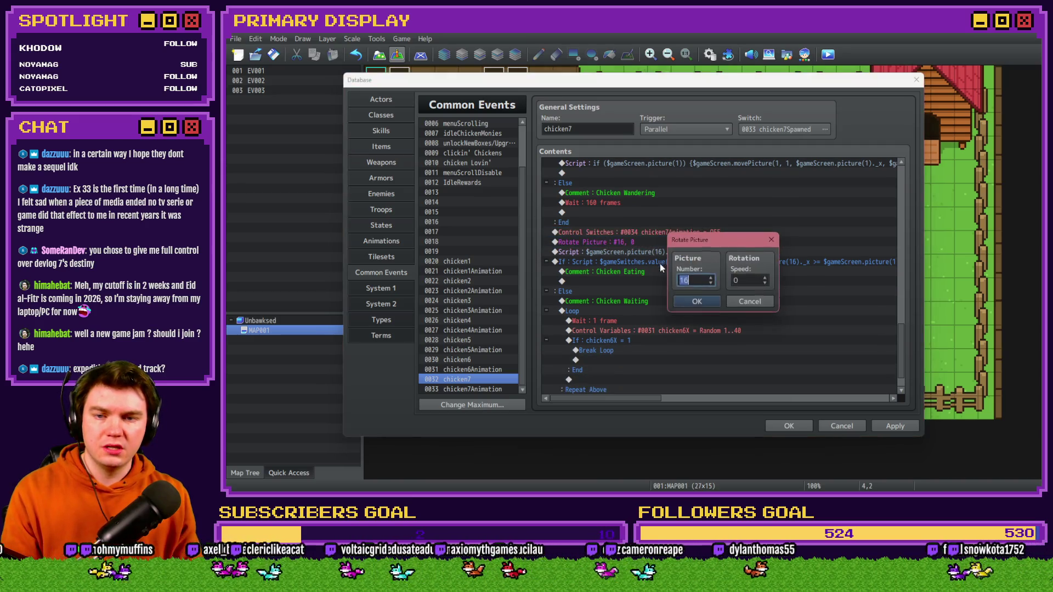
key(Escape)
double_click(644, 252)
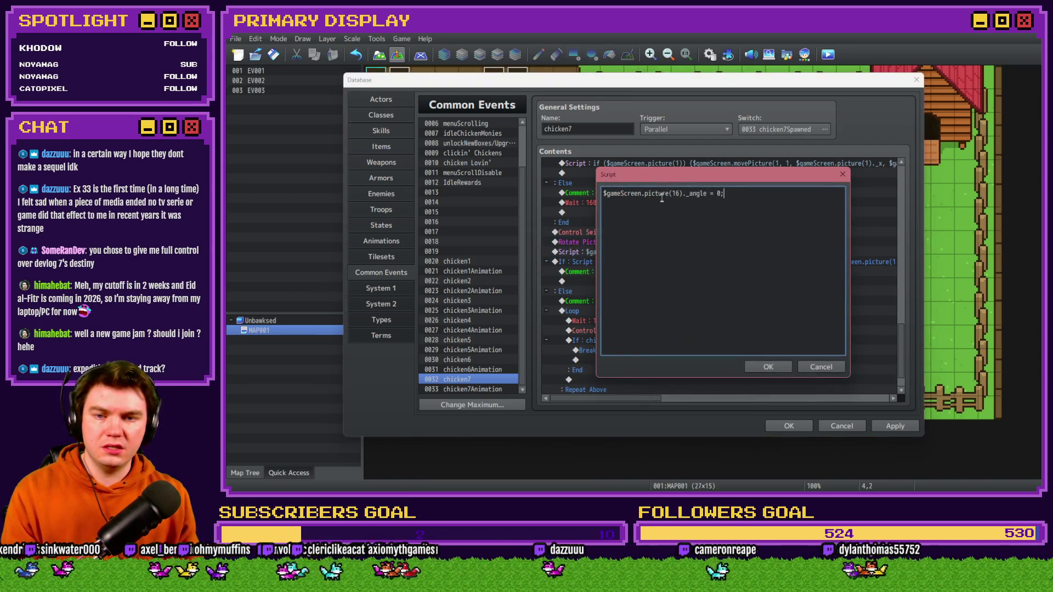
key(Delete)
text(7)
click(768, 366)
- Change every picture reference in the waiting condition script to picture 17
double_click(719, 260)
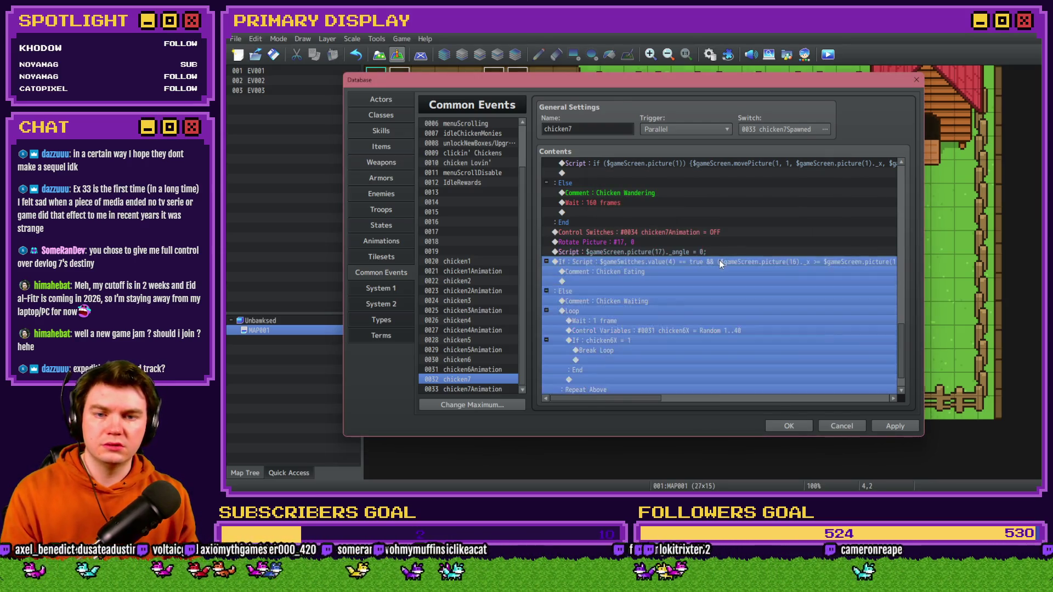
click(774, 323)
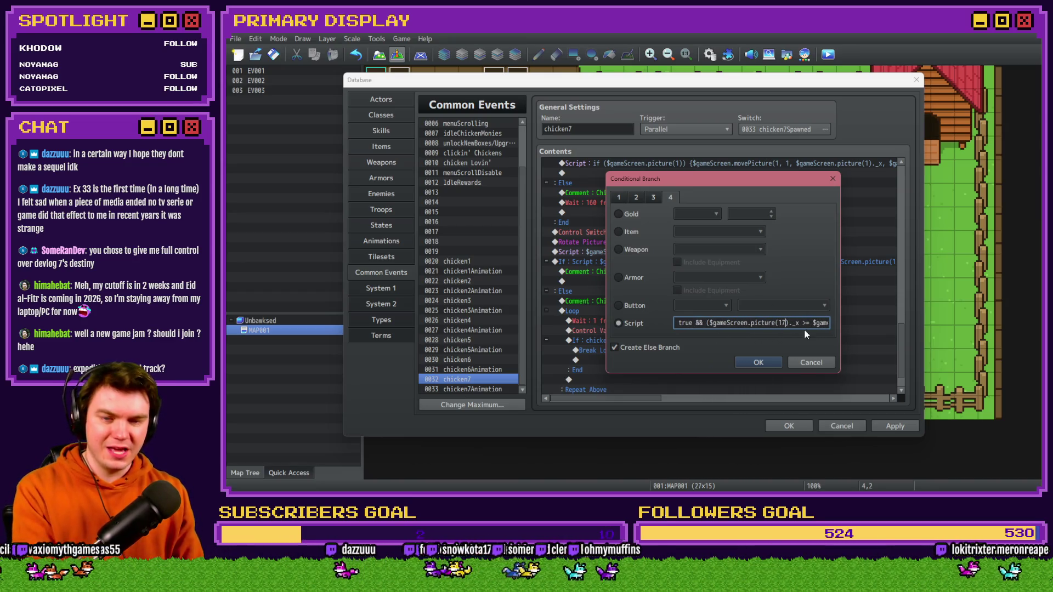
key(Right)
key(Right)
key(Right)
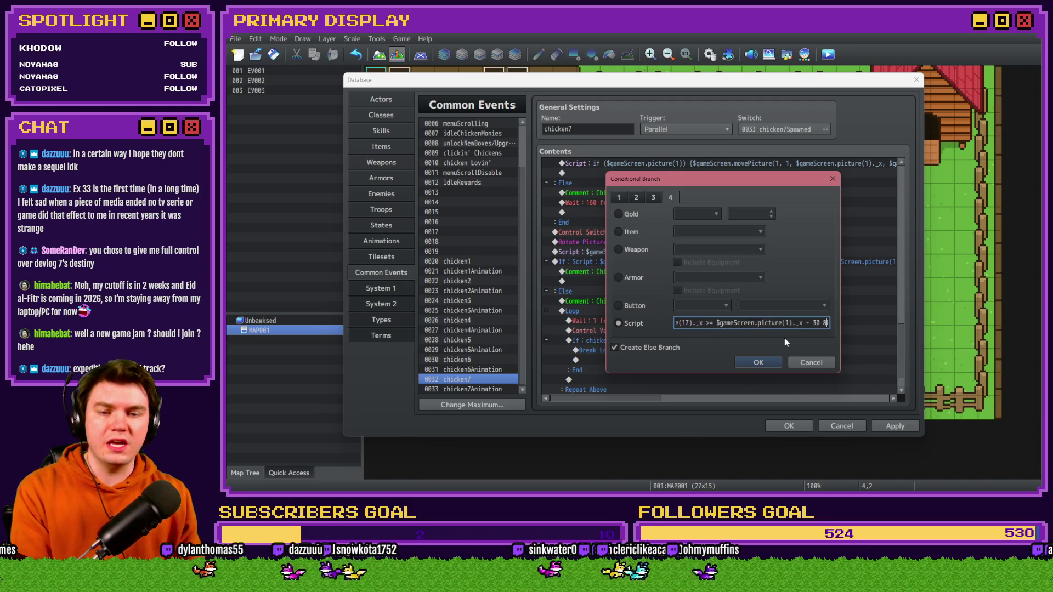
key(Right)
key(Right)
key(Right)
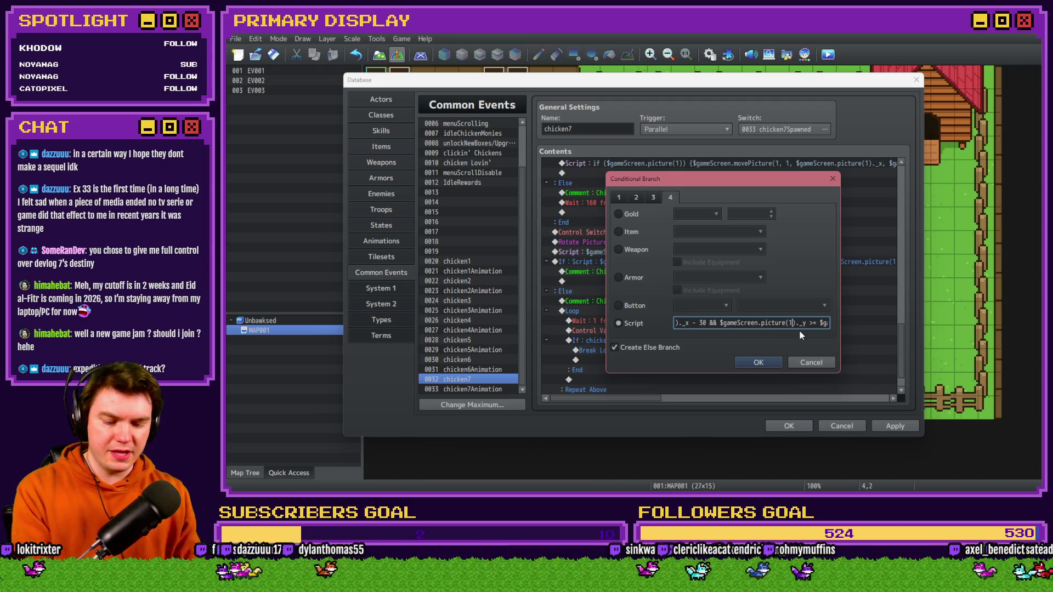
key(Right)
key(Right)
key(Right)
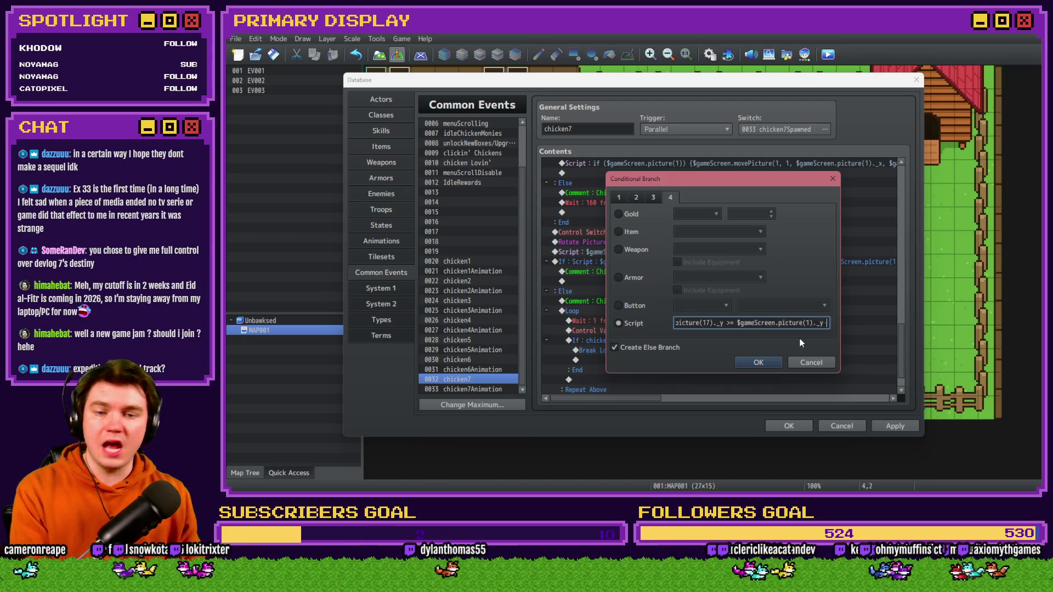
key(Right)
key(Right)
key(Right)
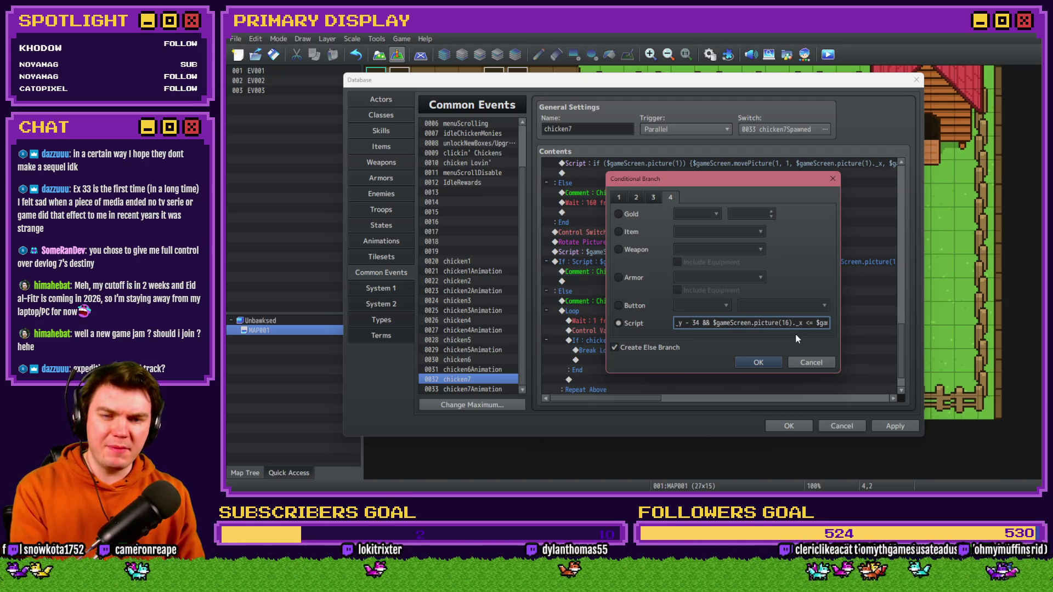
key(Right)
key(Right)
key(Right)
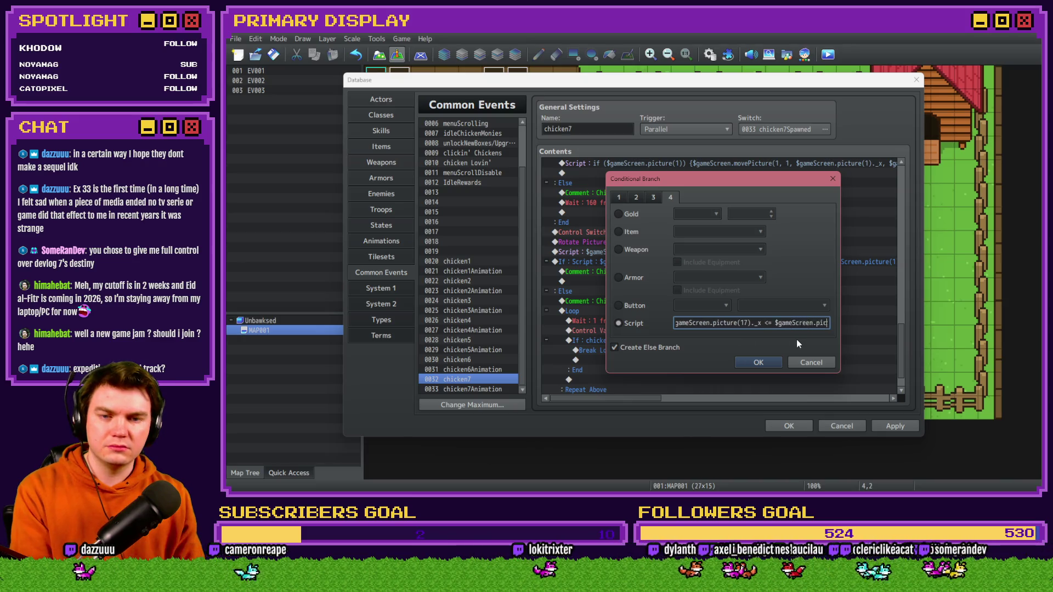
key(Right)
key(Right)
key(Right)
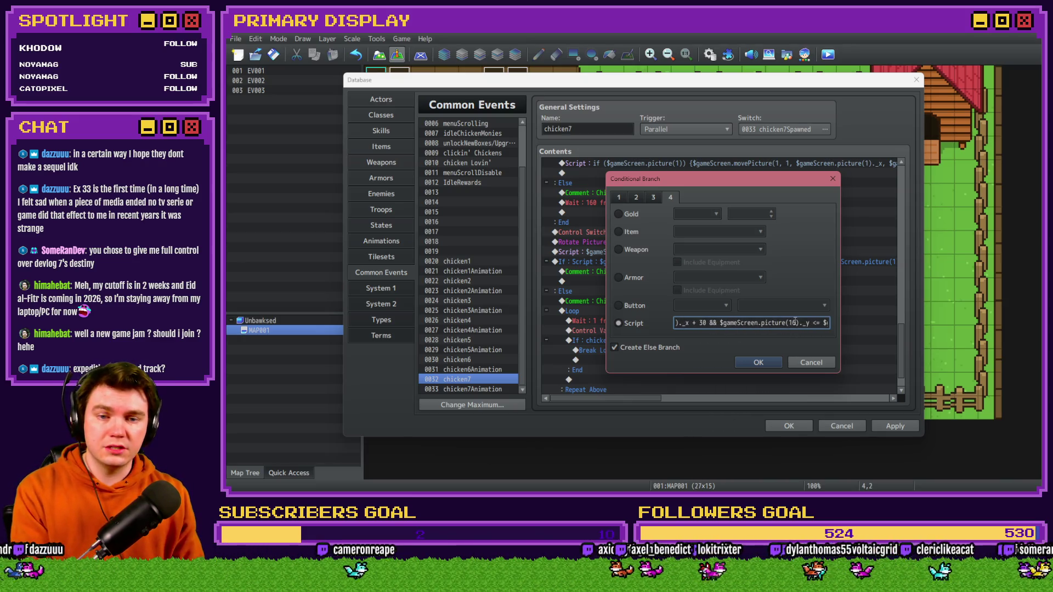
key(Right)
key(Right)
key(Right)
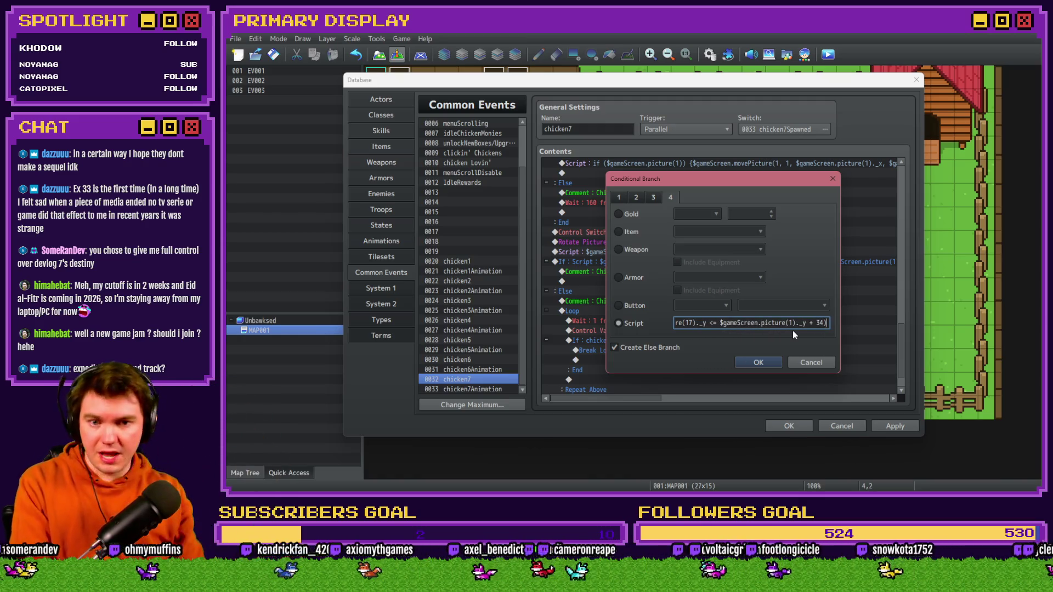
click(756, 363)
- Update the random position command below the eating comment to use the new variable
scroll(697, 318, down, 4)
click(679, 283)
click(672, 293)
scroll(672, 294, down, 2)
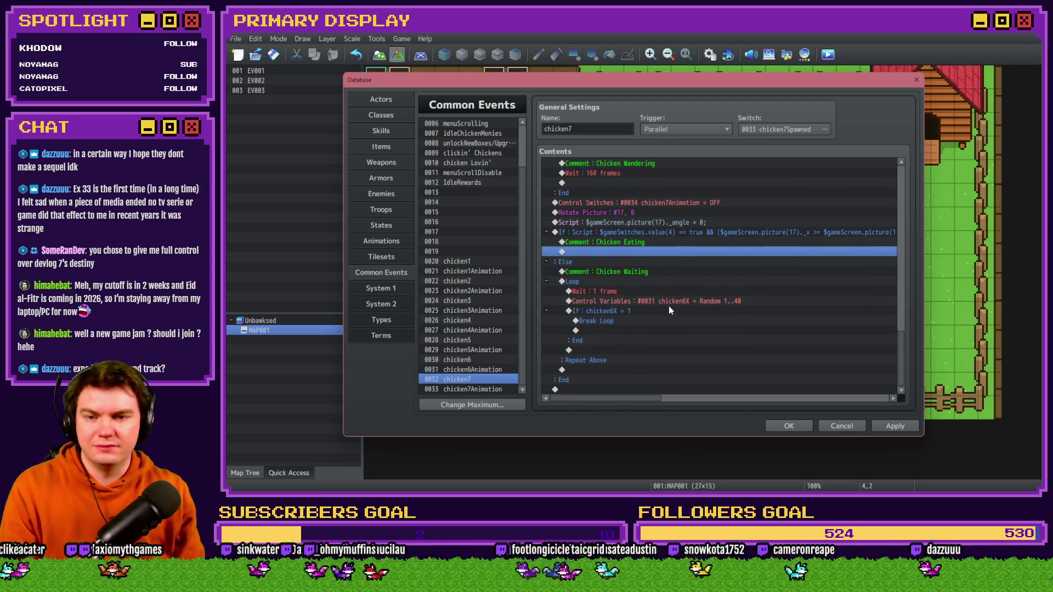
double_click(669, 304)
click(714, 201)
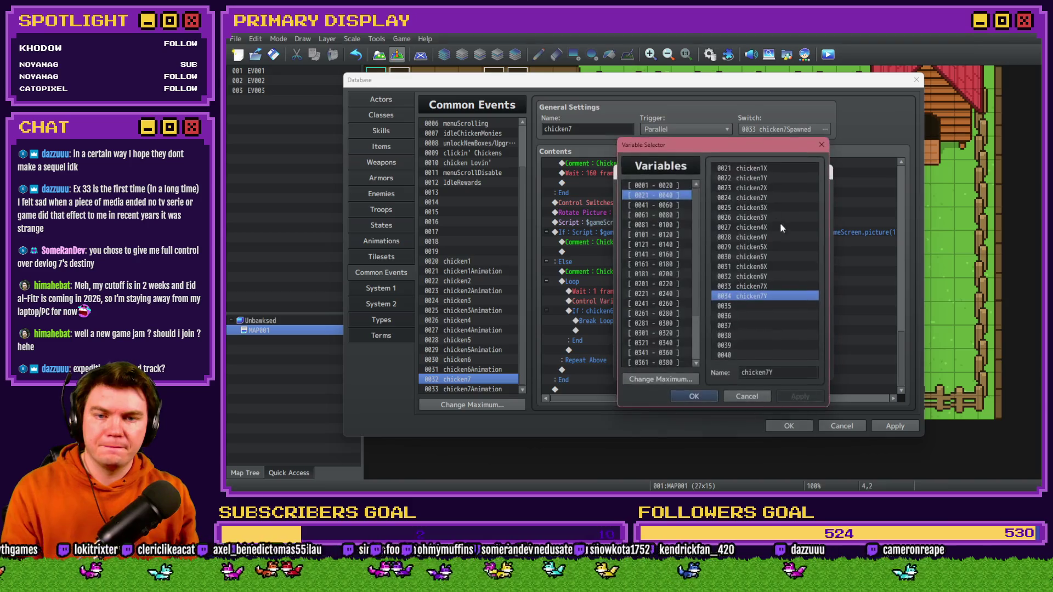
key(Escape)
click(751, 356)
- Make the loop's conditional branch check chicken7X instead of chicken6X
scroll(686, 318, down, 1)
double_click(671, 302)
click(718, 232)
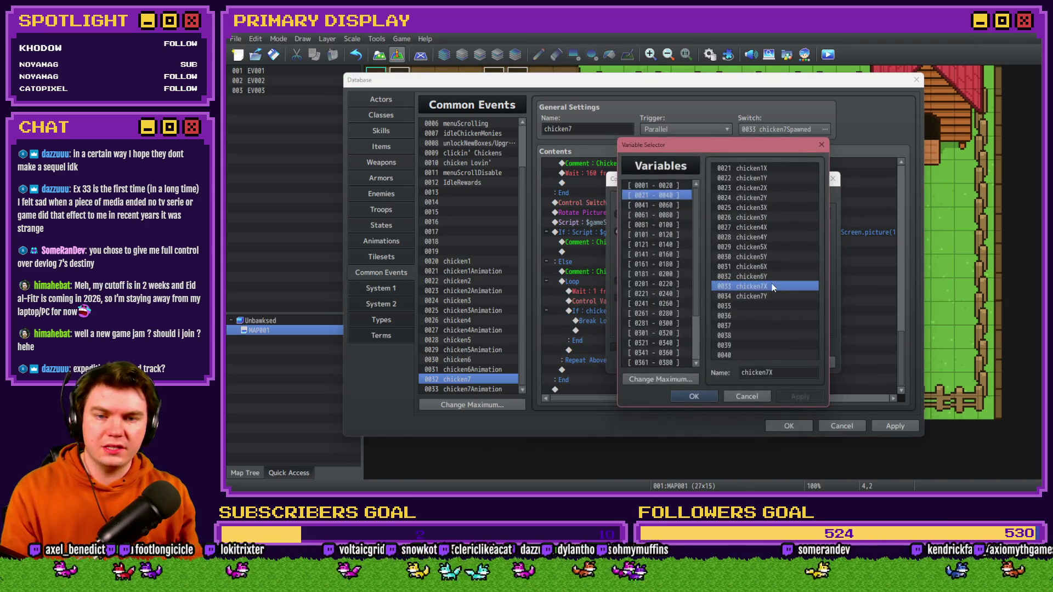
double_click(773, 291)
click(758, 362)
- Apply the chicken7 event changes, check chicken7Animation, save the database and start a playtest
click(886, 425)
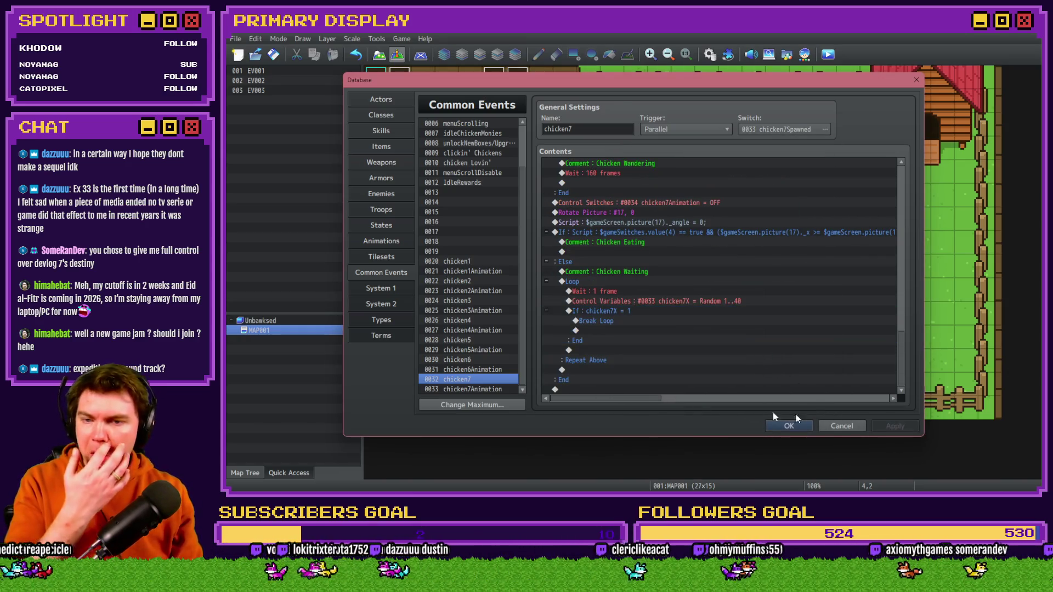
click(504, 389)
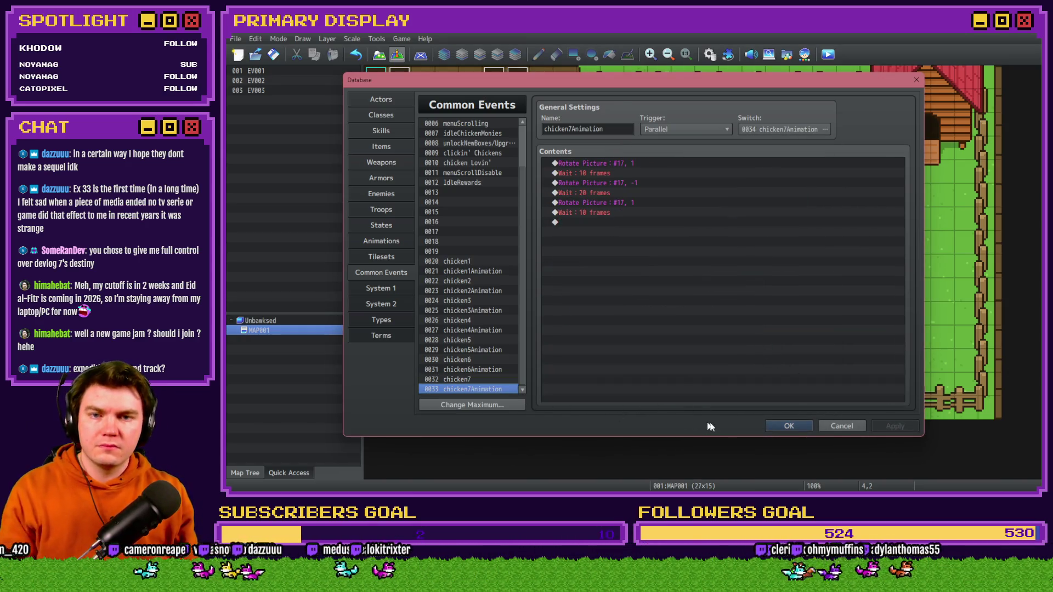
click(773, 426)
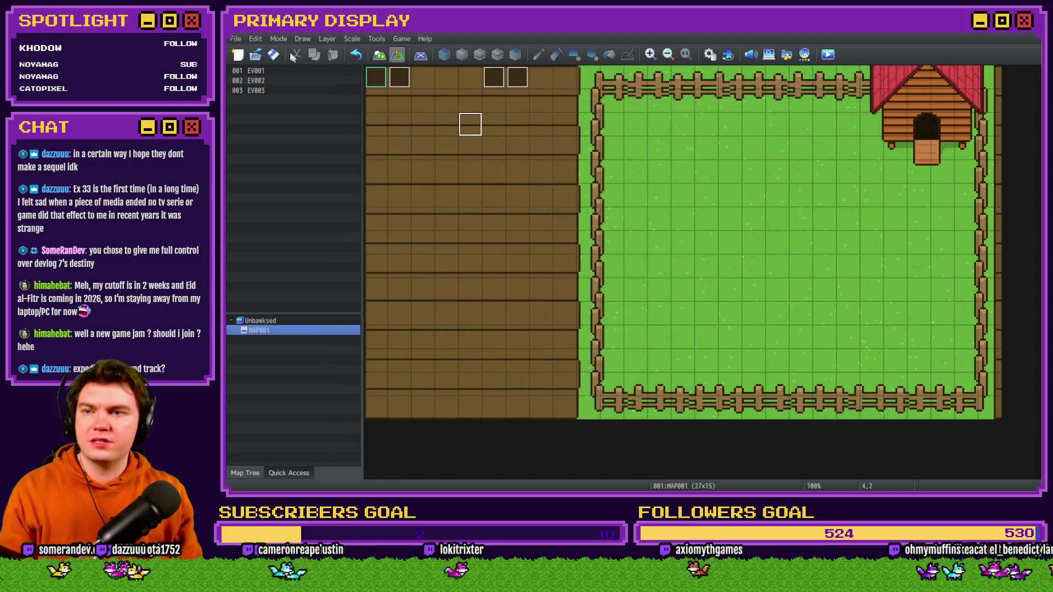
click(829, 56)
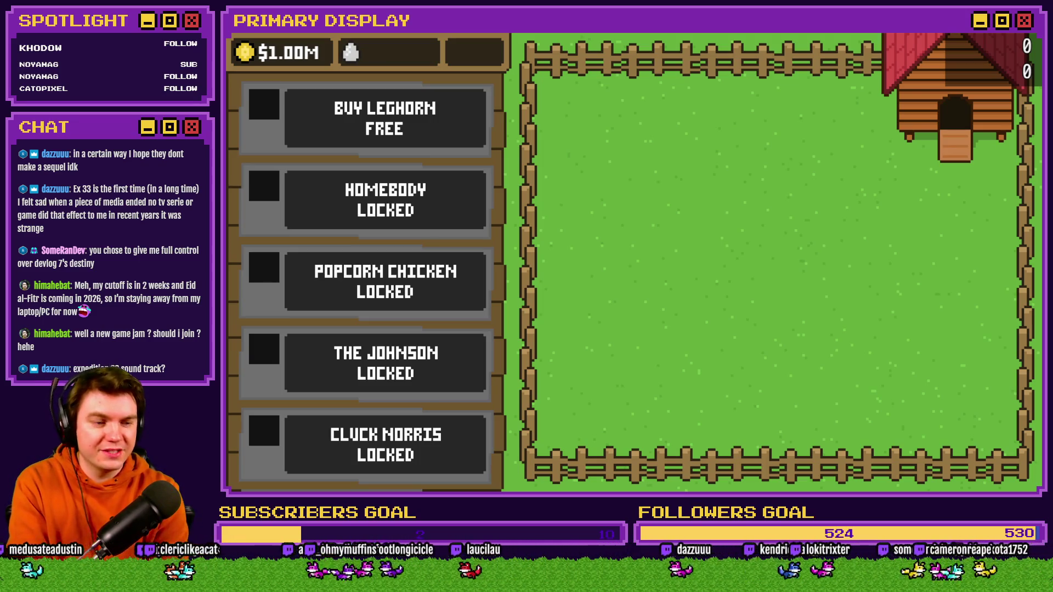
- Buy and uncrate the Leghorn, Homebody, Popcorn Chicken and The Johnson
click(406, 120)
click(787, 267)
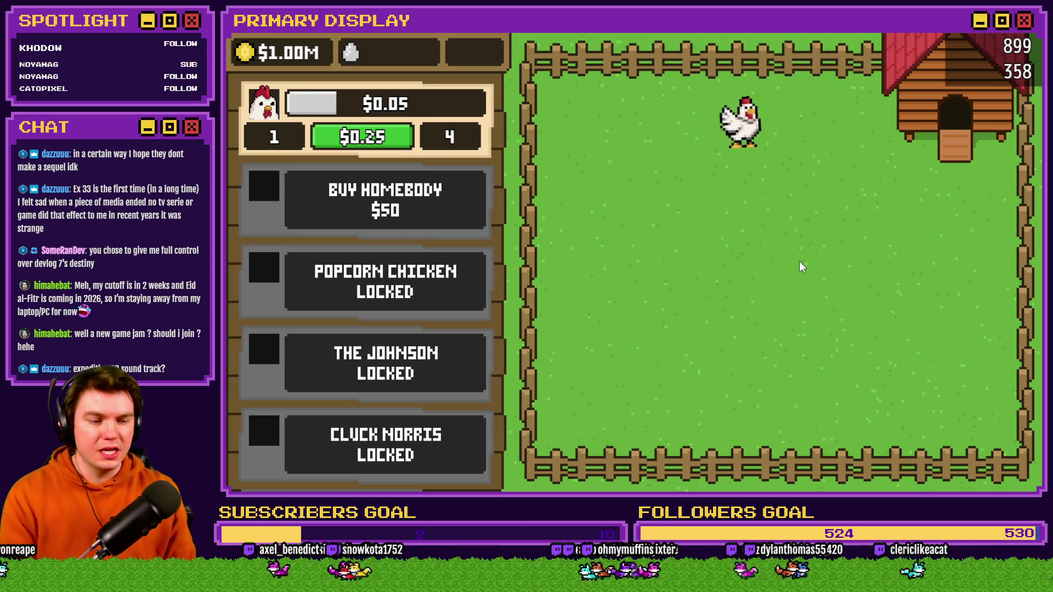
click(442, 217)
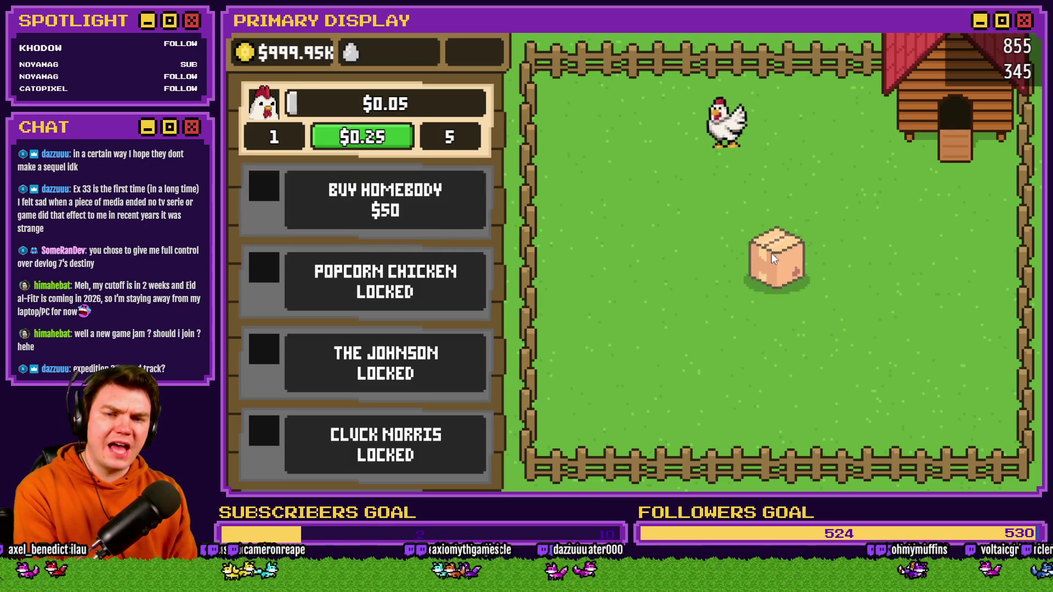
click(771, 253)
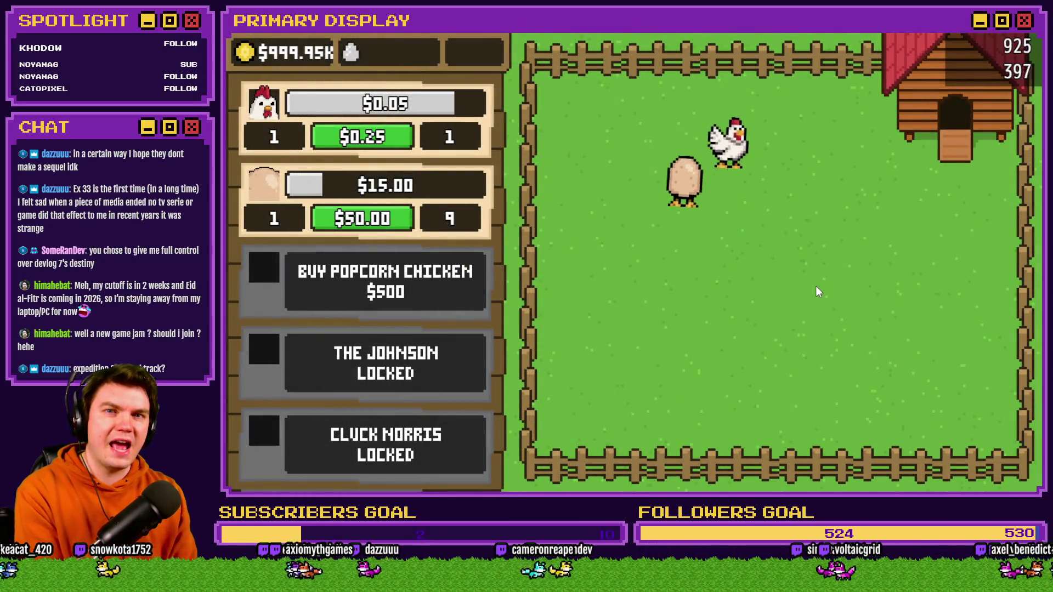
click(423, 281)
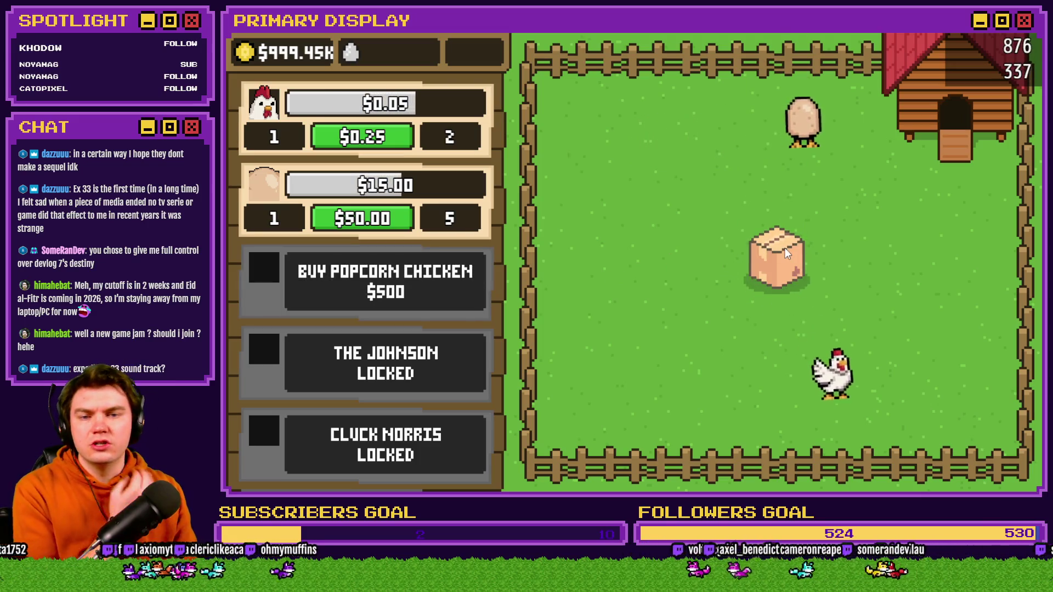
click(784, 252)
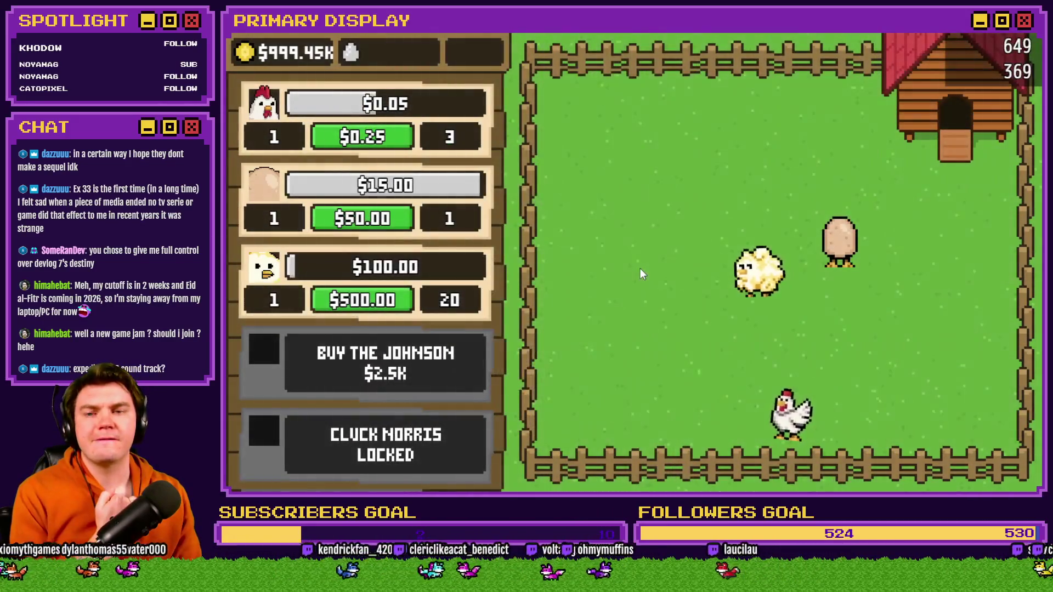
click(397, 387)
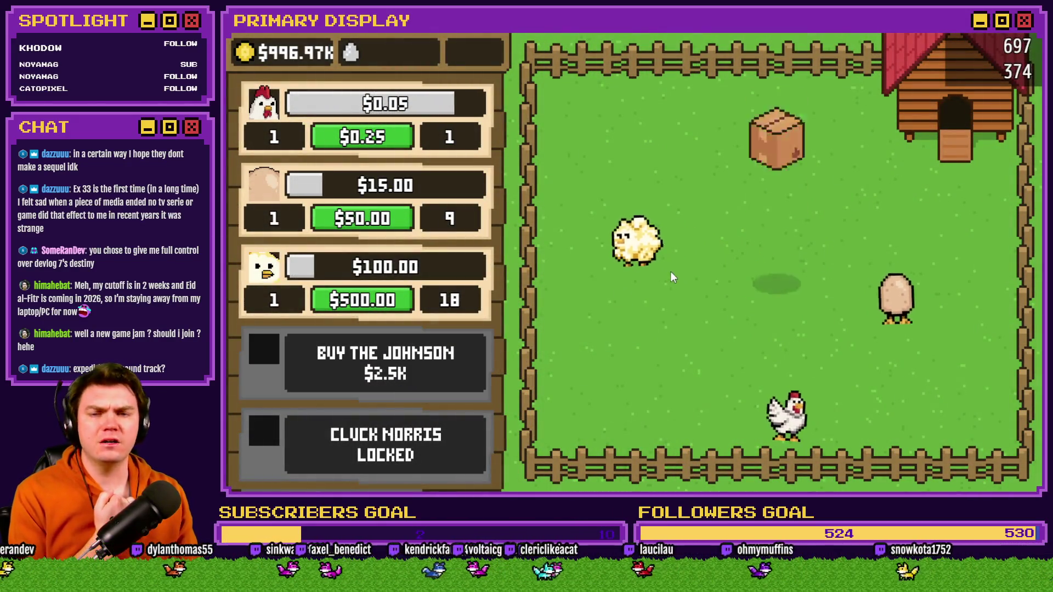
click(777, 260)
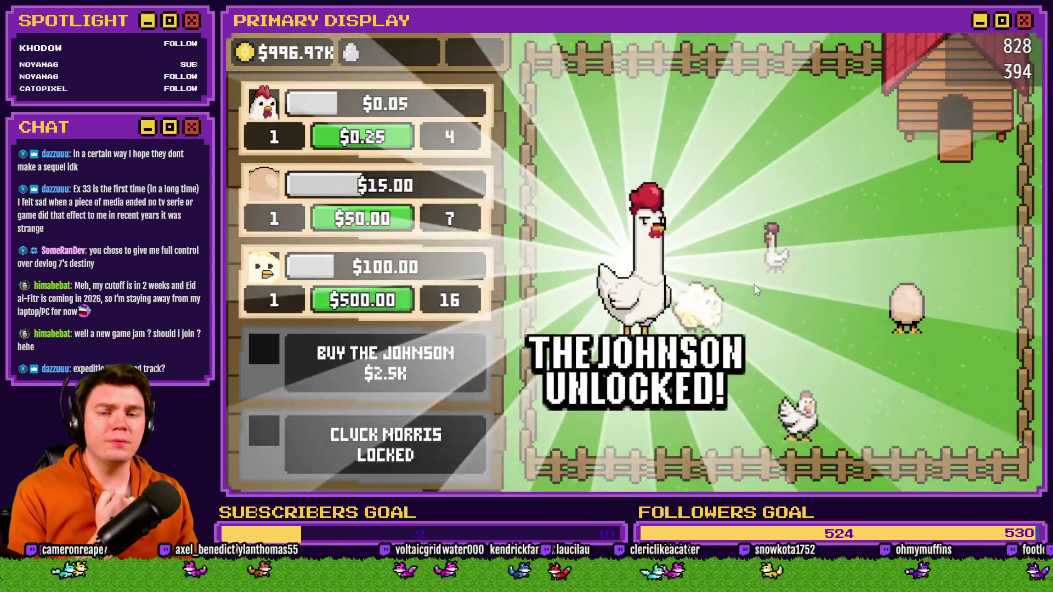
- Unlock Cluck Norris and The Colonel, buy the $100.0K Rubber Chicken, then close the game
scroll(465, 222, down, 2)
scroll(465, 222, down, 1)
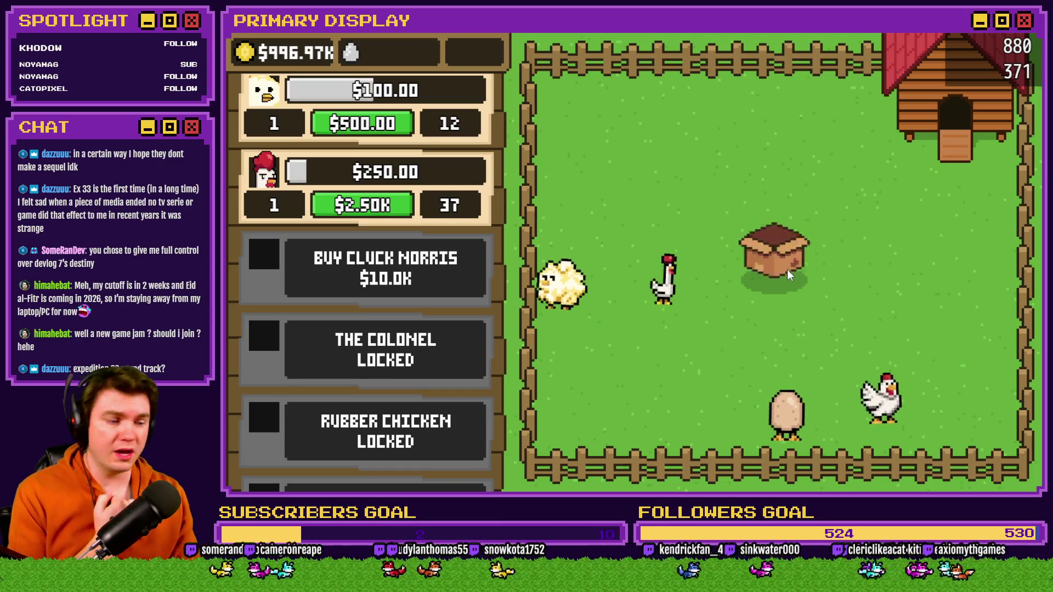
click(786, 269)
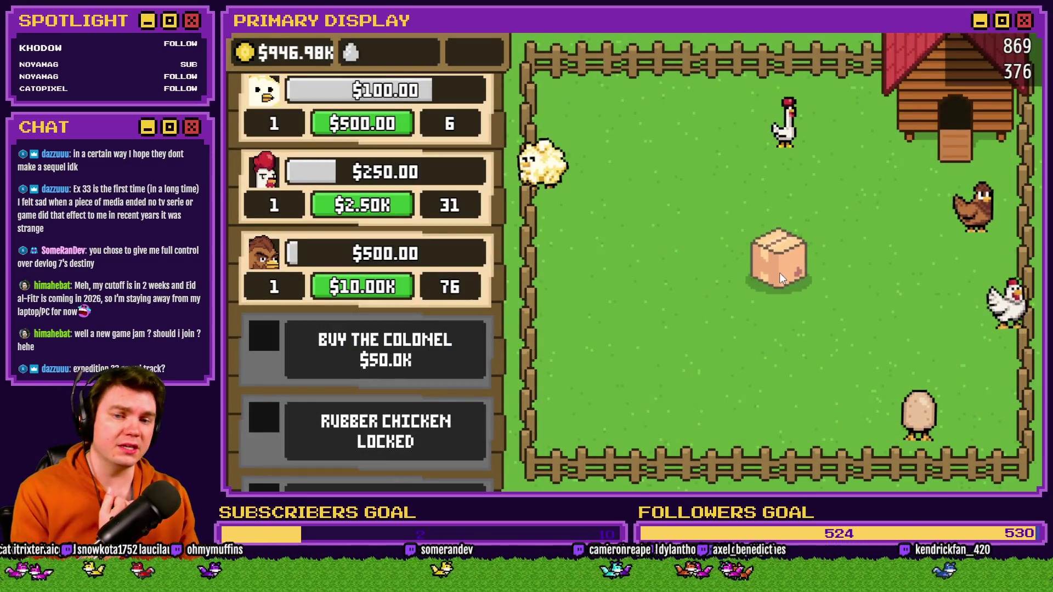
click(780, 274)
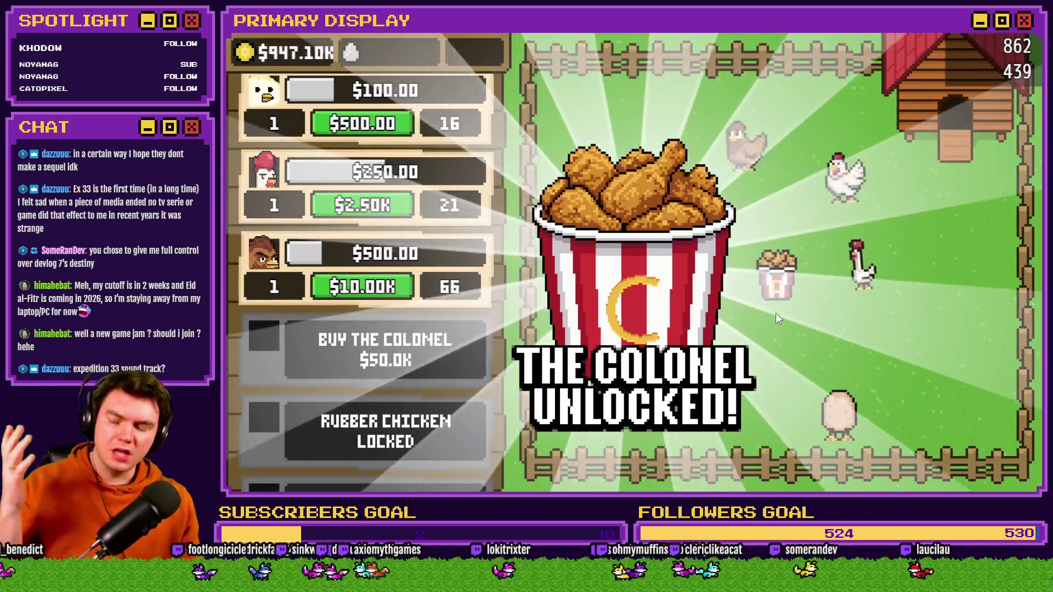
click(775, 318)
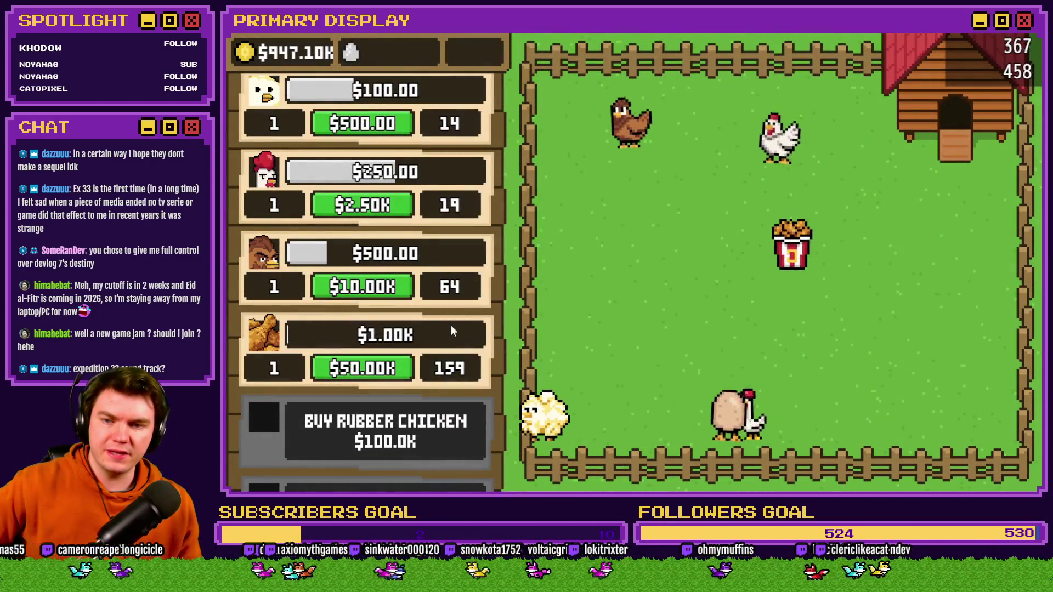
scroll(439, 318, down, 1)
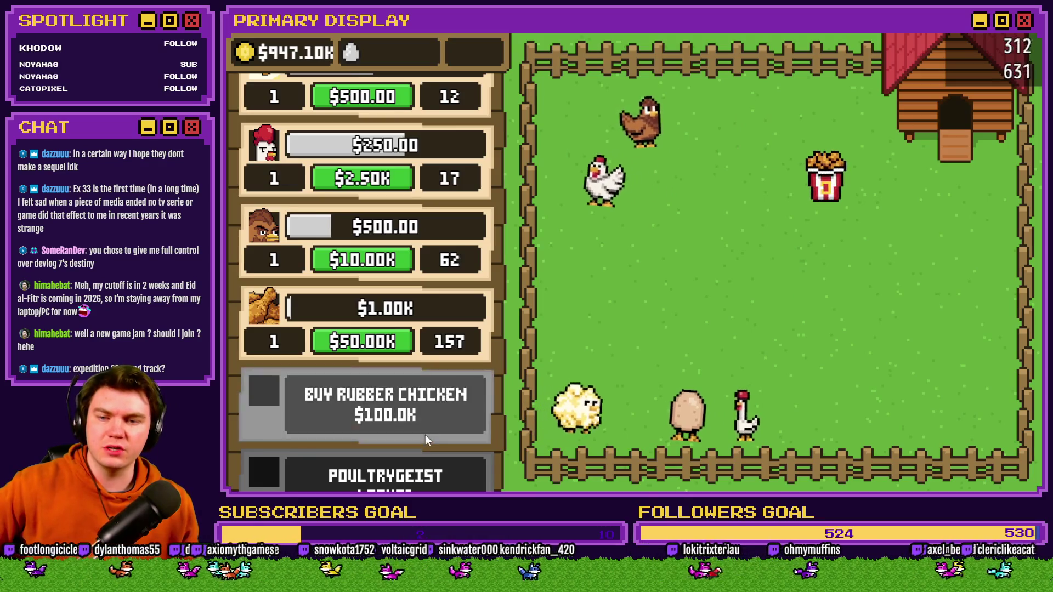
scroll(425, 435, down, 5)
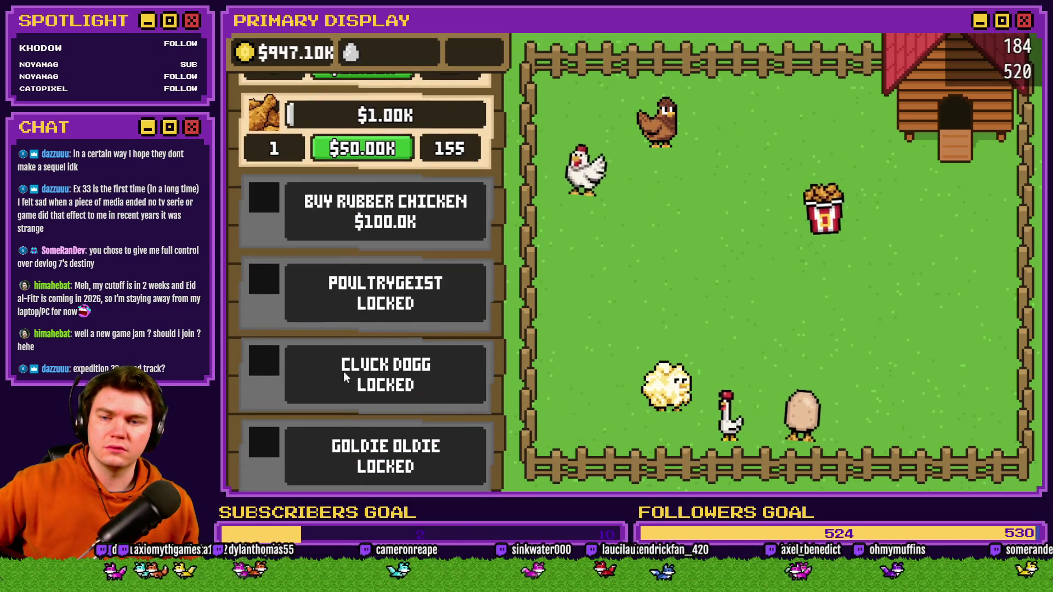
scroll(343, 371, down, 2)
scroll(416, 174, up, 3)
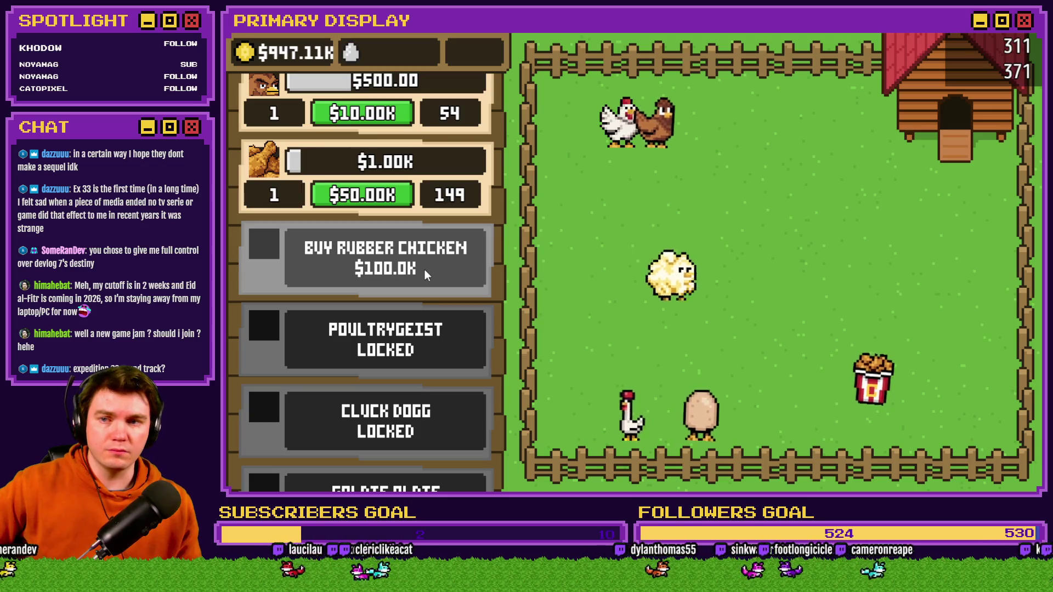
click(425, 268)
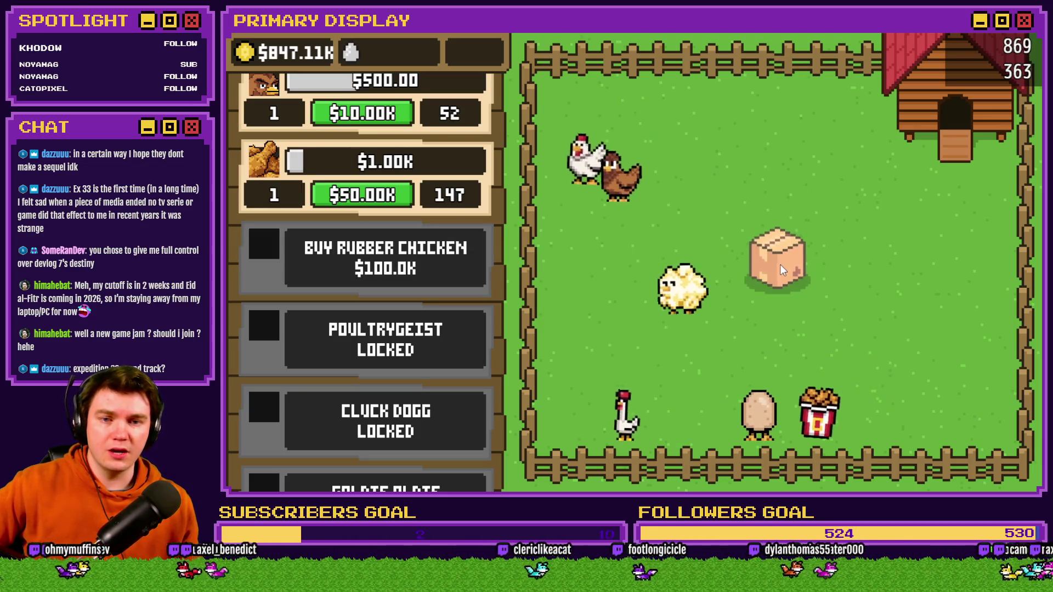
click(780, 264)
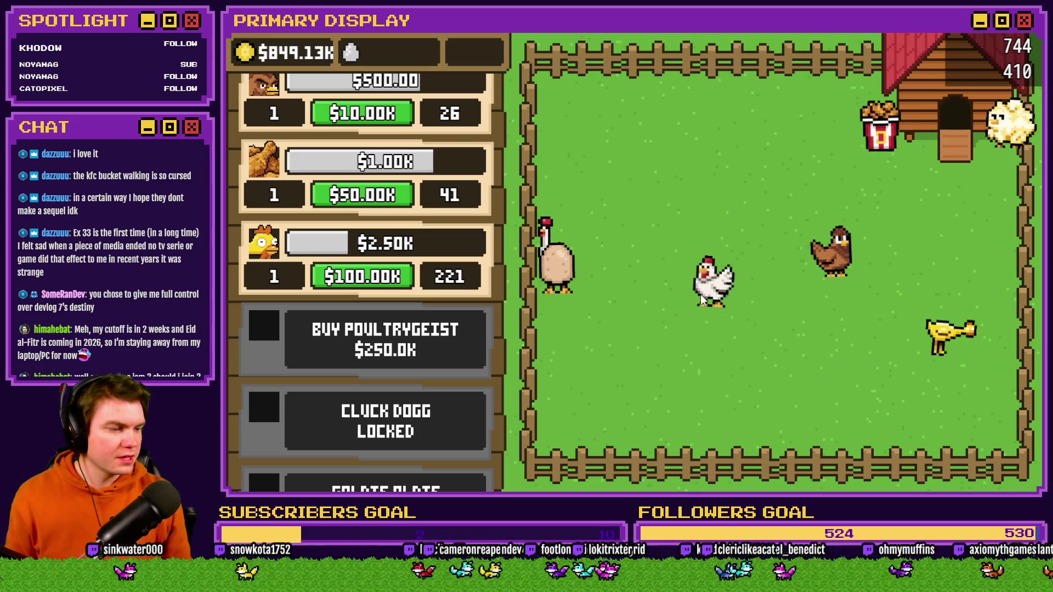
key(Escape)
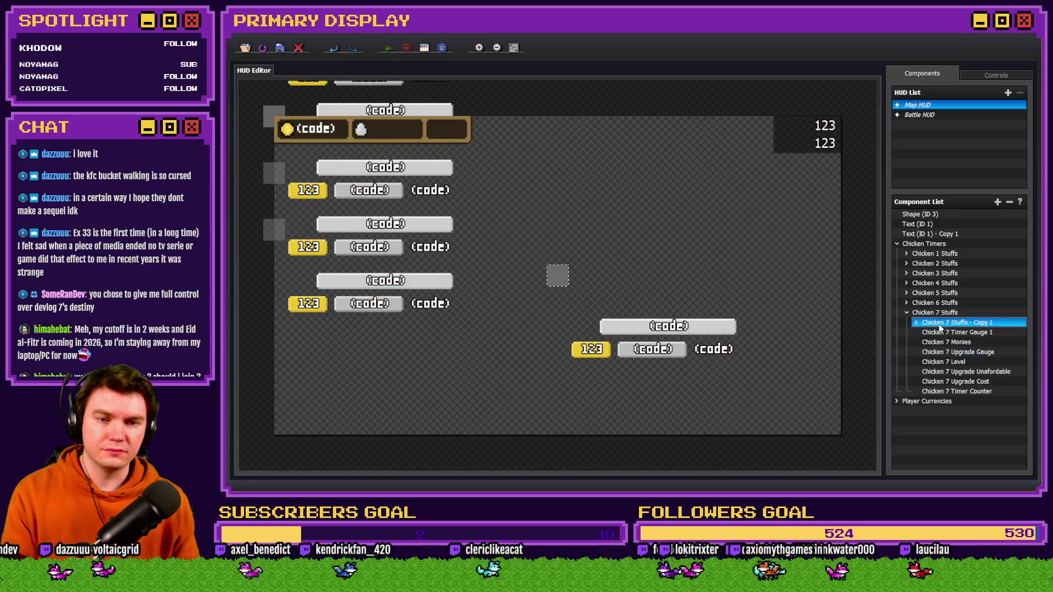
- Move the copied group to sit after Chicken 7 Stuffs under Chicken Timers
click(916, 322)
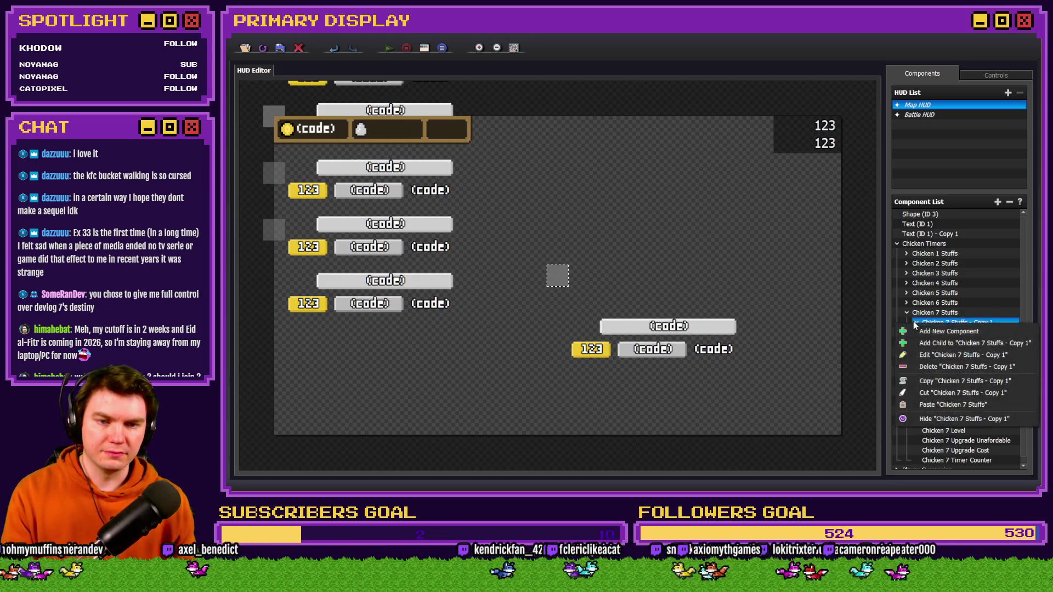
mouse_move(917, 320)
mouse_down()
mouse_move(889, 321)
mouse_move(907, 314)
mouse_move(927, 412)
mouse_move(930, 391)
mouse_up()
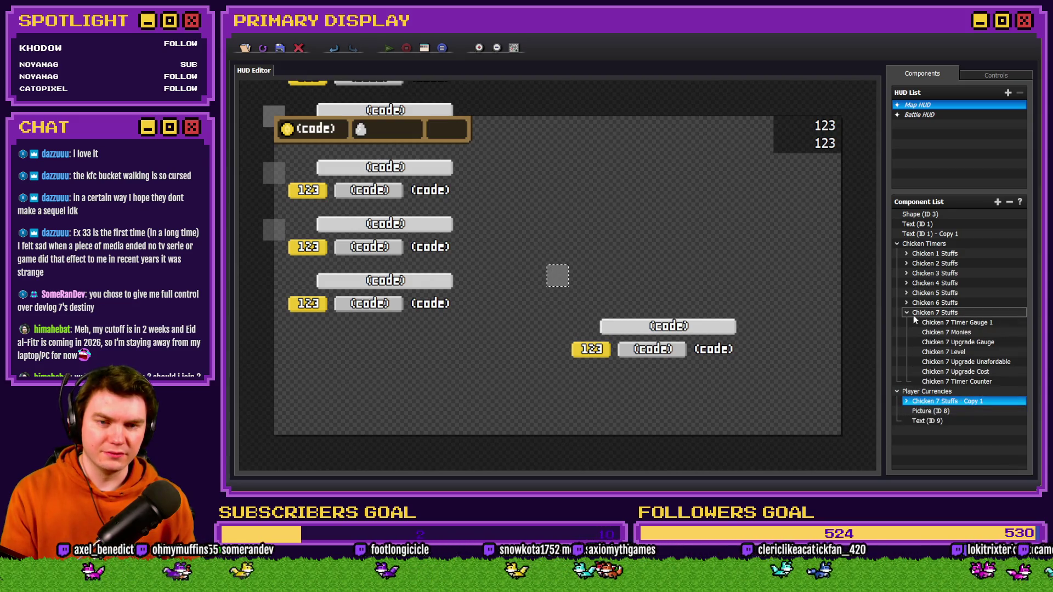
key(ctrl+z)
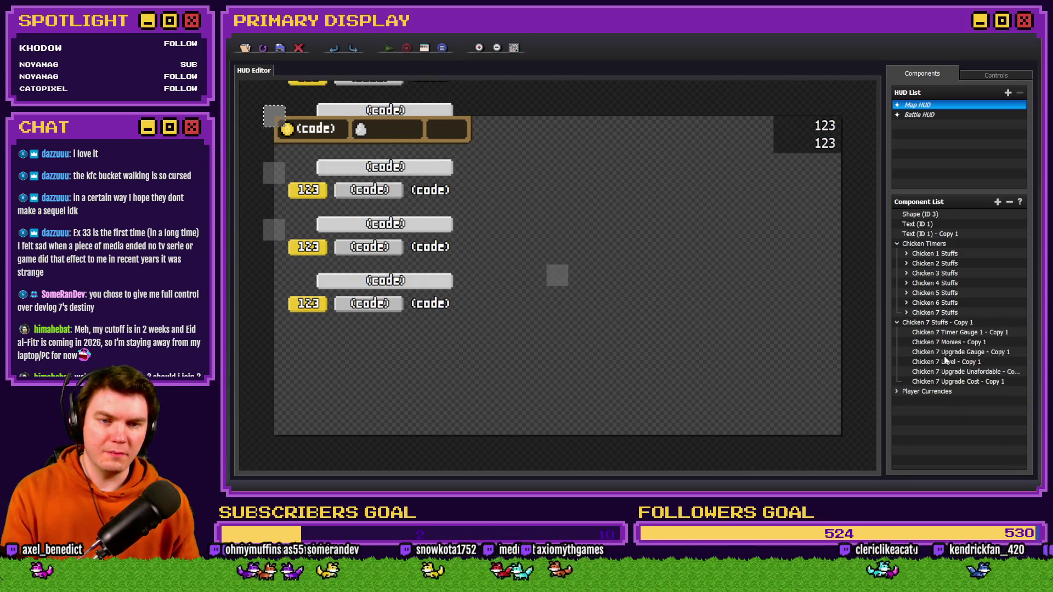
click(897, 322)
drag(897, 322, 926, 322)
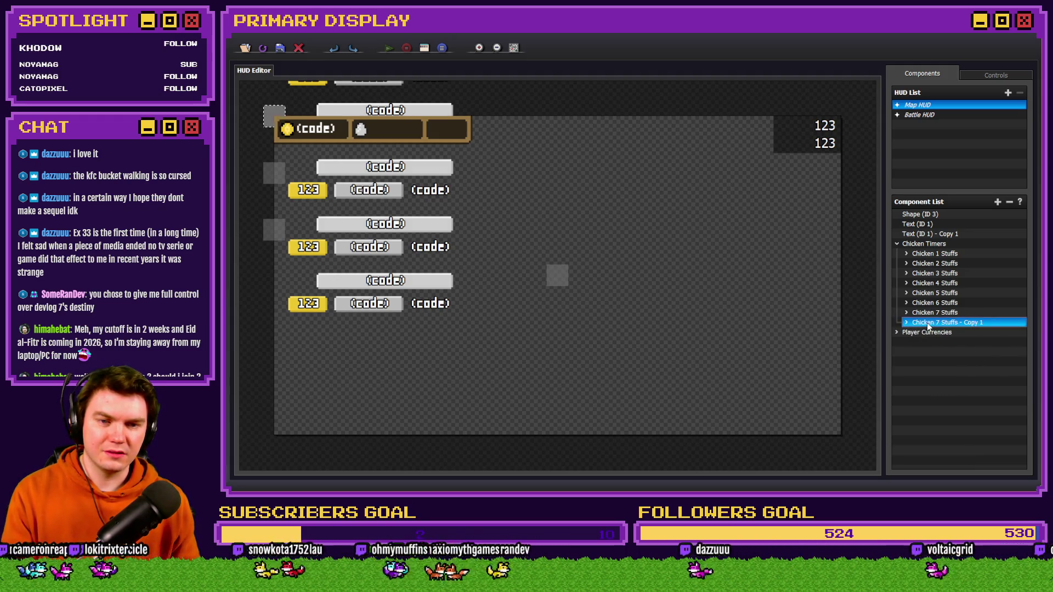
- Rename the copied group to 'Chicken 8 Stuffs'
right_click(943, 328)
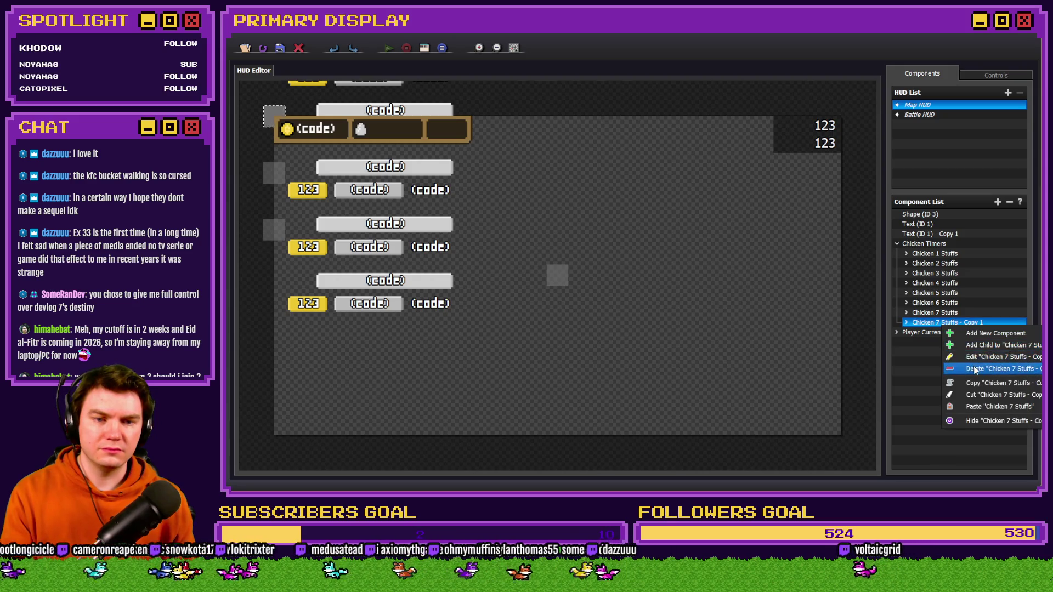
click(973, 366)
click(472, 231)
click(456, 231)
key(BackSpace)
text(8)
key(End)
key(BackSpace)
key(BackSpace)
key(BackSpace)
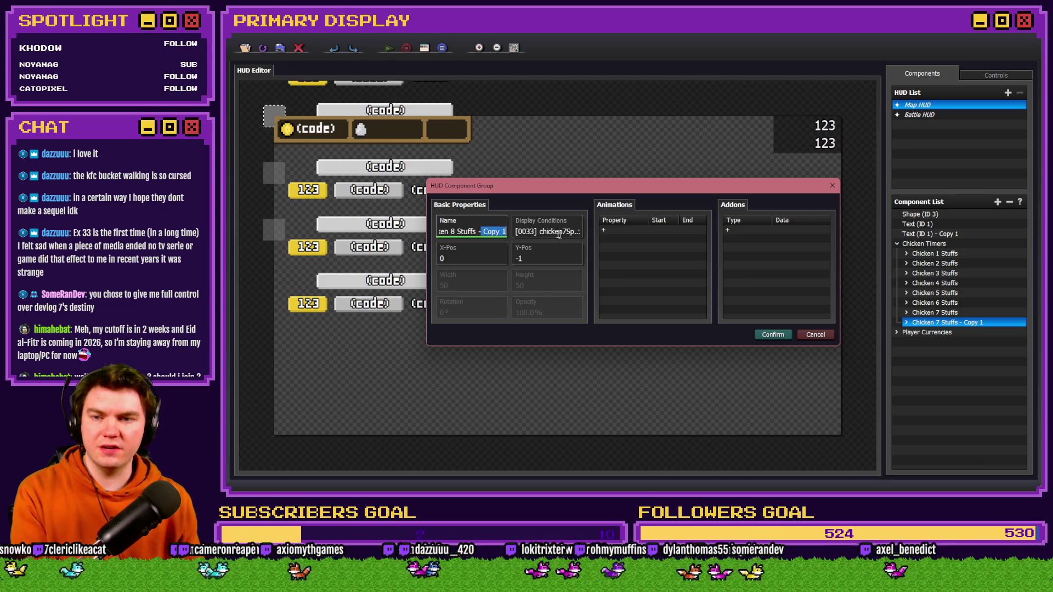
- Set the group's display condition to switch 0035 ON and close its settings
click(547, 231)
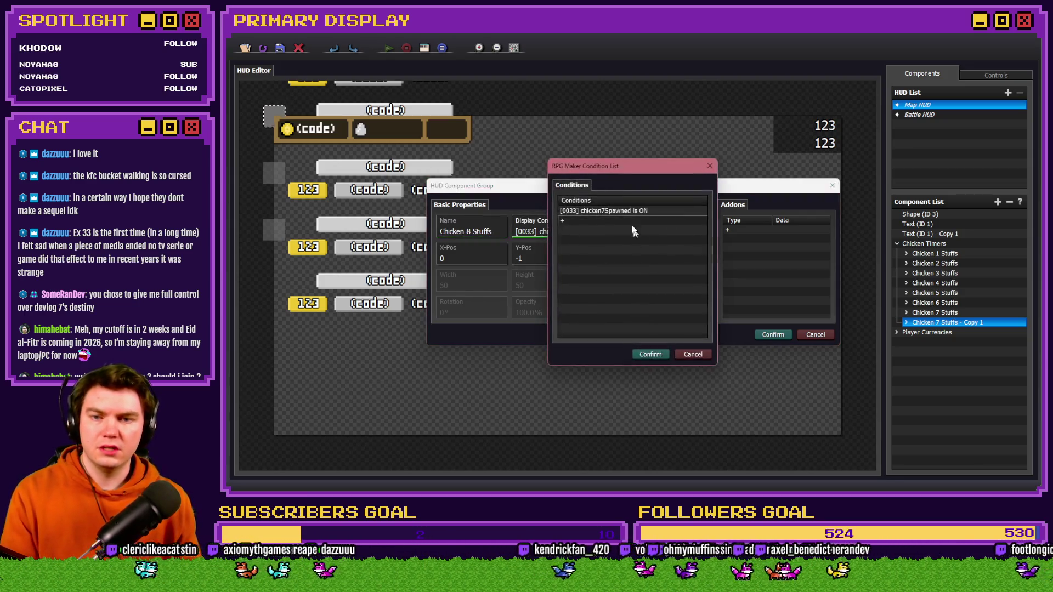
double_click(647, 211)
click(591, 266)
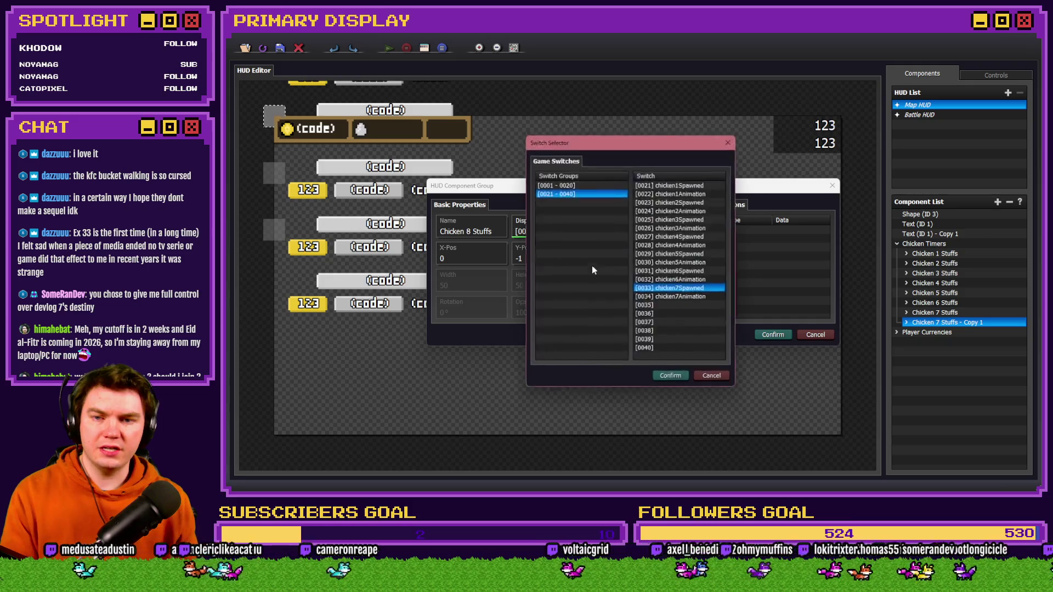
double_click(679, 307)
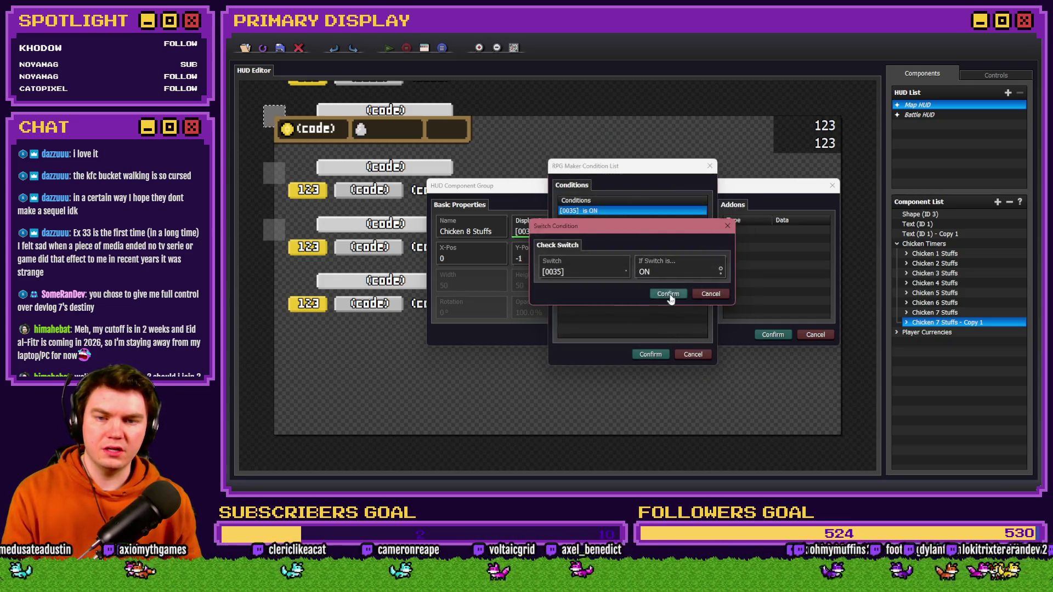
click(670, 294)
click(665, 354)
click(775, 334)
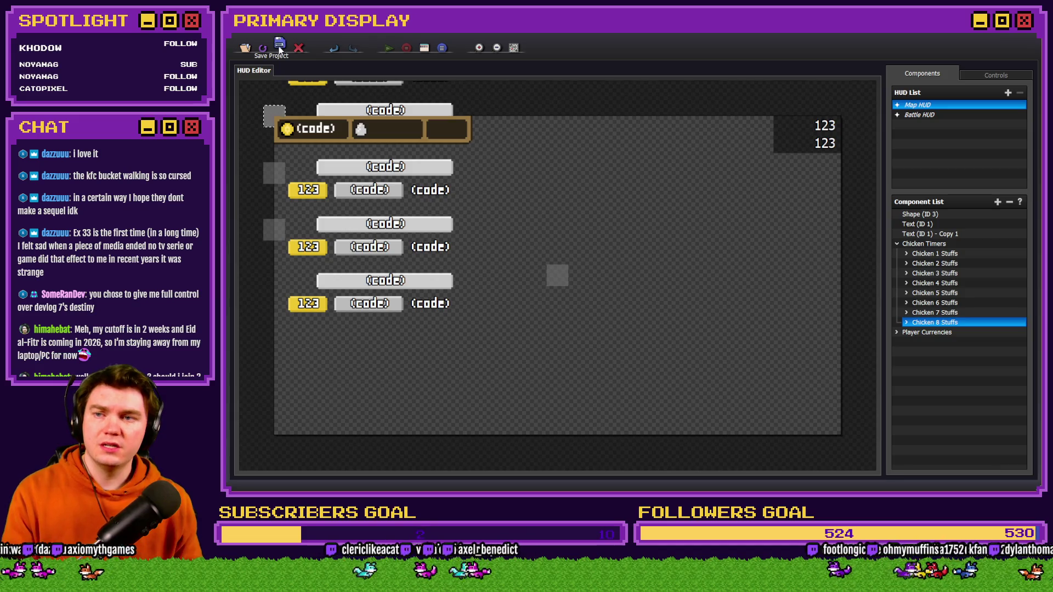
key(alt+Tab)
- In EV001, duplicate the Chicken 7 stats block and relabel it 'Chicken 8 Starting Stats'
double_click(401, 78)
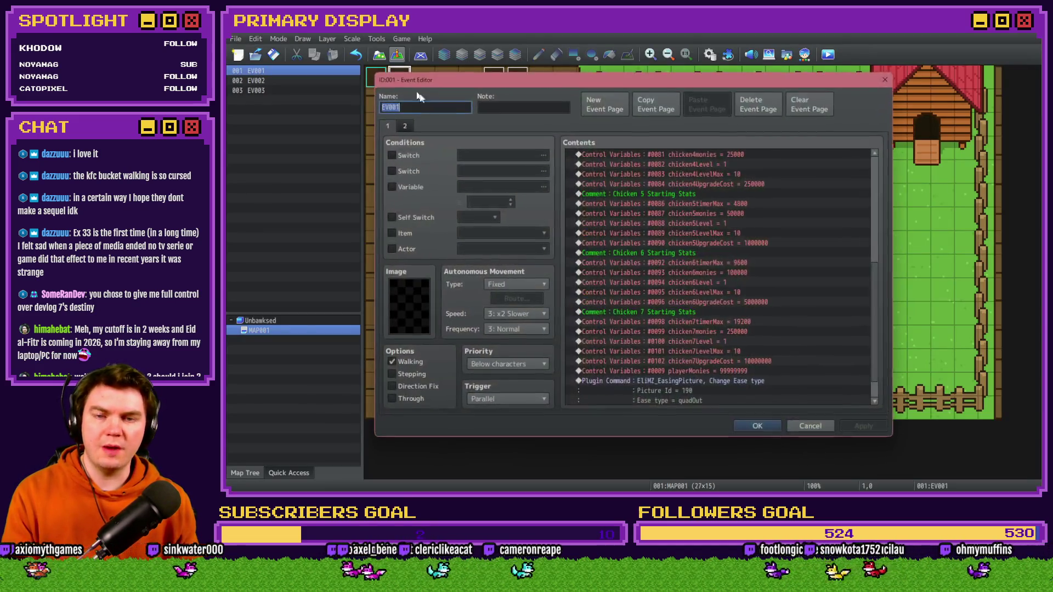
scroll(682, 296, down, 1)
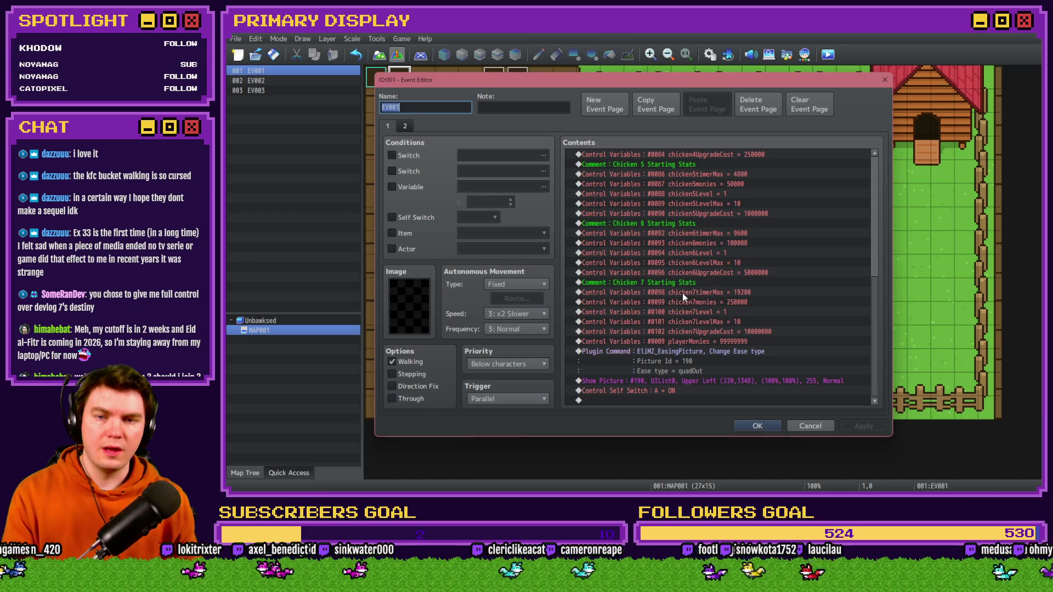
click(688, 272)
click(696, 282)
shift+click(716, 334)
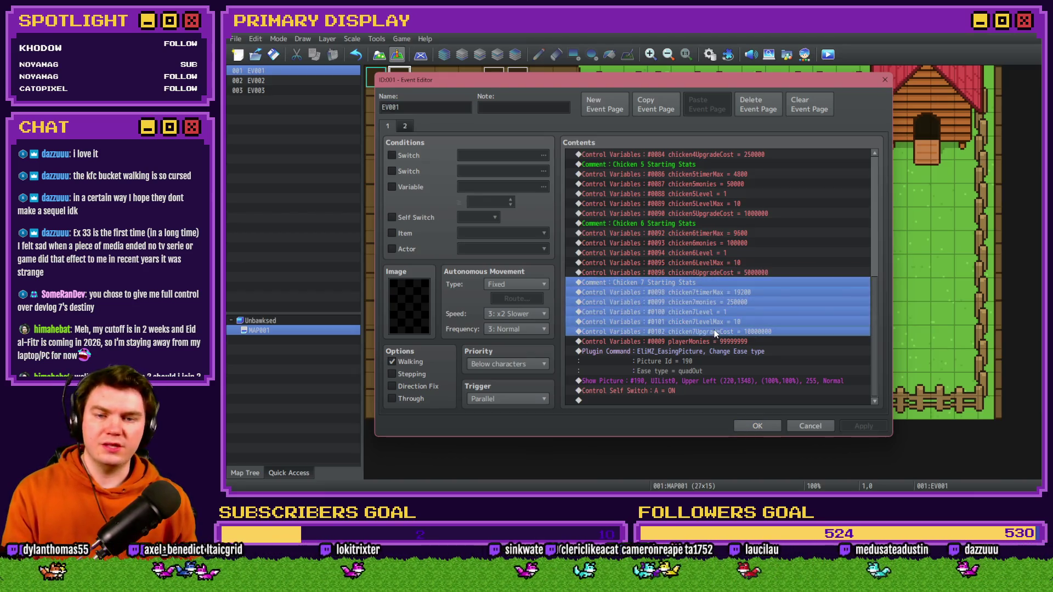
key(ctrl+c)
key(ctrl+v)
double_click(717, 340)
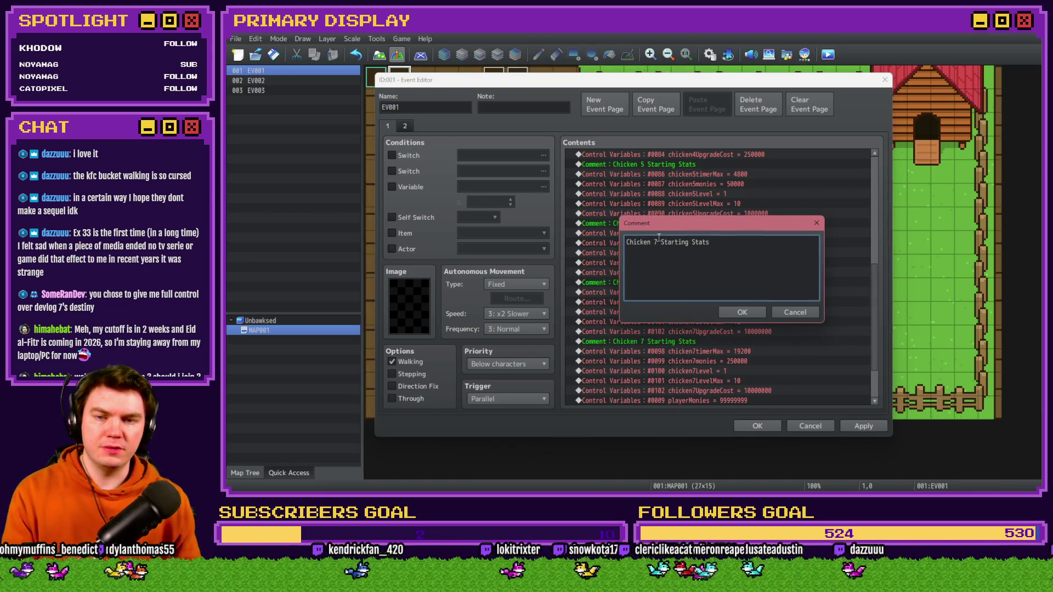
key(BackSpace)
text(8)
key(Return)
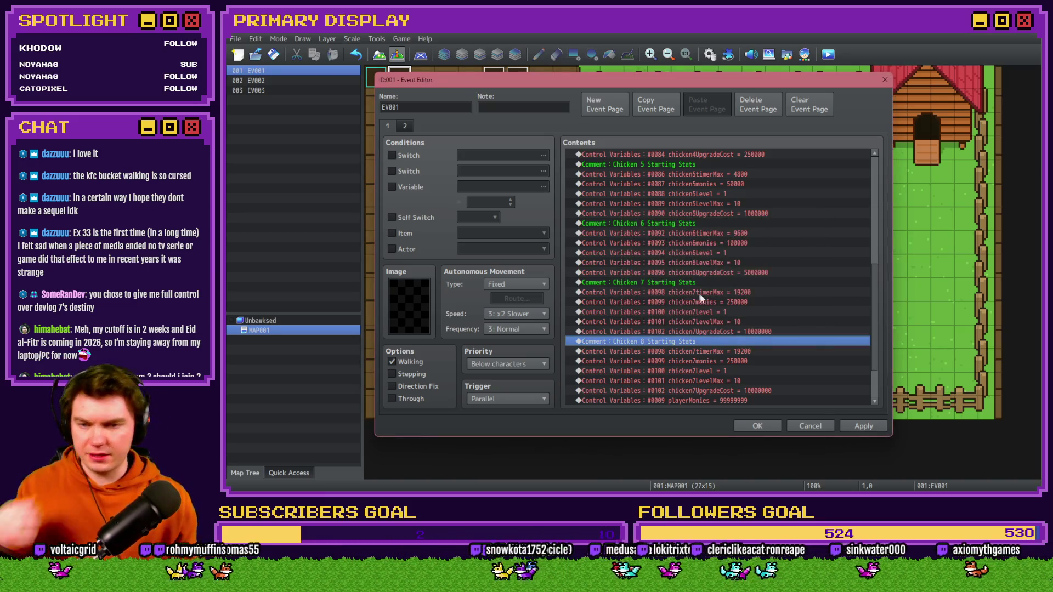
- Change the duplicated timer max constant from 19200 to 38400
click(728, 351)
double_click(726, 352)
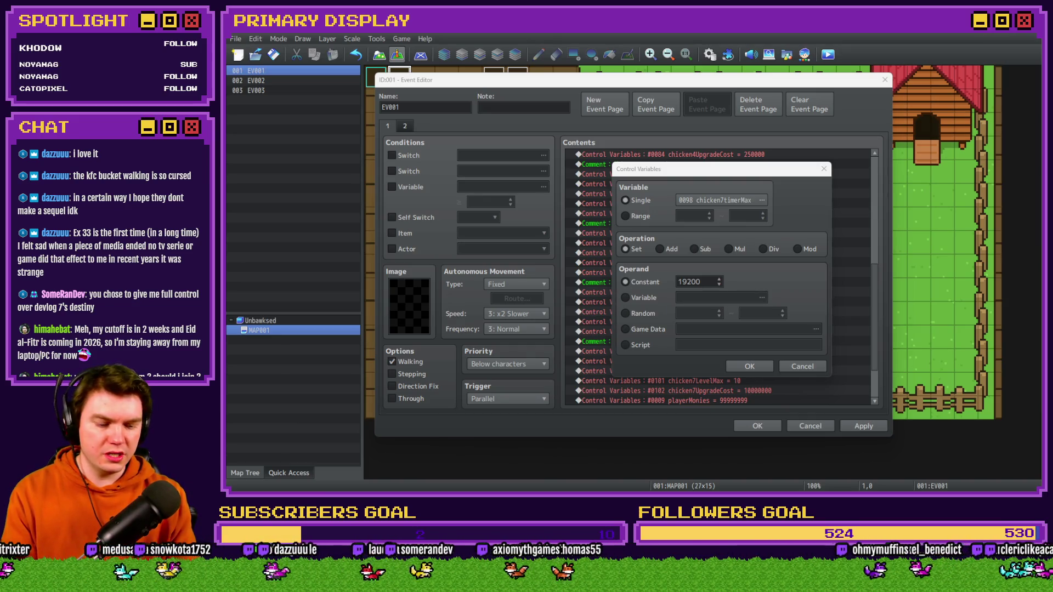
double_click(707, 282)
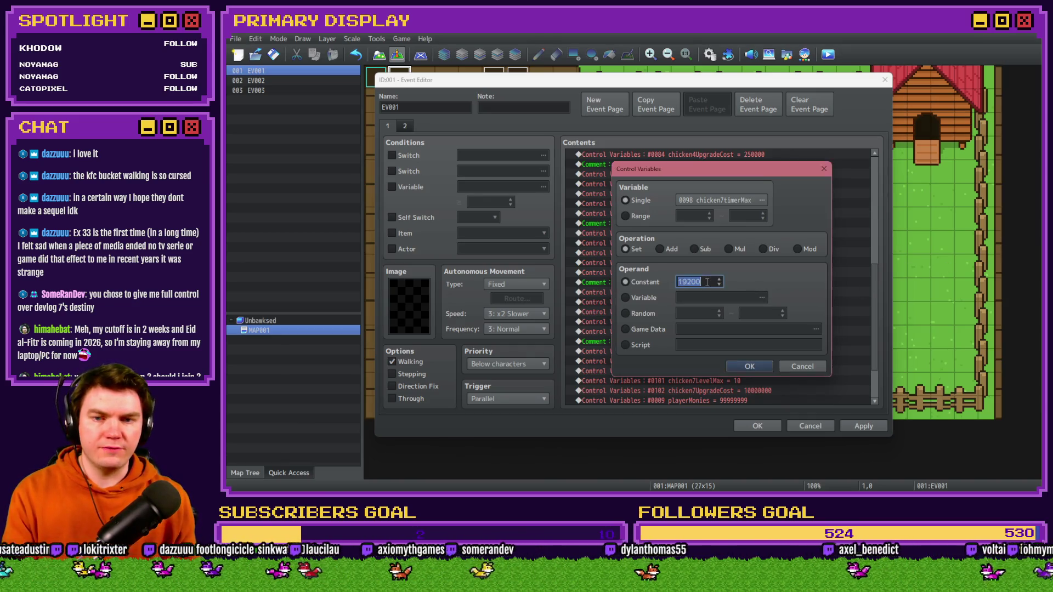
text(384)
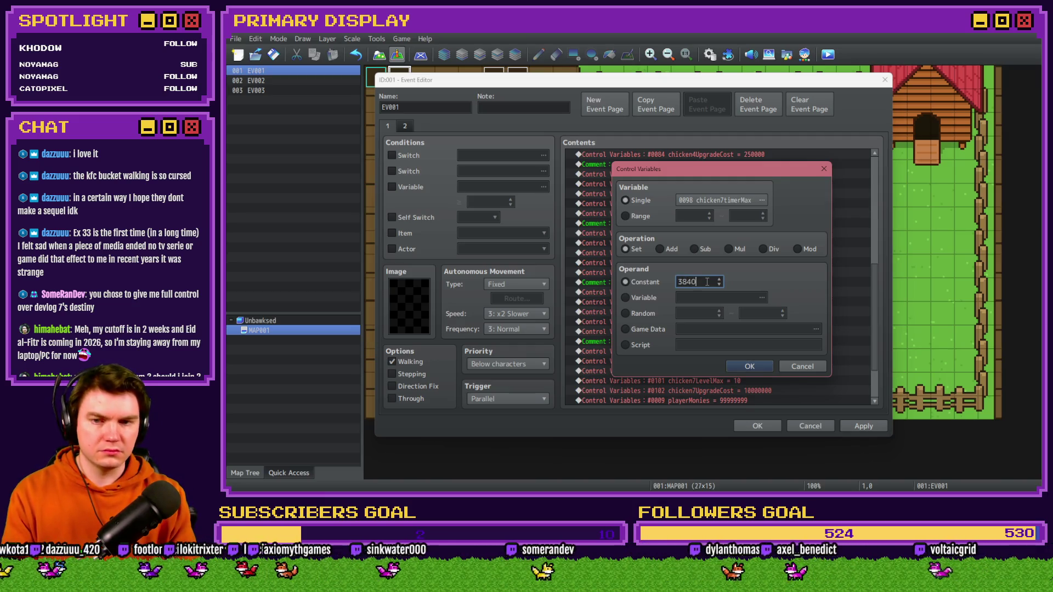
text(0)
key(Return)
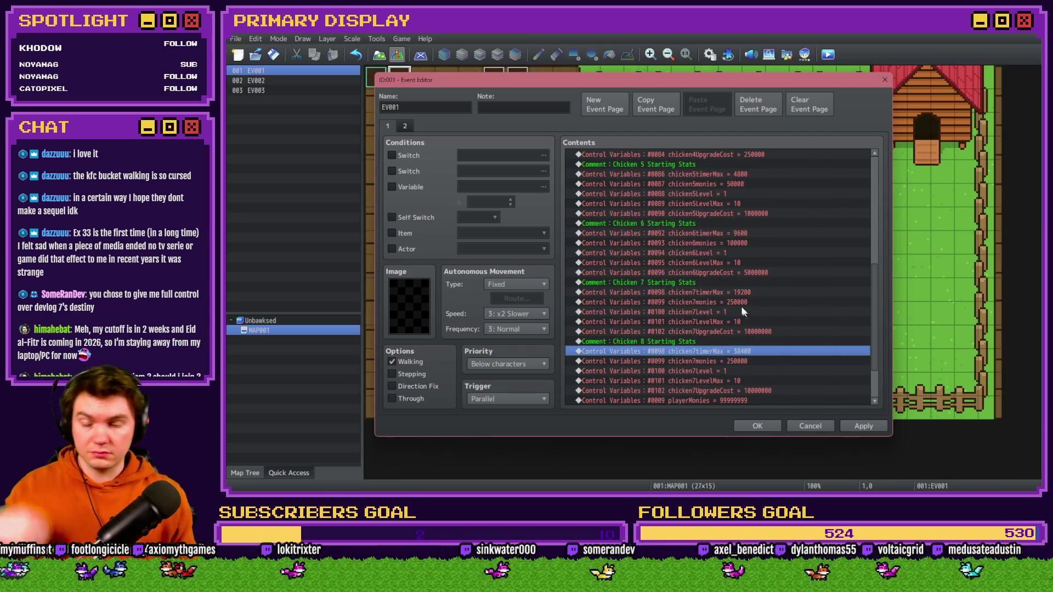
key(space)
- Copy chicken7X and chicken7Y into variables 0035–0036 and rename them chicken8X and chicken8Y
click(726, 203)
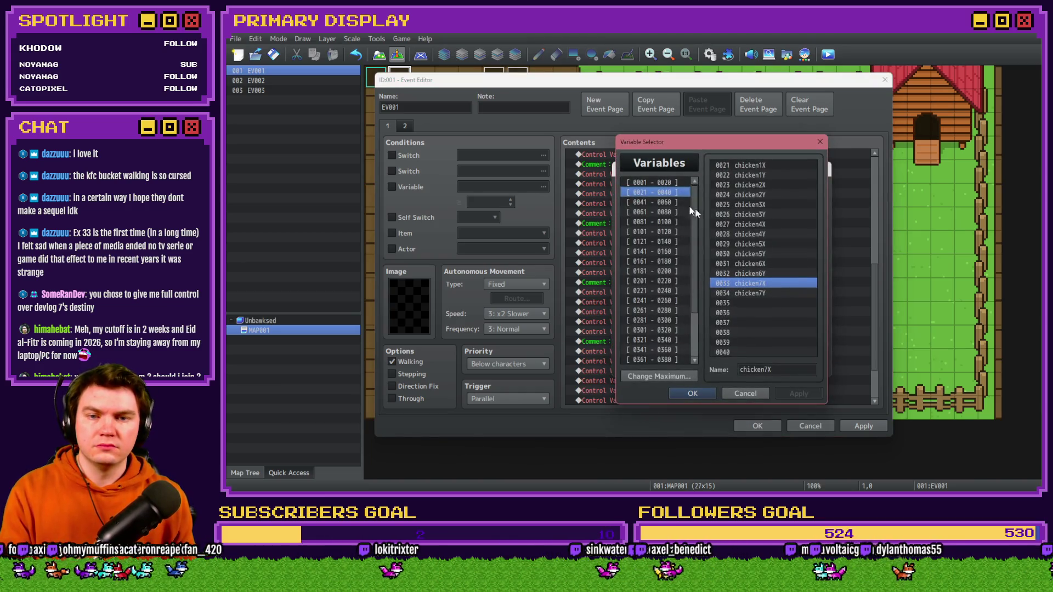
click(662, 193)
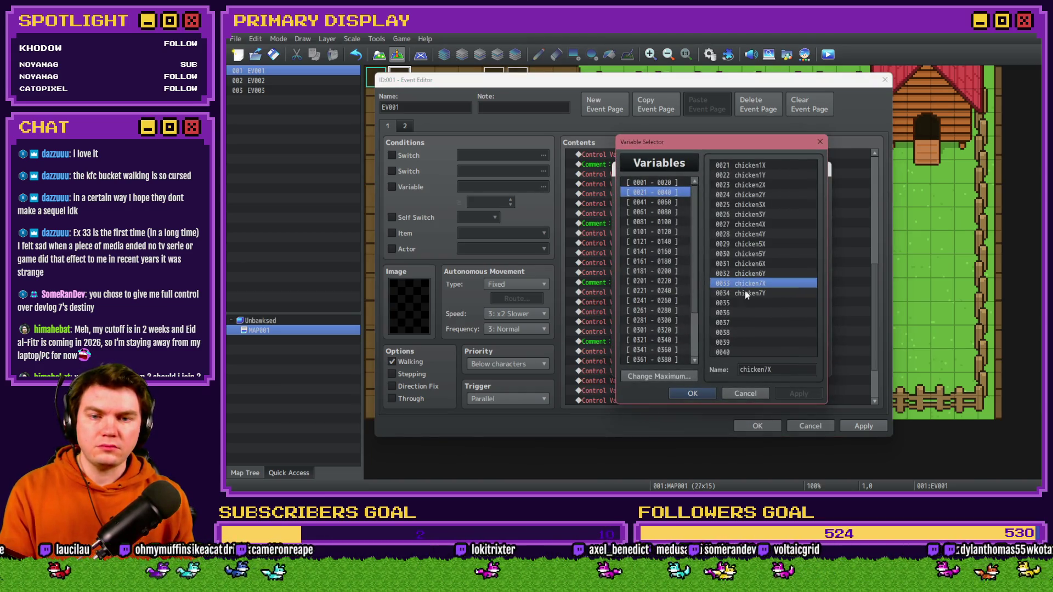
shift+click(747, 294)
key(ctrl+c)
click(751, 302)
key(ctrl+v)
double_click(762, 371)
click(769, 370)
key(BackSpace)
text(8)
click(760, 313)
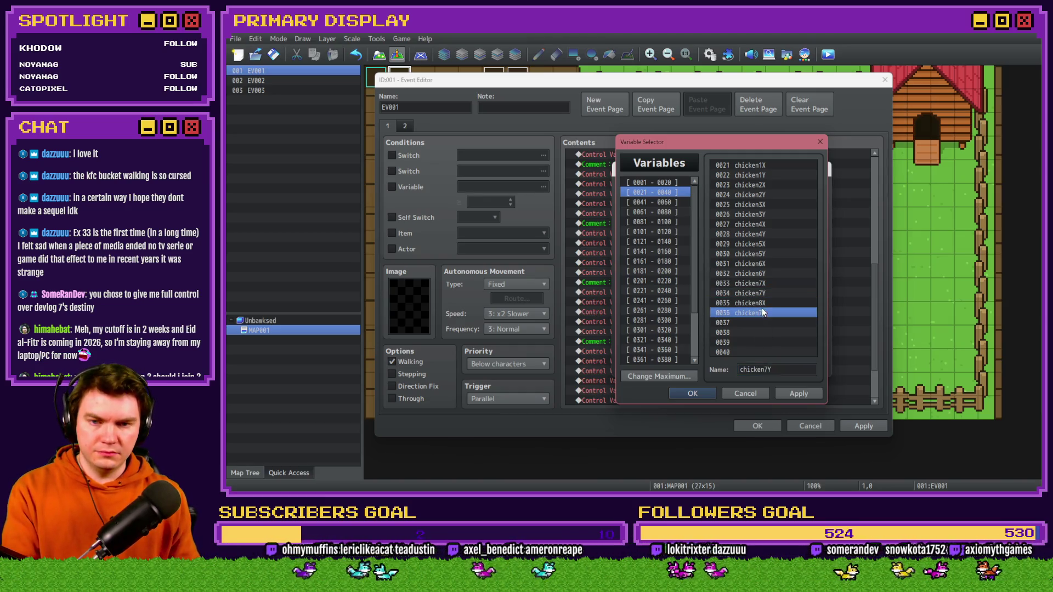
click(769, 369)
text(8)
- Copy the chicken7 timer, timerMax, monies and Level variable names toward free slots from 0103
mouse_move(776, 145)
mouse_down()
mouse_move(445, 142)
mouse_move(701, 128)
mouse_up()
scroll(584, 235, down, 4)
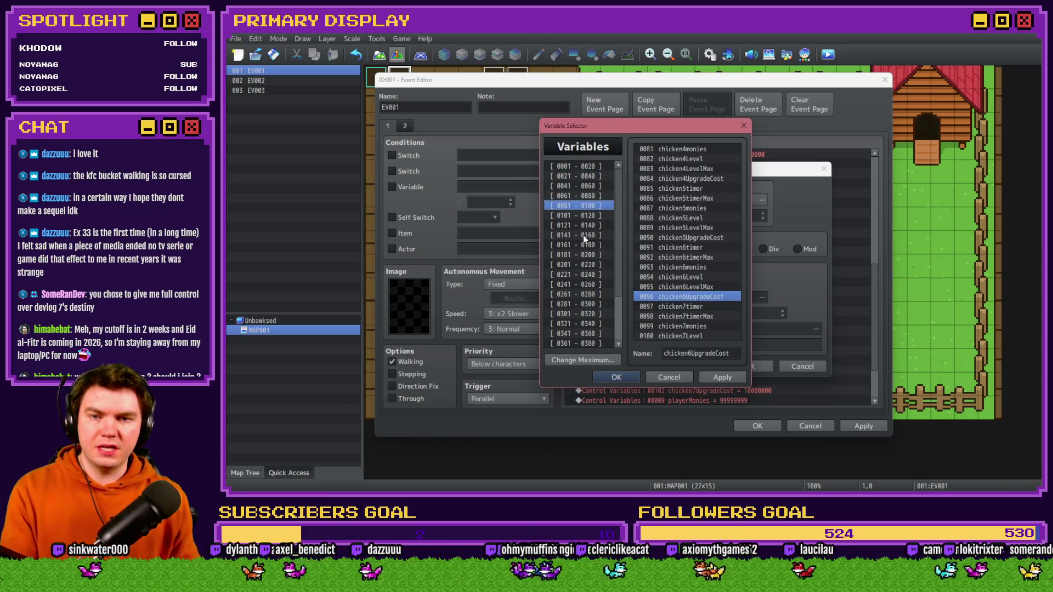
scroll(586, 245, up, 1)
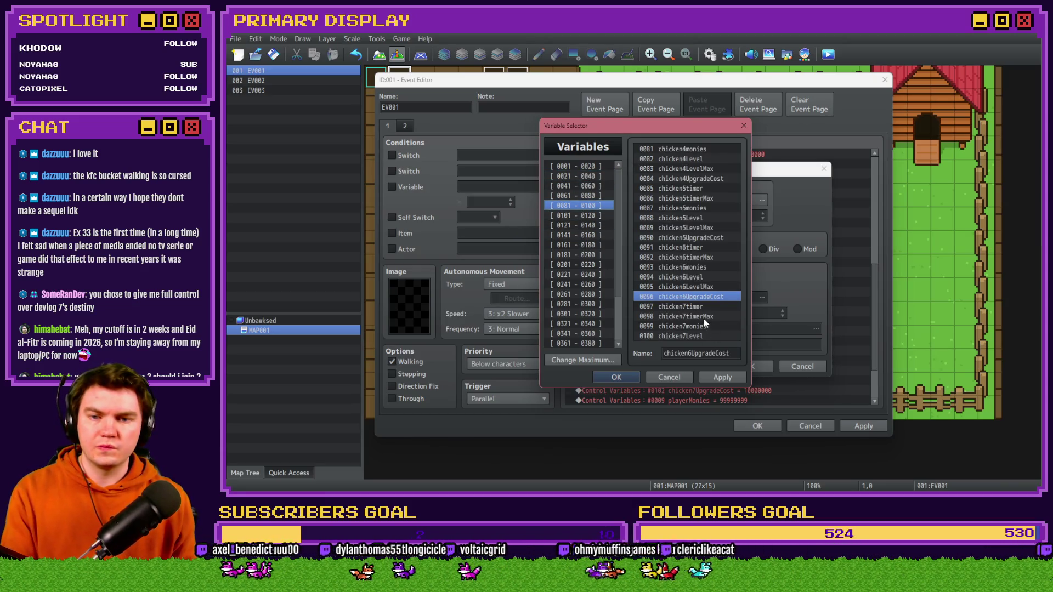
click(705, 306)
click(582, 216)
click(667, 167)
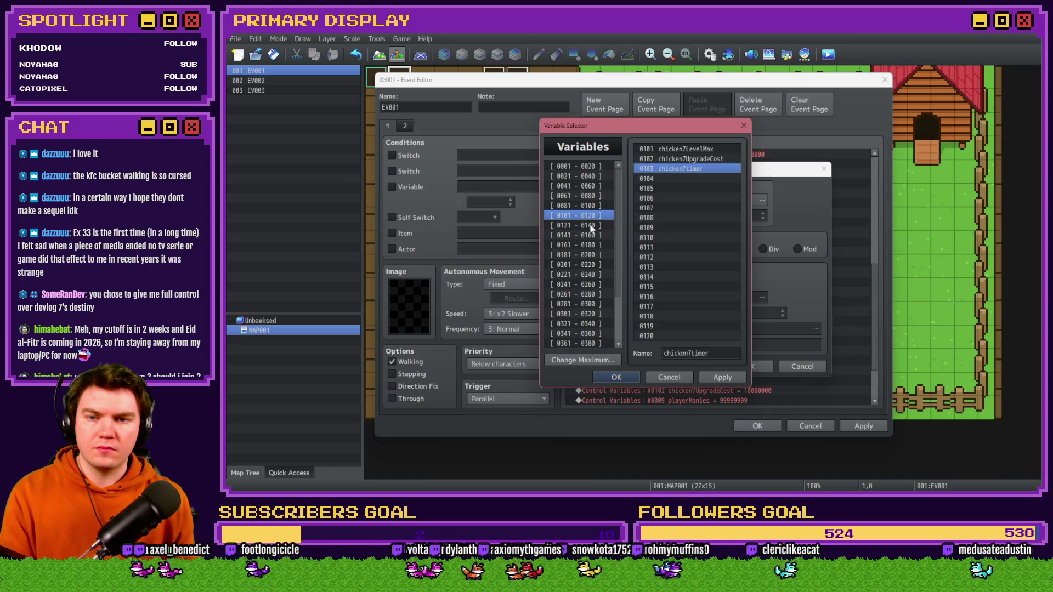
scroll(598, 213, up, 1)
click(685, 316)
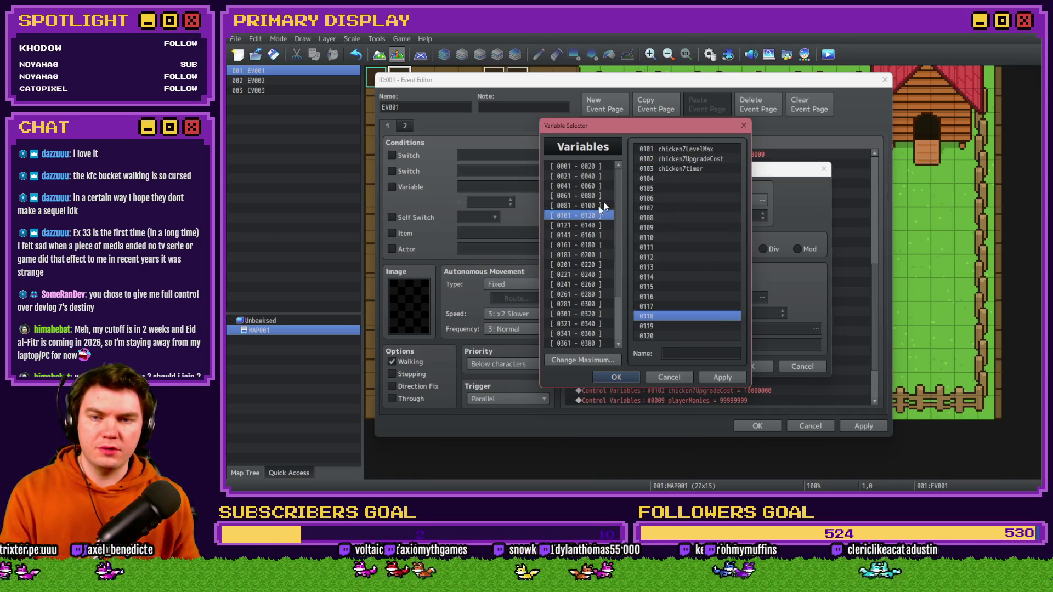
click(665, 178)
click(695, 326)
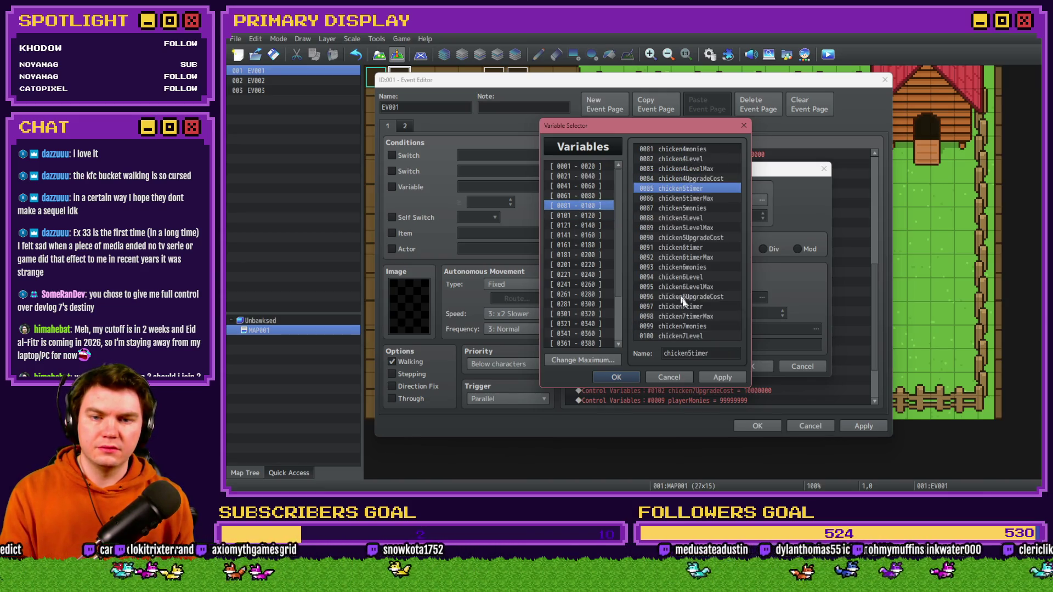
click(687, 336)
- Paste chicken7LevelMax and chicken7UpgradeCost names into free slots 0107 and 0108
click(576, 215)
click(705, 198)
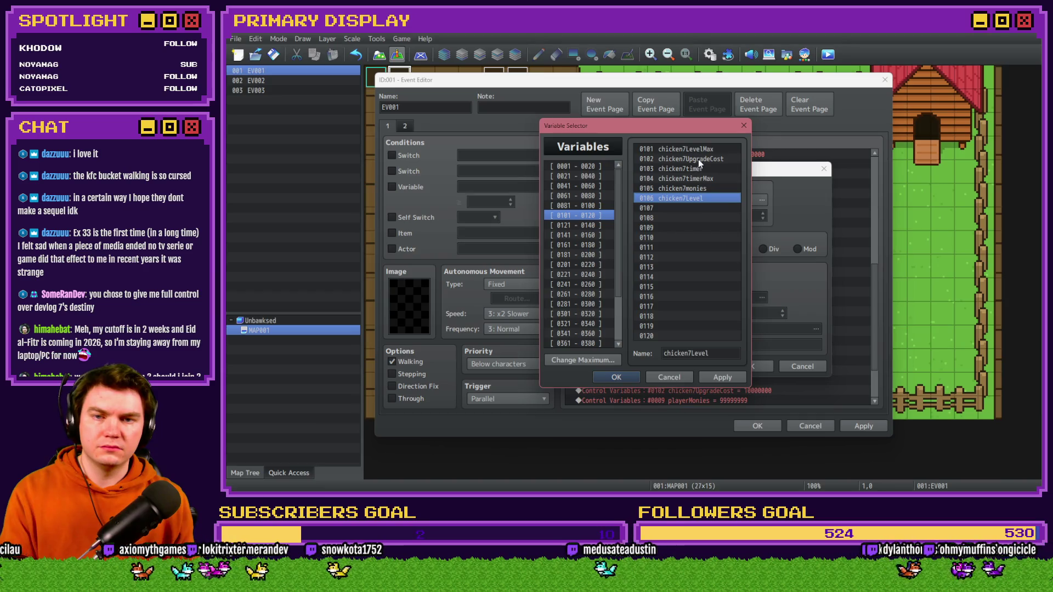
click(702, 149)
click(696, 211)
key(ctrl+v)
click(702, 159)
key(ctrl+c)
click(700, 217)
key(ctrl+v)
click(697, 159)
- Rename variables 0103 and 0104 to chicken8timer and chicken8timerMax
click(680, 168)
double_click(686, 353)
click(690, 353)
key(BackSpace)
text(8)
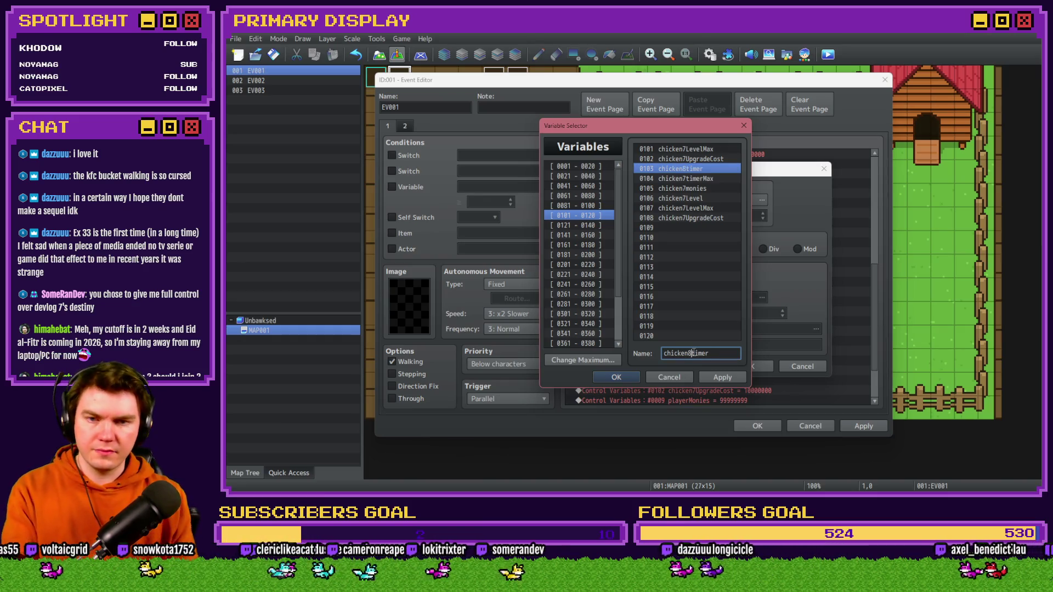
click(685, 179)
double_click(694, 353)
click(694, 353)
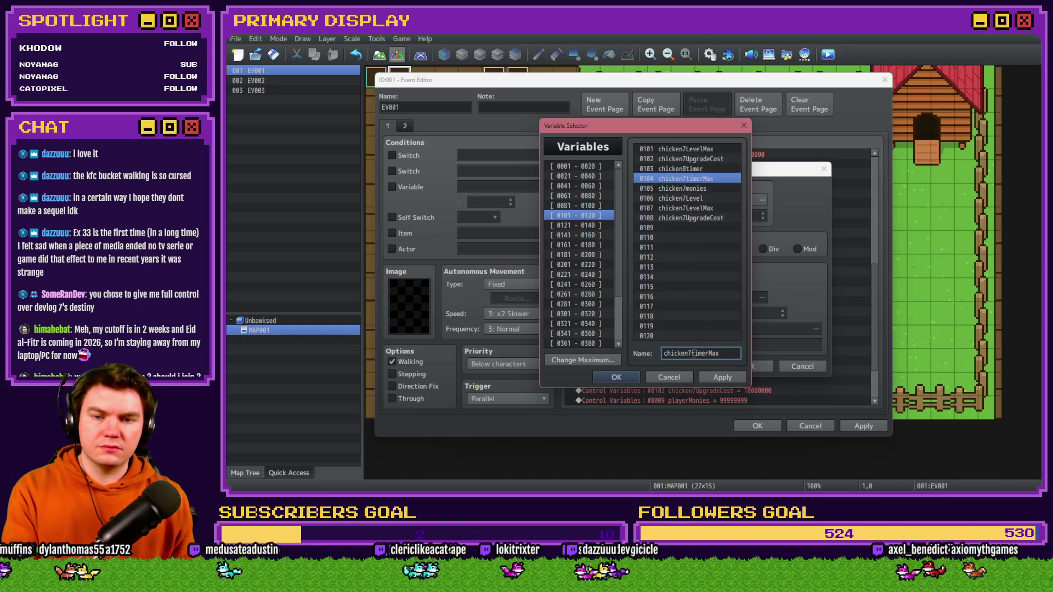
- Rename variables 0105–0108 to chicken8monies, chicken8Level, chicken8LevelMax and chicken8UpgradeCost
click(680, 188)
click(691, 353)
click(680, 198)
click(692, 354)
click(663, 208)
click(690, 354)
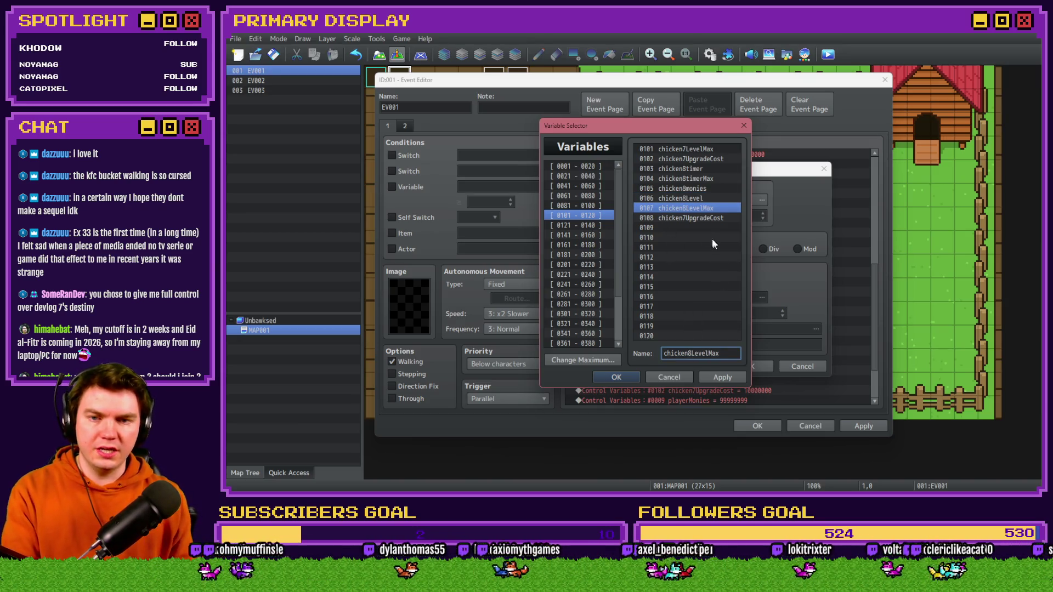
click(686, 217)
click(697, 353)
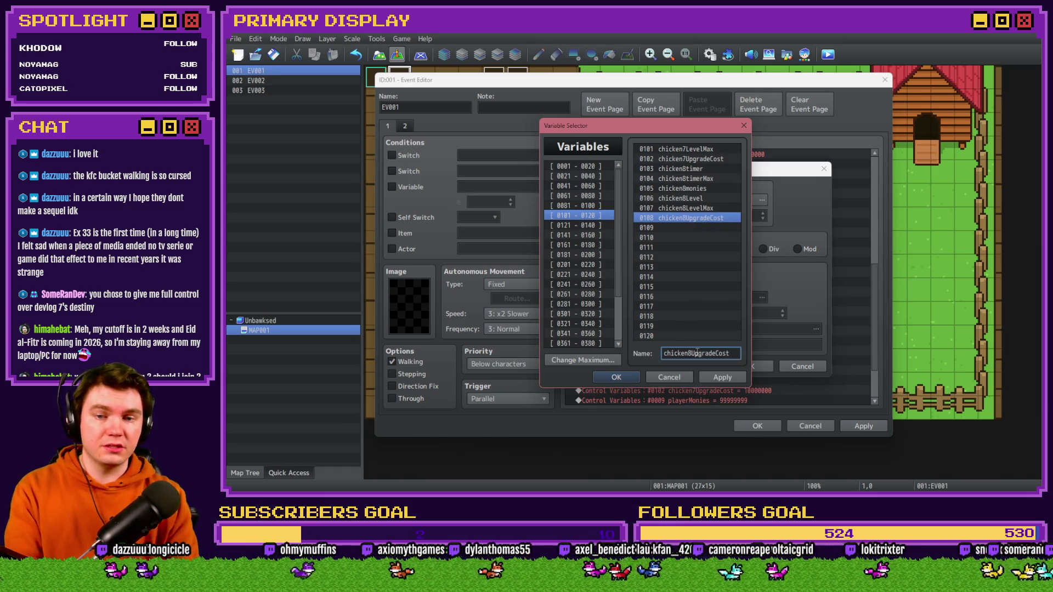
- Point the Chicken 8 timer command at 0104 chicken8timerMax
drag(627, 127, 507, 134)
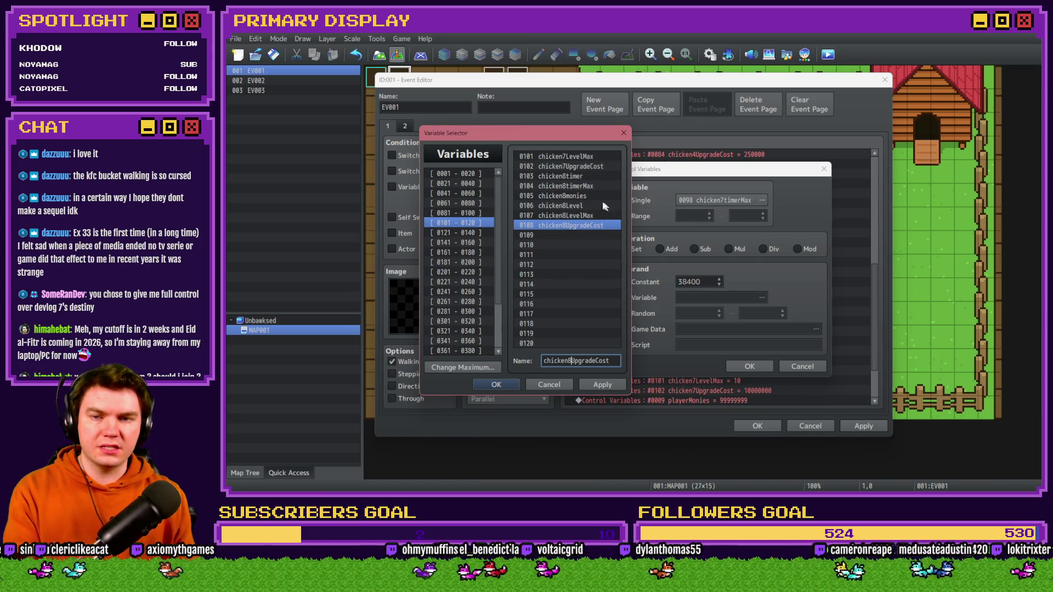
double_click(588, 186)
click(747, 366)
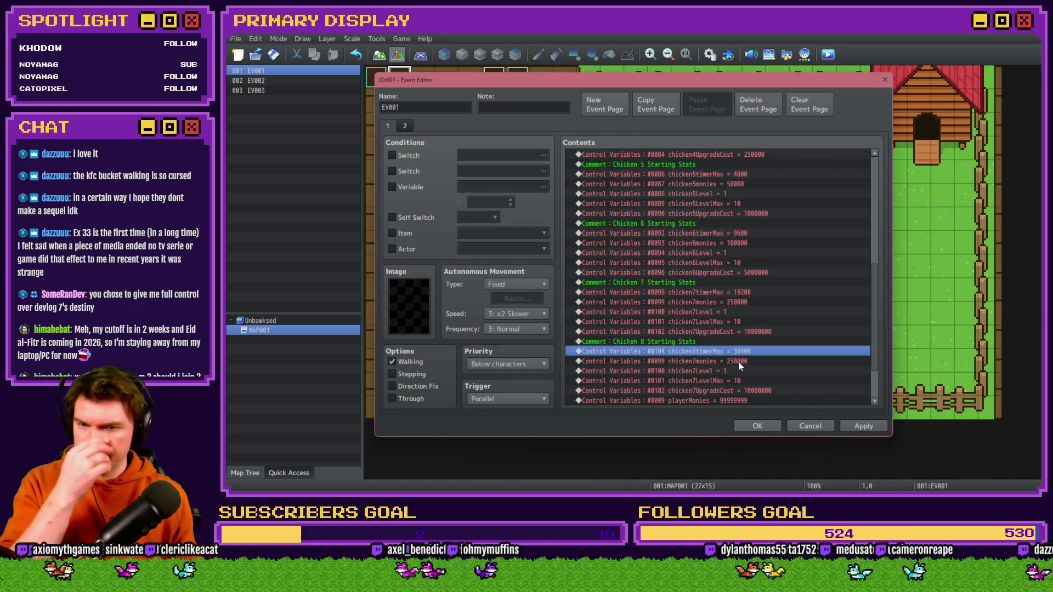
- Retarget the copied monies line to chicken8monies with a starting value of 500000
click(743, 360)
double_click(747, 355)
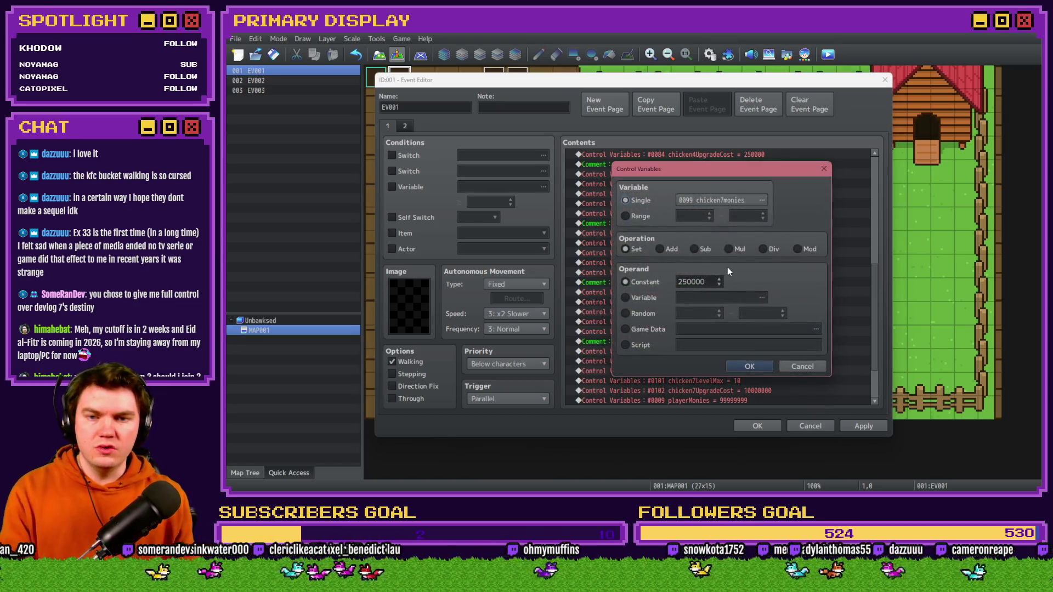
click(716, 205)
click(775, 206)
double_click(774, 205)
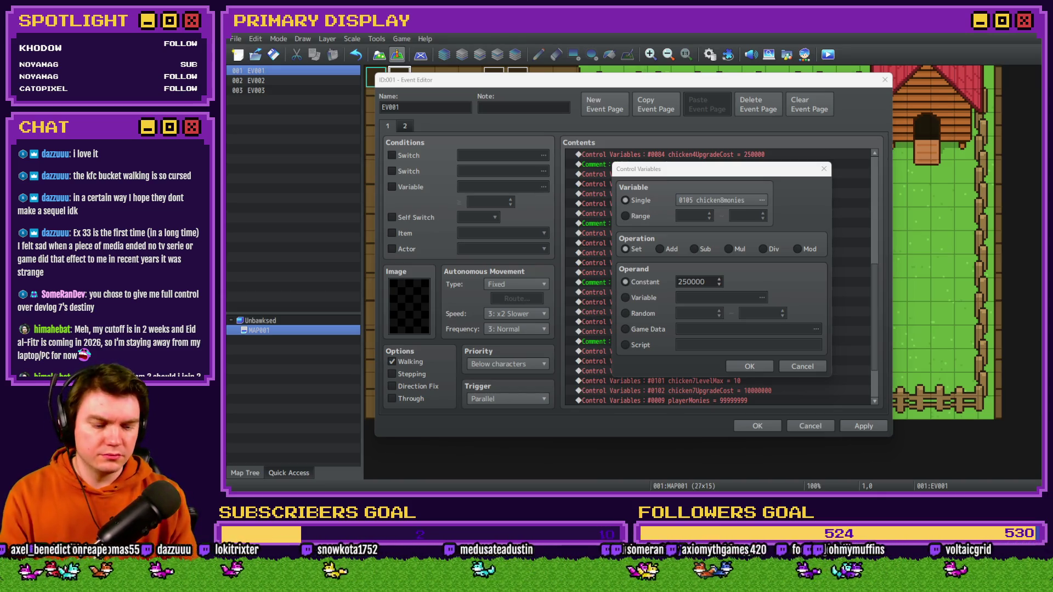
double_click(710, 282)
text(500)
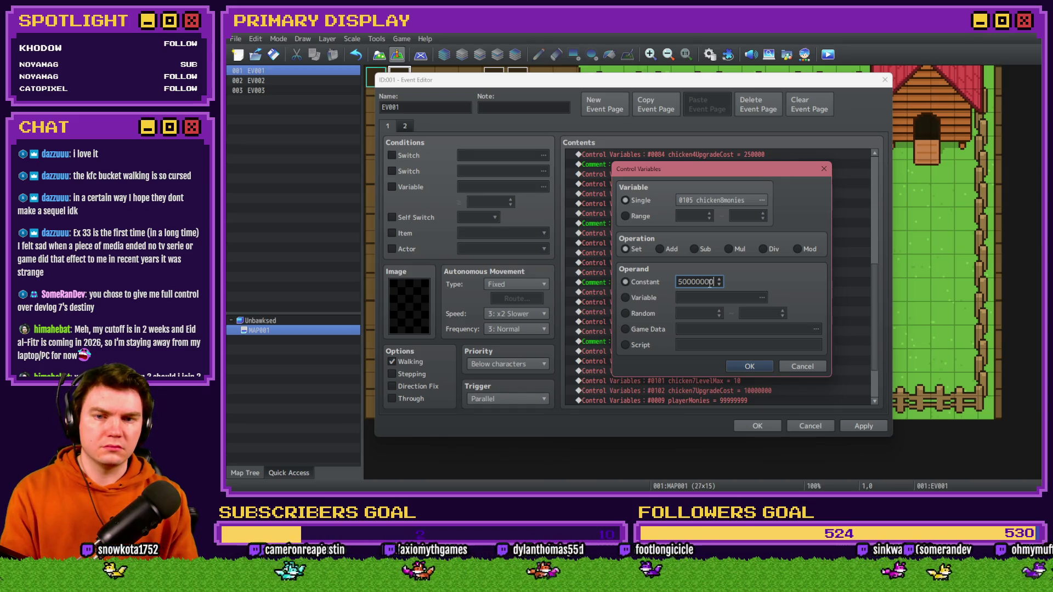
click(765, 366)
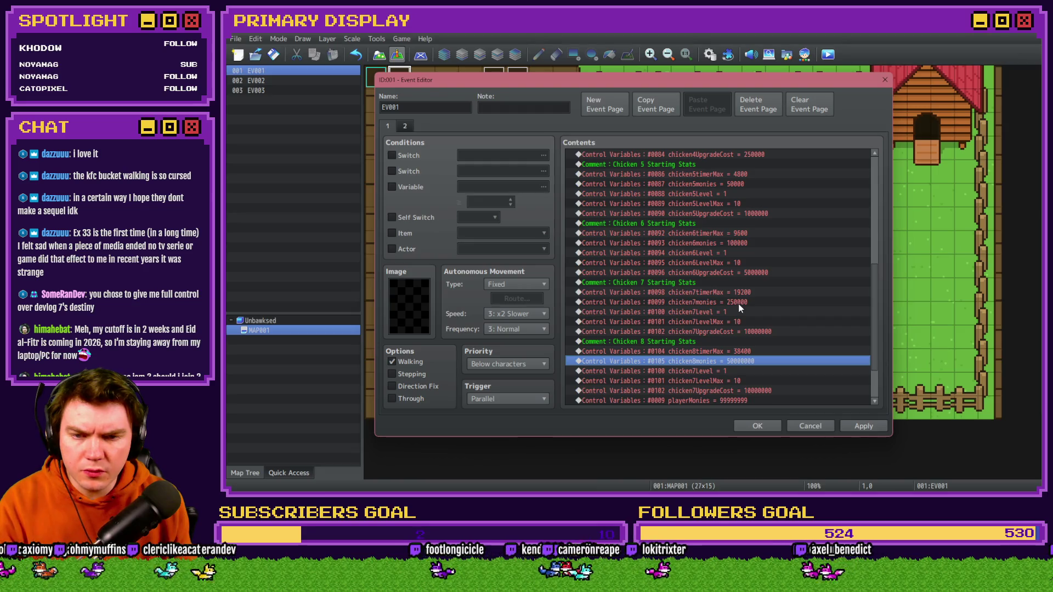
double_click(749, 361)
double_click(682, 282)
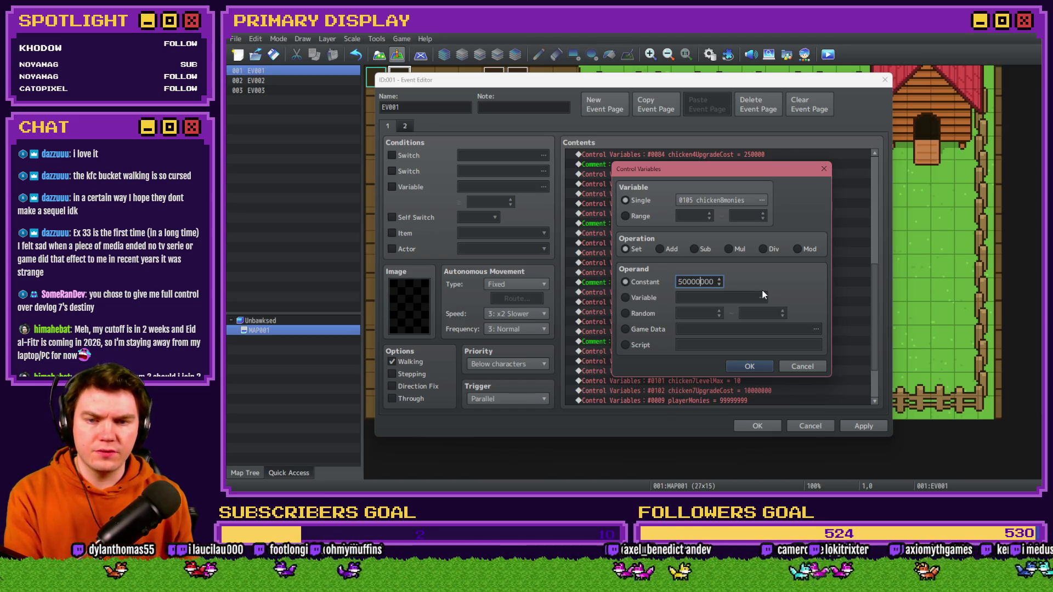
click(762, 367)
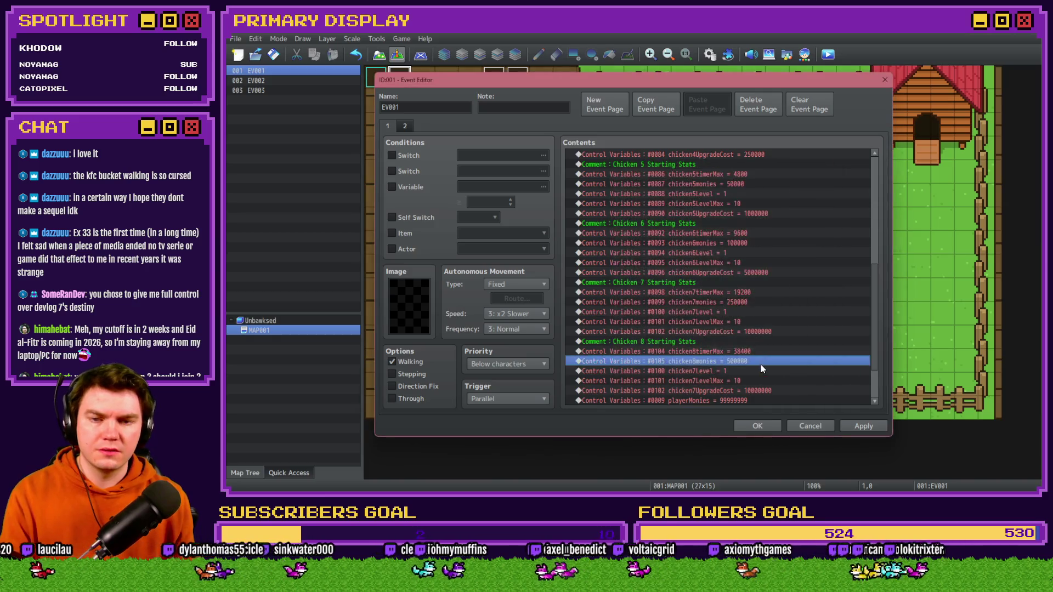
- Retarget the copied level lines to chicken8Level = 1 and chicken8LevelMax = 10
scroll(741, 320, down, 2)
double_click(740, 312)
click(712, 196)
click(761, 206)
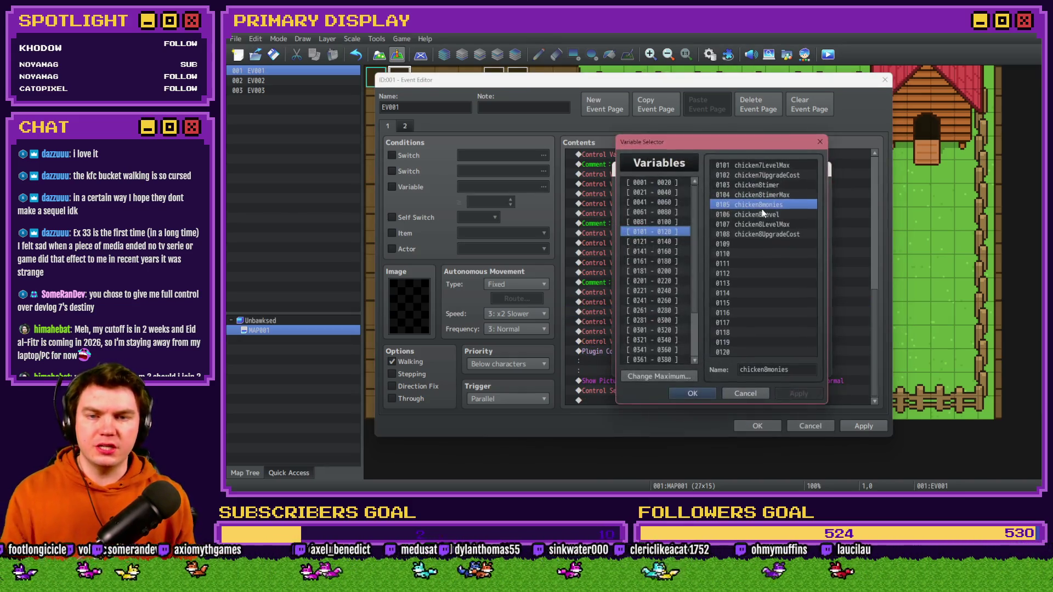
double_click(765, 214)
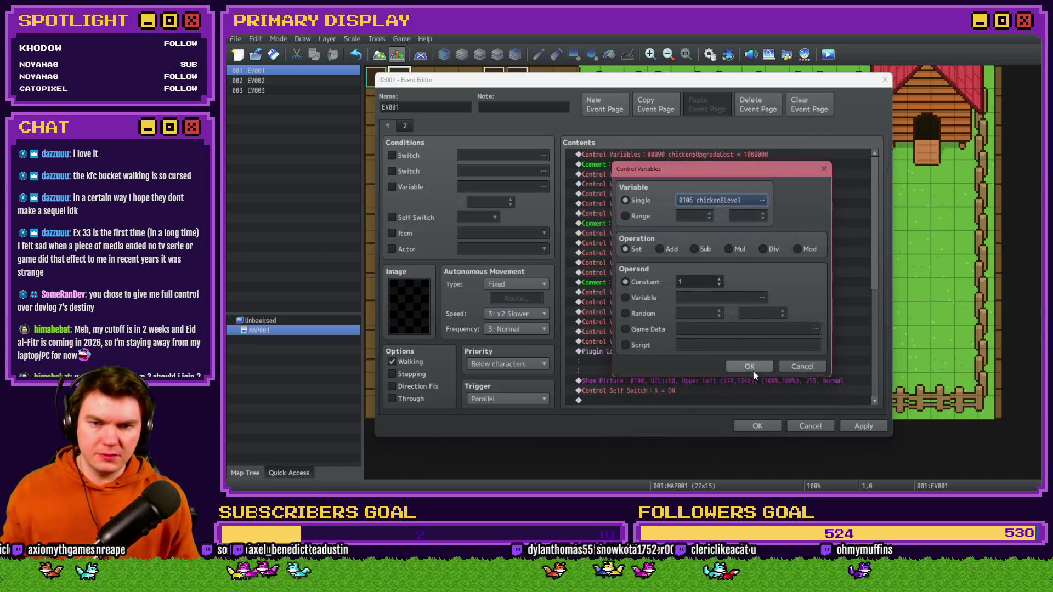
click(746, 366)
double_click(732, 332)
click(707, 198)
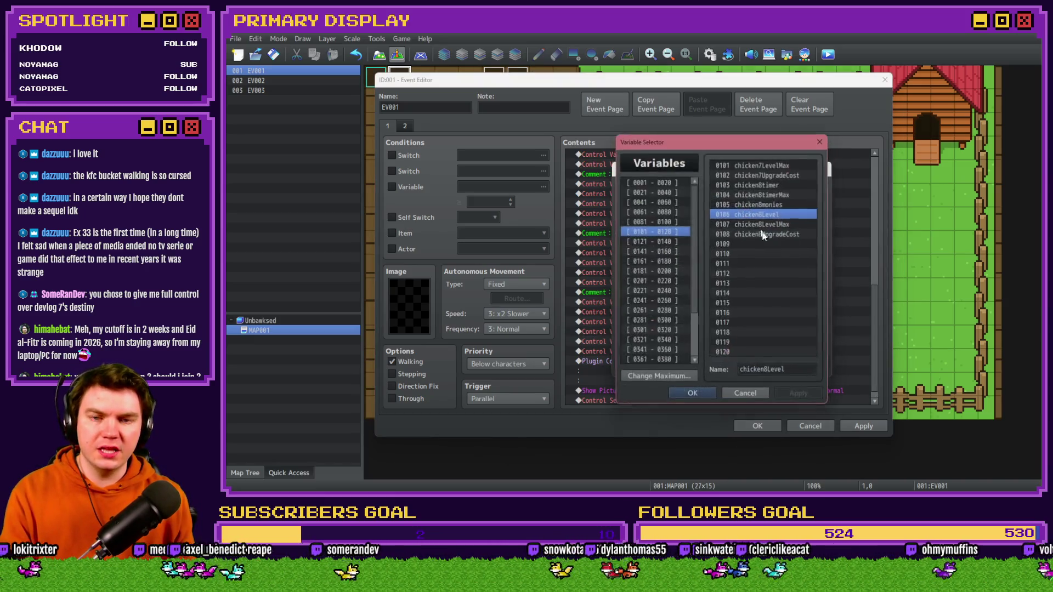
double_click(781, 224)
click(758, 367)
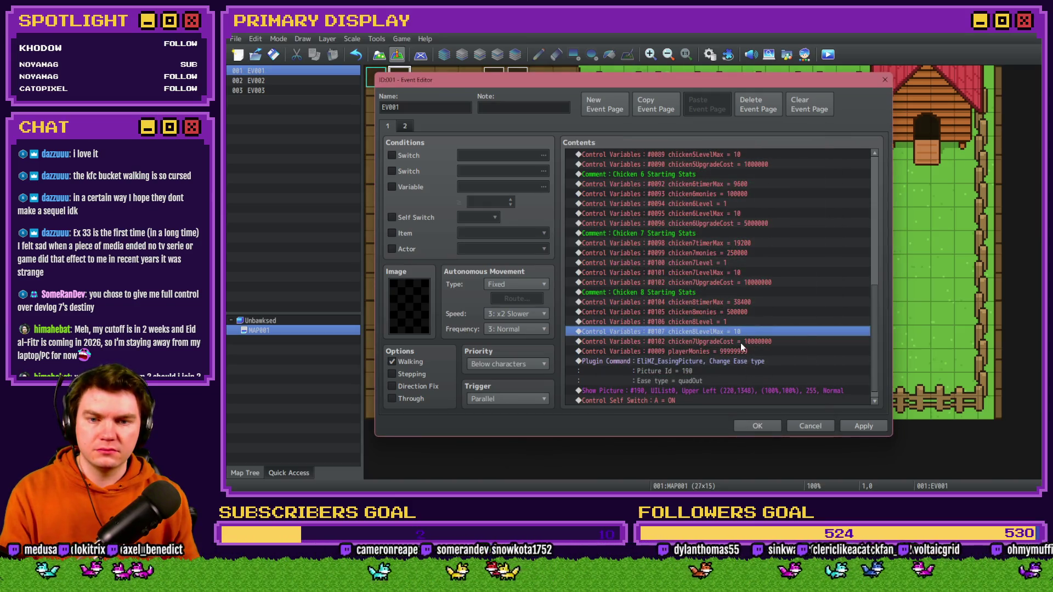
- Set the upgrade cost line to chicken8UpgradeCost = 25000000, checking the reference image for the price
click(740, 342)
double_click(743, 345)
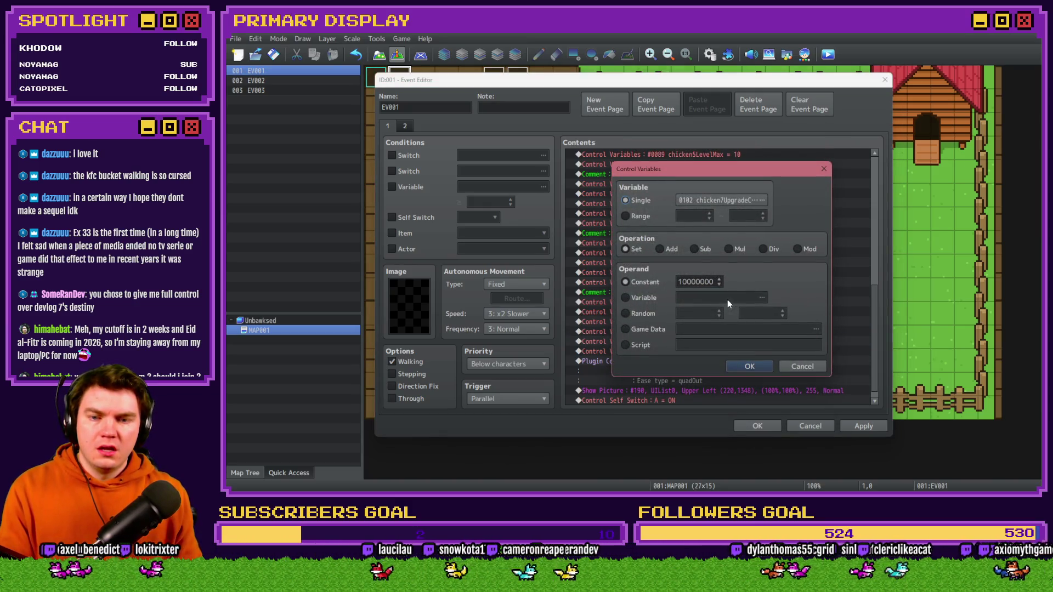
key(alt+Tab)
key(alt+Tab)
key(alt+Tab)
key(alt+Tab)
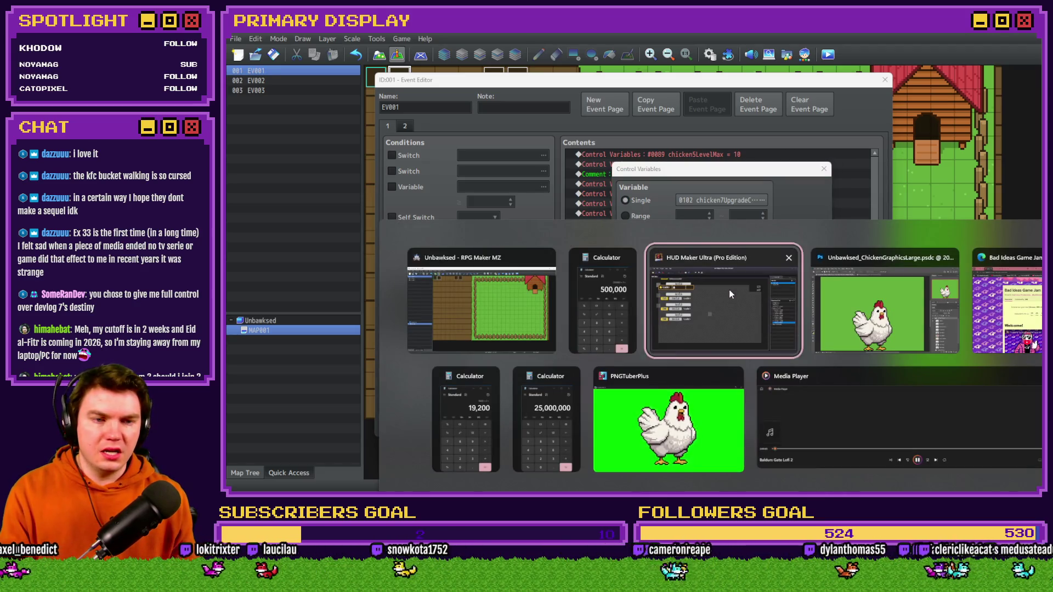
key(alt+Tab)
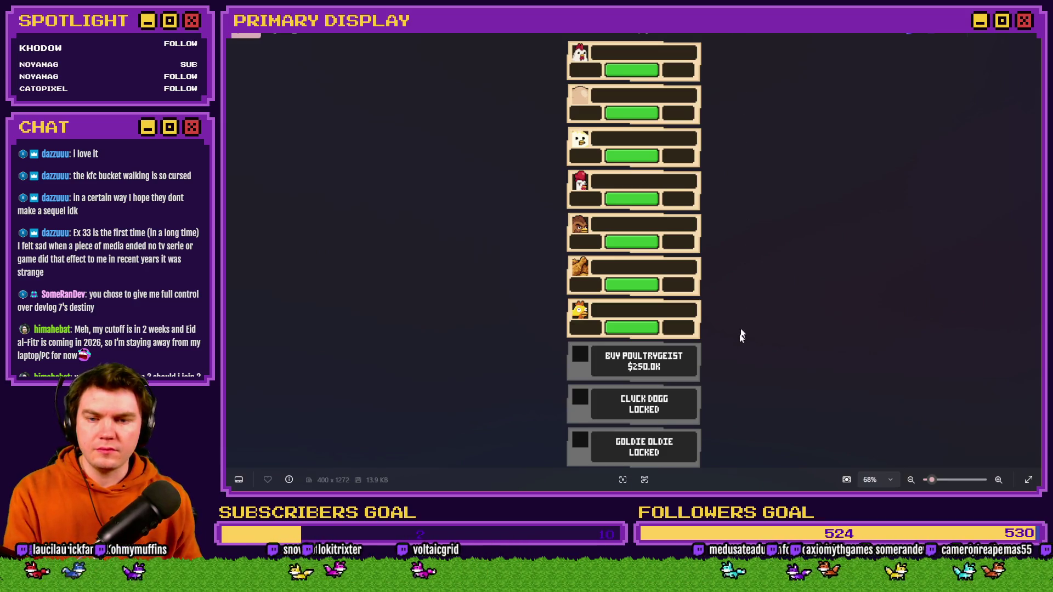
key(alt+Tab)
text(200000)
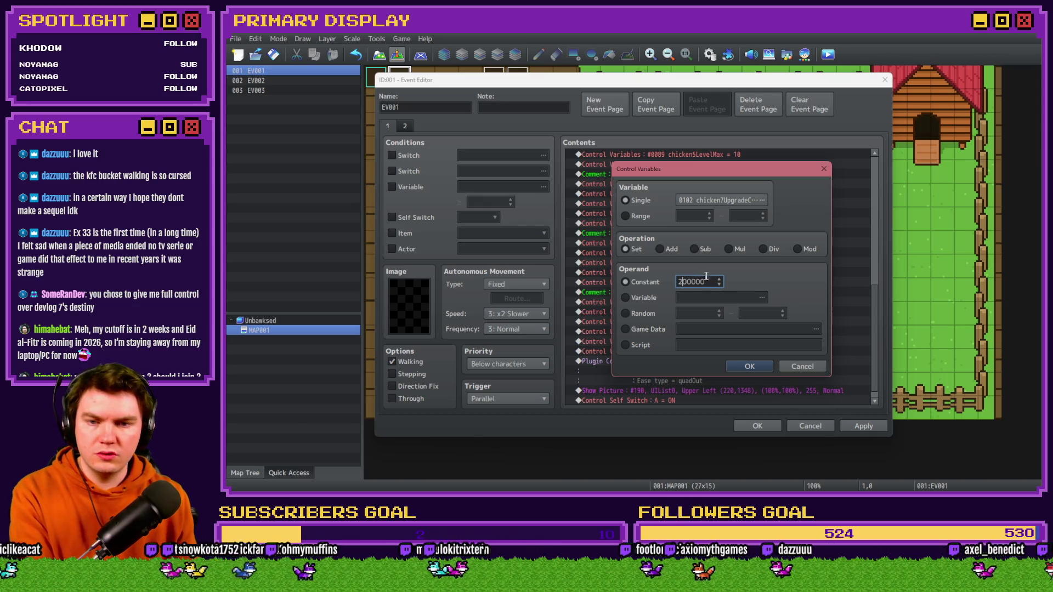
click(750, 364)
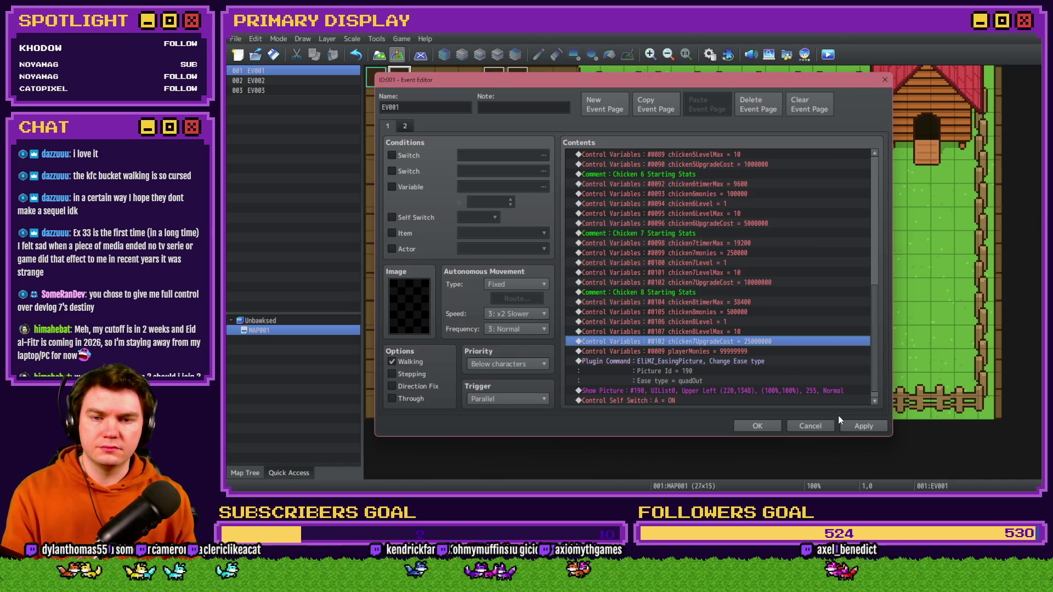
key(Return)
click(762, 200)
double_click(769, 233)
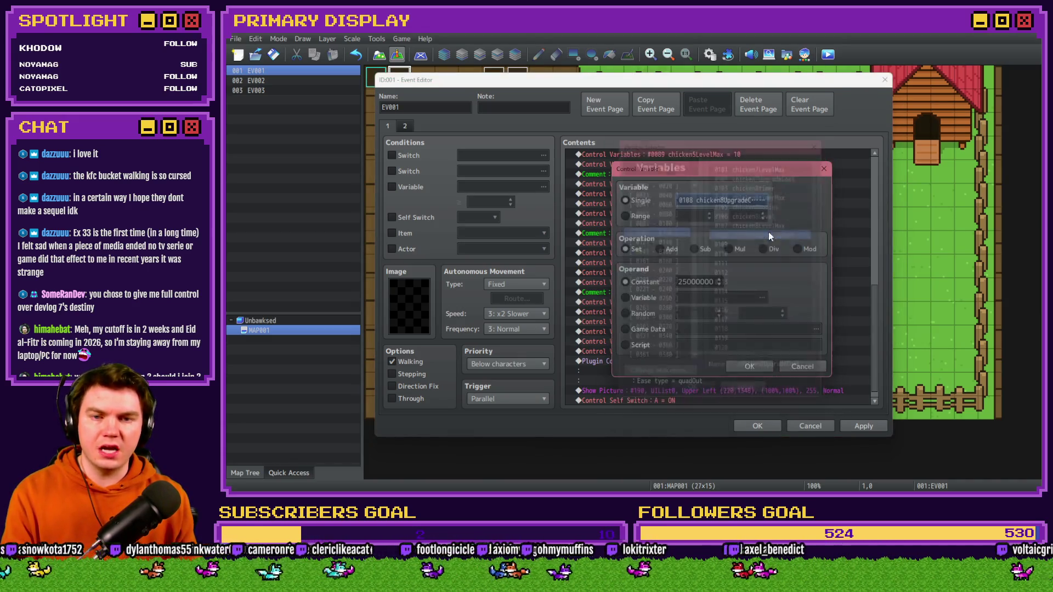
click(752, 365)
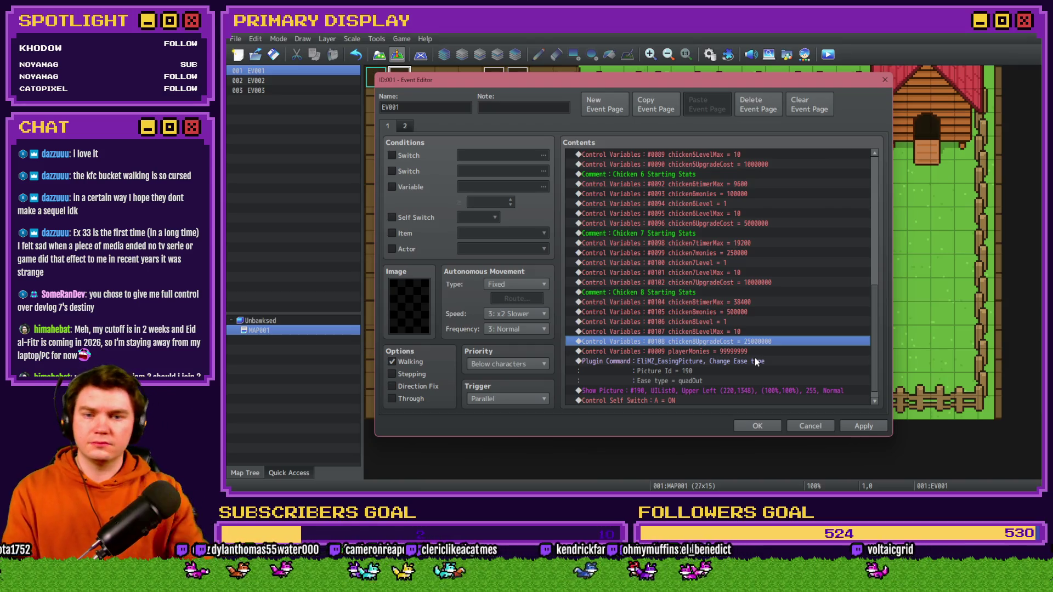
- Apply the changes and close the Event Editor
click(857, 429)
click(772, 432)
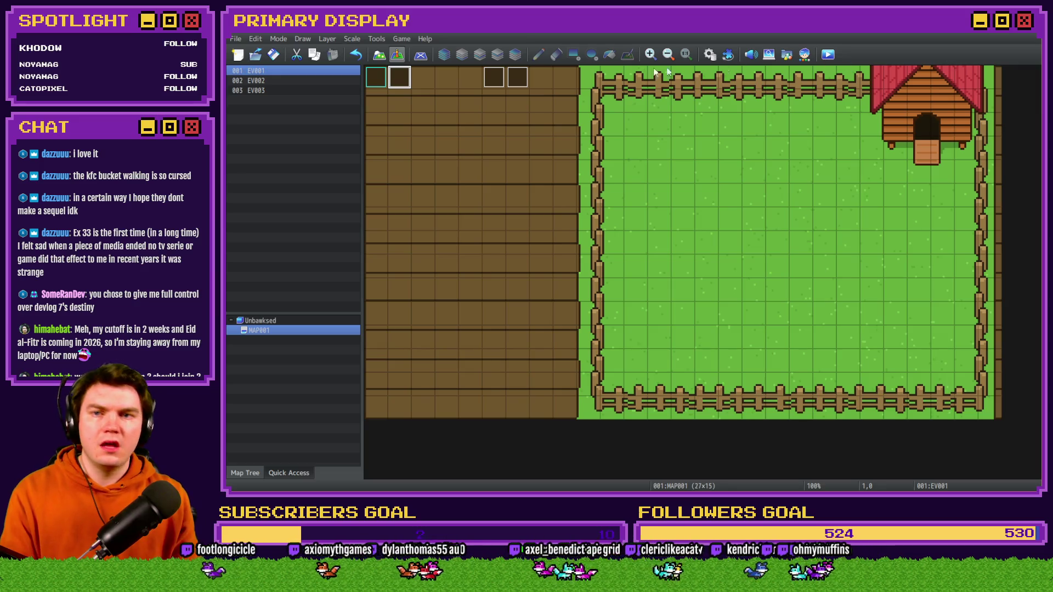
key(alt+Tab)
key(alt+Tab)
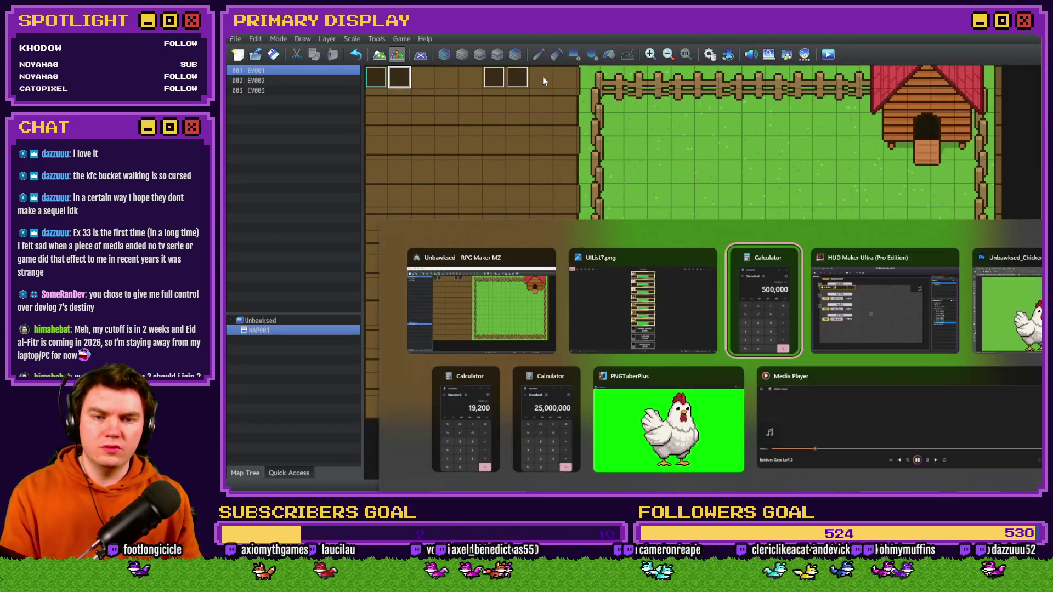
- In HUD Maker Ultra, expand Chicken 8 Stuffs and view its group display conditions
key(alt+Tab)
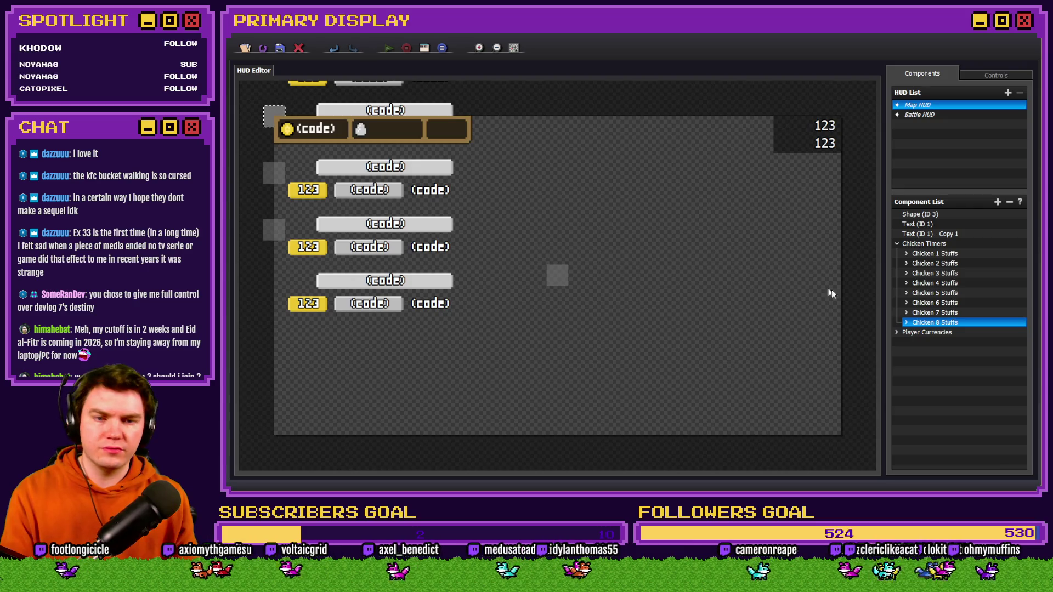
double_click(945, 325)
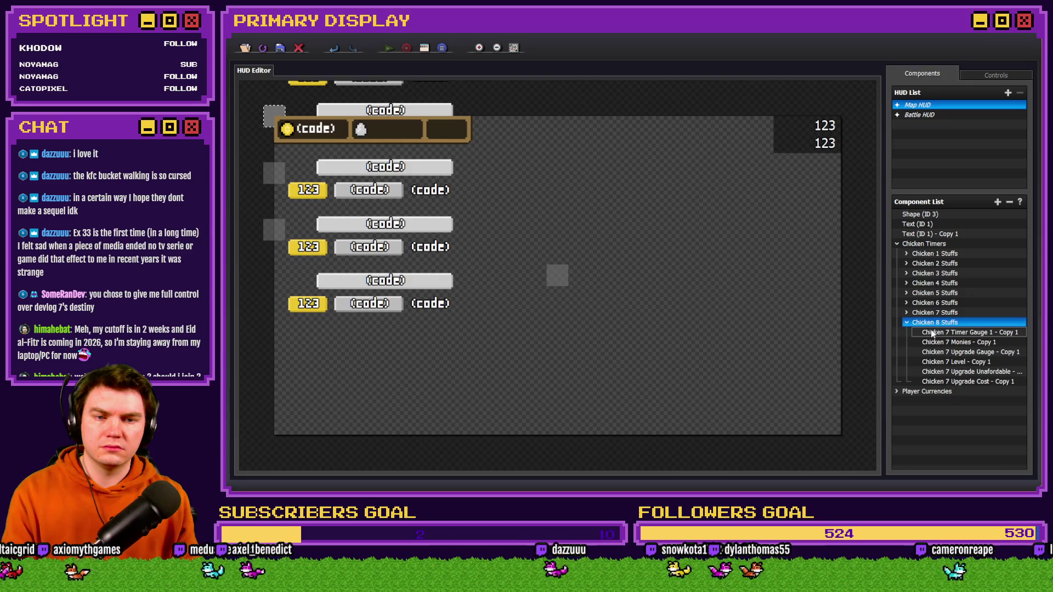
right_click(936, 323)
click(959, 330)
click(581, 234)
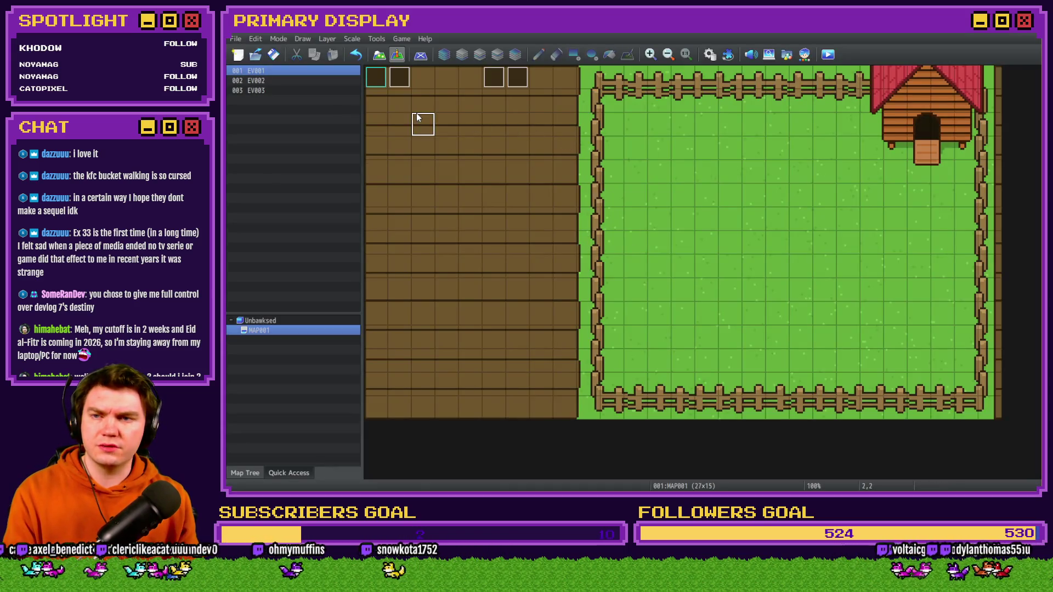
double_click(416, 117)
- Copy the chicken 7 switches into 0035–0036 and rename 0035 to chicken8Spawned
click(410, 173)
click(519, 173)
shift+click(668, 269)
key(ctrl+c)
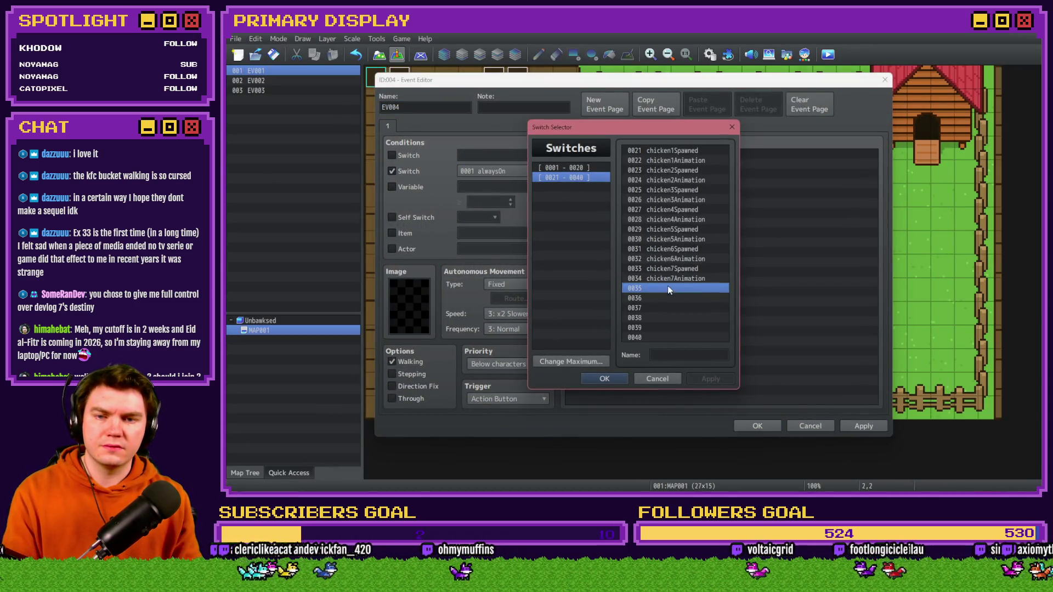
click(672, 289)
key(ctrl+v)
double_click(682, 355)
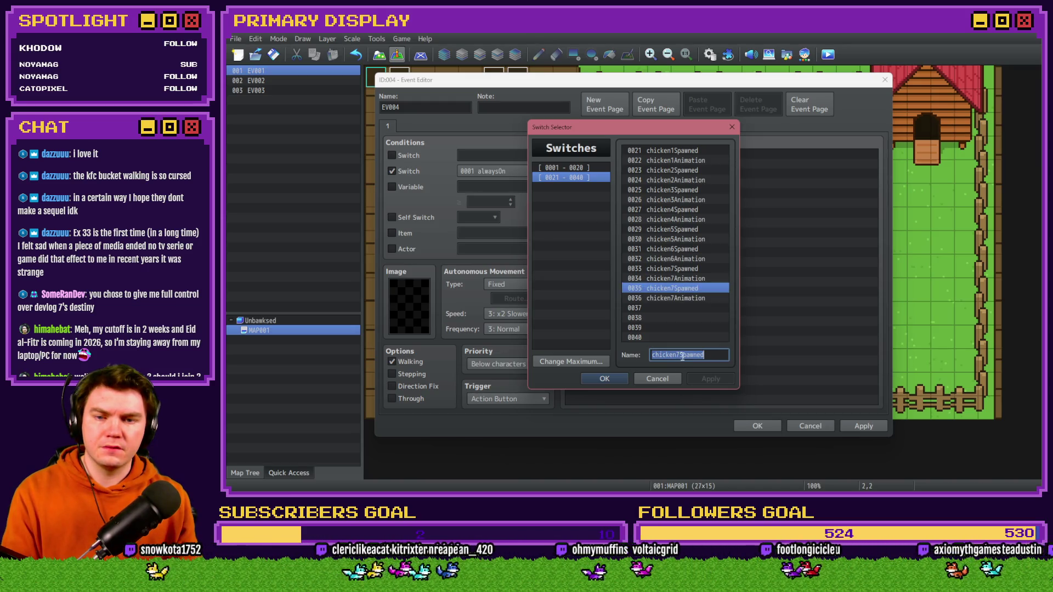
click(682, 356)
key(BackSpace)
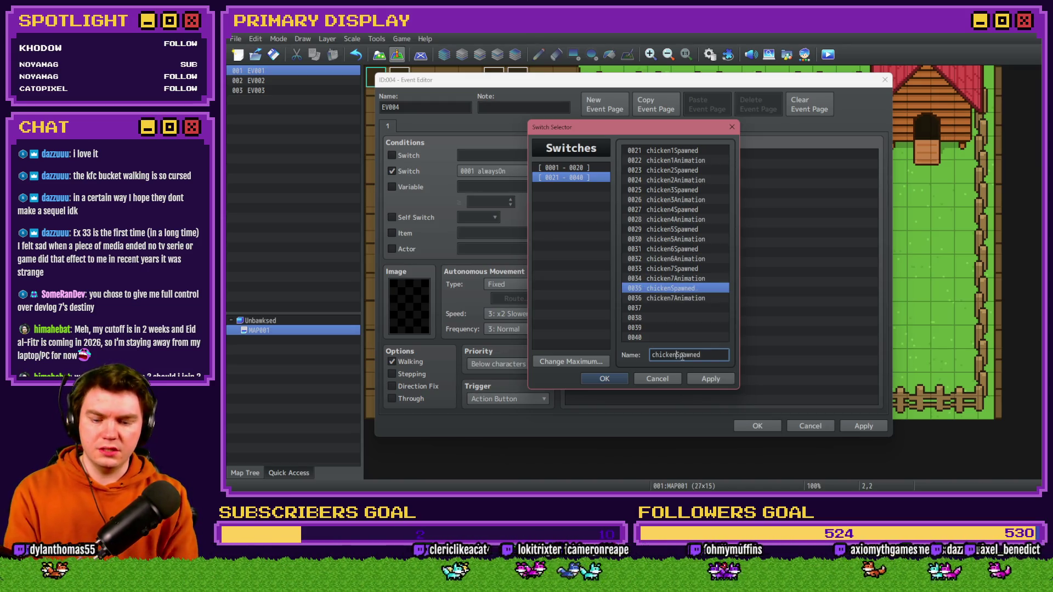
text(8)
- Rename switch 0036 for chicken 8 and make chicken8Spawned the event's switch condition
click(670, 297)
double_click(668, 354)
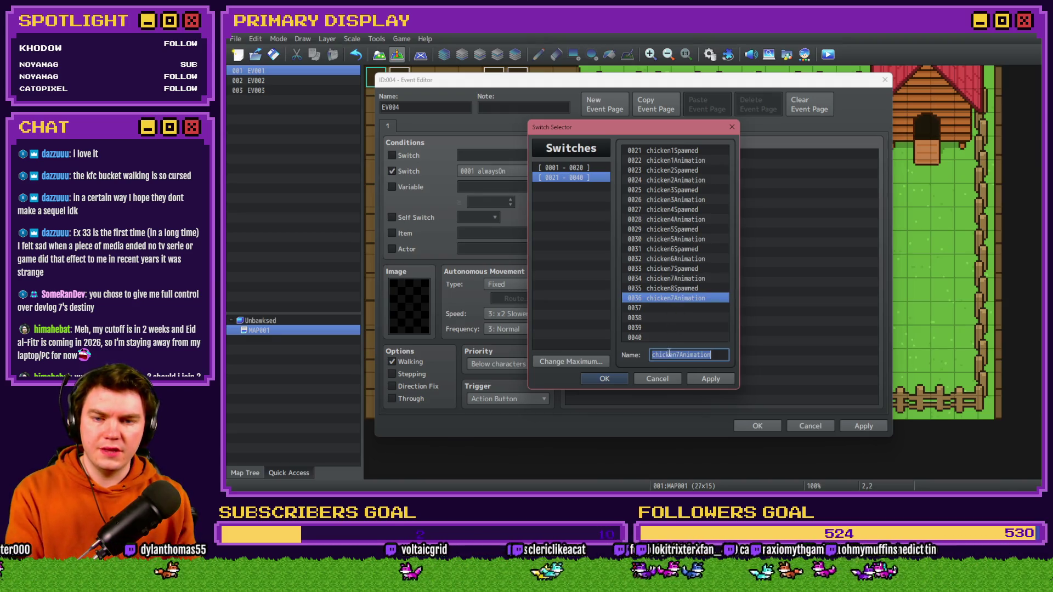
click(678, 354)
double_click(680, 289)
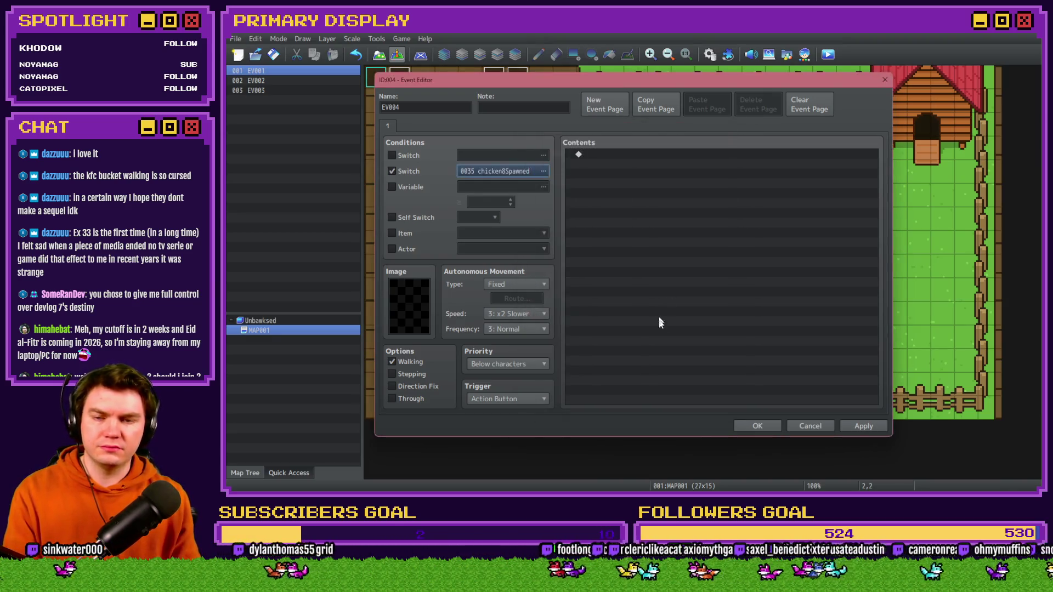
click(757, 426)
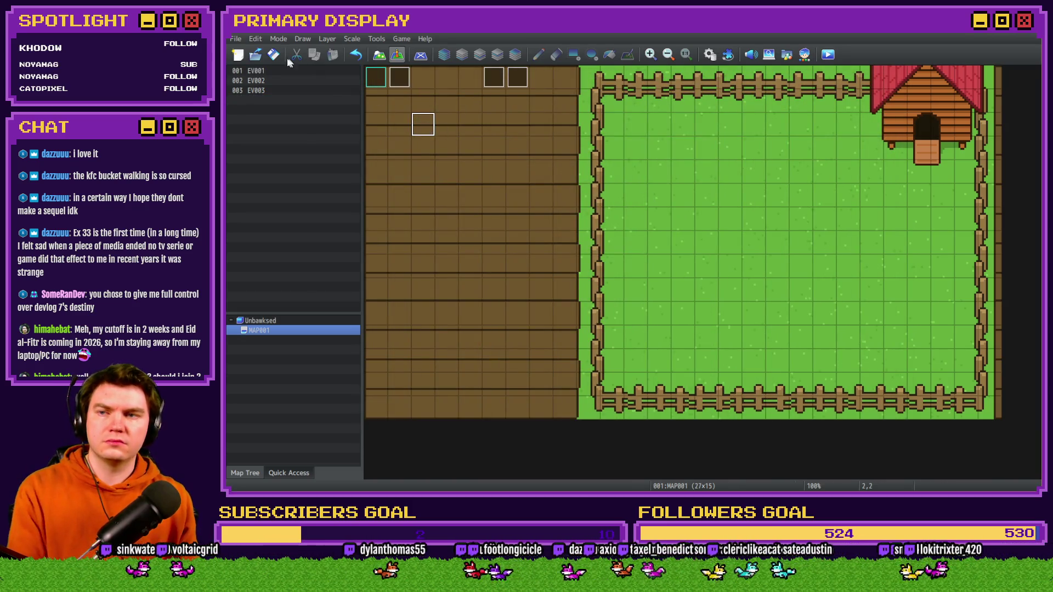
key(alt+Tab)
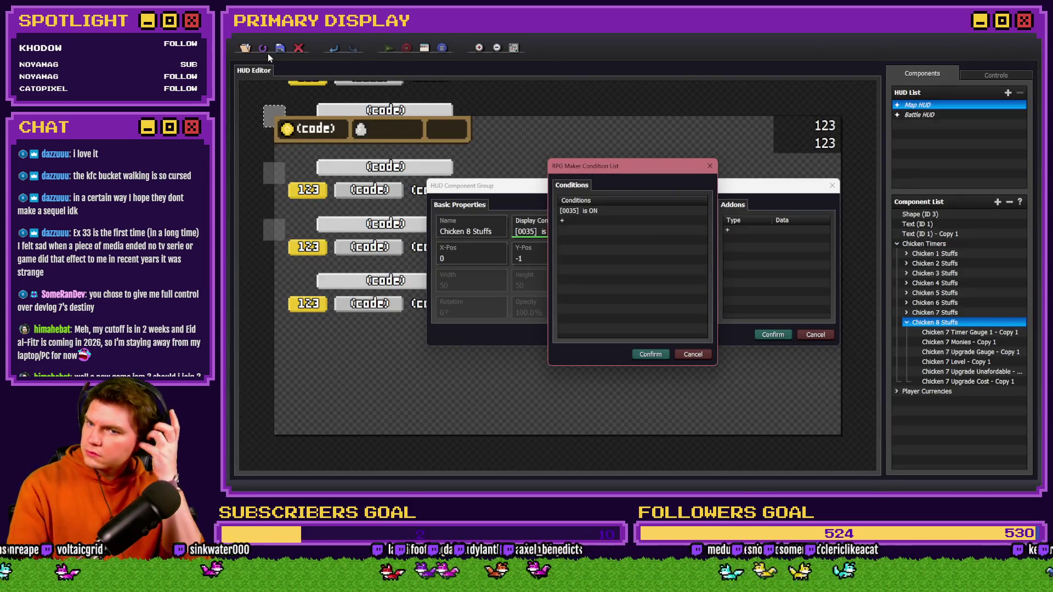
- Close the display conditions and reopen and close the Chicken 8 Stuffs group properties unchanged
click(650, 354)
click(772, 334)
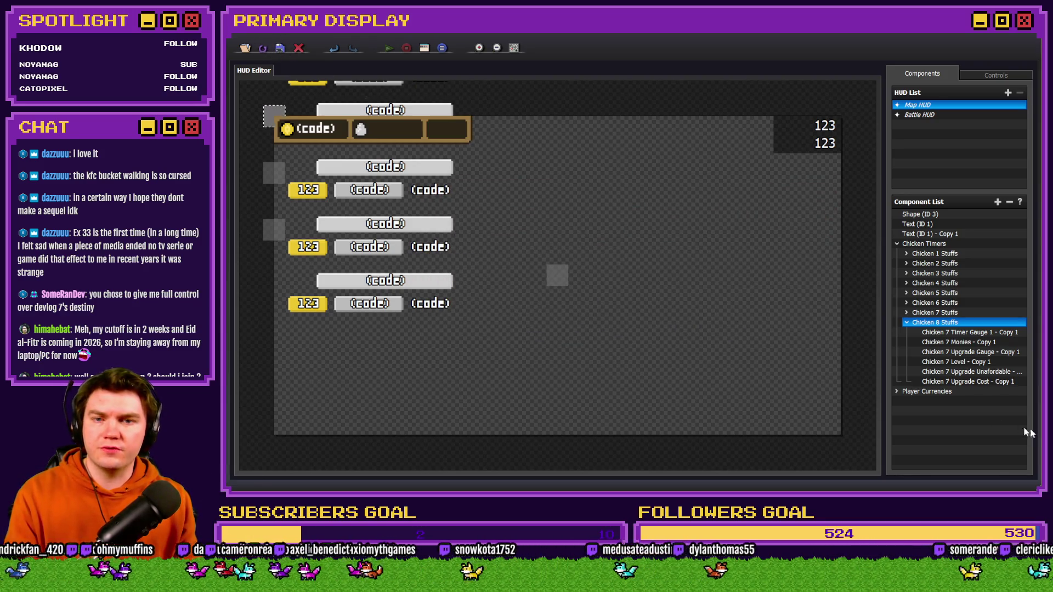
right_click(966, 323)
click(983, 353)
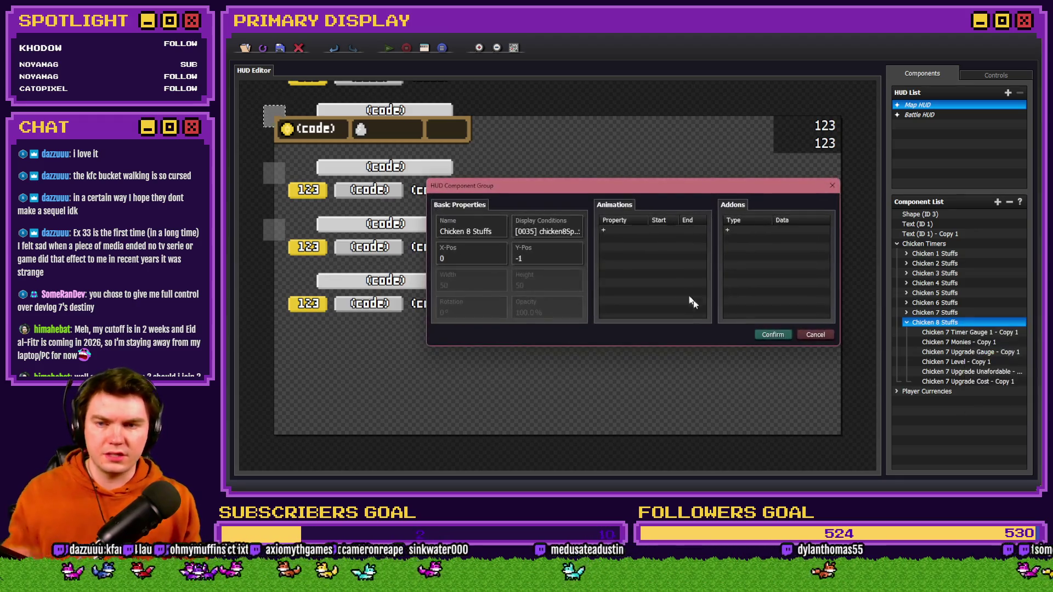
click(815, 336)
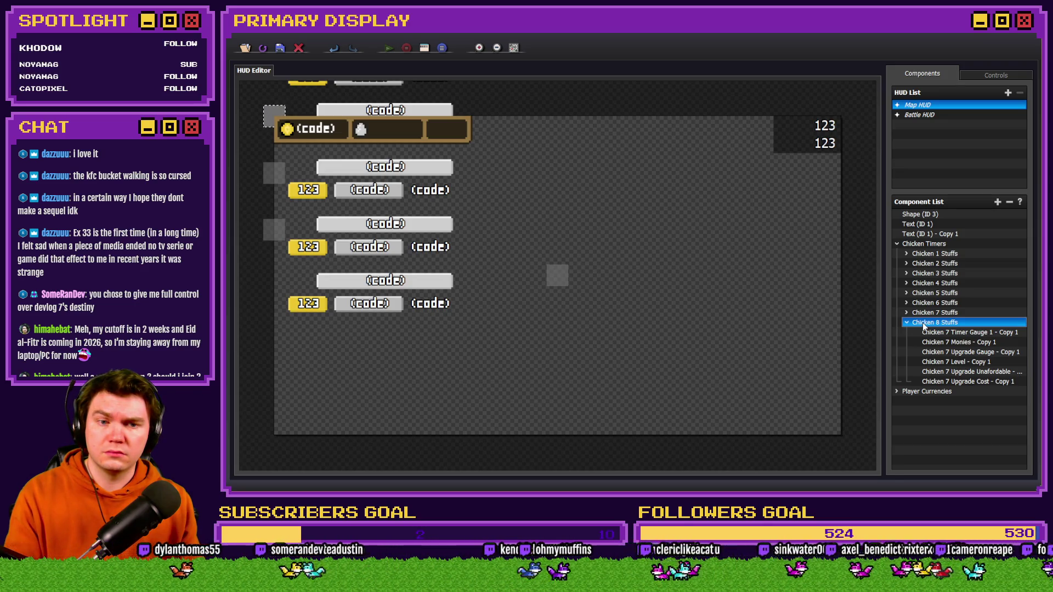
- Set the Chicken 8 Stuffs group's Y-Pos to 384, with its display condition checked
right_click(923, 322)
click(955, 354)
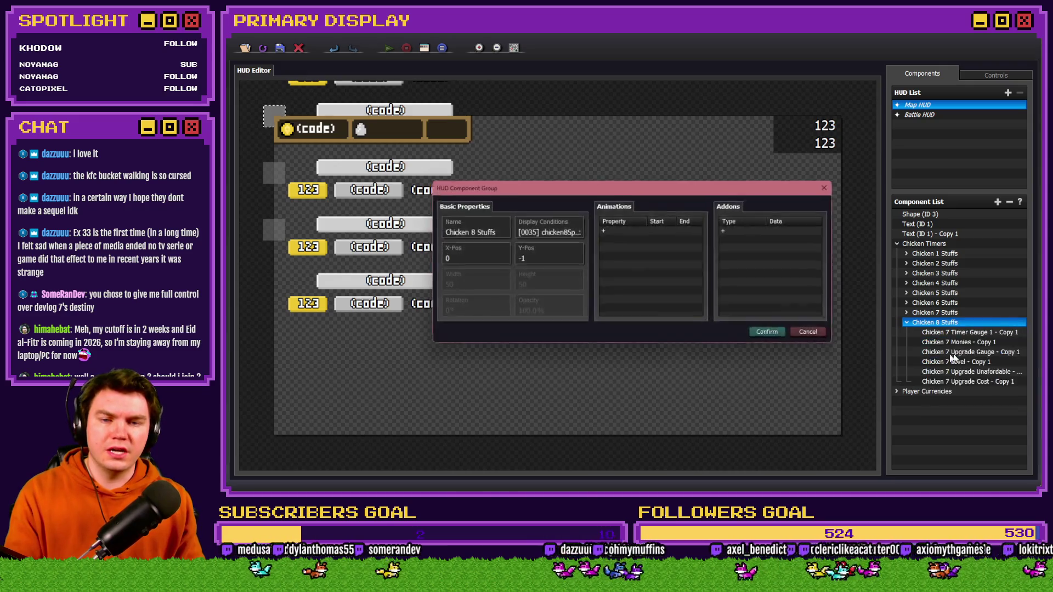
click(547, 260)
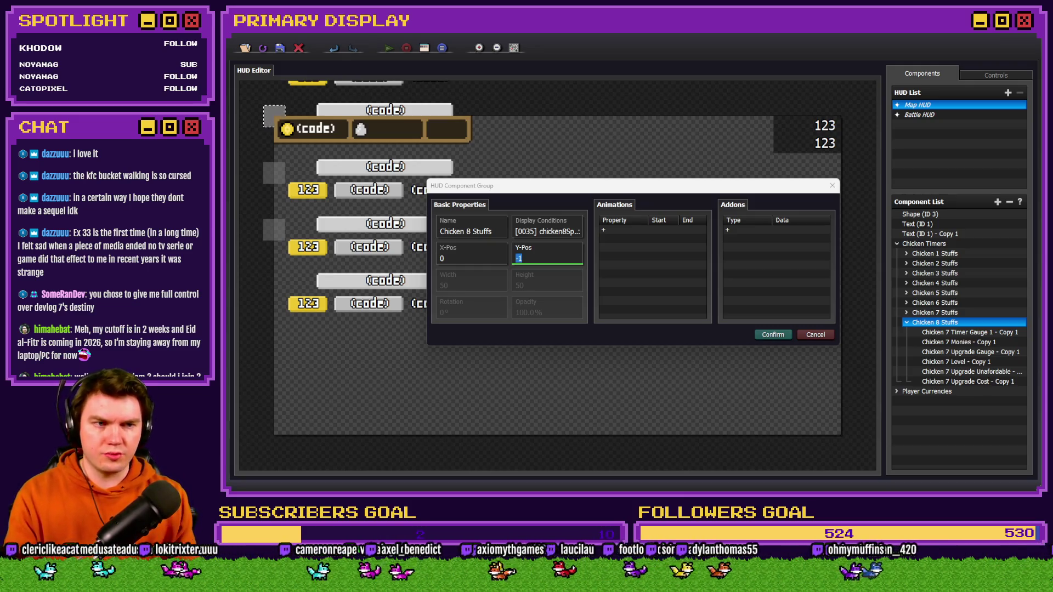
click(546, 255)
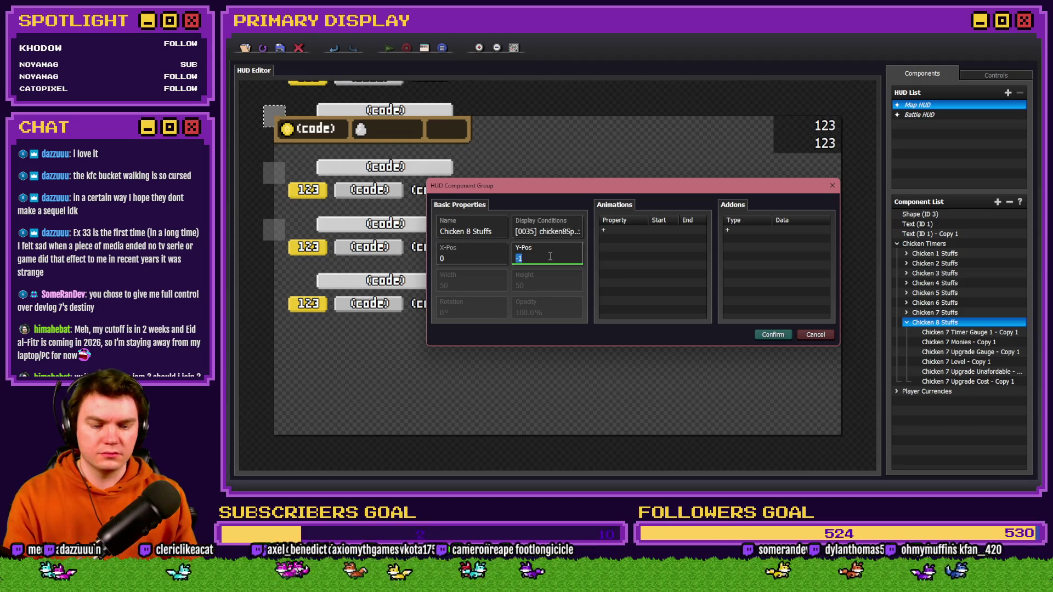
text(384)
key(Return)
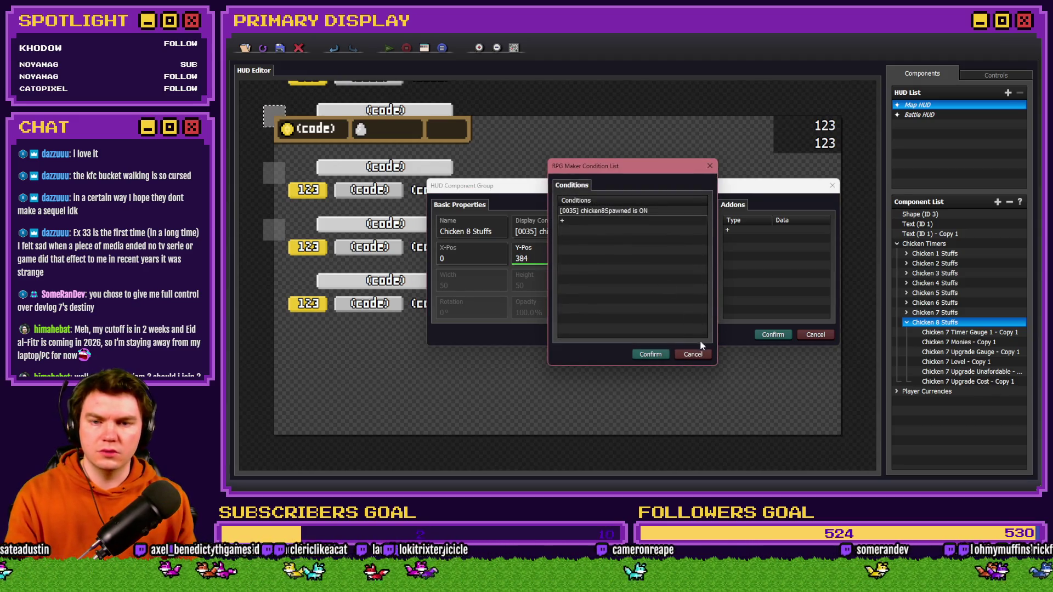
click(698, 349)
click(773, 335)
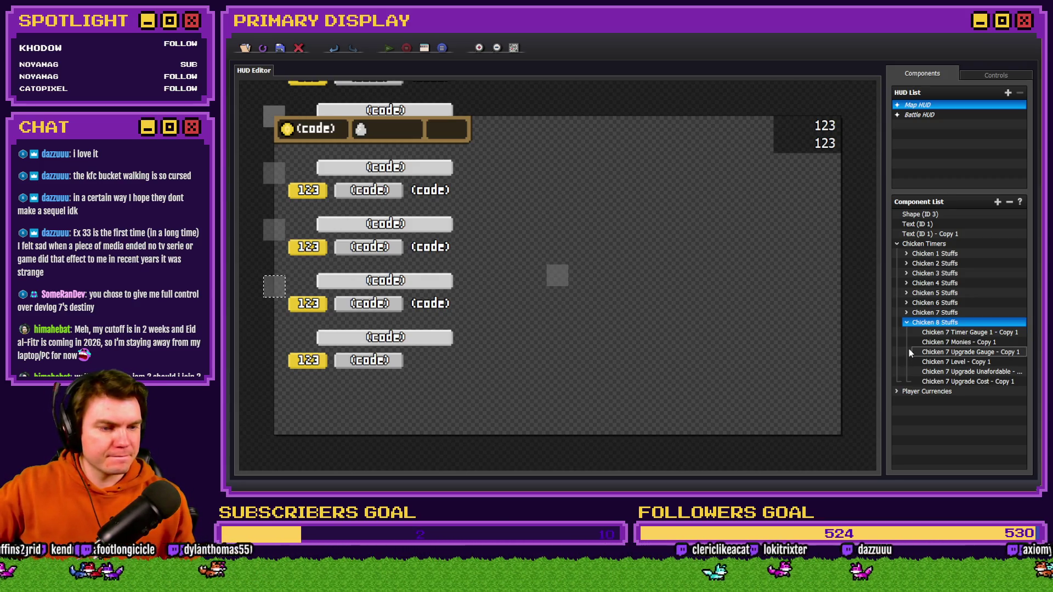
- Rename the copied timer gauge to Chicken 8 Timer Gauge
double_click(959, 332)
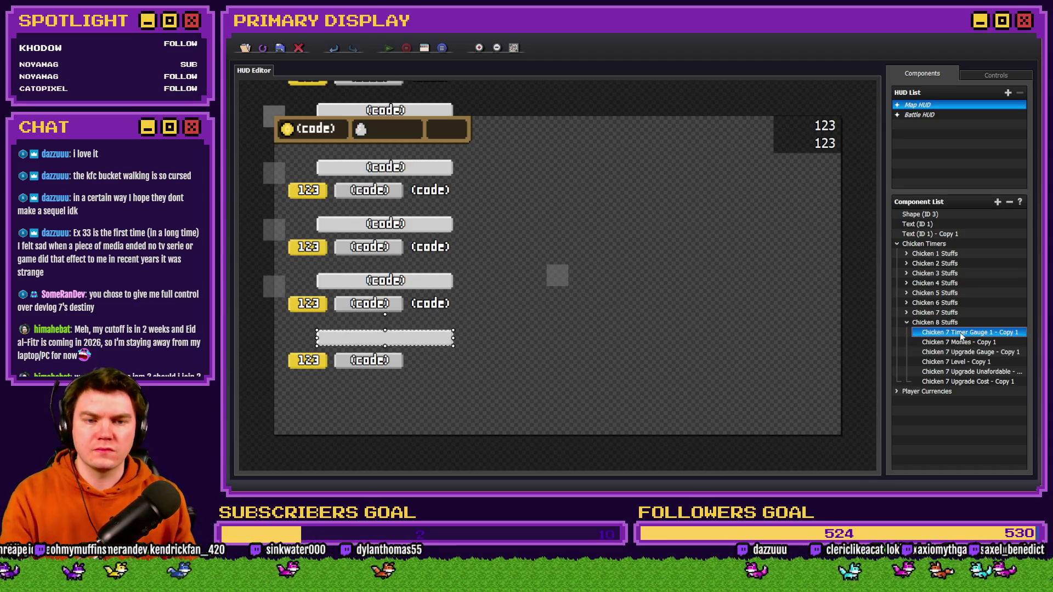
click(529, 166)
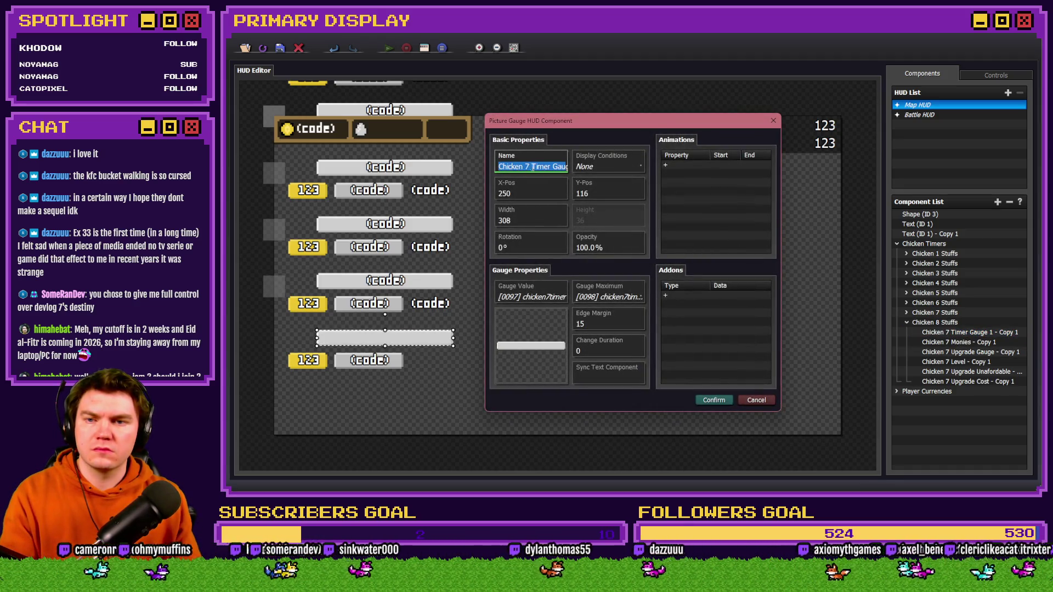
drag(559, 166, 557, 166)
text(uge)
key(Home)
key(Right)
key(Right)
key(Right)
key(BackSpace)
text(8)
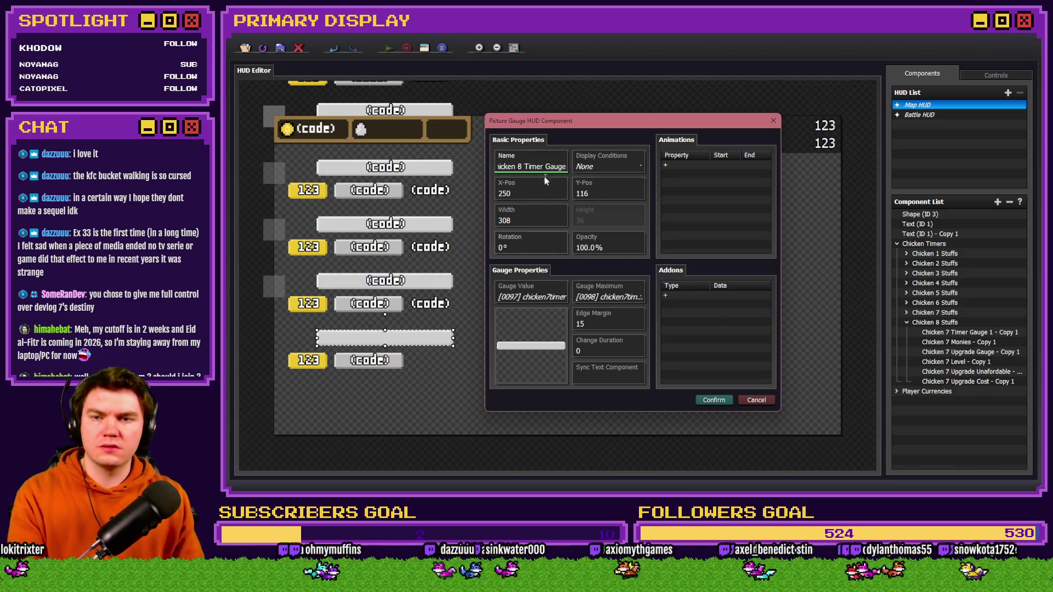
- Set the gauge value to variable [0103] chicken8timer
click(529, 296)
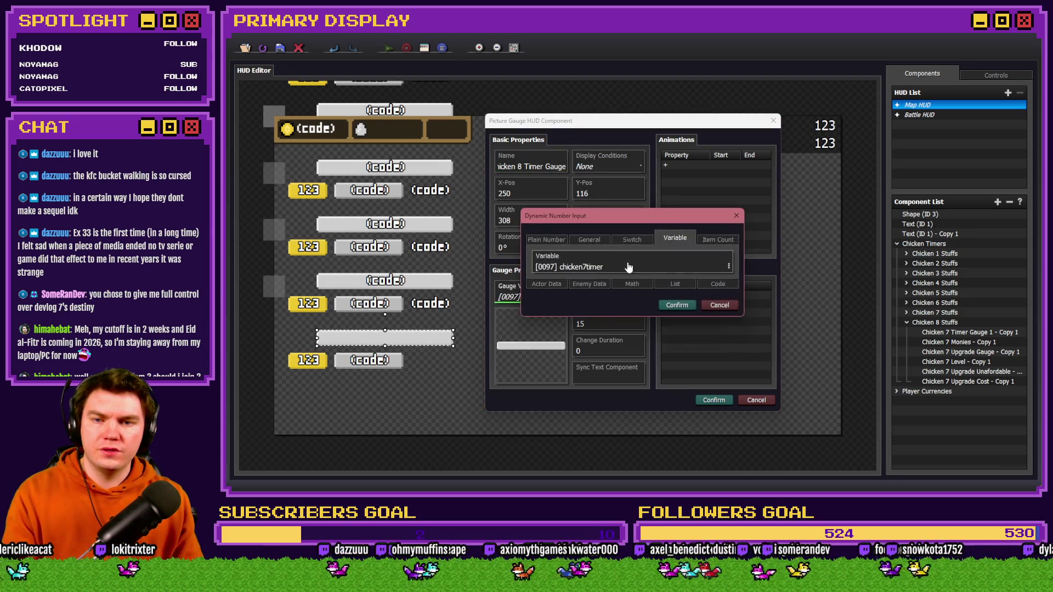
click(629, 267)
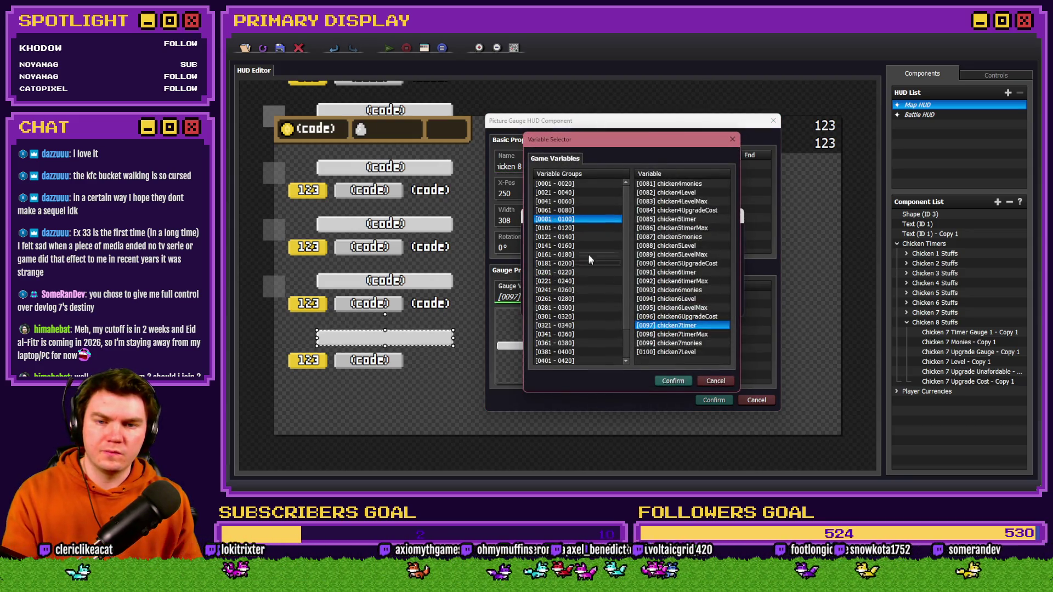
click(554, 227)
click(675, 202)
click(673, 380)
click(673, 304)
- Set the gauge maximum to [0104] chicken8timerMax and save the gauge
click(603, 297)
click(628, 267)
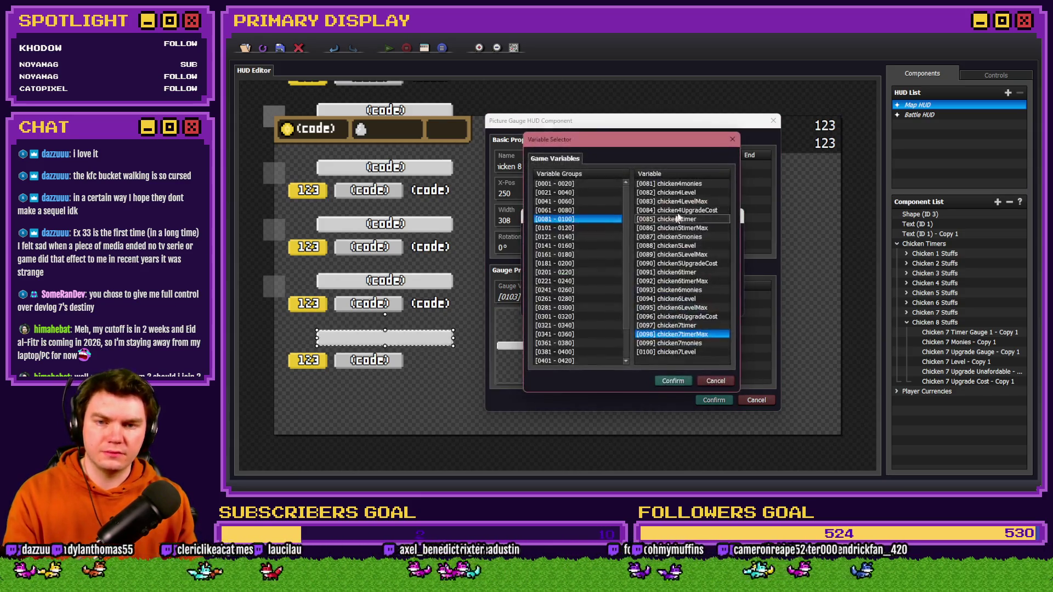
click(555, 227)
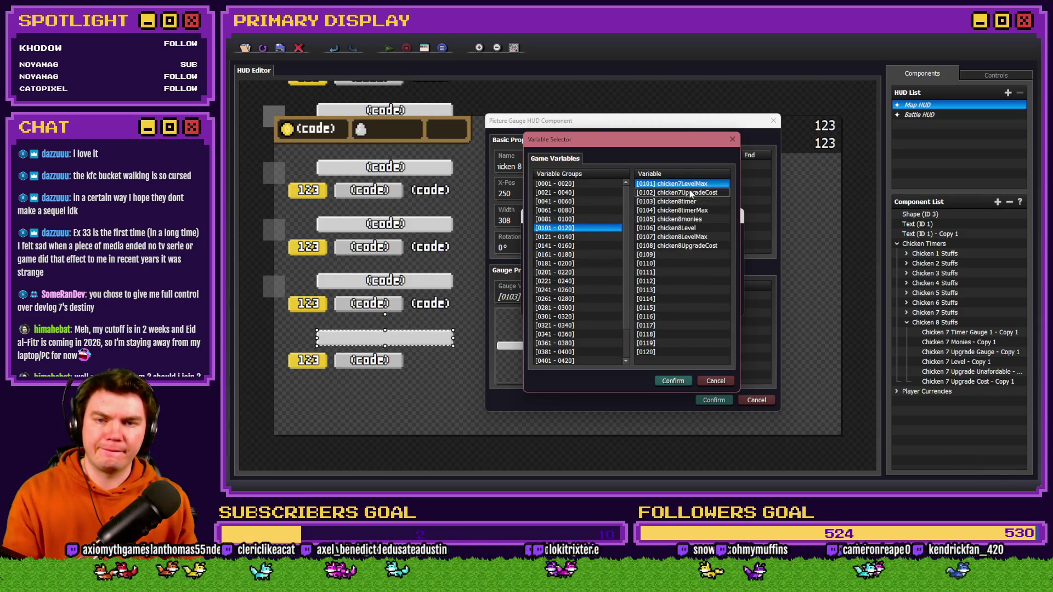
double_click(690, 193)
click(607, 266)
double_click(679, 212)
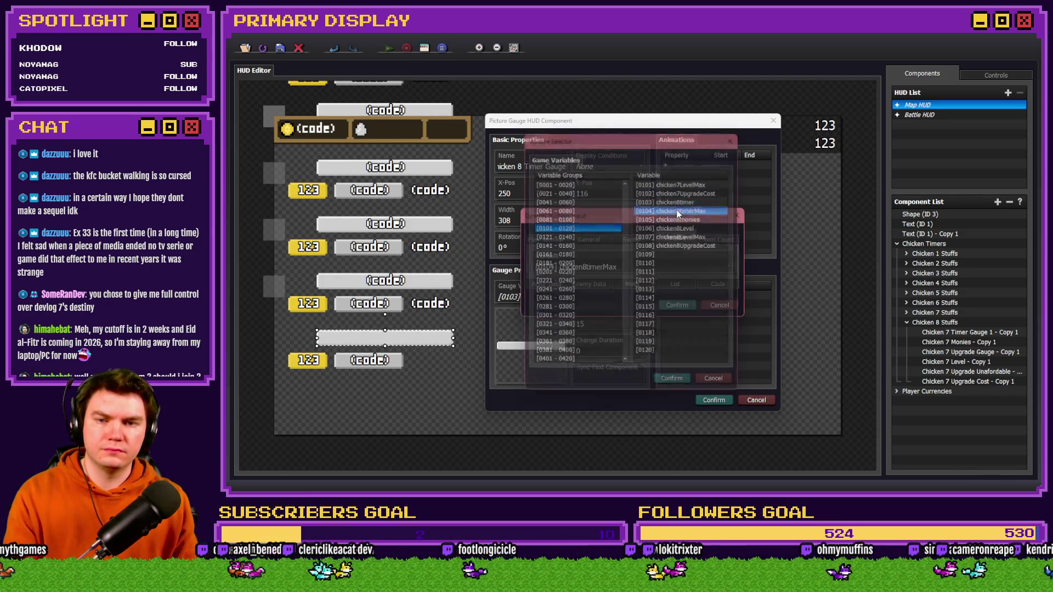
click(675, 305)
click(714, 400)
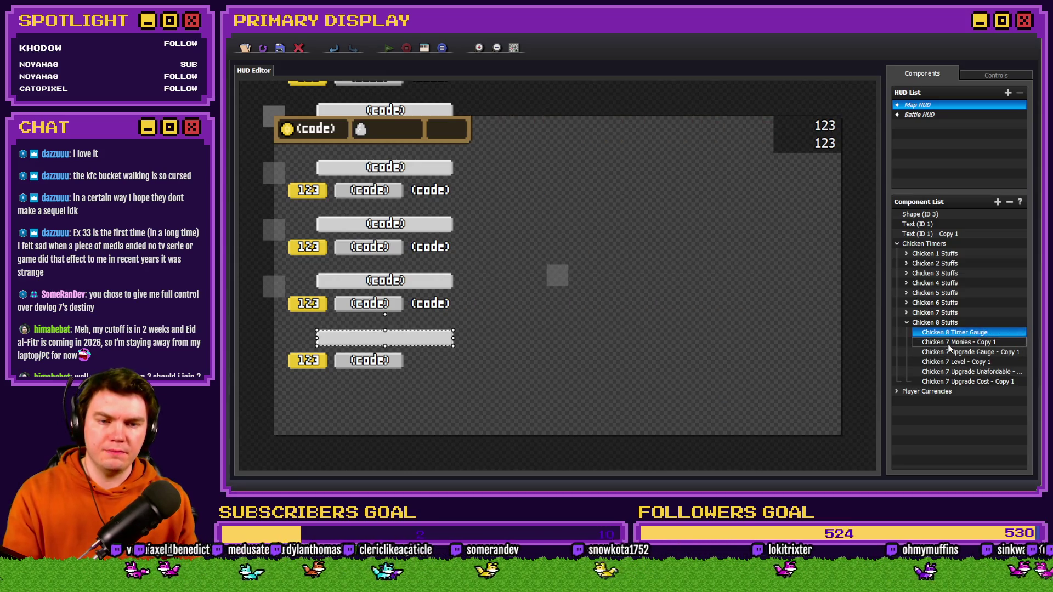
- Rename the copied money text to Chicken 8 Monies and select the variable number in its code
double_click(948, 342)
click(543, 154)
key(BackSpace)
key(BackSpace)
key(BackSpace)
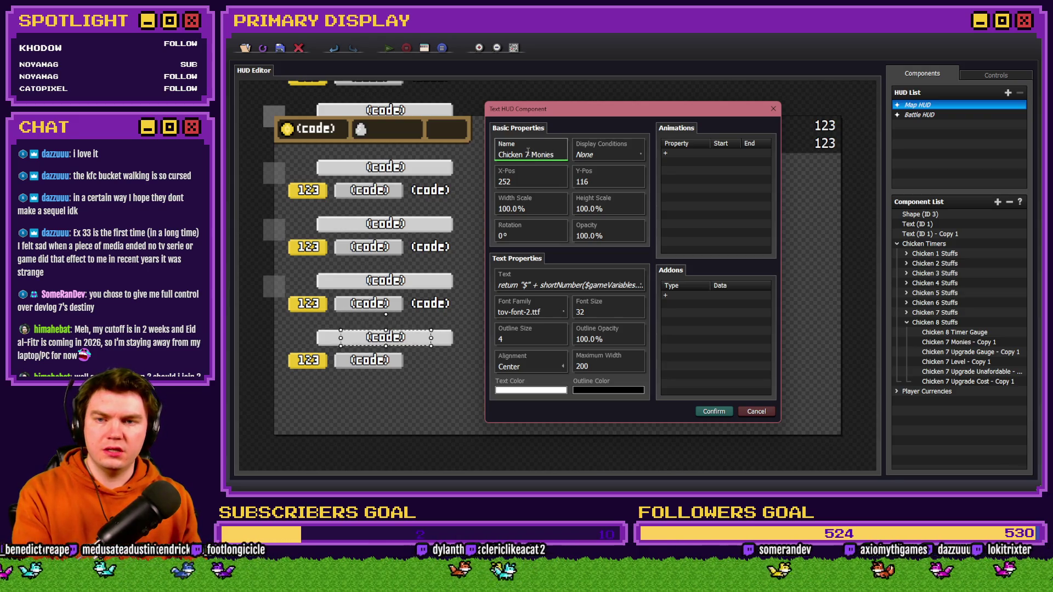
text(8)
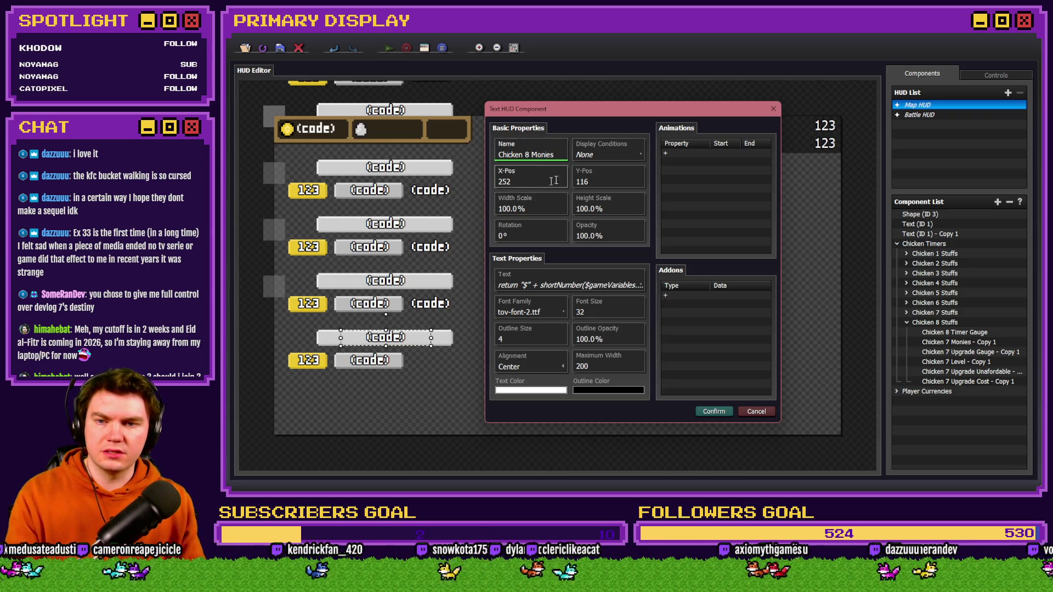
click(564, 285)
click(580, 261)
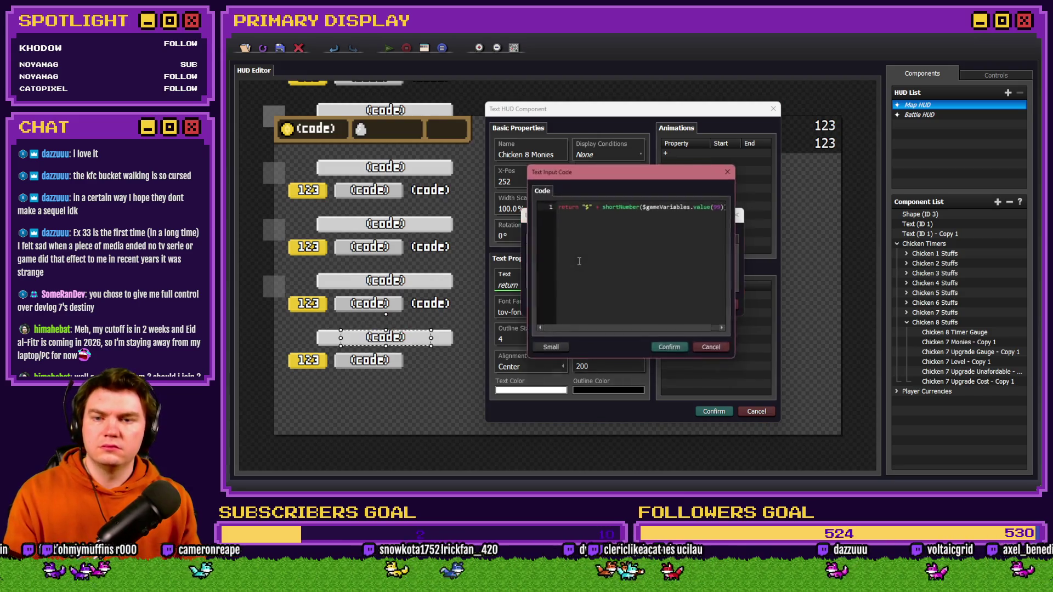
mouse_move(706, 211)
mouse_down()
mouse_move(732, 210)
mouse_move(691, 210)
mouse_move(769, 210)
mouse_up()
click(710, 206)
- Look up the chicken8monies variable number in the RPG Maker project's variable list
key(alt+Tab)
key(alt+Tab)
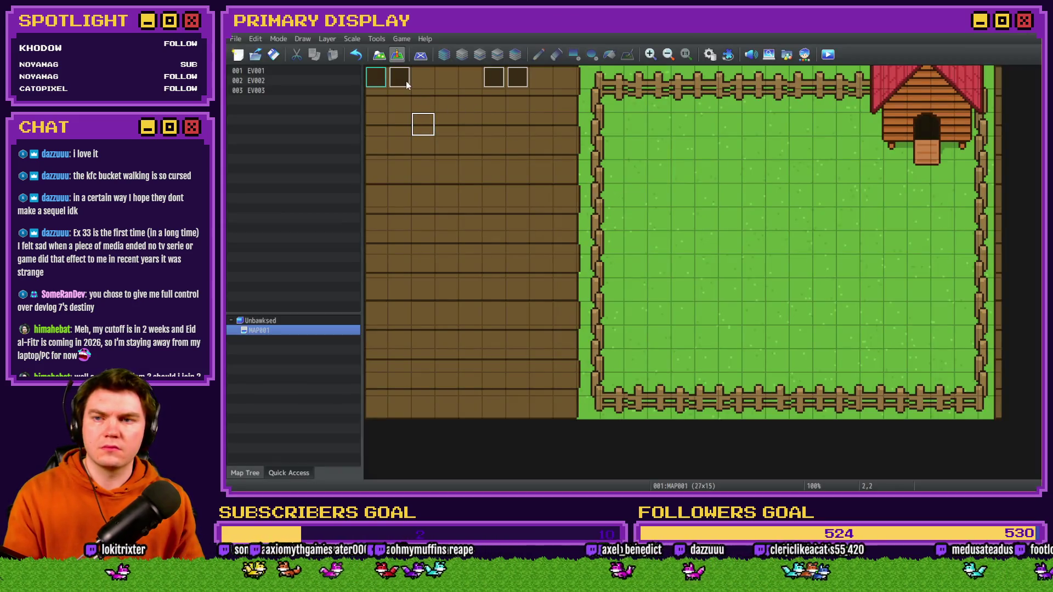
double_click(423, 102)
click(391, 187)
click(490, 187)
click(591, 207)
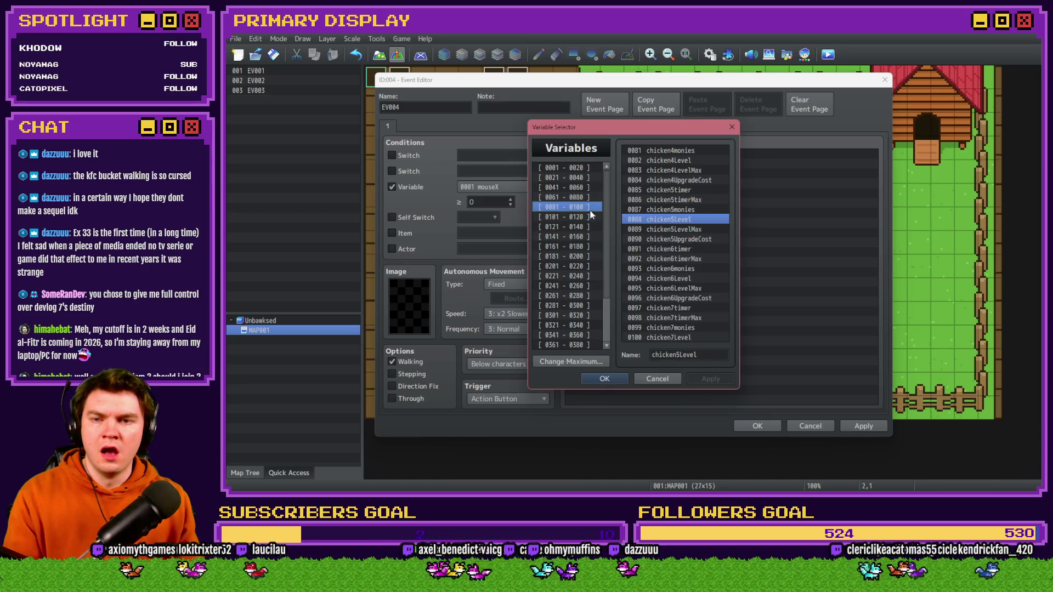
click(670, 337)
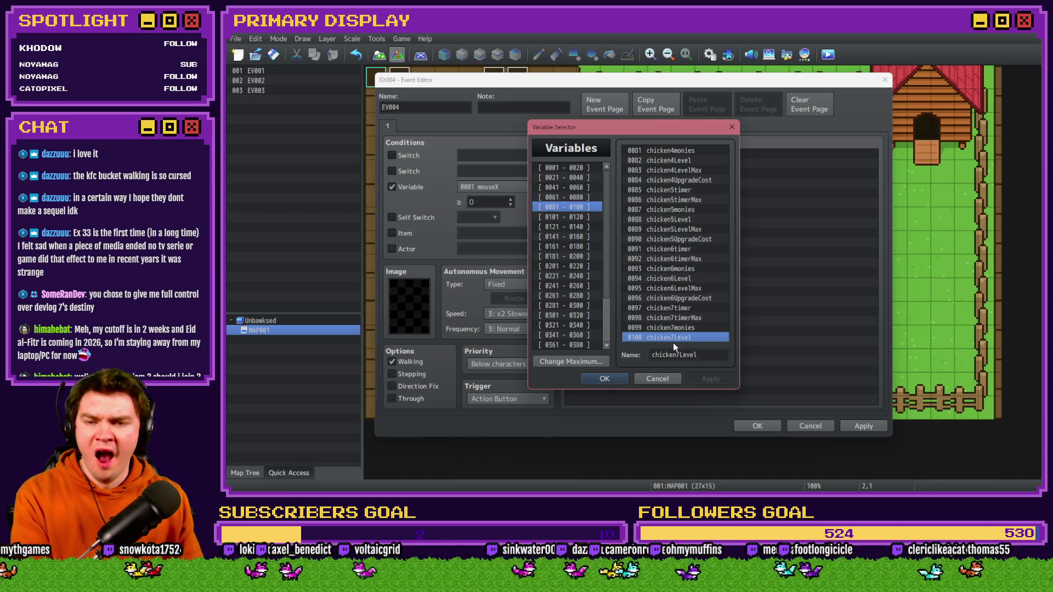
key(Up)
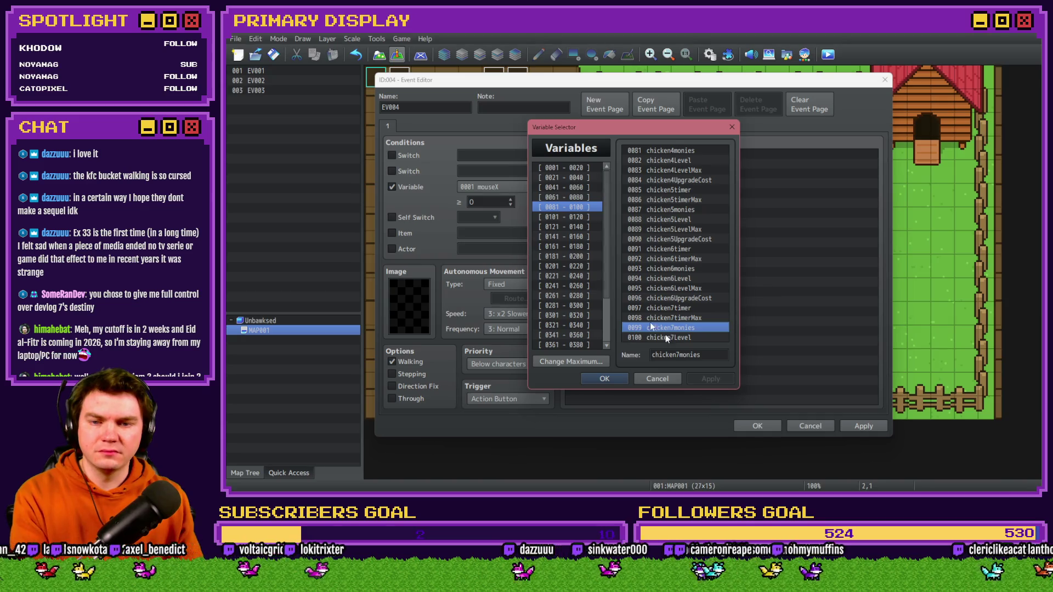
click(574, 218)
click(691, 189)
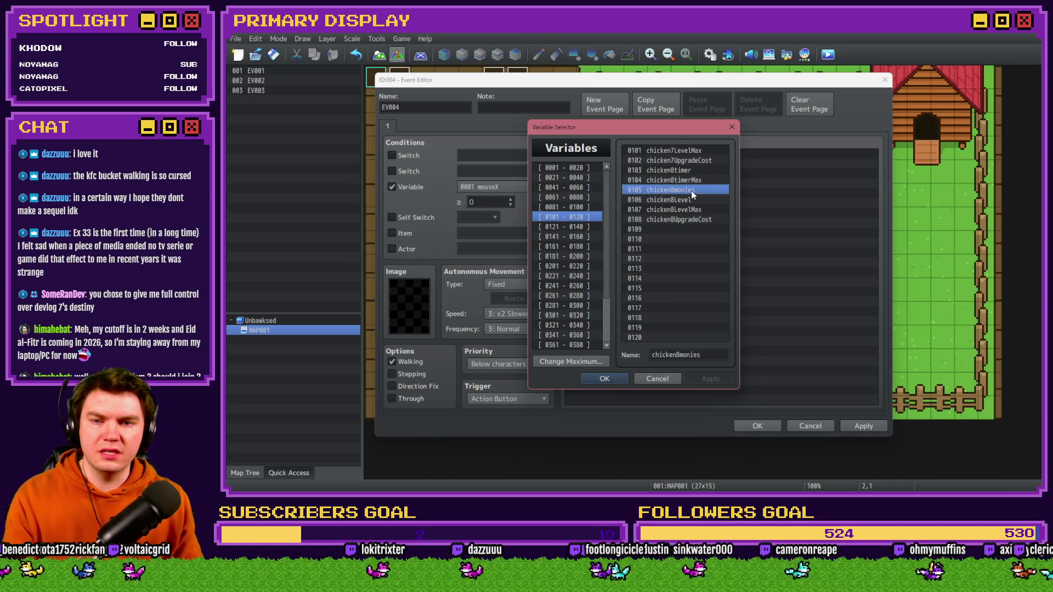
- Change the text code to value(105) and save the Chicken 8 Monies text
key(alt+Tab)
text(105)
click(670, 351)
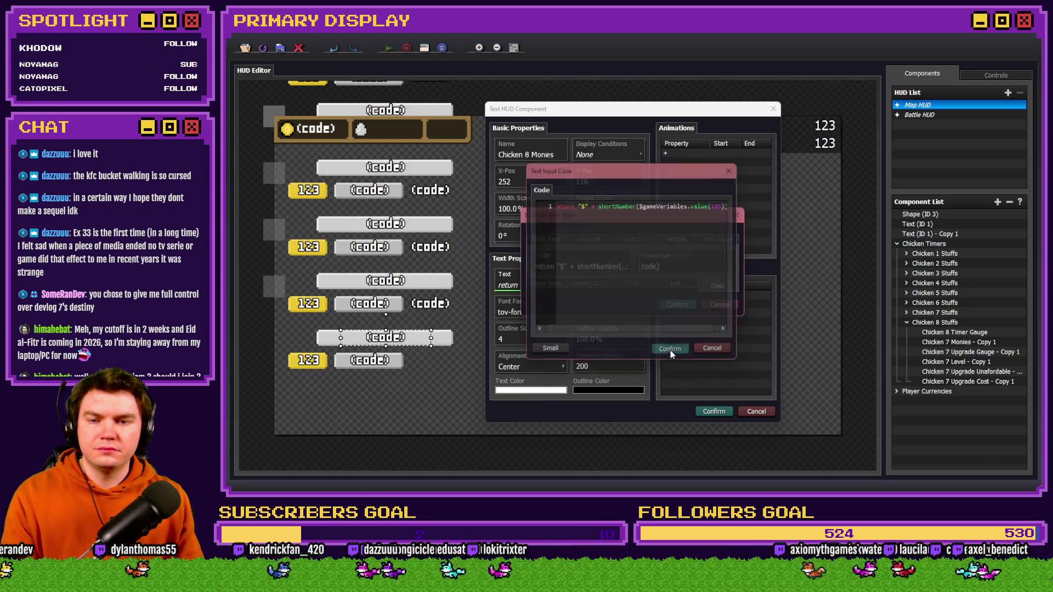
click(665, 303)
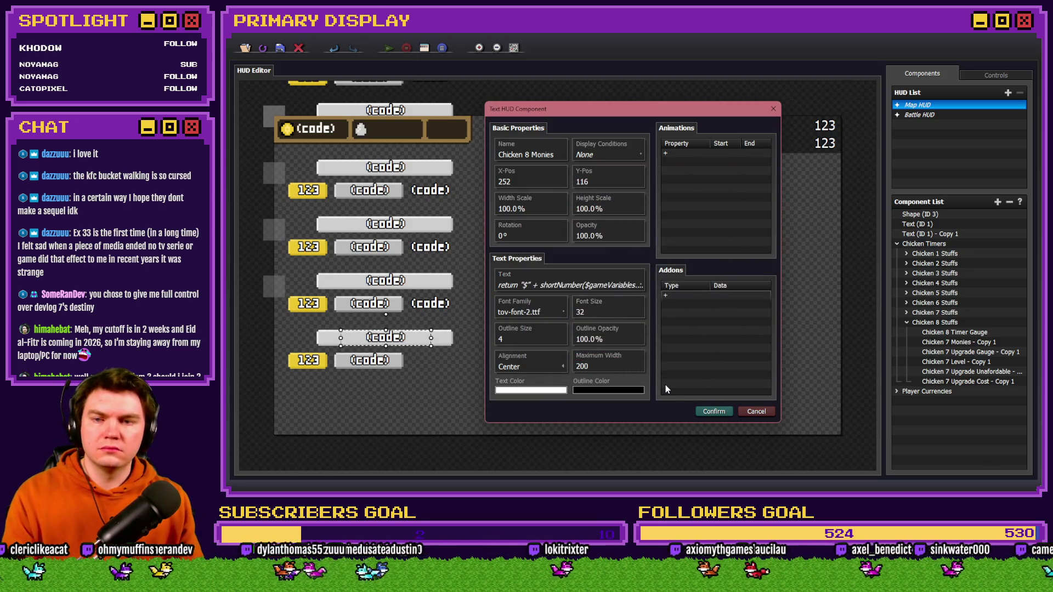
click(714, 411)
- Rename the copied upgrade gauge to Chicken 8 Upgrade Gauge
double_click(970, 352)
double_click(505, 166)
key(End)
key(BackSpace)
key(BackSpace)
key(BackSpace)
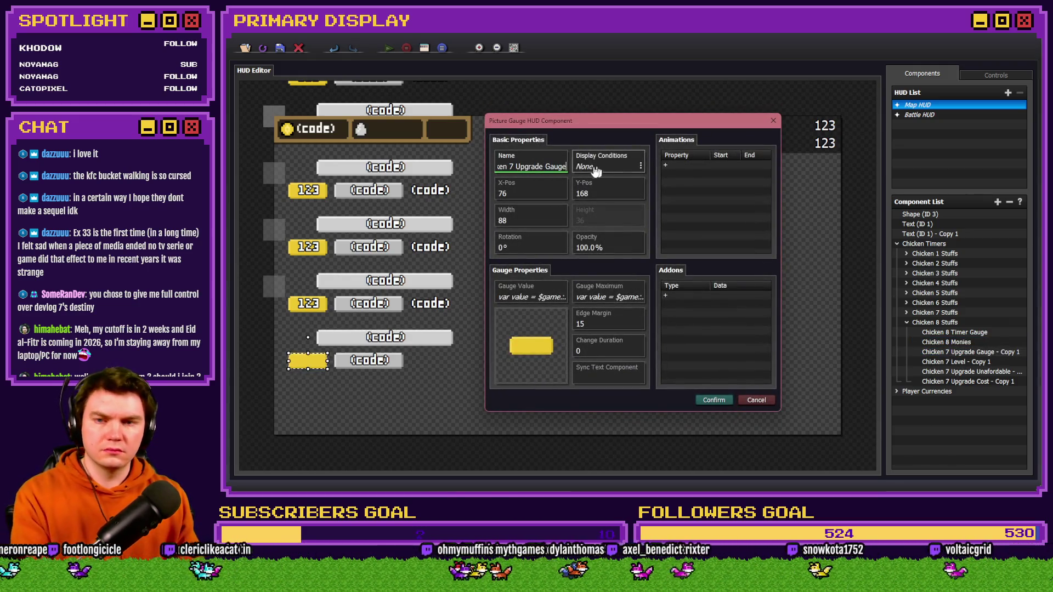
double_click(513, 166)
text(98)
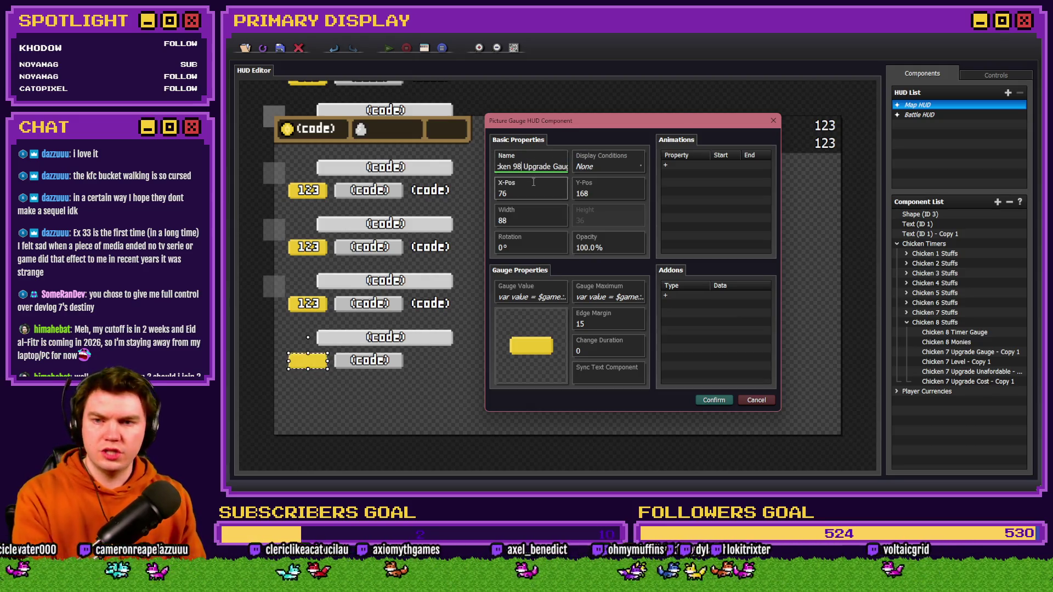
key(BackSpace)
key(BackSpace)
text(8)
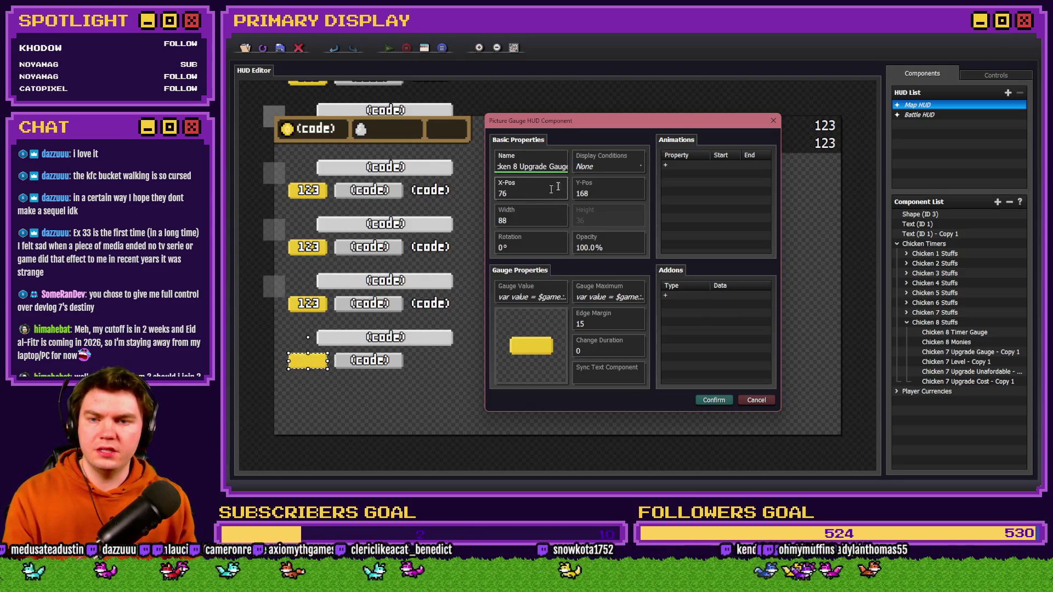
- Change the gauge's value code to read $gameVariables.value(106)
click(531, 296)
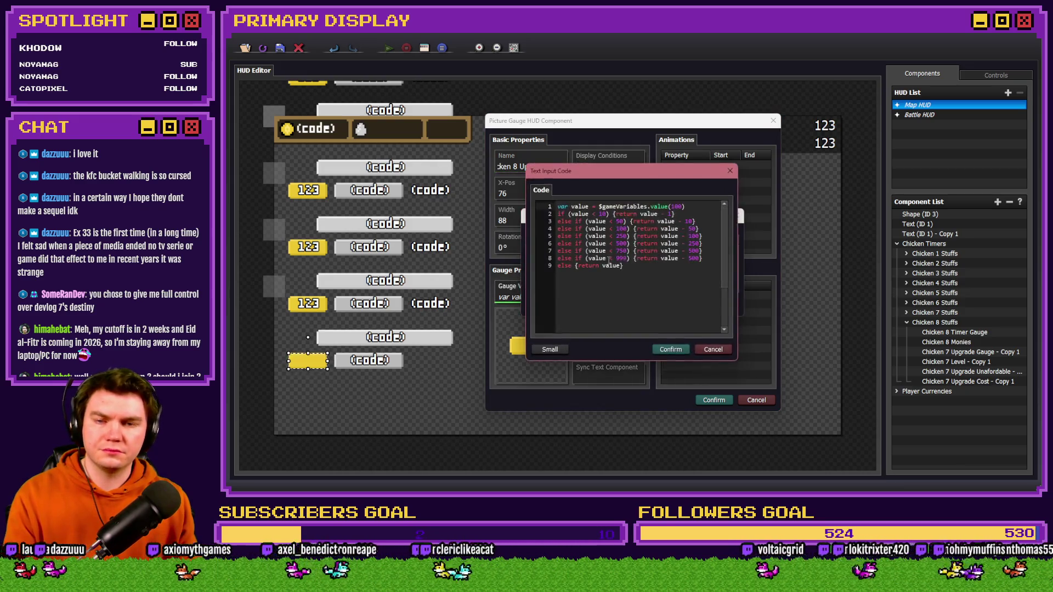
double_click(672, 207)
text(1)
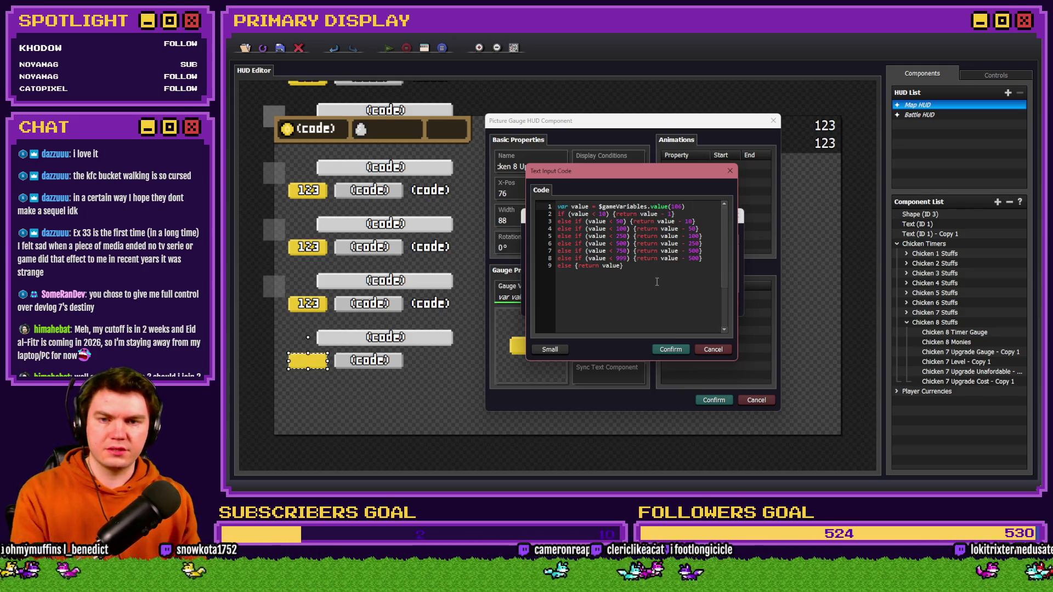
key(alt+Tab)
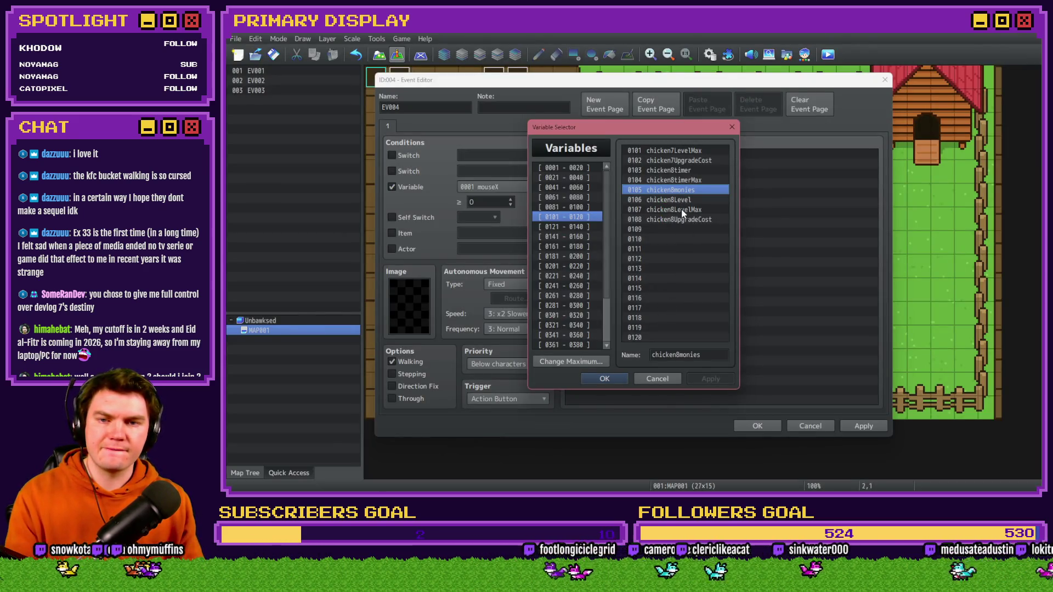
key(alt+Tab)
text(06)
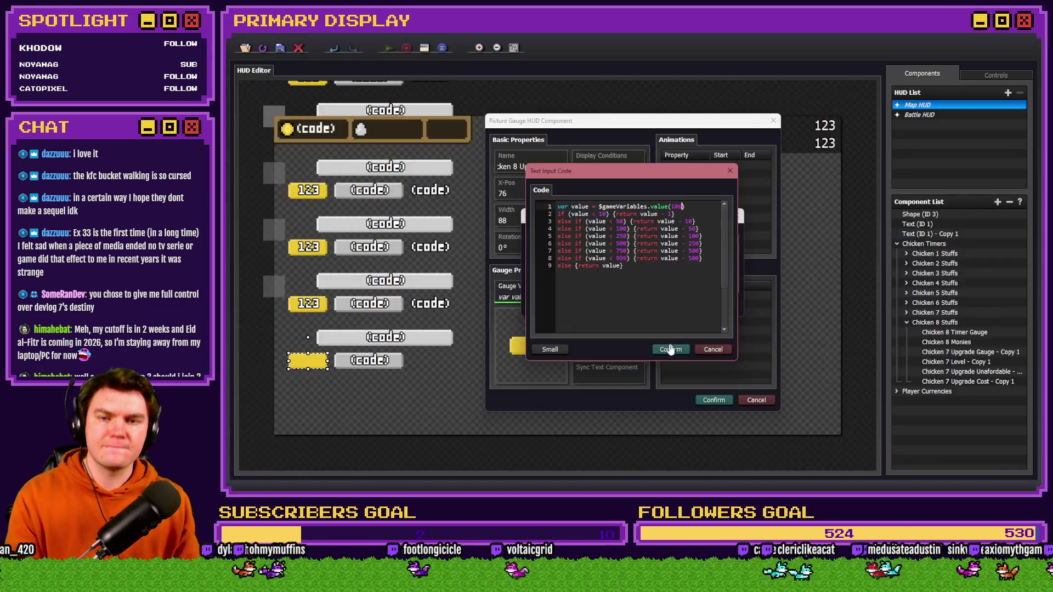
click(671, 351)
click(676, 305)
- Review the gauge's other value code and save the Chicken 8 Upgrade Gauge
click(607, 293)
click(599, 266)
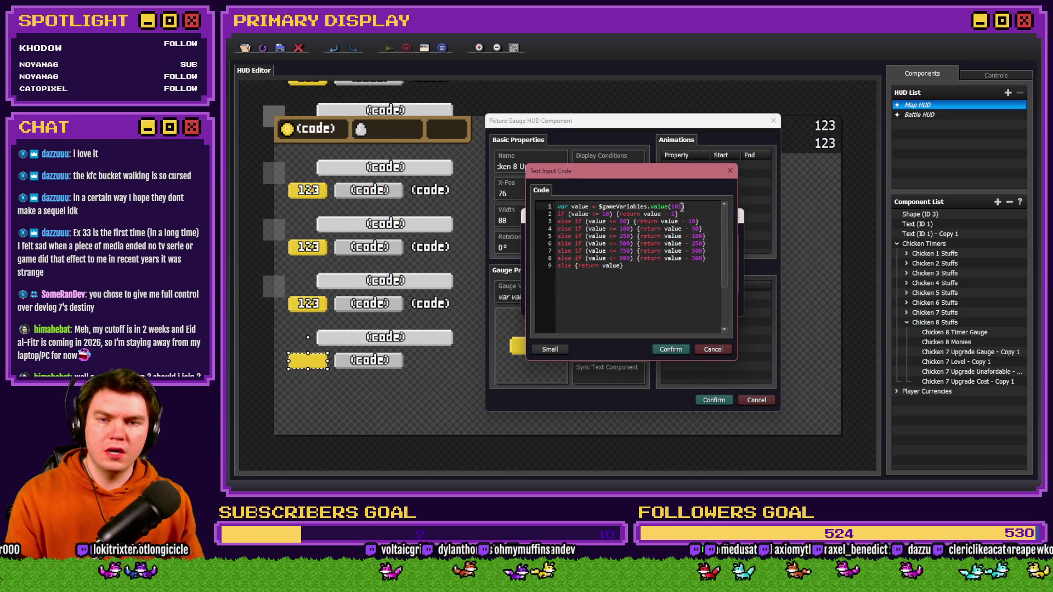
click(671, 350)
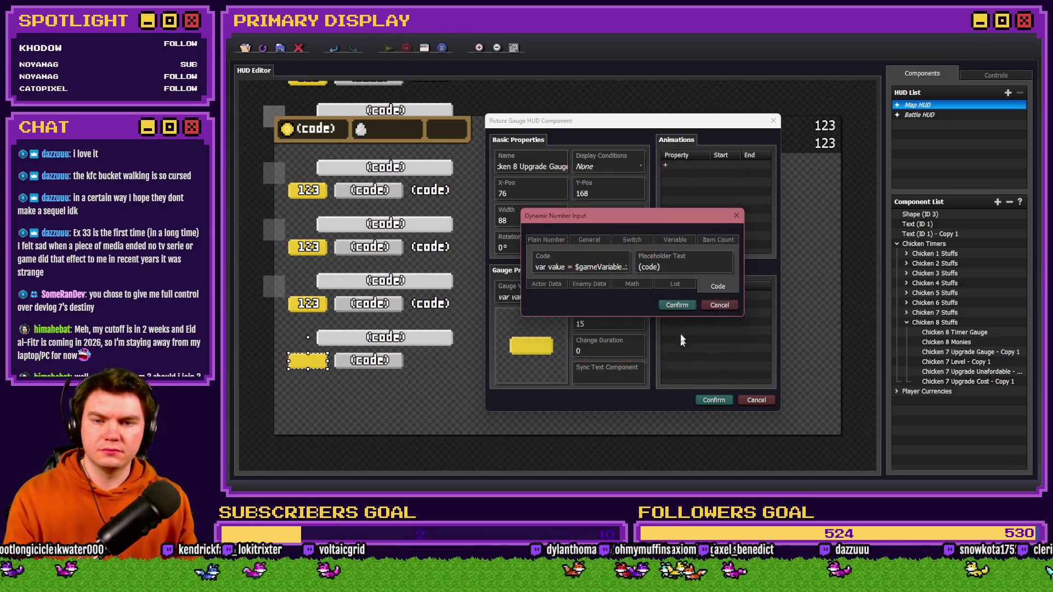
click(676, 303)
click(714, 399)
double_click(956, 362)
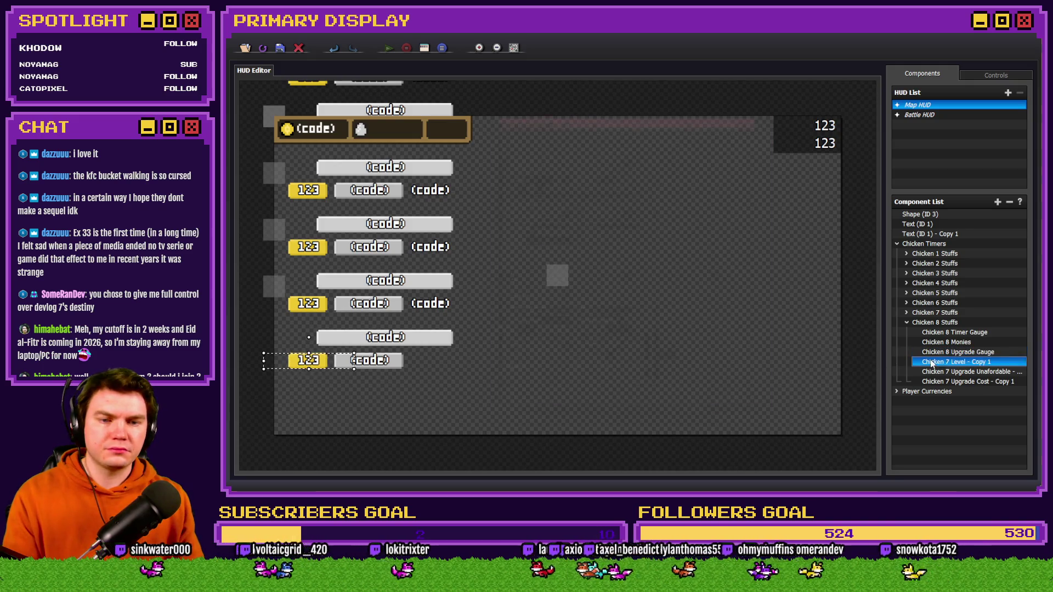
- Rename the level text to Chicken 8 Level, display [0106] chicken8Level, and save it
drag(540, 154, 572, 155)
key(BackSpace)
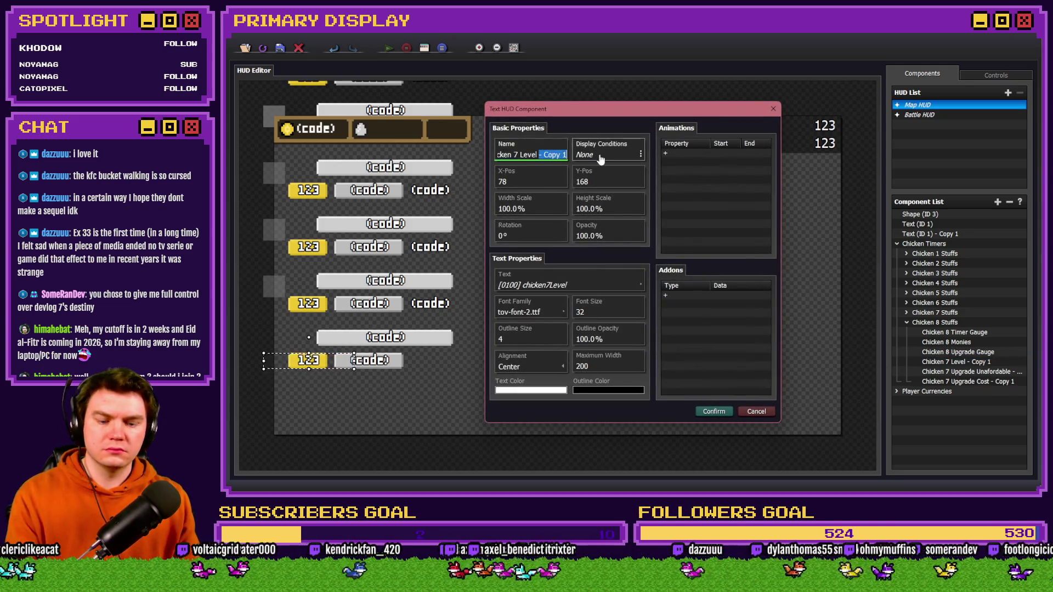
key(BackSpace)
text(8)
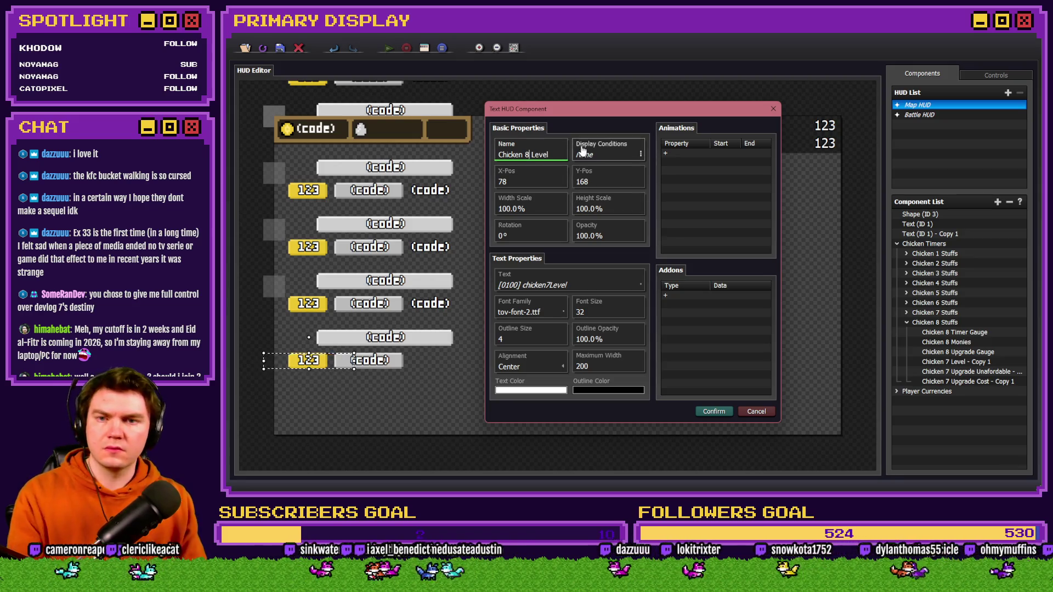
click(556, 277)
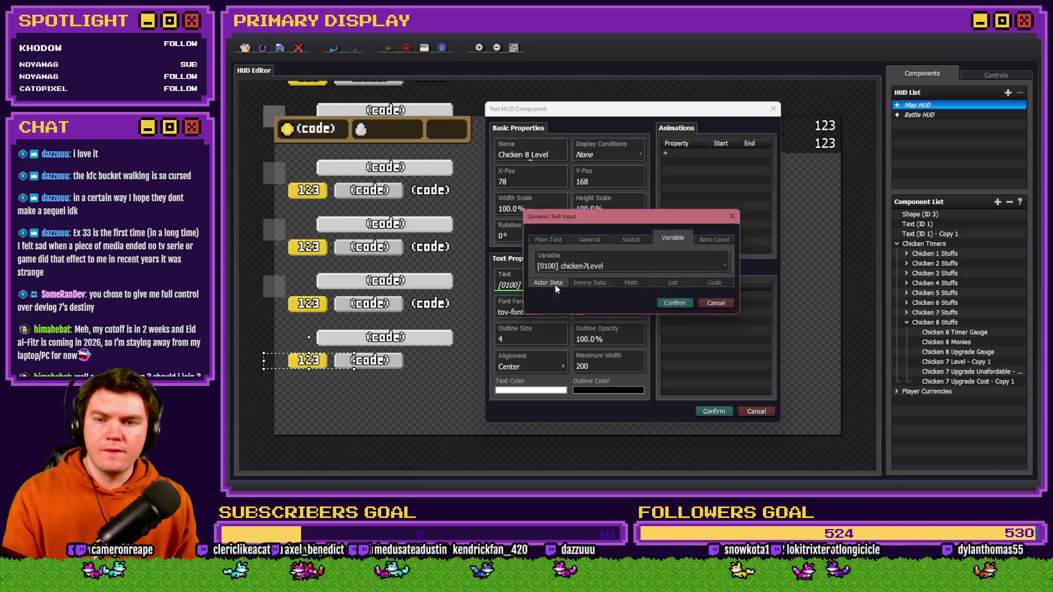
click(622, 267)
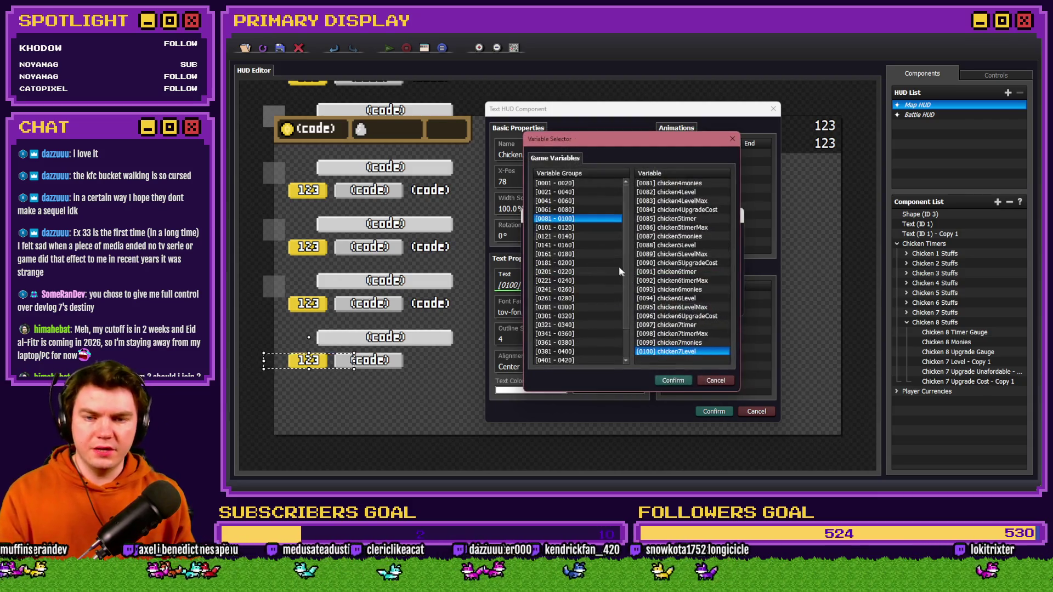
click(583, 229)
double_click(680, 227)
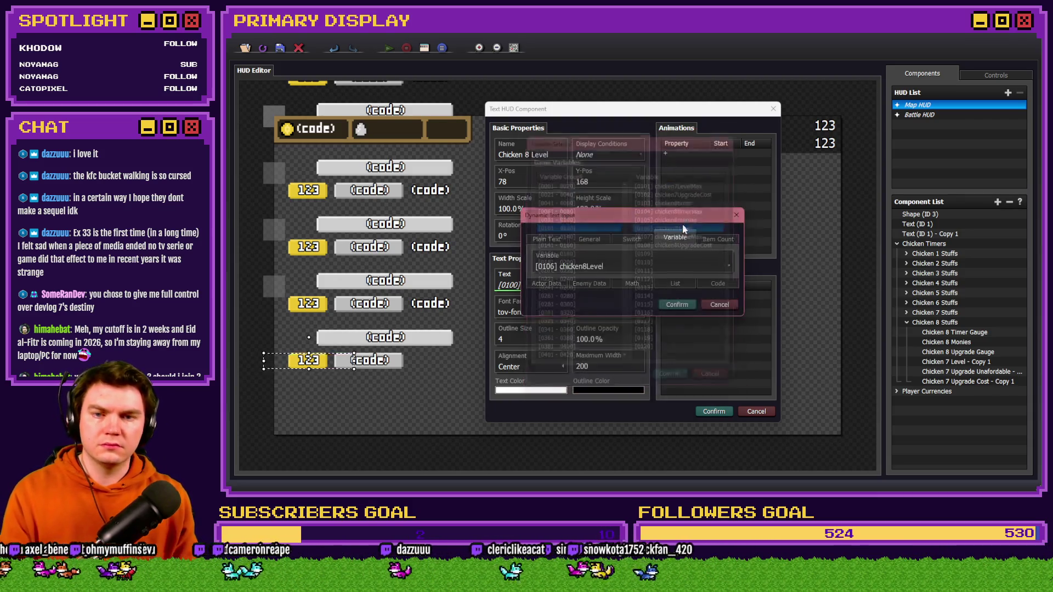
click(686, 305)
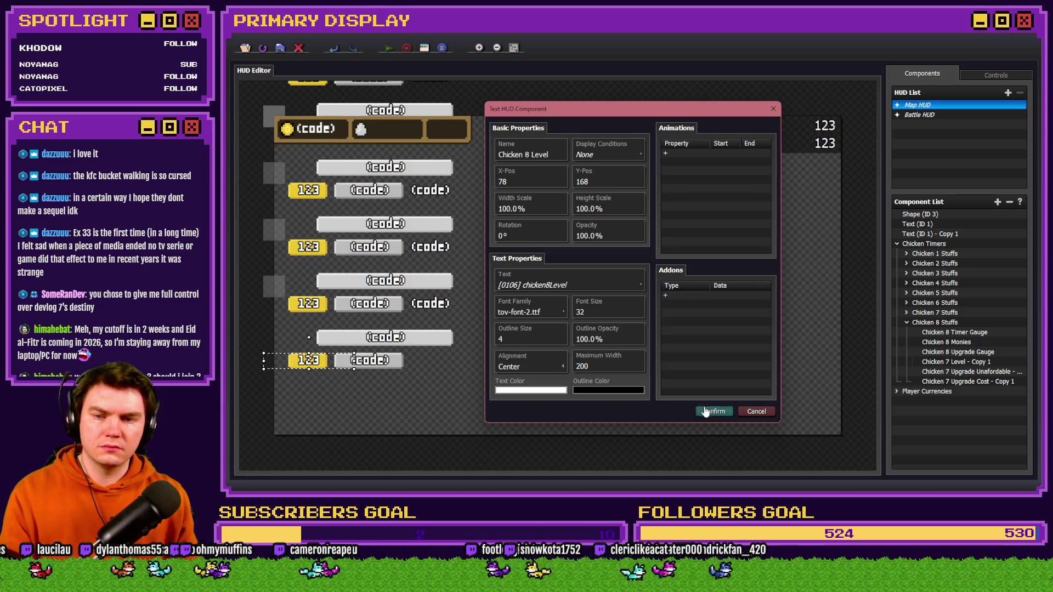
click(711, 412)
- Rename the copied unaffordable picture to Chicken 8 Upgrade Unafordable
double_click(965, 371)
triple_click(533, 195)
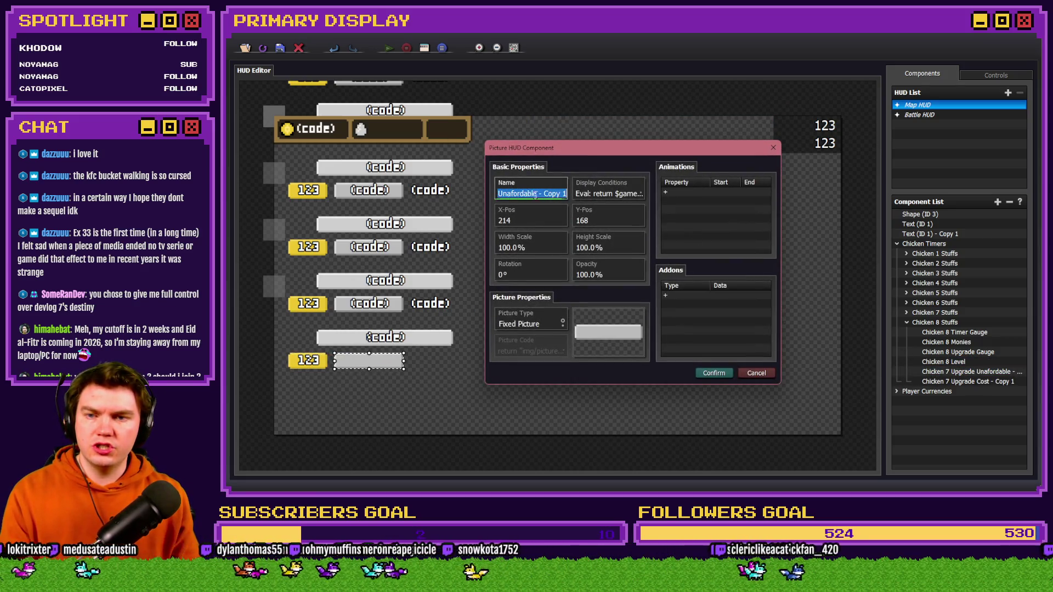
key(Home)
text(Chicken 7 Upgrade)
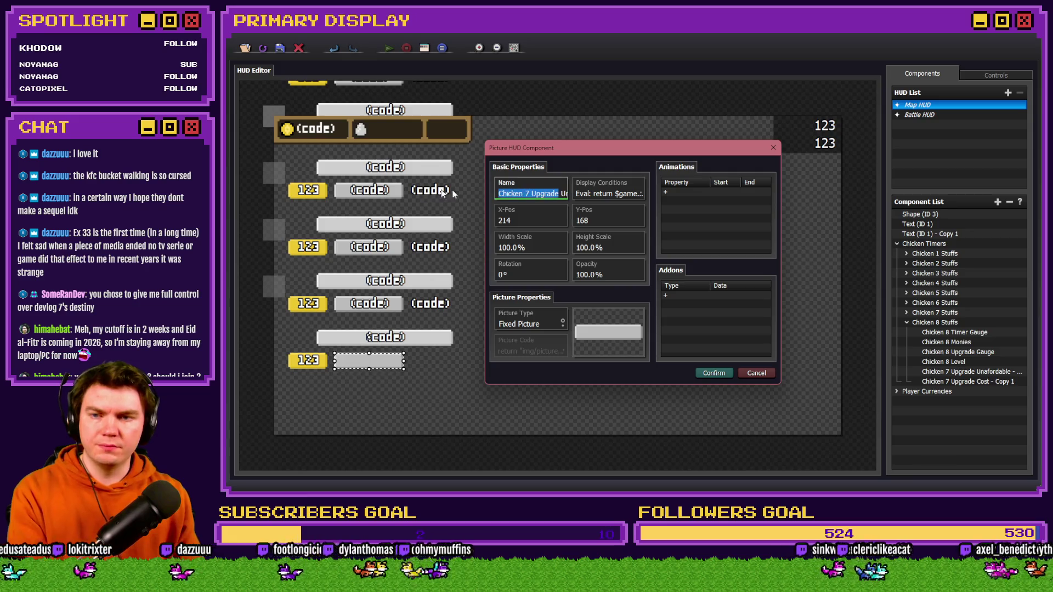
click(527, 193)
key(BackSpace)
key(BackSpace)
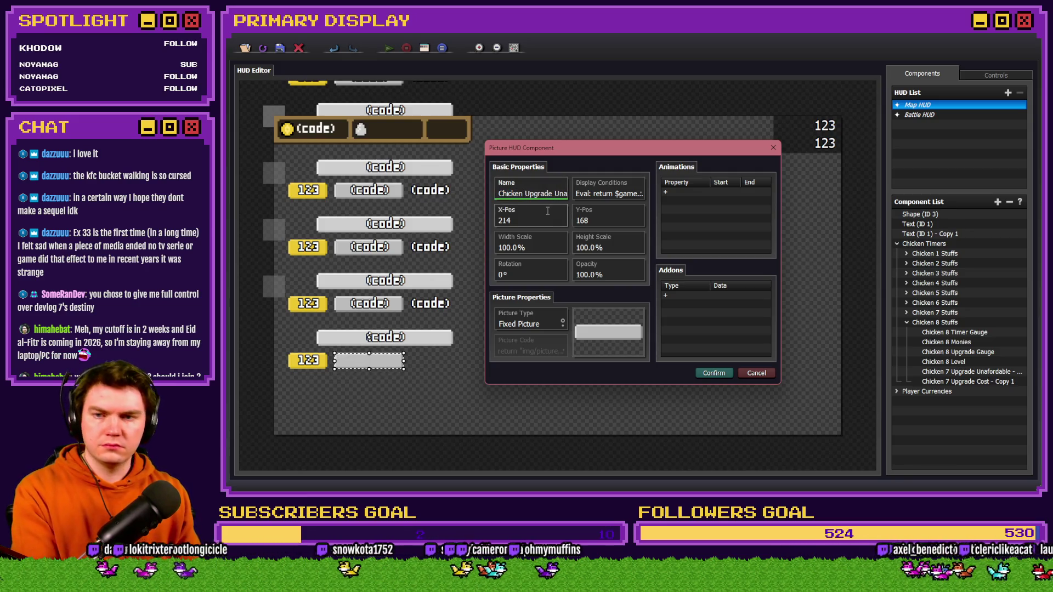
click(530, 193)
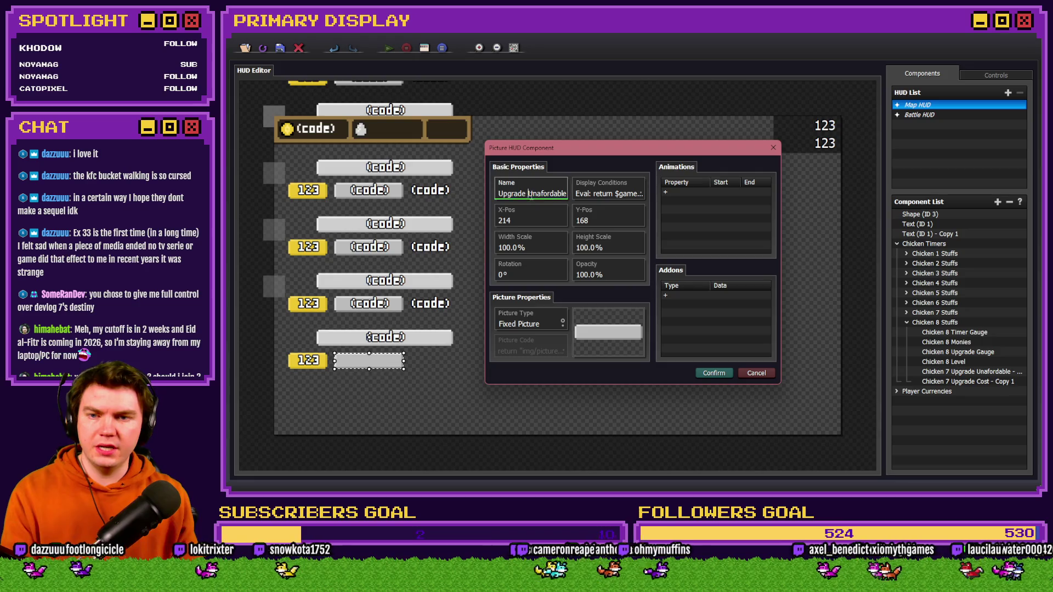
- Change the picture's Eval condition from variable 102 to 108 and save it
click(605, 193)
click(640, 210)
double_click(658, 212)
drag(669, 207, 734, 207)
double_click(710, 207)
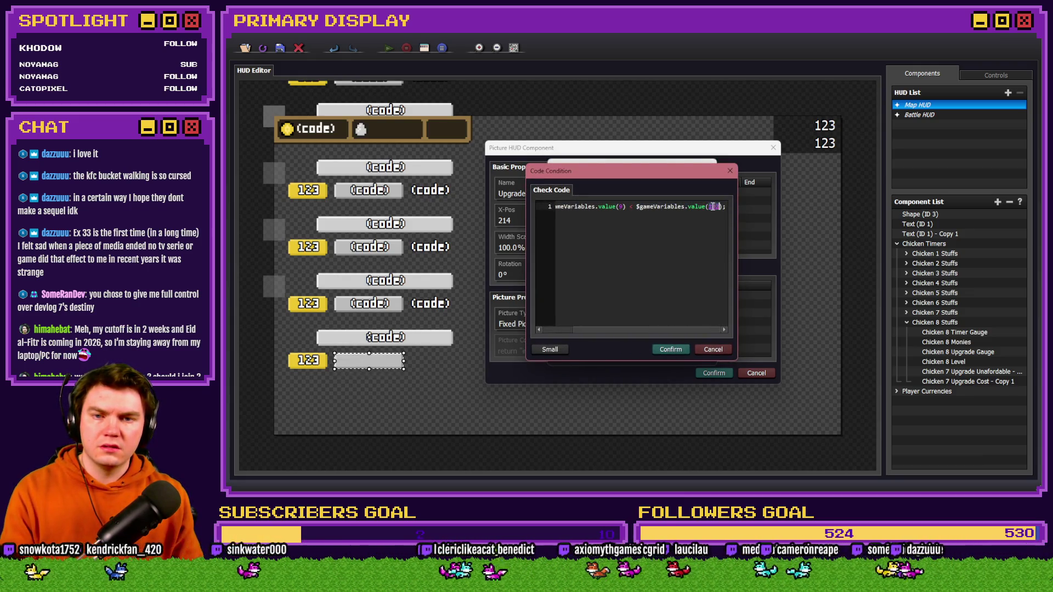
text(108)
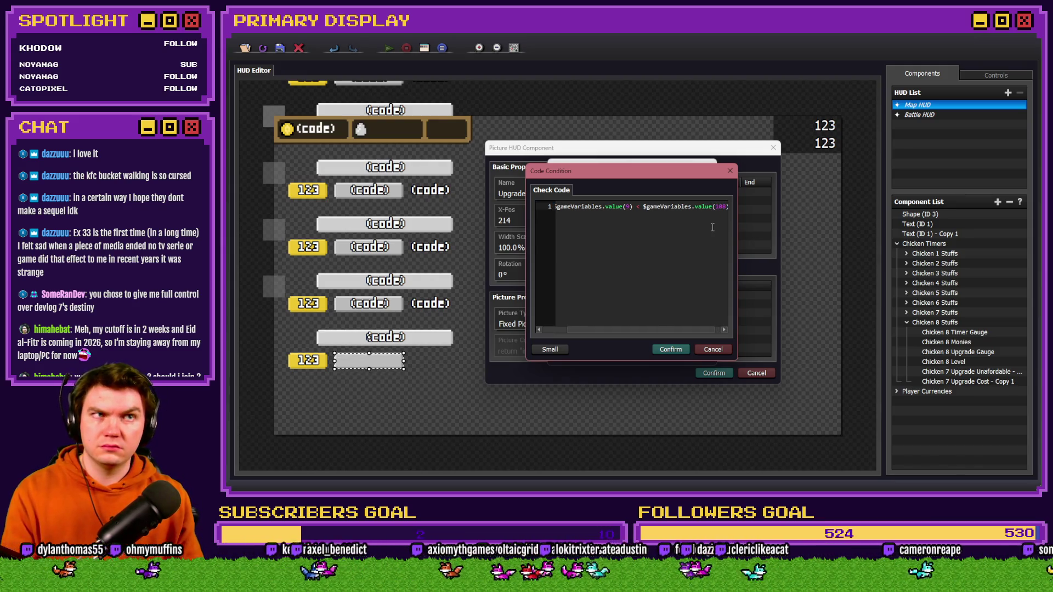
key(alt+Tab)
click(678, 219)
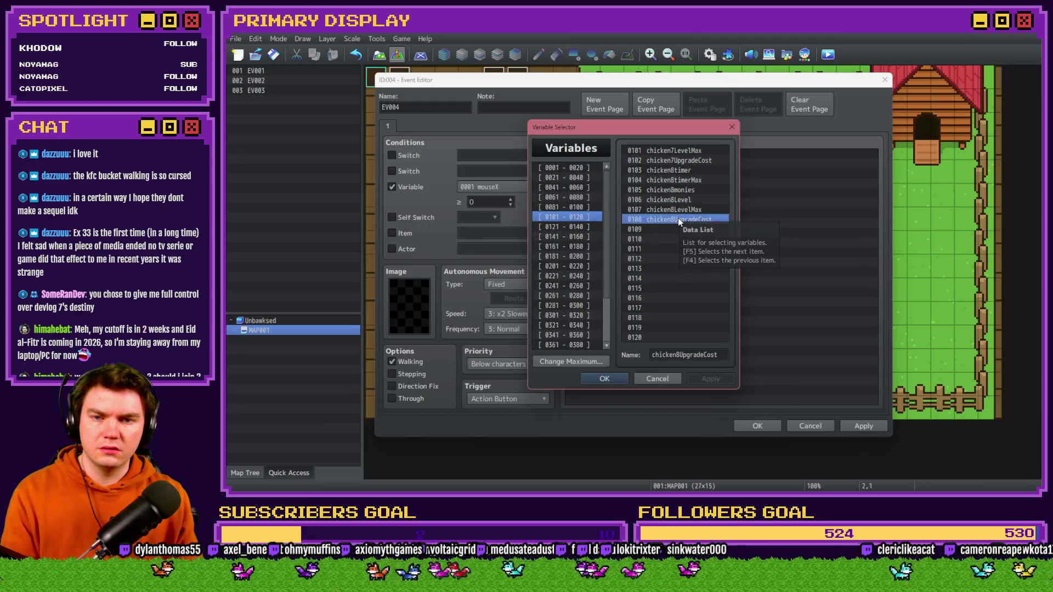
key(alt+Tab)
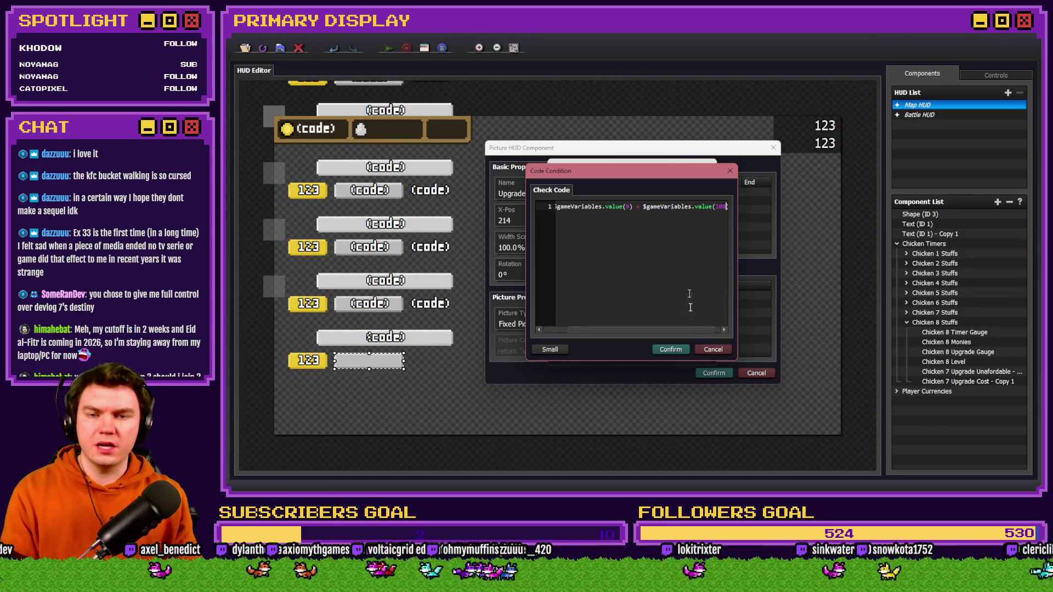
click(676, 352)
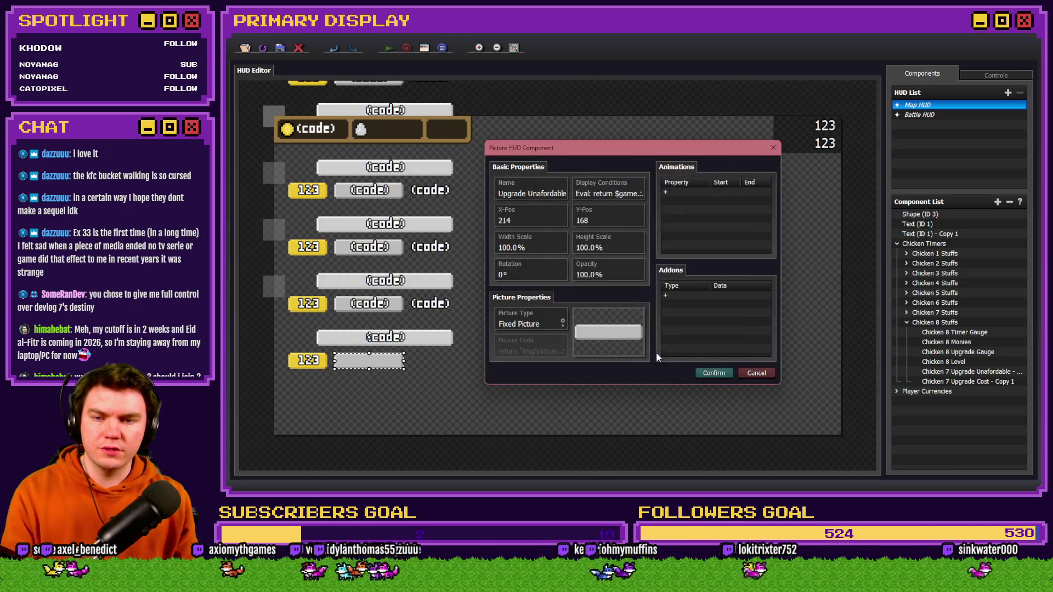
click(714, 373)
- Rename the copied cost text to Chicken 8 Upgrade Cost
double_click(953, 381)
click(539, 150)
triple_click(539, 149)
key(End)
key(BackSpace)
key(BackSpace)
key(BackSpace)
click(520, 155)
key(BackSpace)
text(8)
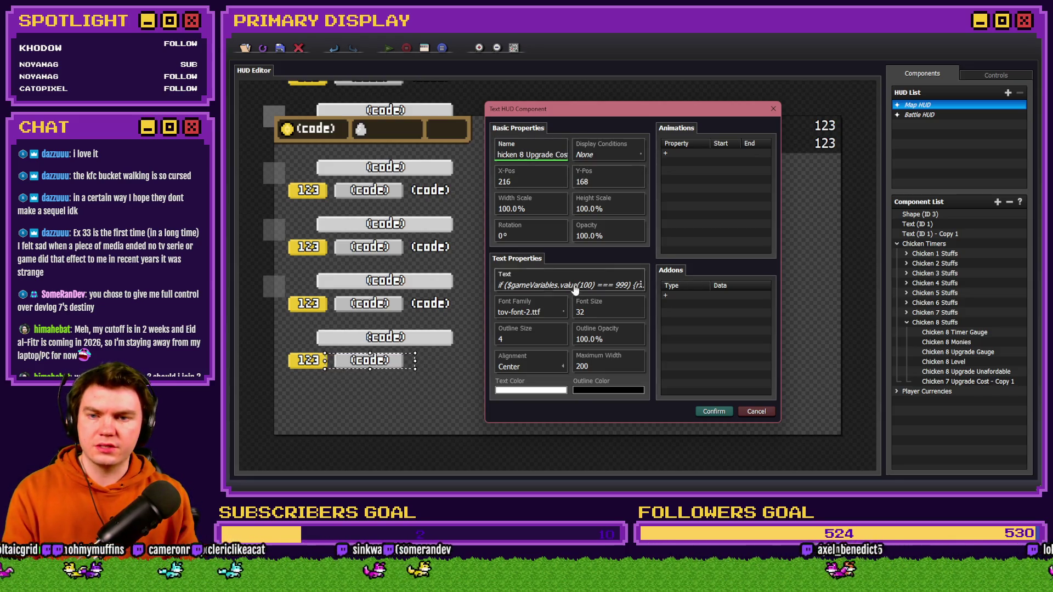
- Point the cost text's code at variable 108 chicken8UpgradeCost and save it
click(575, 286)
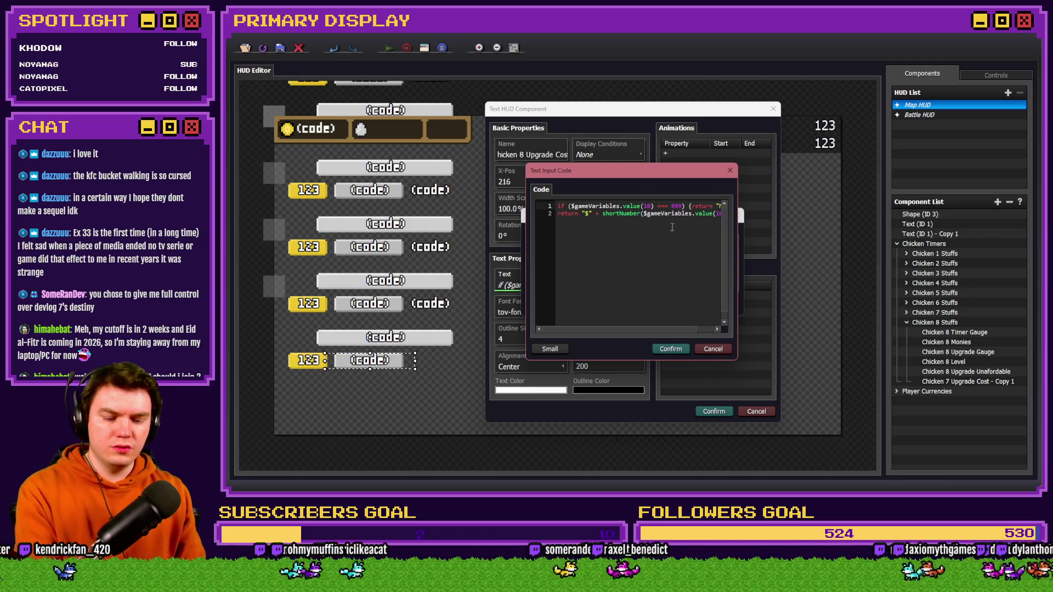
click(708, 206)
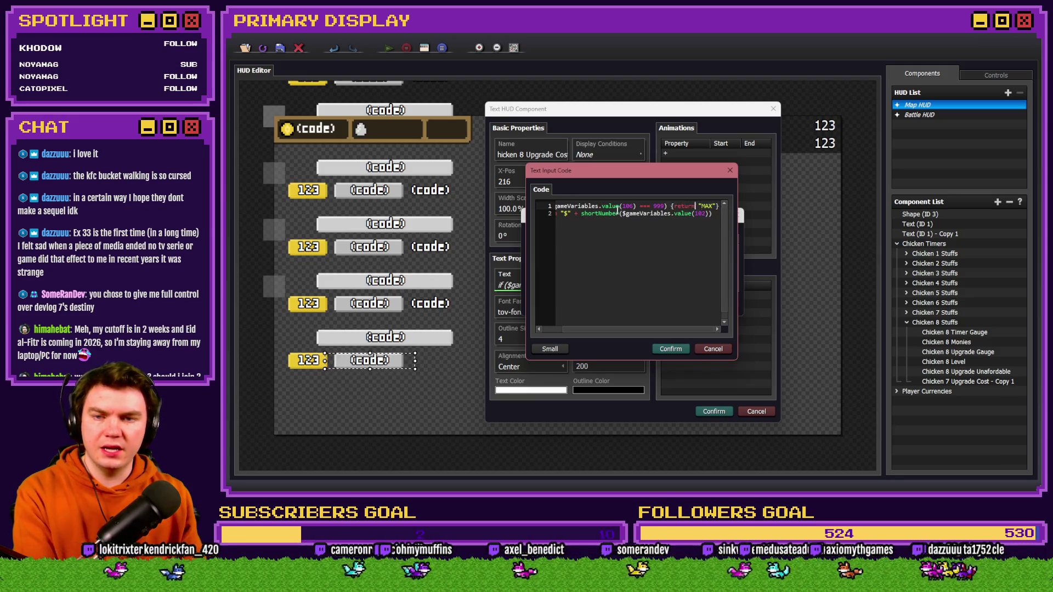
drag(669, 214, 735, 215)
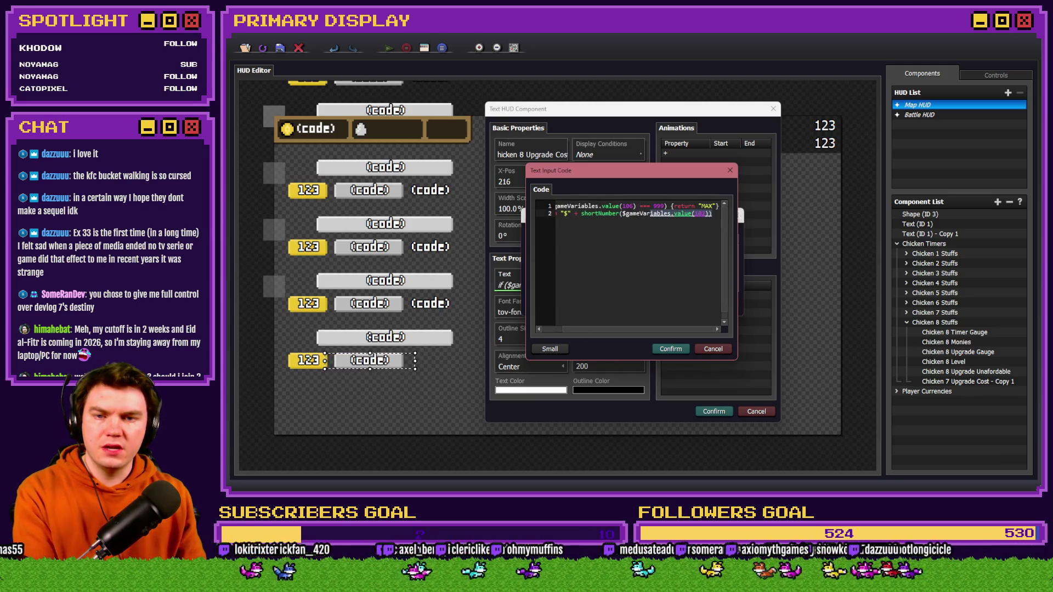
click(713, 222)
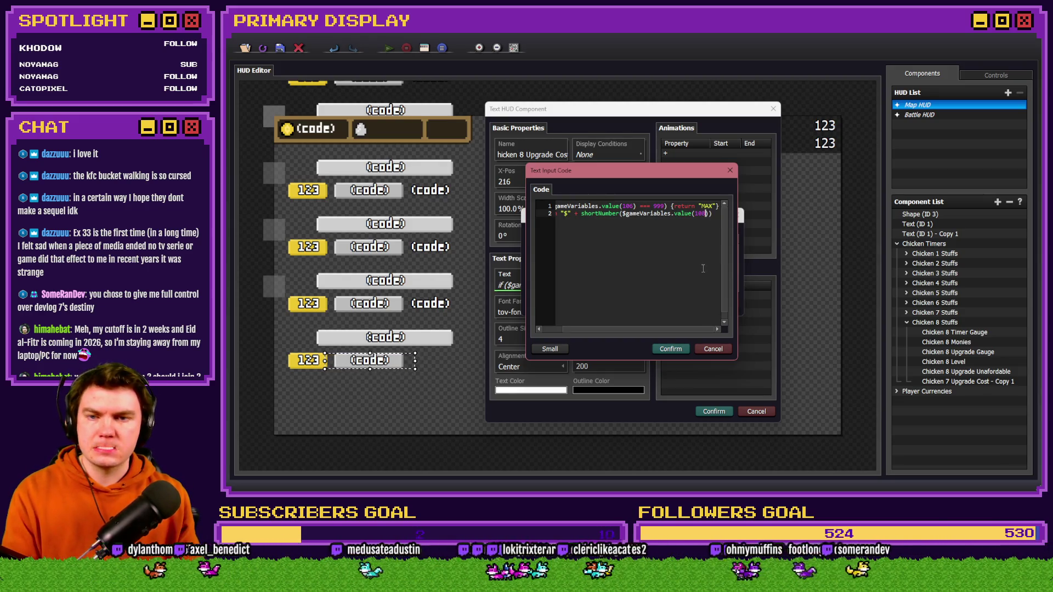
key(alt+Tab)
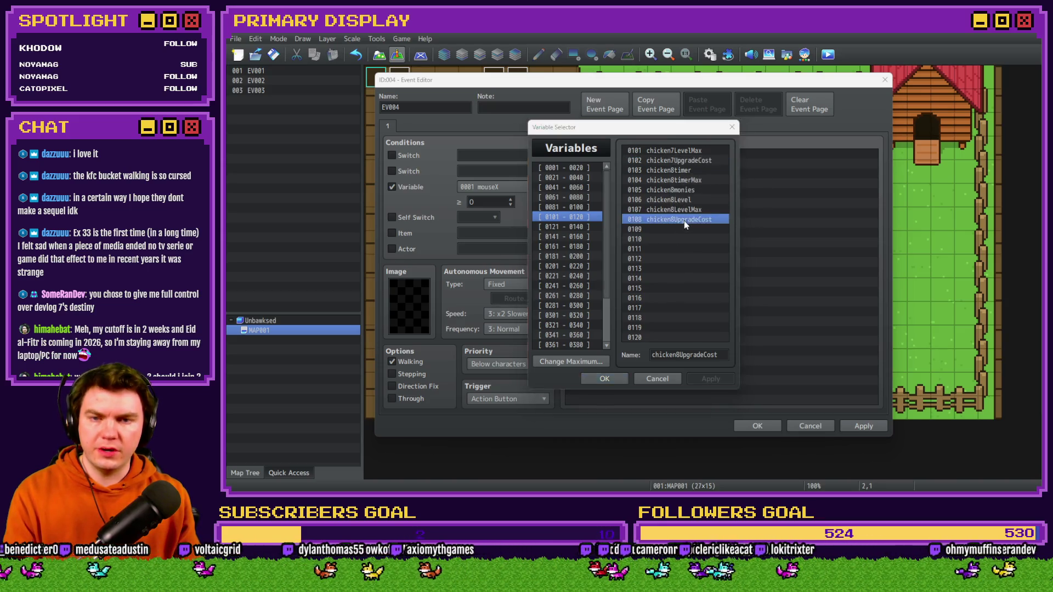
key(alt+Tab)
click(678, 304)
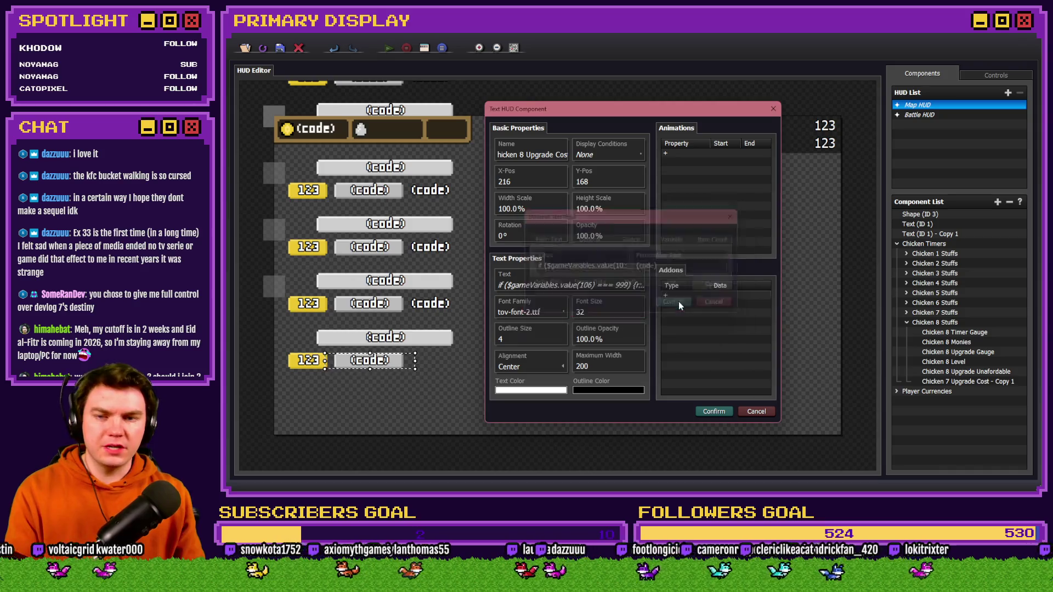
click(713, 411)
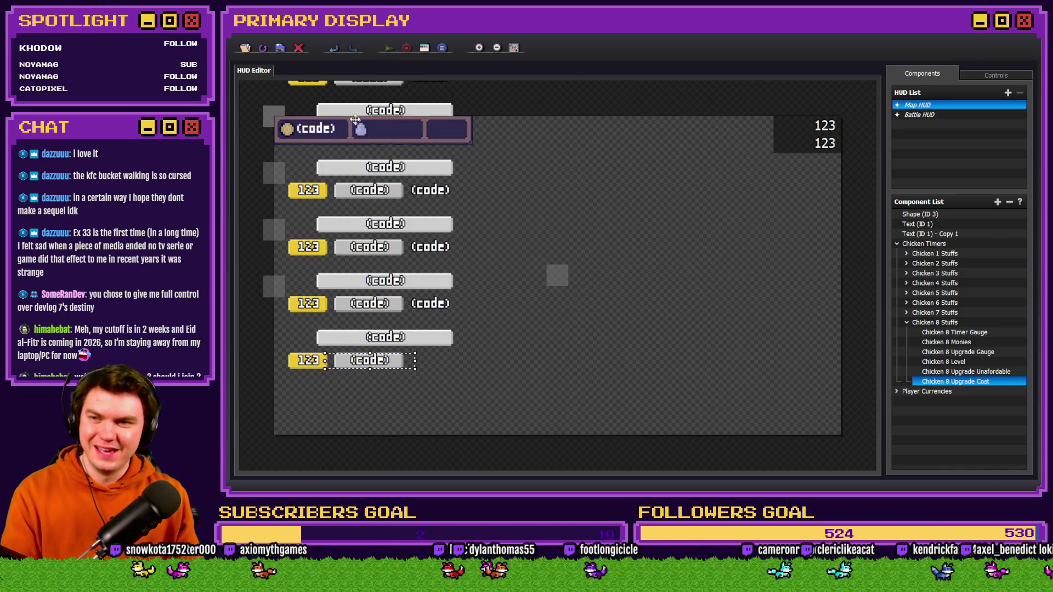
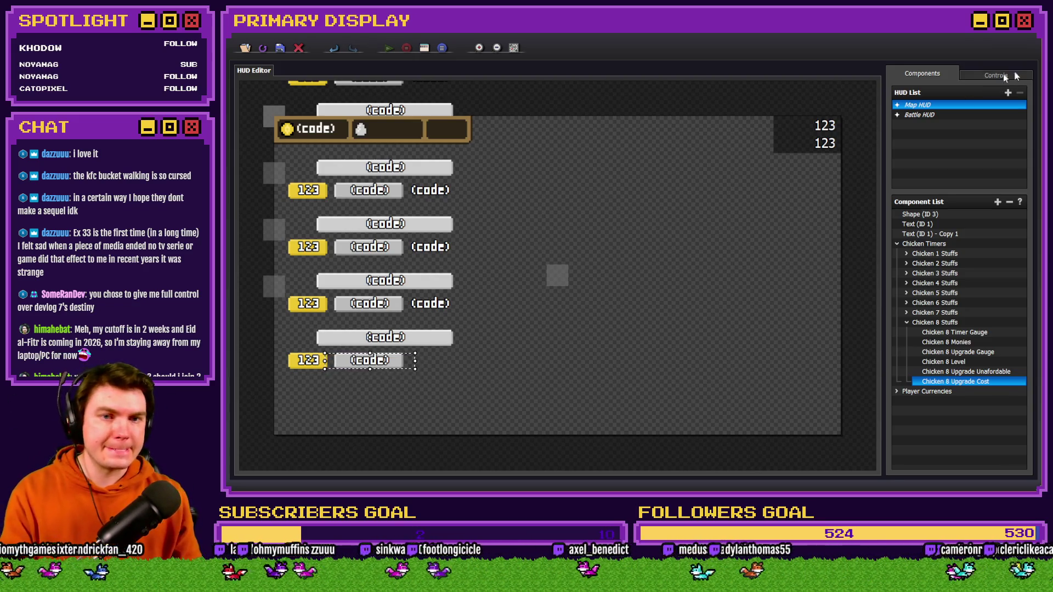
- Close the Variable Selector and map Event Editor, discard the changes, and open Database Common Events
click(277, 46)
key(alt+Tab)
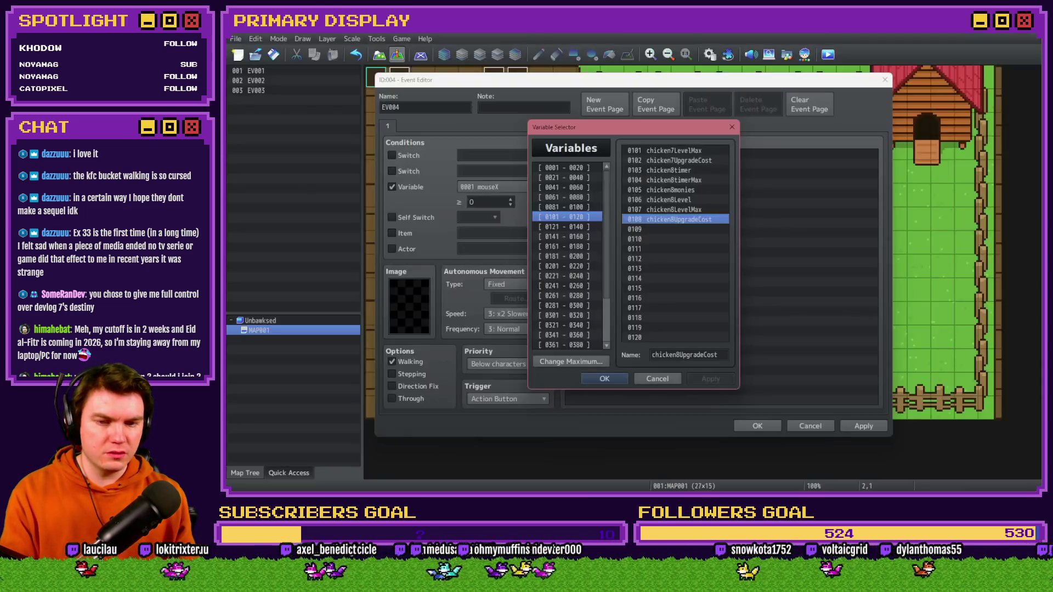
click(657, 379)
click(810, 426)
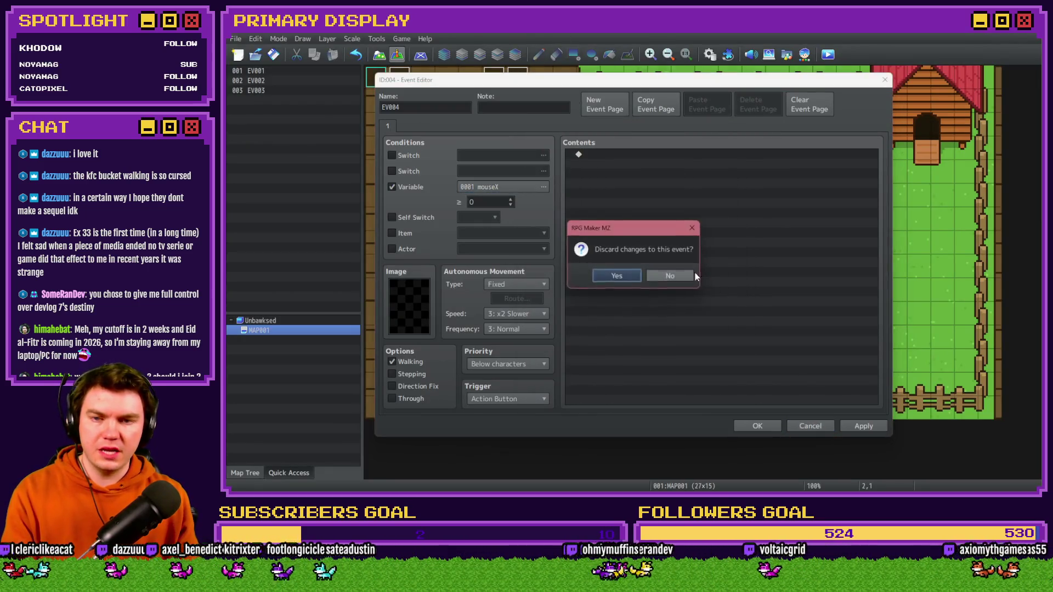
click(625, 275)
click(710, 55)
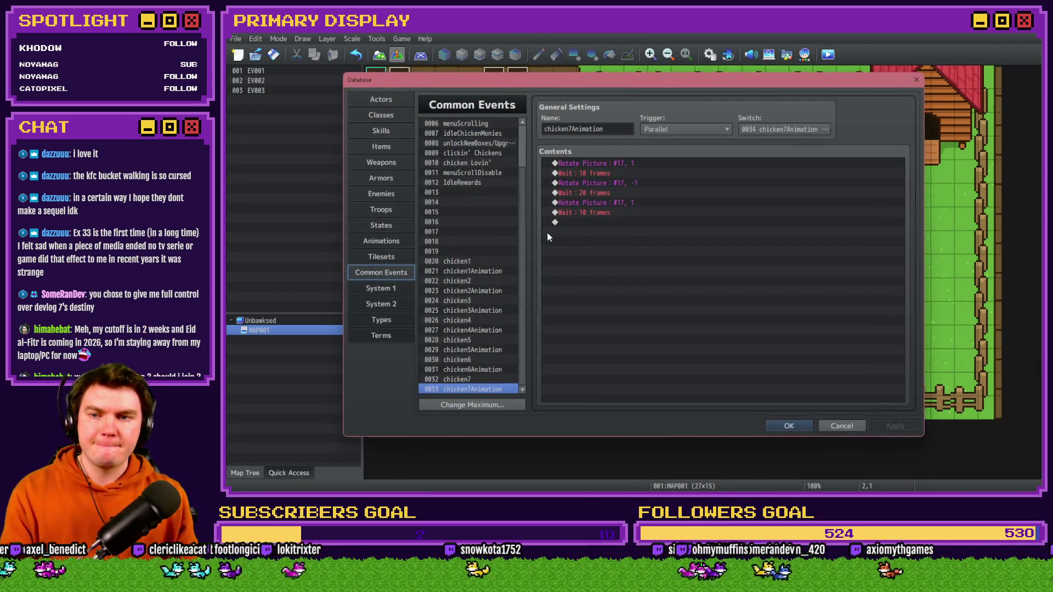
- In idleChickenMonies, duplicate the Chicken 7 block and relabel the copy's comment Chicken 8 Idle Monies
scroll(522, 179, up, 2)
click(477, 135)
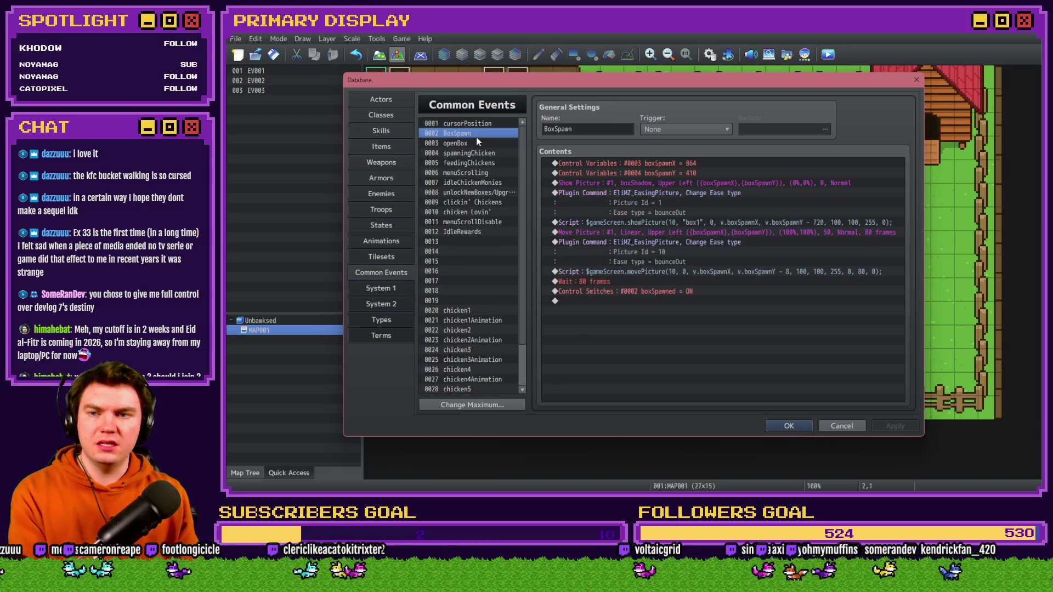
click(485, 152)
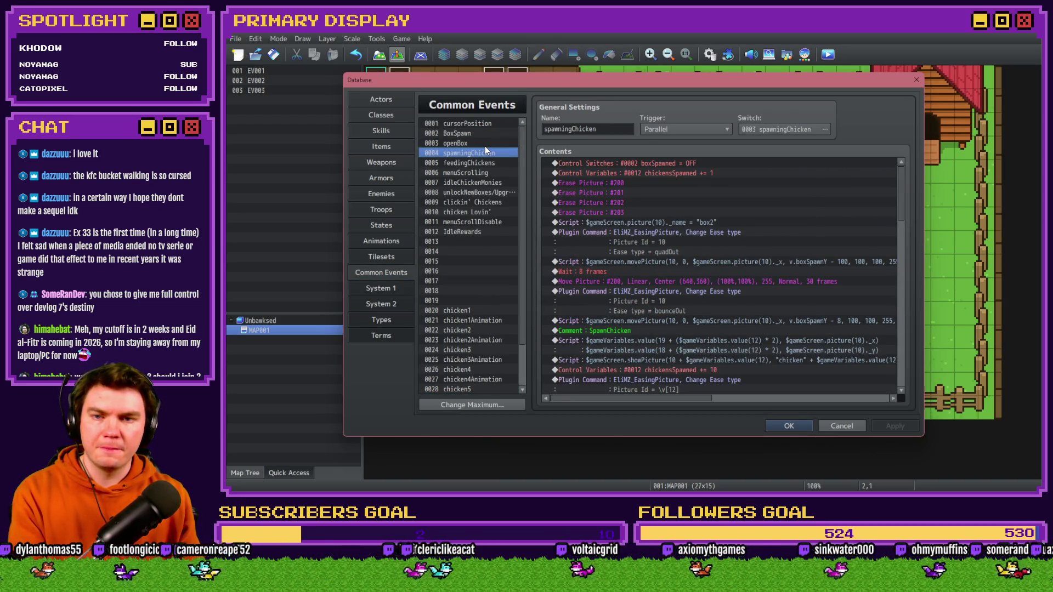
key(Down)
key(Down)
key(Down)
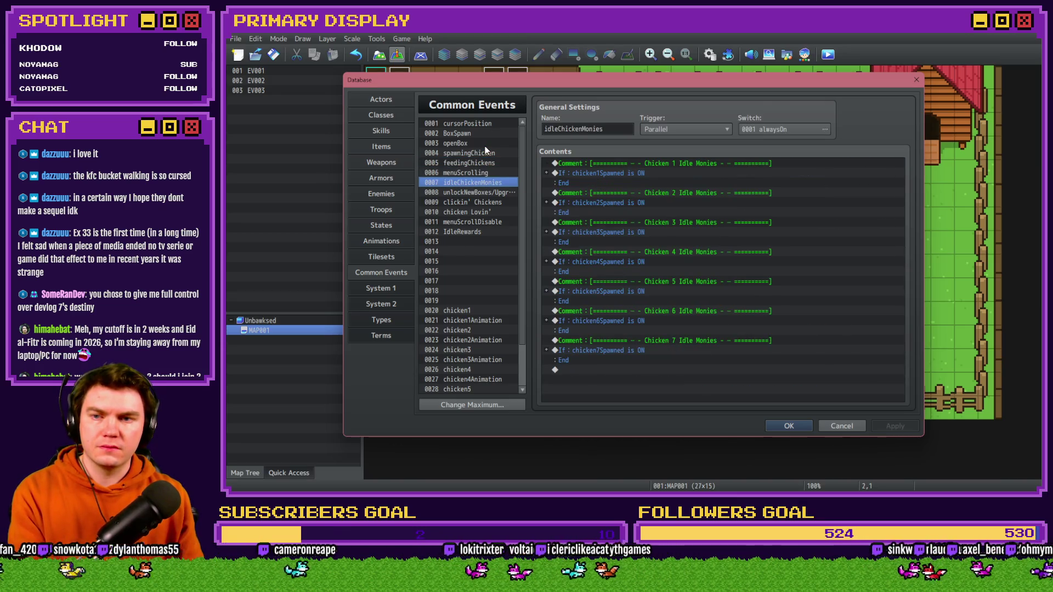
drag(639, 340, 680, 358)
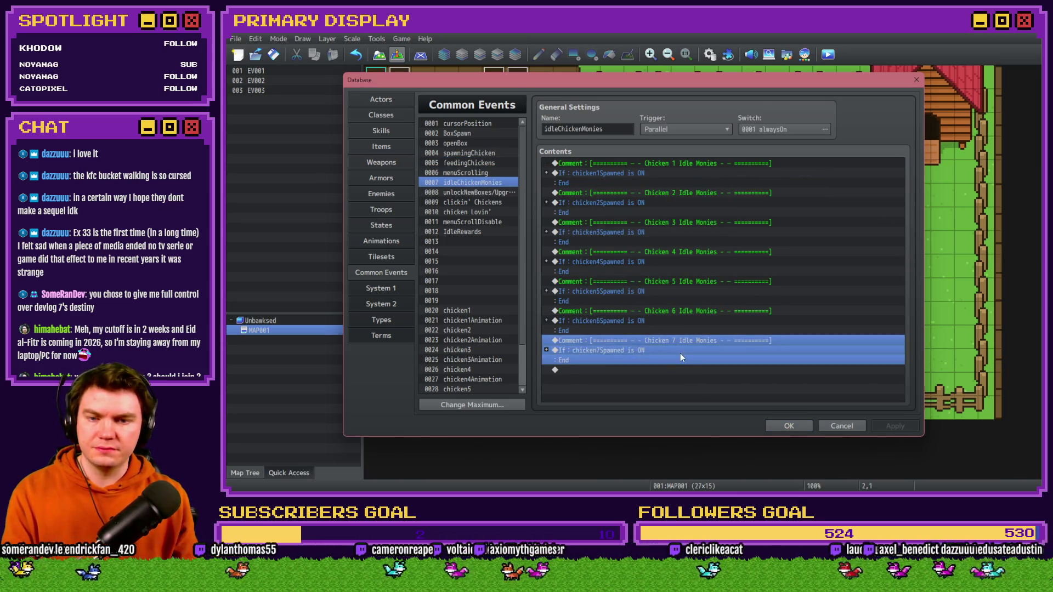
key(ctrl+c)
key(ctrl+v)
double_click(713, 240)
text(8)
key(Return)
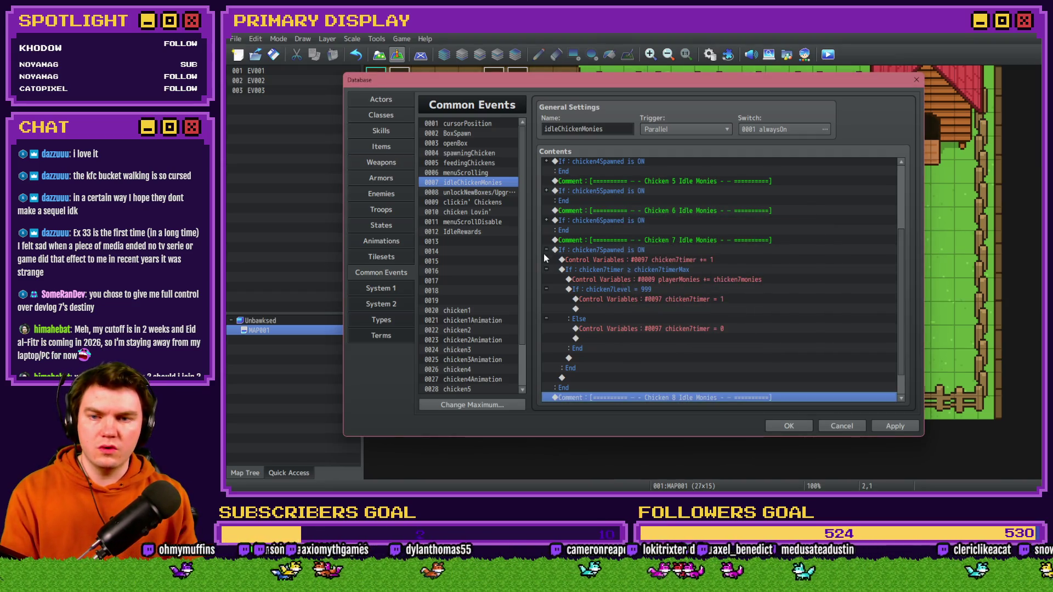
click(546, 249)
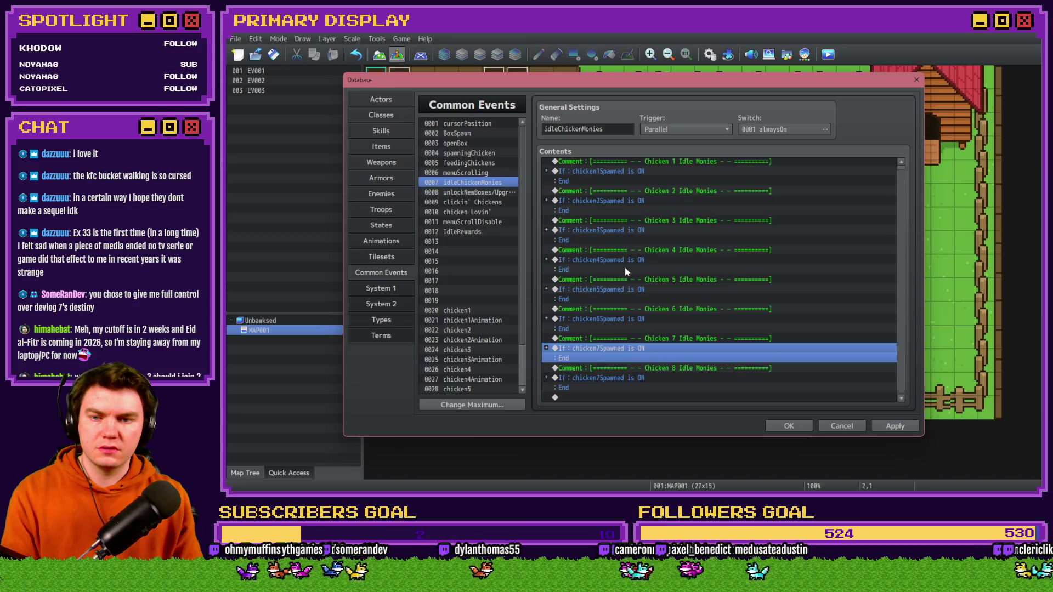
- Make the copied block's spawn condition check the chicken8Spawned switch
double_click(625, 377)
click(705, 216)
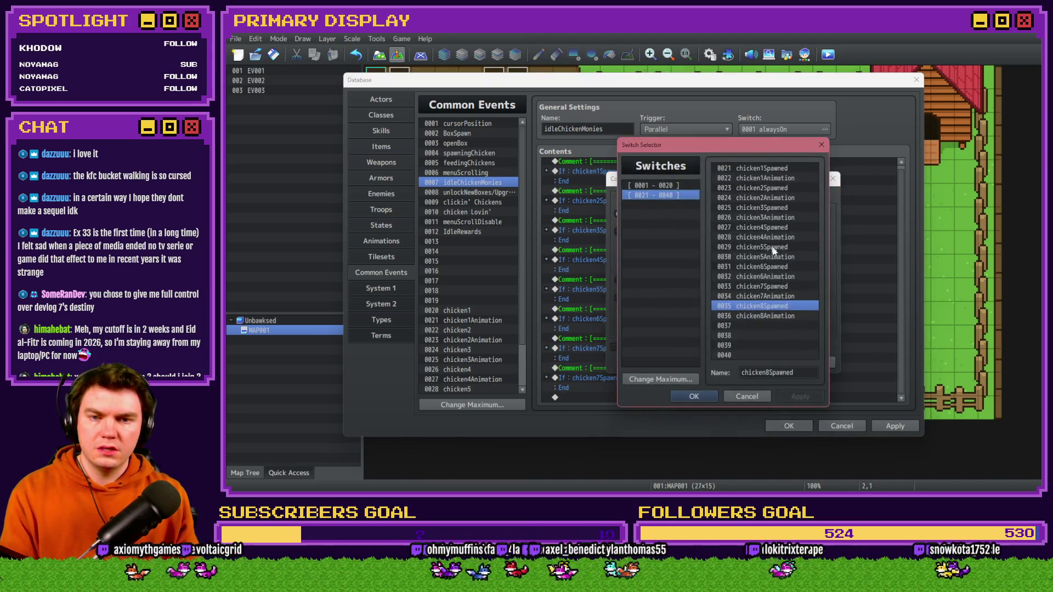
double_click(768, 305)
click(768, 358)
- Increment chicken8timer and make the branch compare chicken8timer against chicken8timerMax
double_click(620, 359)
click(716, 212)
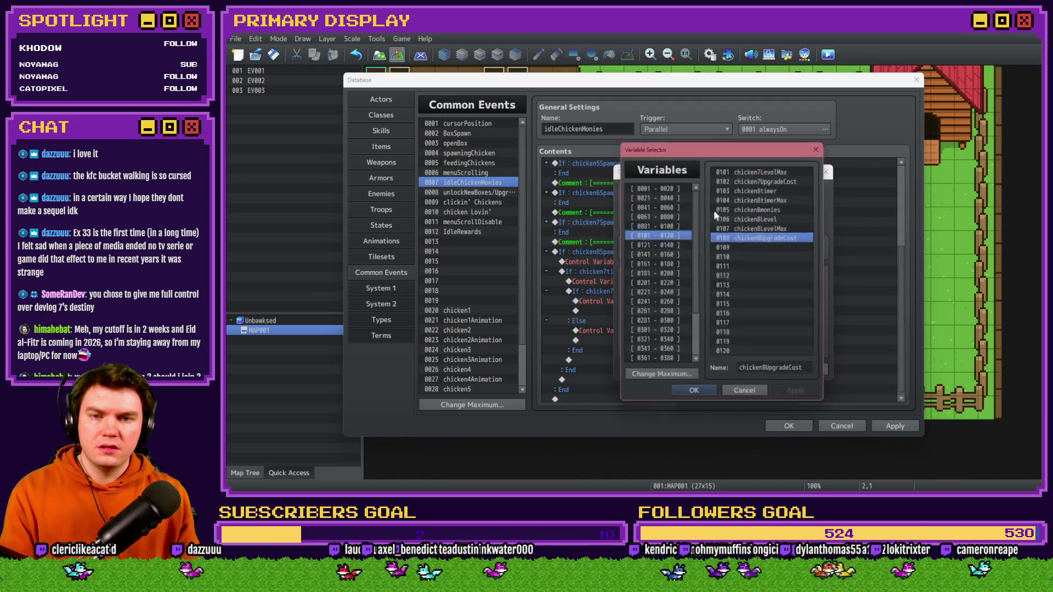
double_click(776, 192)
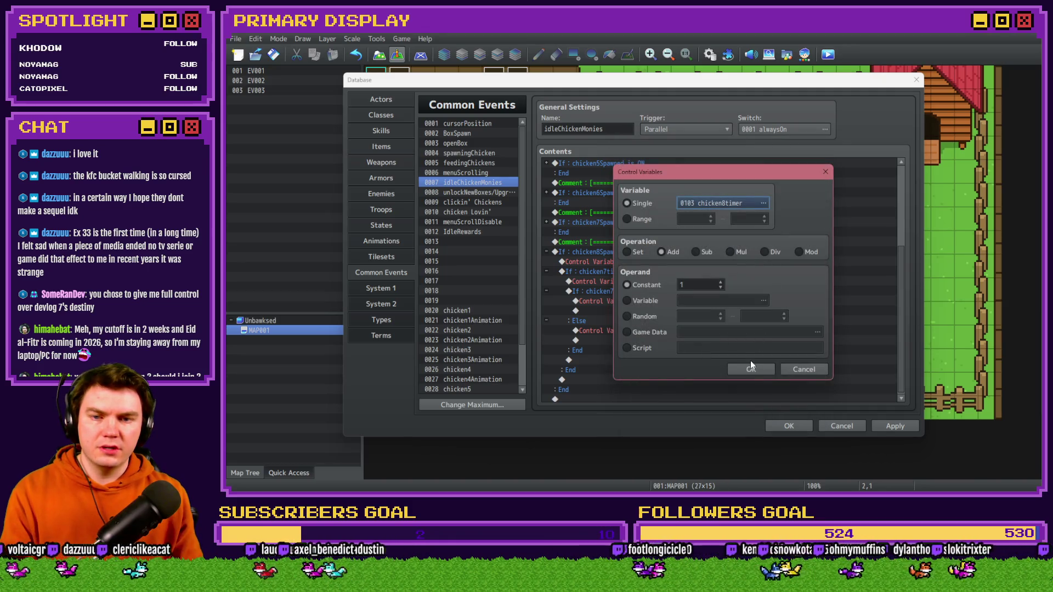
click(751, 369)
double_click(692, 279)
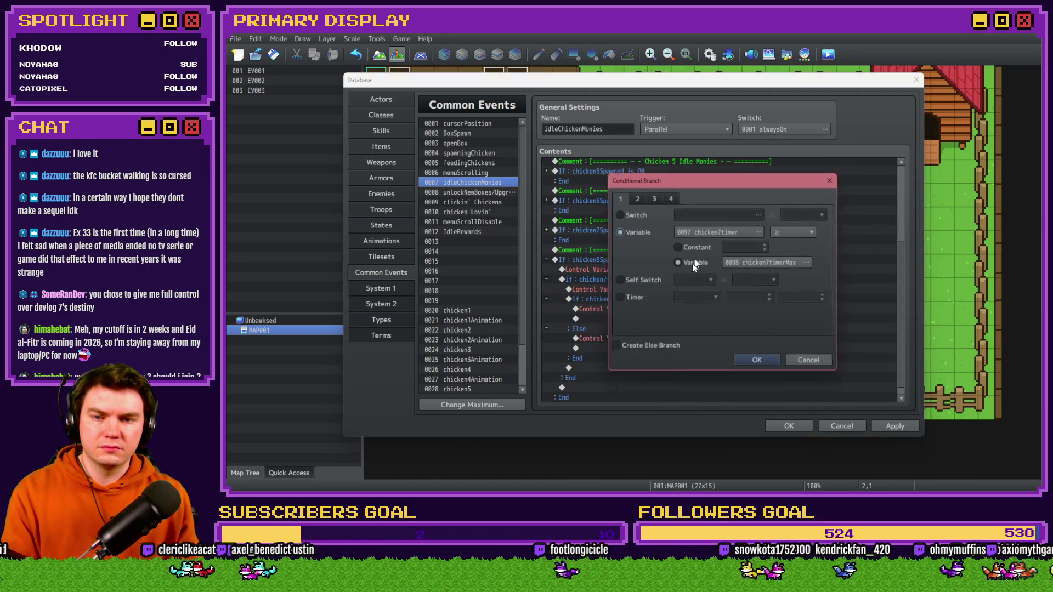
click(720, 231)
double_click(776, 192)
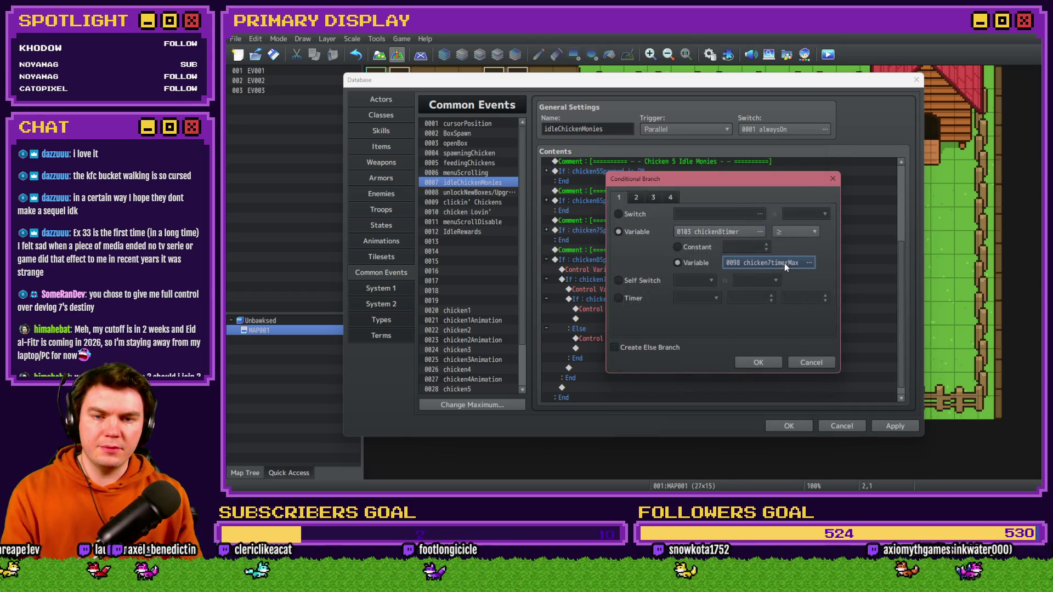
click(784, 264)
double_click(784, 200)
click(758, 363)
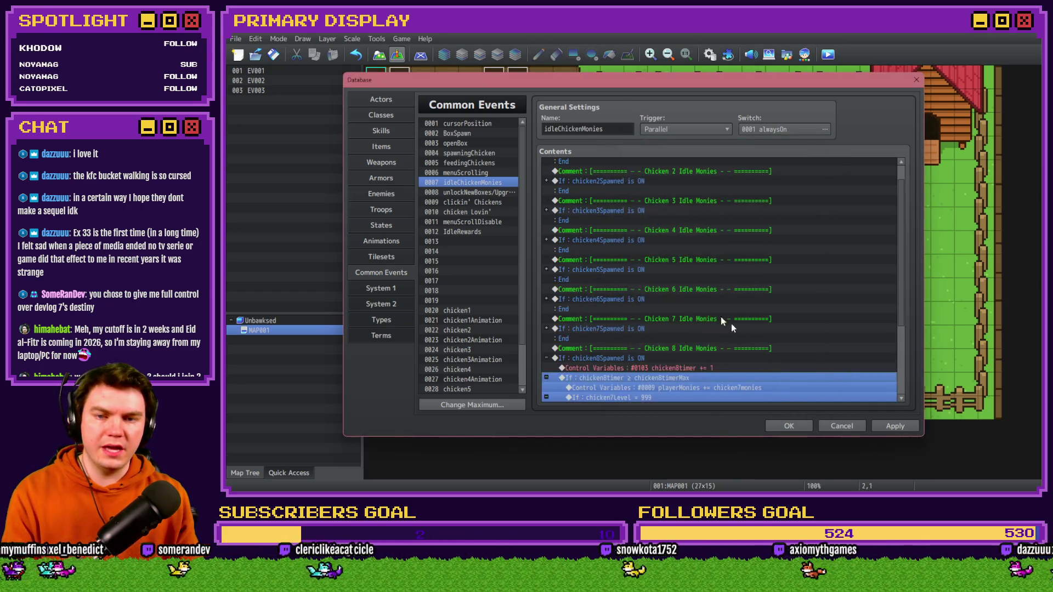
- Make the payout add chicken8monies and the level branch check chicken8Level
double_click(677, 387)
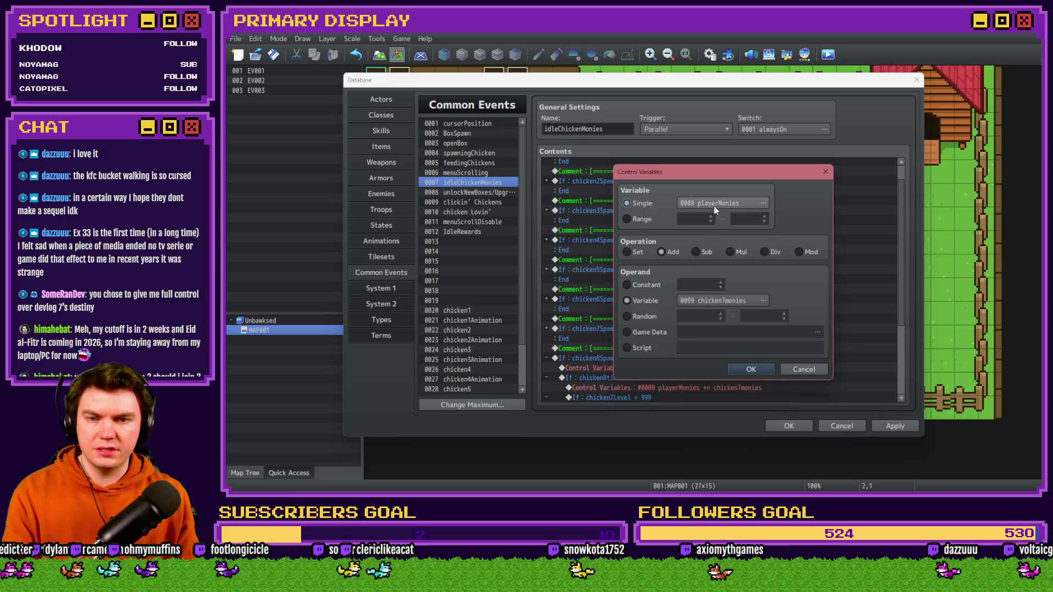
click(732, 302)
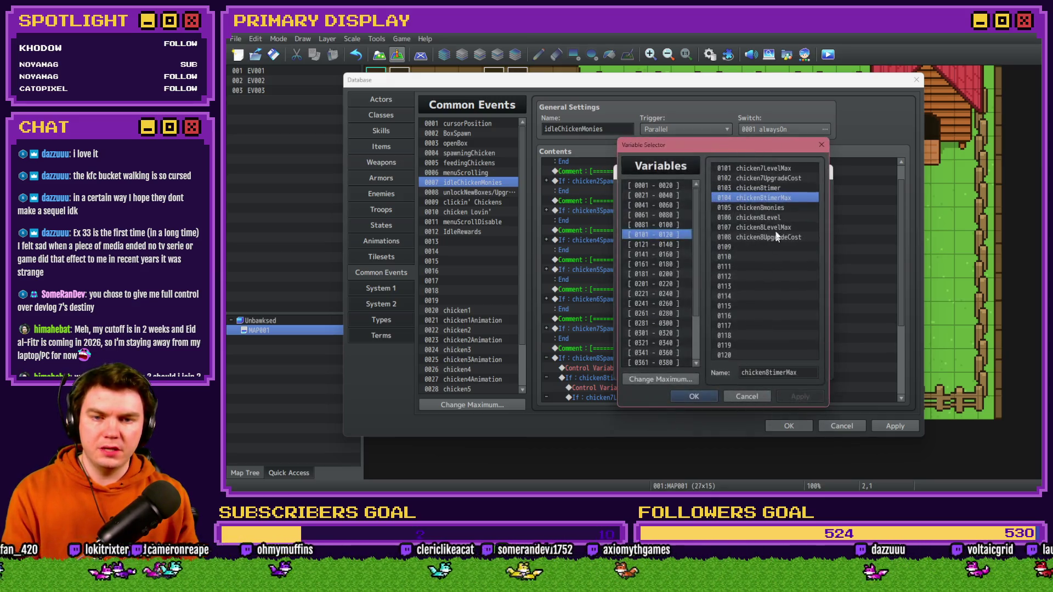
double_click(780, 207)
click(758, 356)
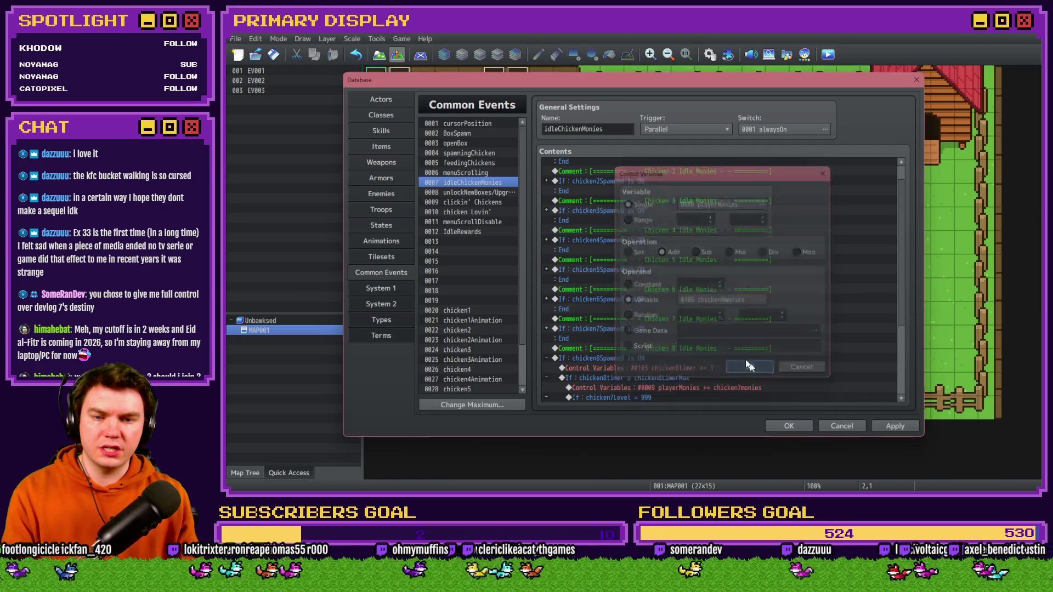
double_click(681, 318)
click(760, 231)
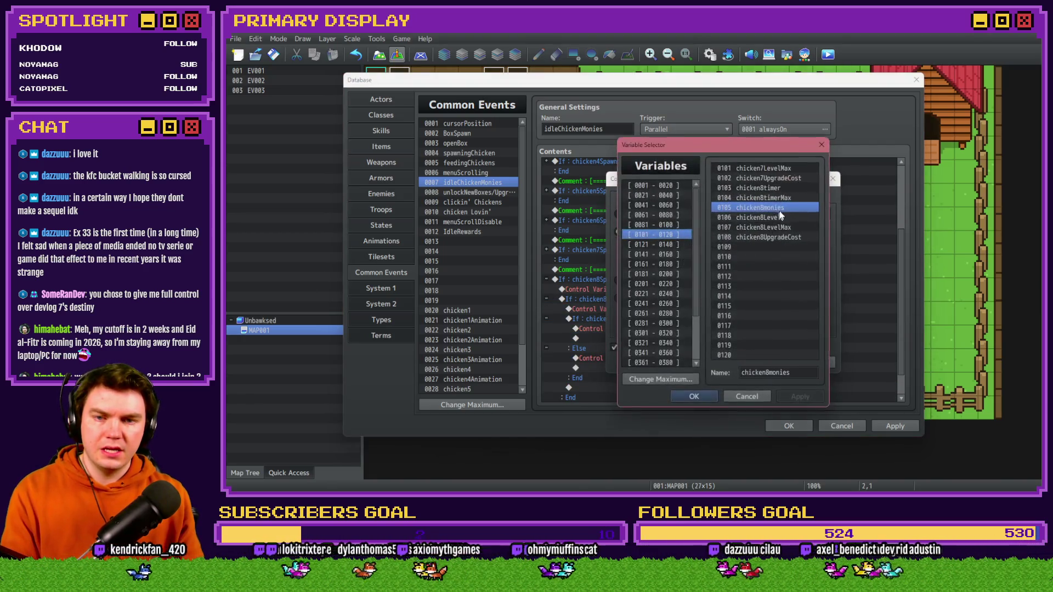
double_click(774, 216)
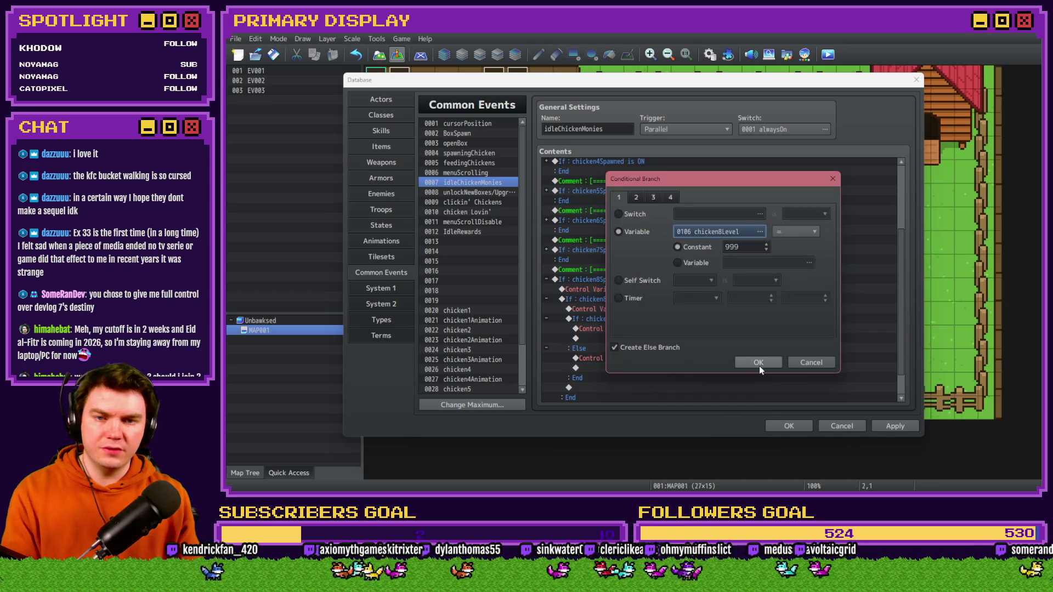
click(759, 362)
- Retarget both timer commands to chicken8timer (set to 1, else reset to 0) and apply the changes
double_click(728, 366)
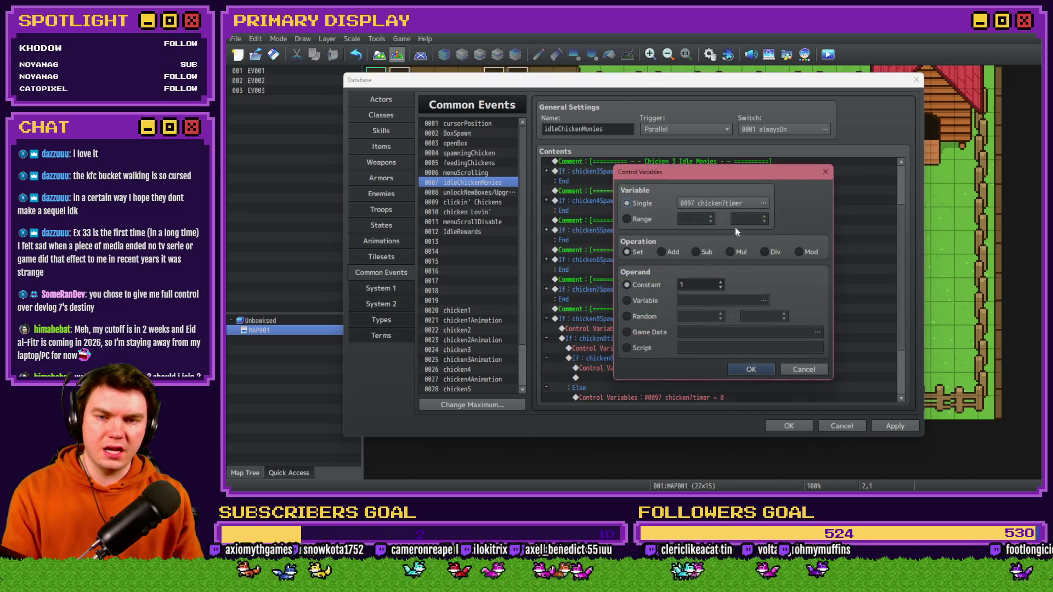
click(763, 203)
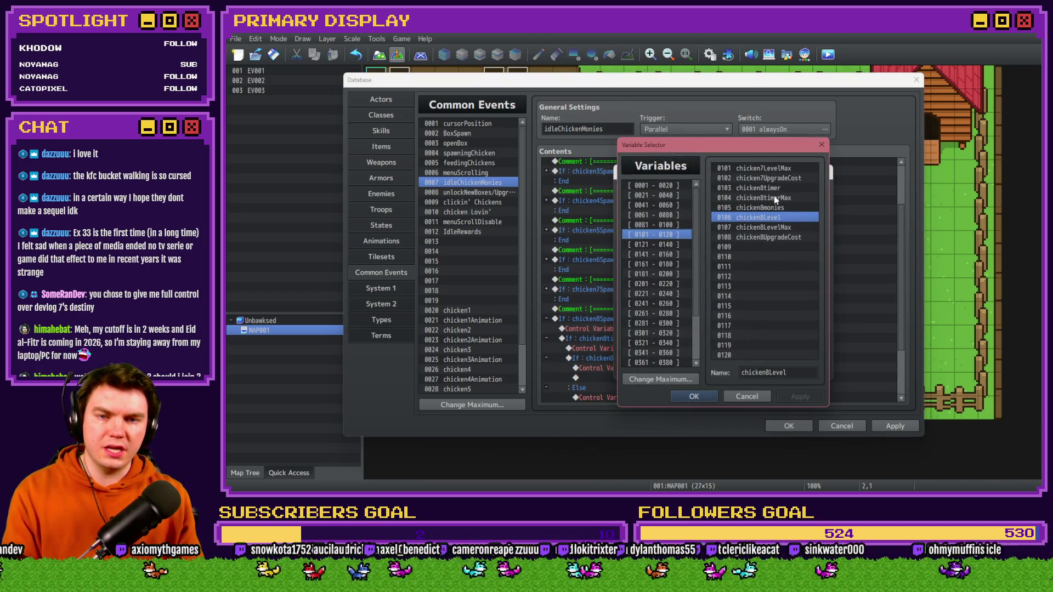
double_click(774, 215)
click(750, 367)
scroll(680, 345, down, 2)
click(689, 329)
double_click(689, 329)
click(763, 203)
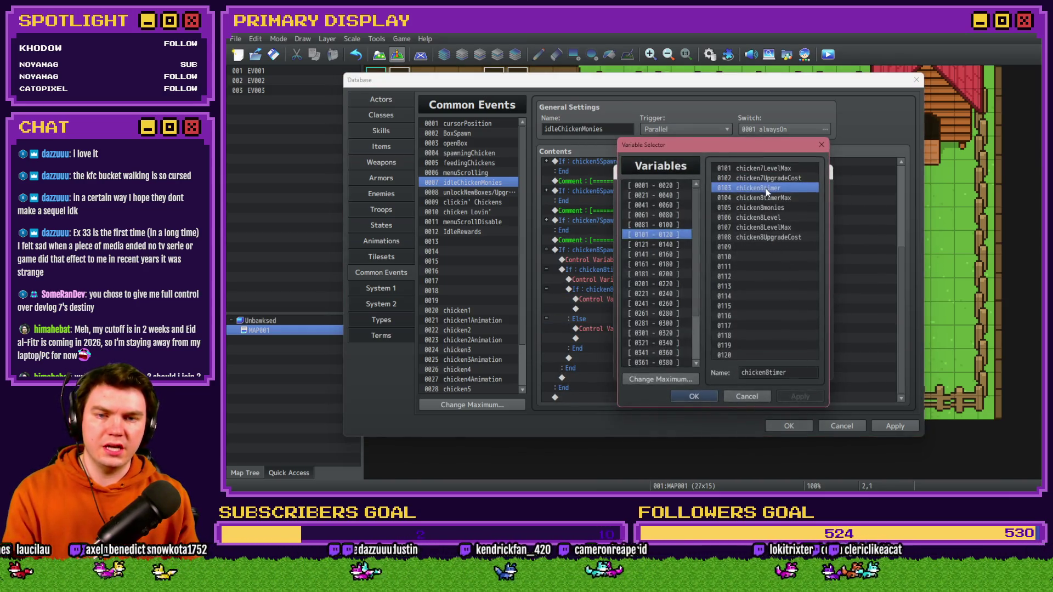
double_click(766, 187)
click(750, 369)
click(895, 426)
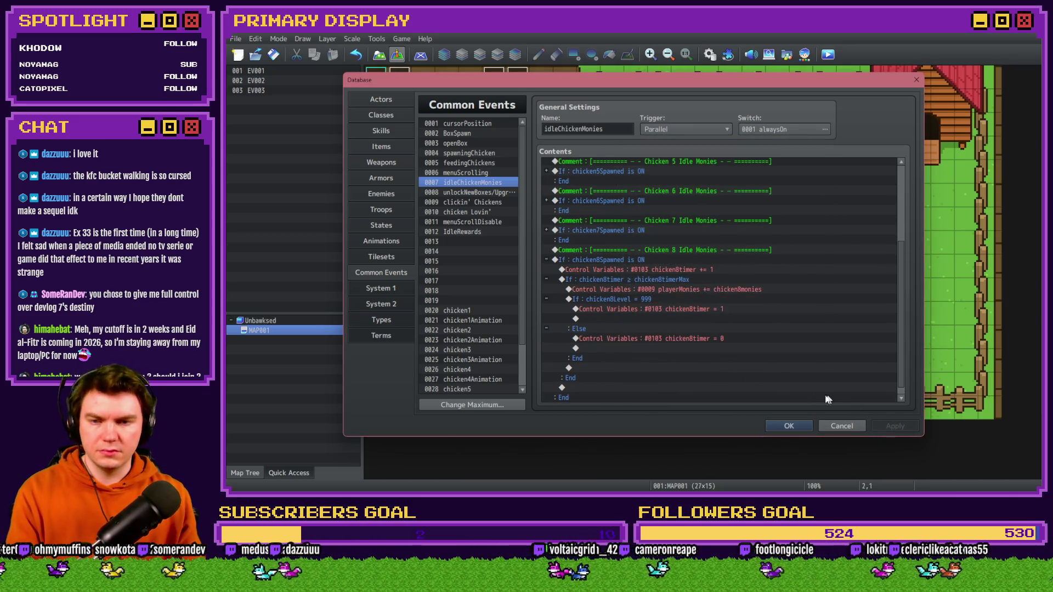
click(546, 260)
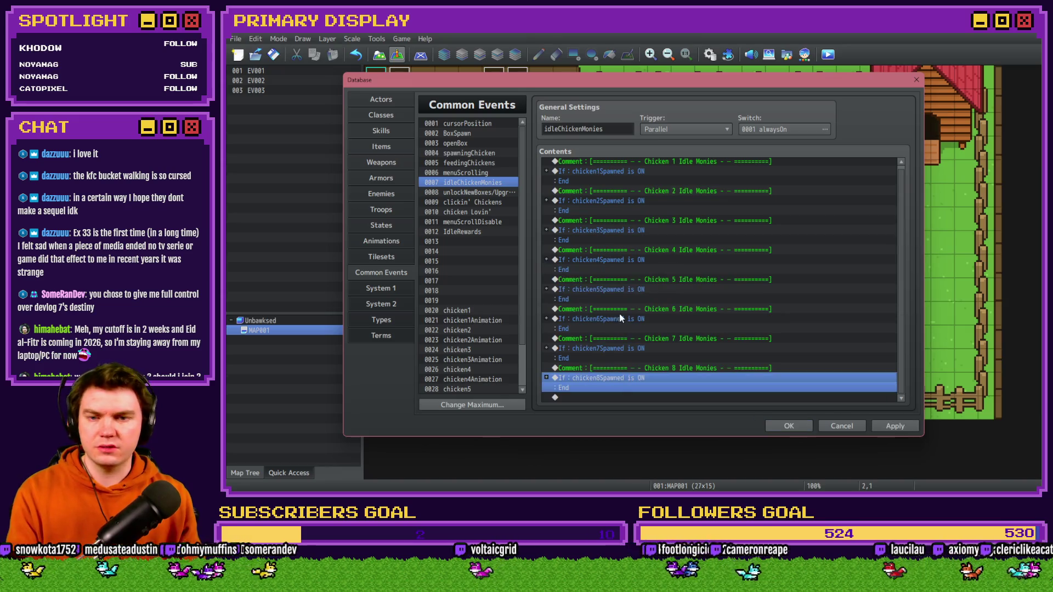
- In unlockNewBoxes/Upgrade, inspect the Unlock Chicken 8 branch's script condition without changing it
click(478, 192)
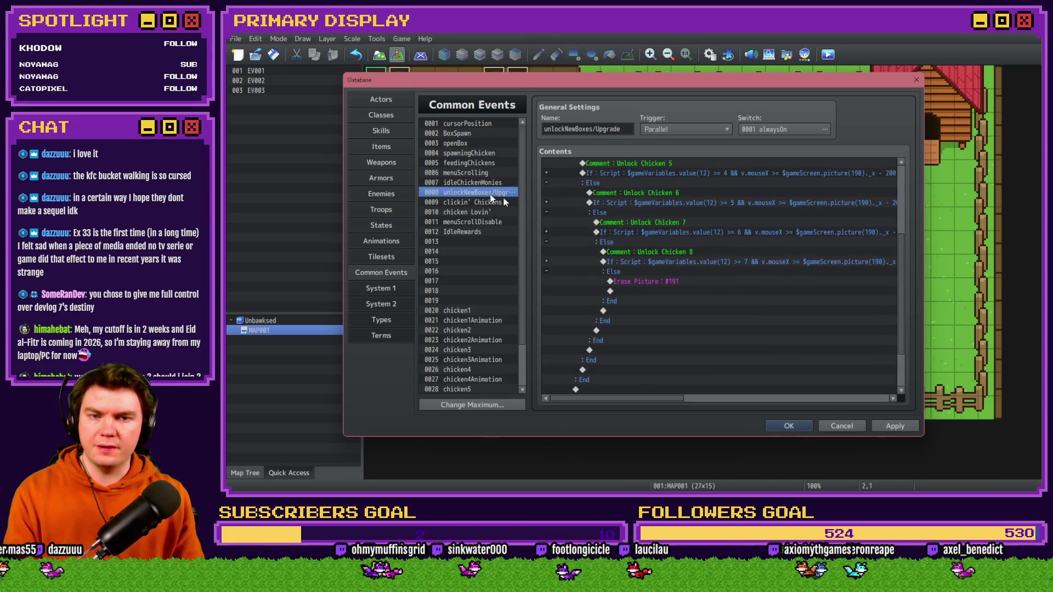
click(644, 260)
click(649, 256)
click(653, 260)
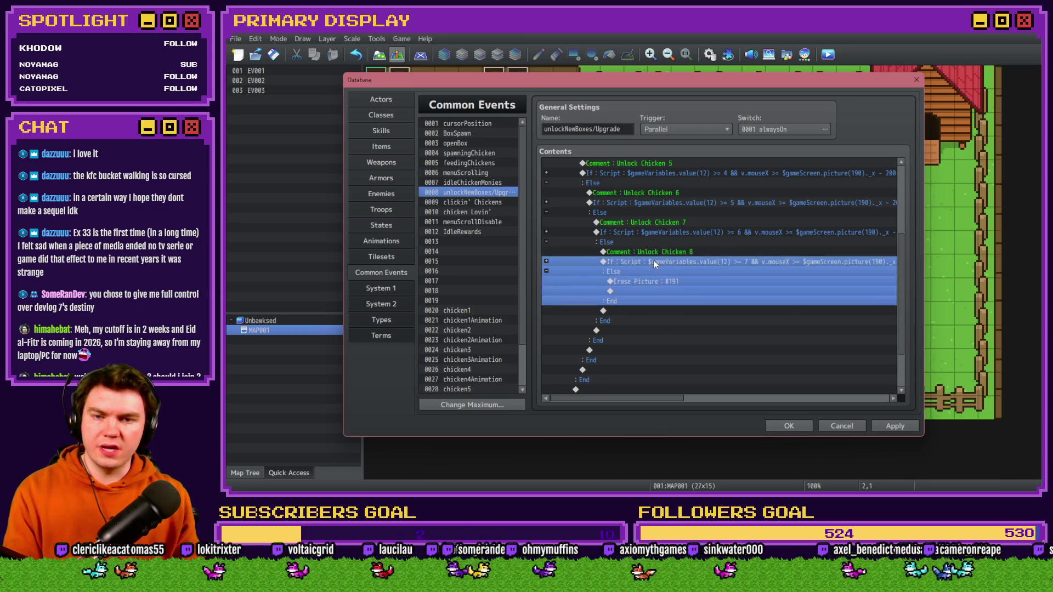
double_click(653, 260)
click(759, 323)
key(Right)
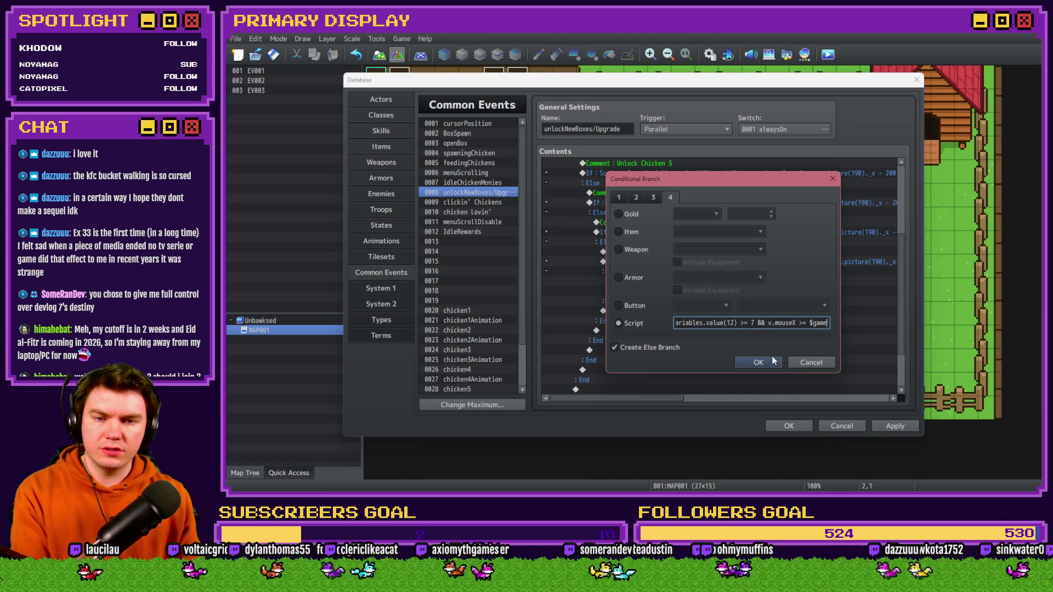
click(768, 362)
- Change the inner script condition from chicken4Spawned to s.chicken8Spawned == false
double_click(667, 272)
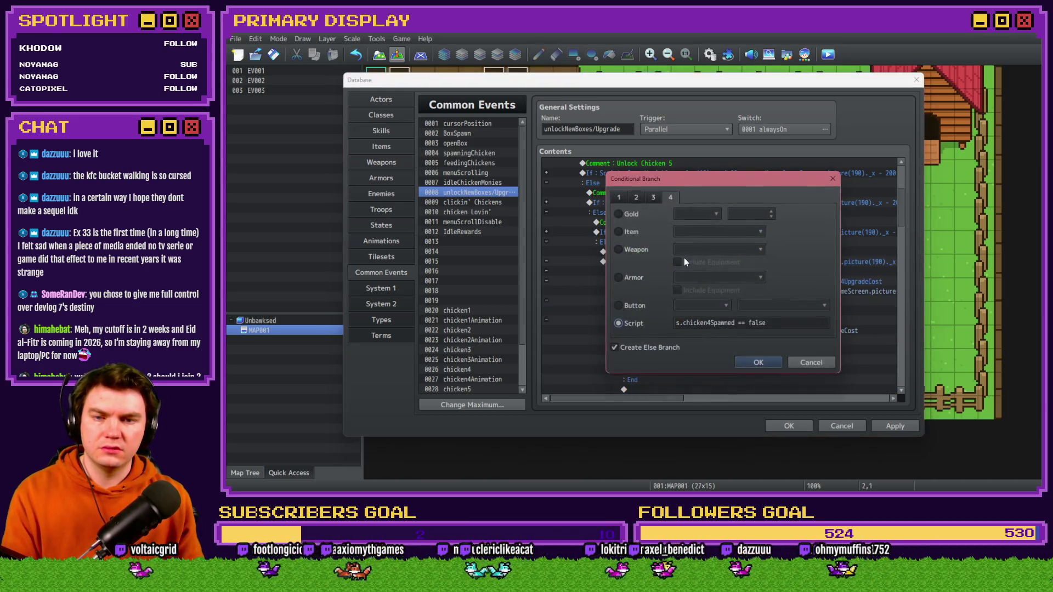
click(712, 323)
key(BackSpace)
text(8)
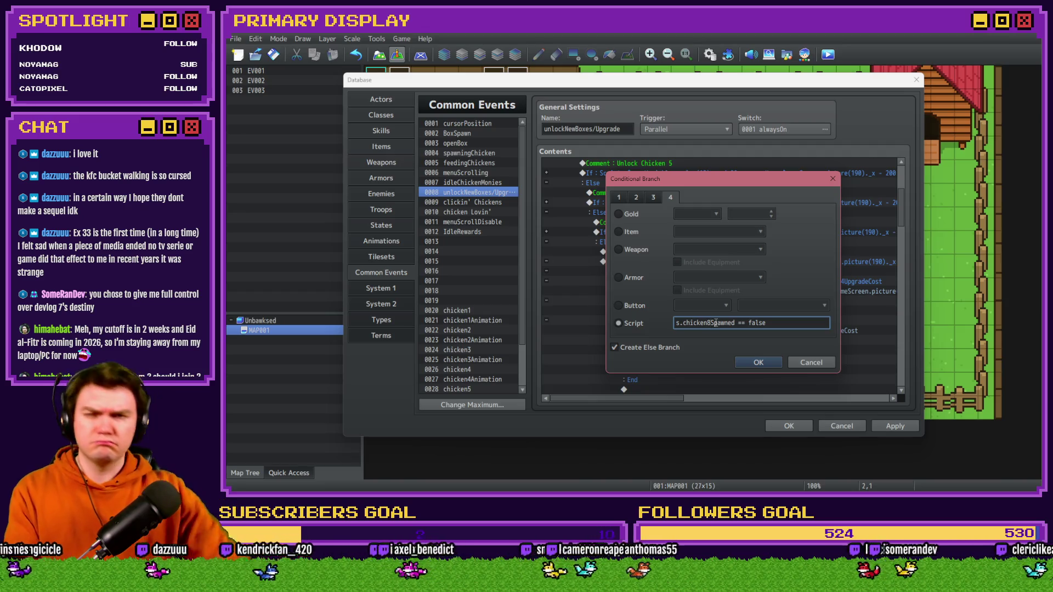
click(761, 364)
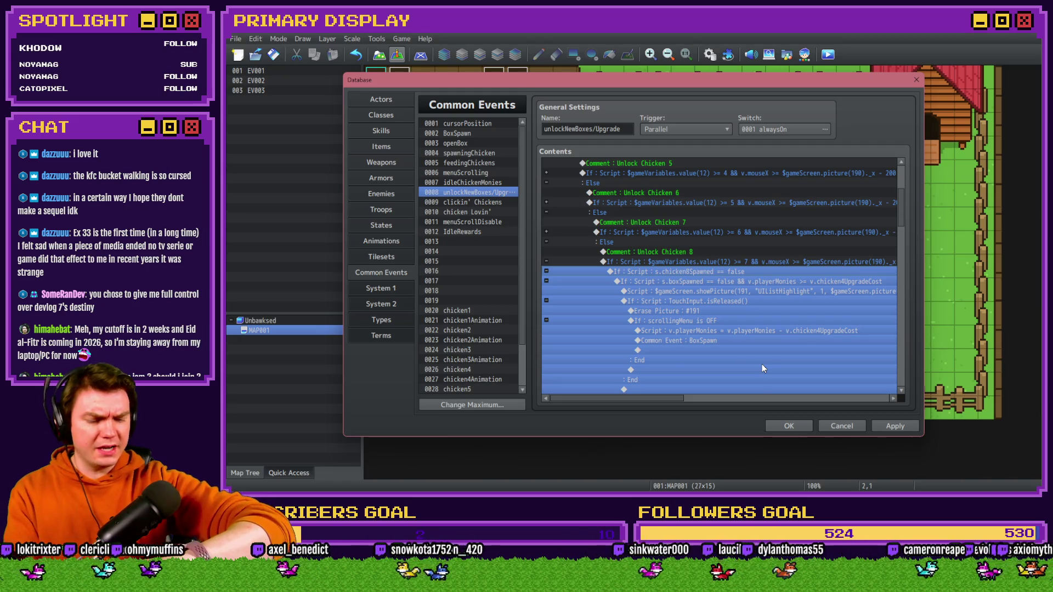
- Change the boxSpawned cost condition to use chicken8UpgradeCost
double_click(739, 282)
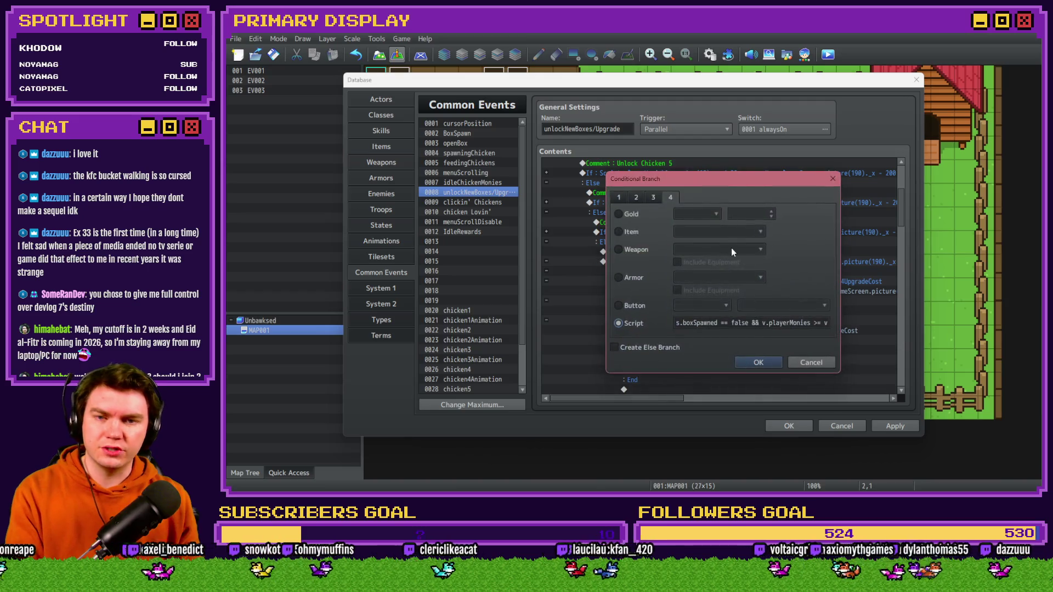
click(780, 323)
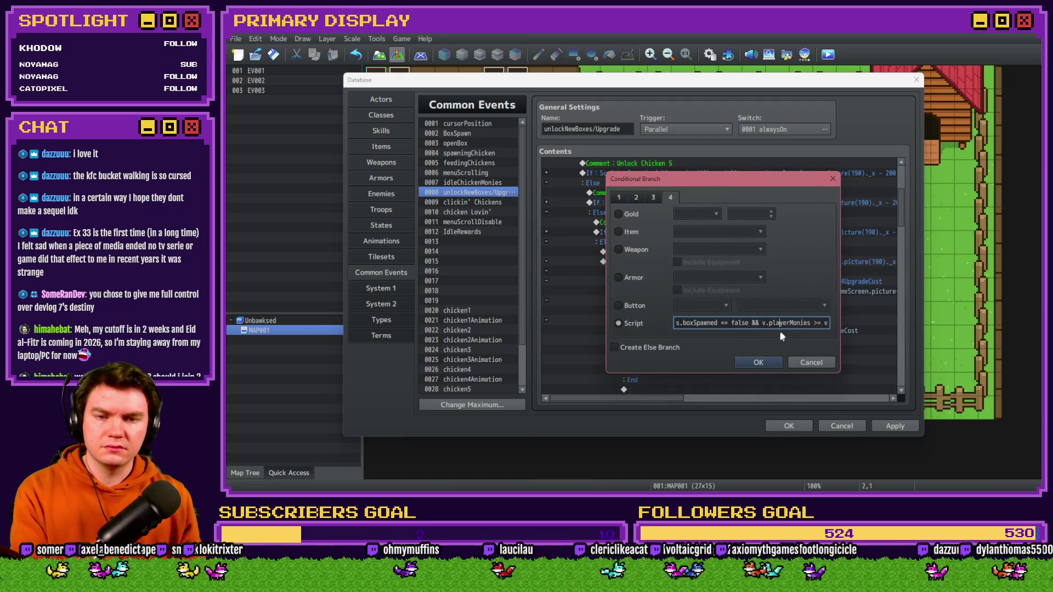
key(Right)
key(Right)
key(Right)
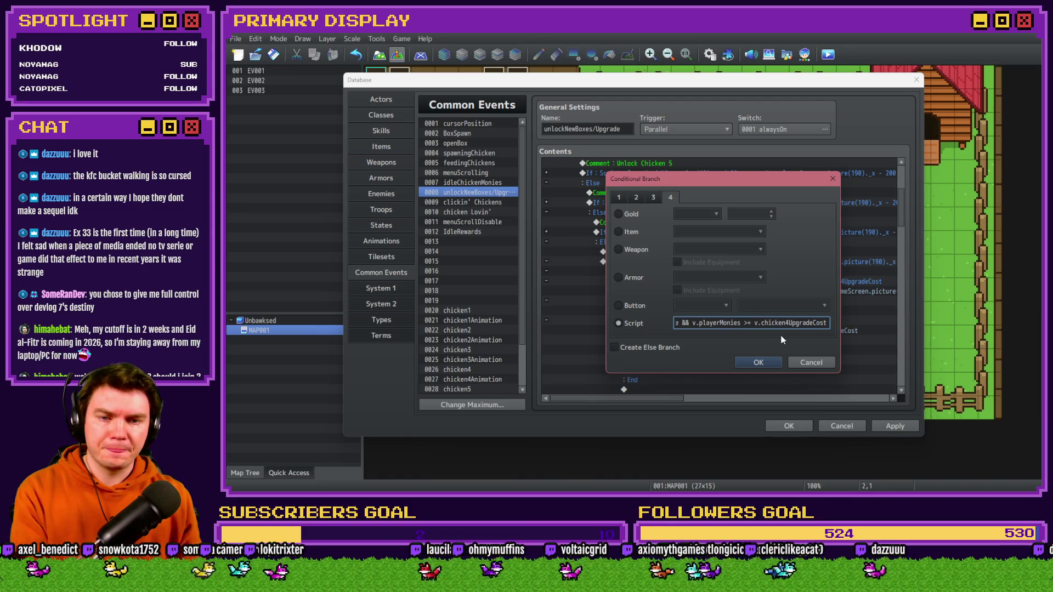
key(BackSpace)
text(8)
click(760, 363)
- Make the money-deduction script under scrollingMenu OFF subtract chicken8UpgradeCost instead of chicken4UpgradeCost
click(735, 294)
key(Return)
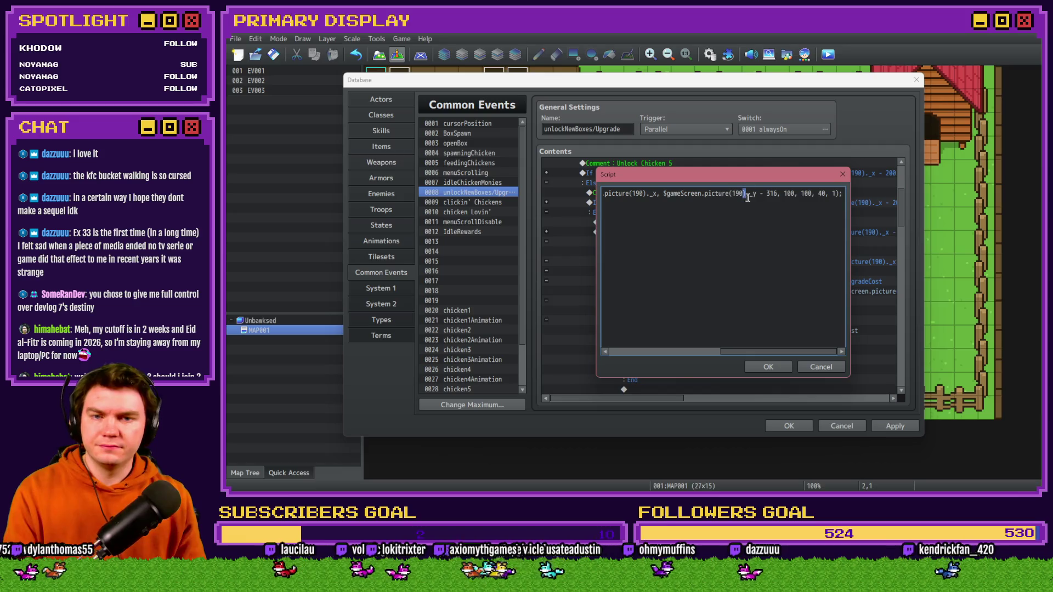
key(Escape)
click(712, 305)
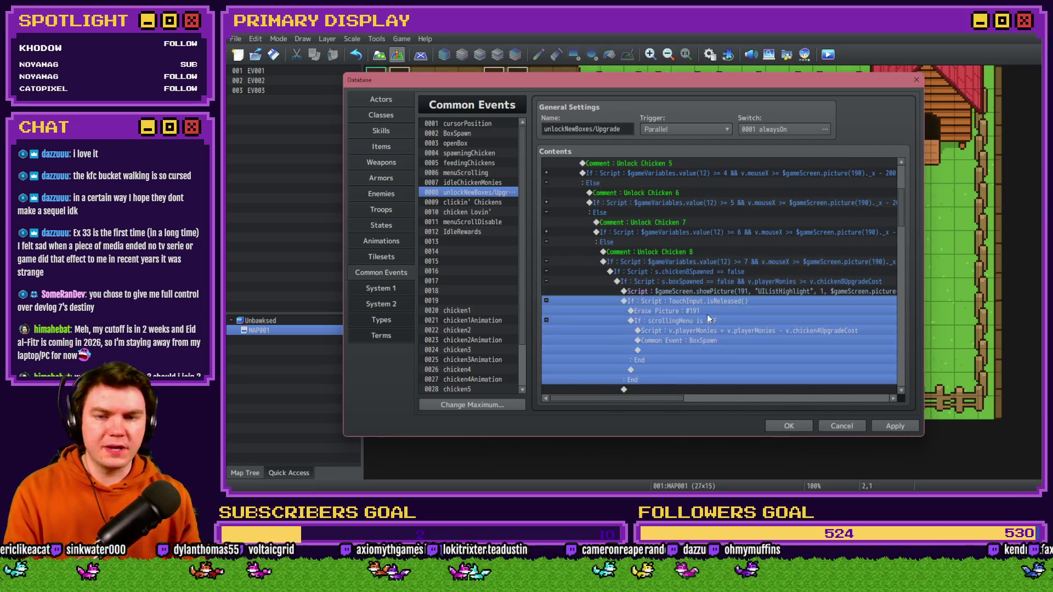
click(722, 322)
click(723, 334)
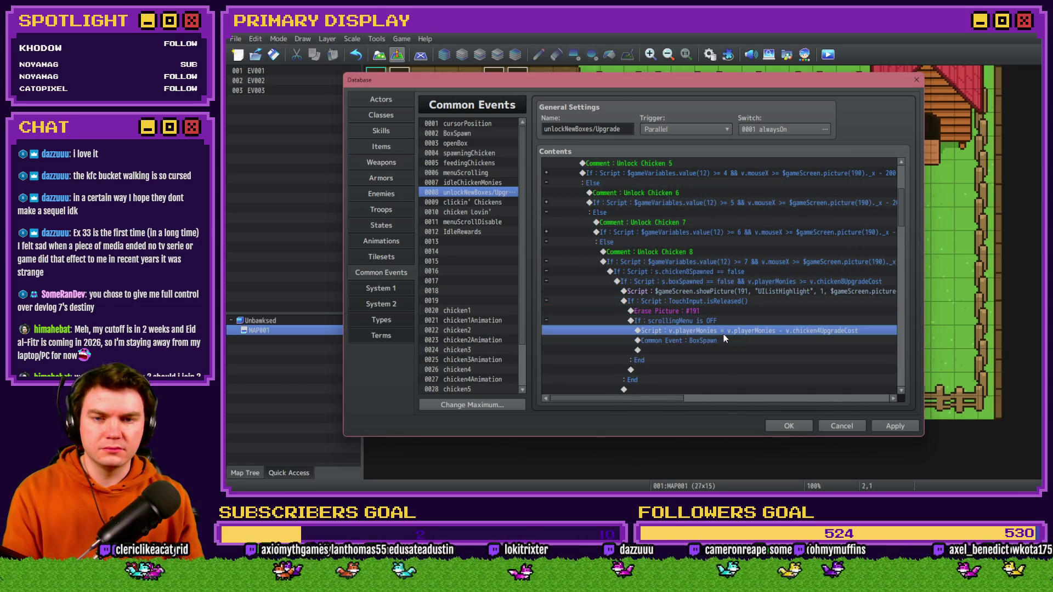
key(Return)
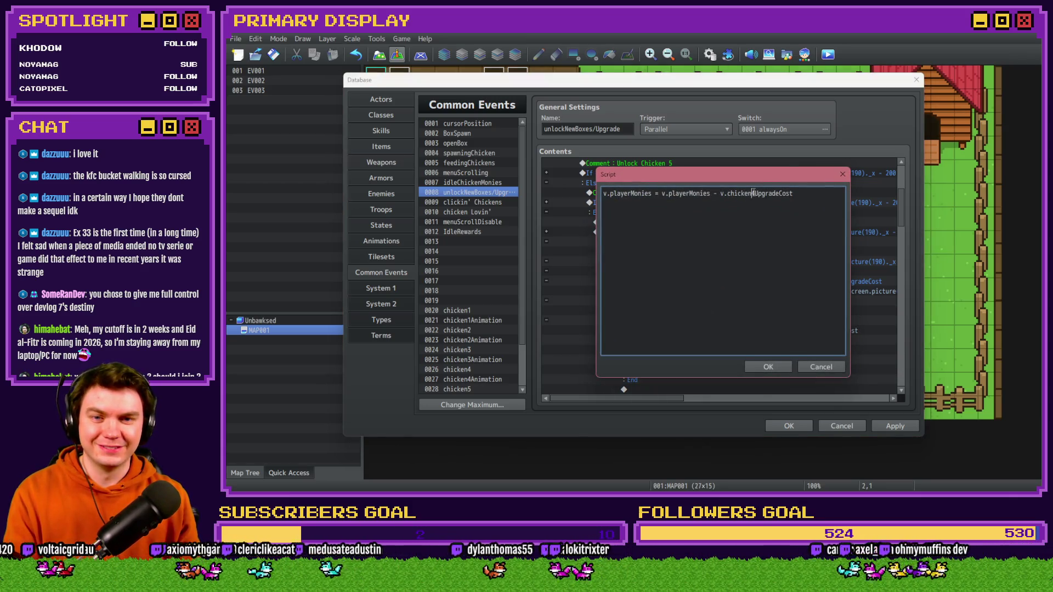
click(755, 193)
key(BackSpace)
text(8)
click(759, 367)
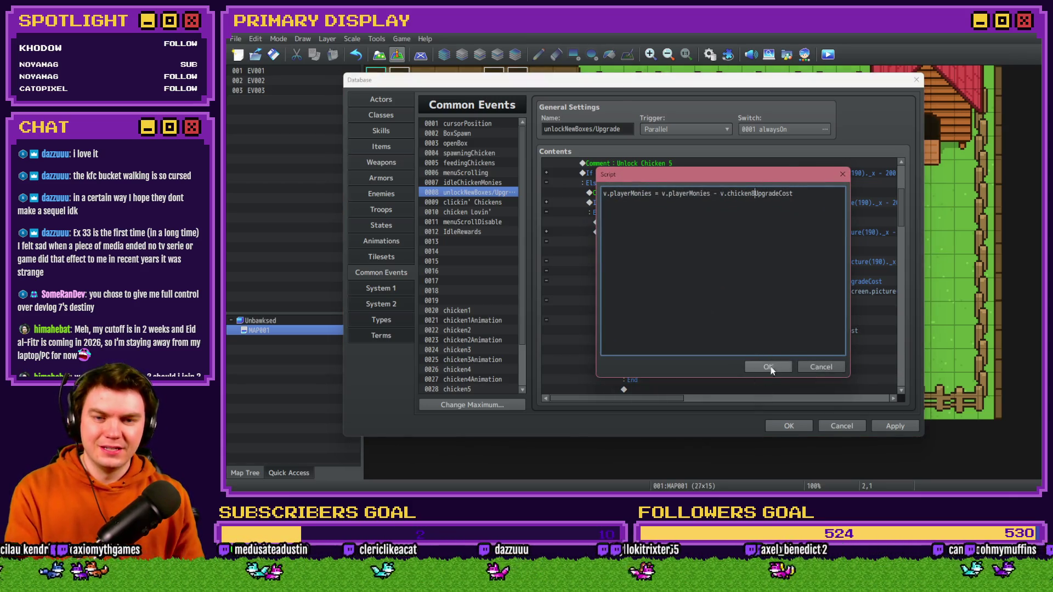
- Rename the Upgrade Chicken 4 comment to Upgrade Chicken 8
scroll(689, 310, down, 4)
scroll(687, 309, down, 2)
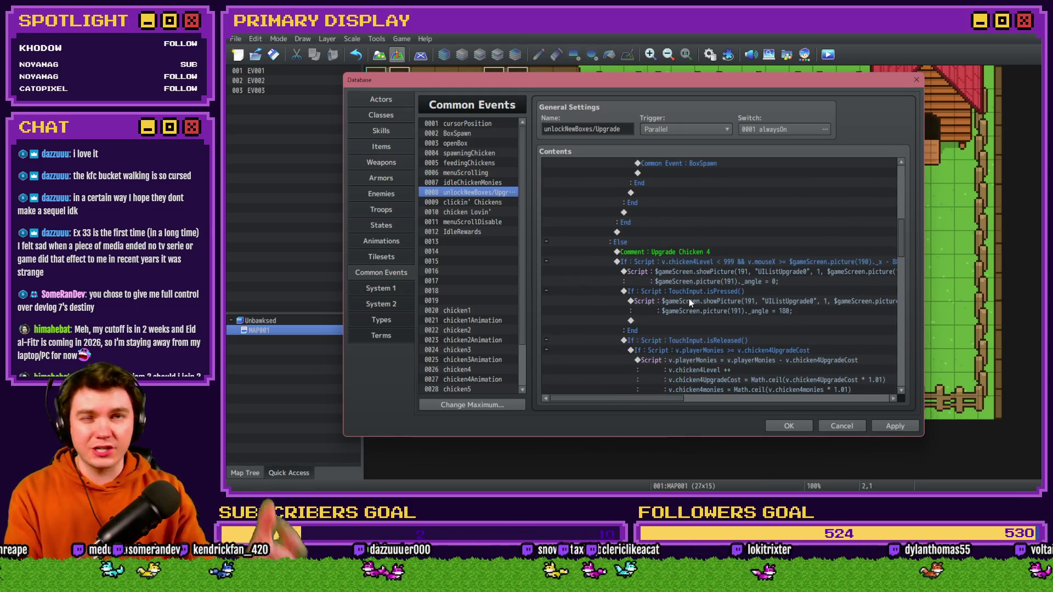
double_click(693, 252)
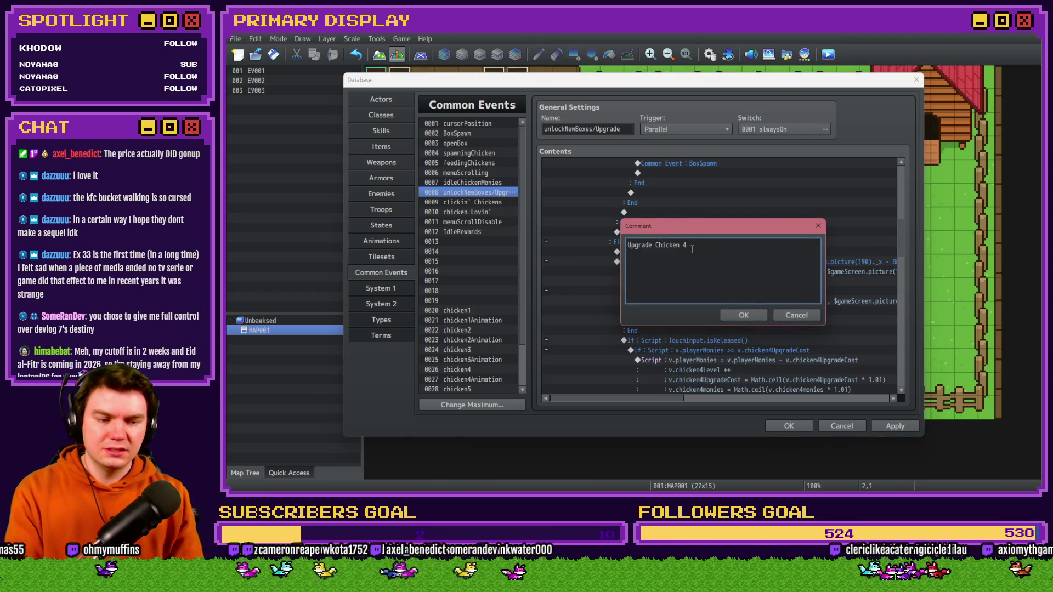
text(8)
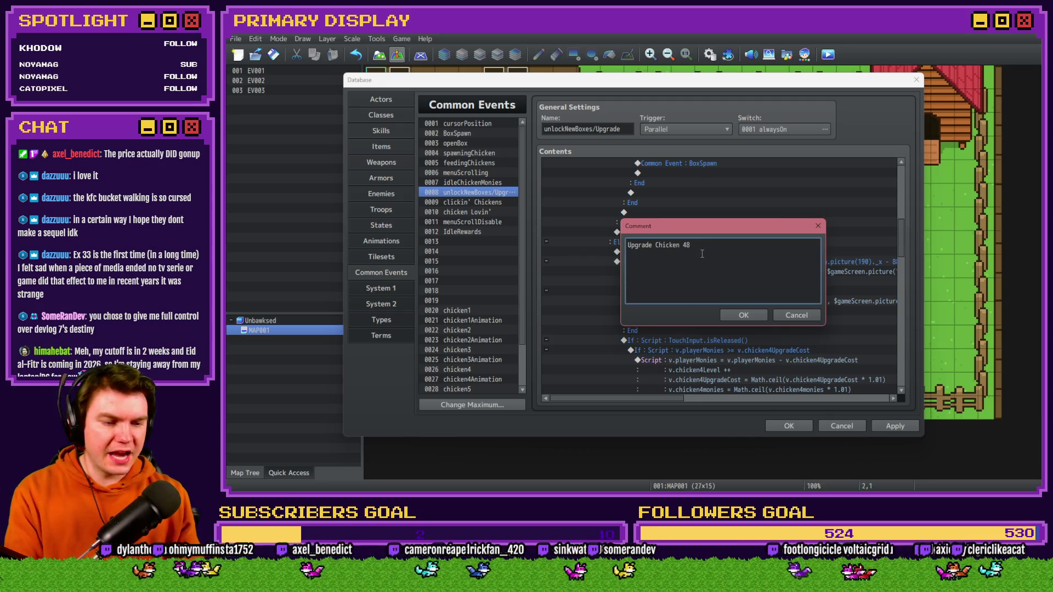
key(Left)
key(BackSpace)
click(742, 316)
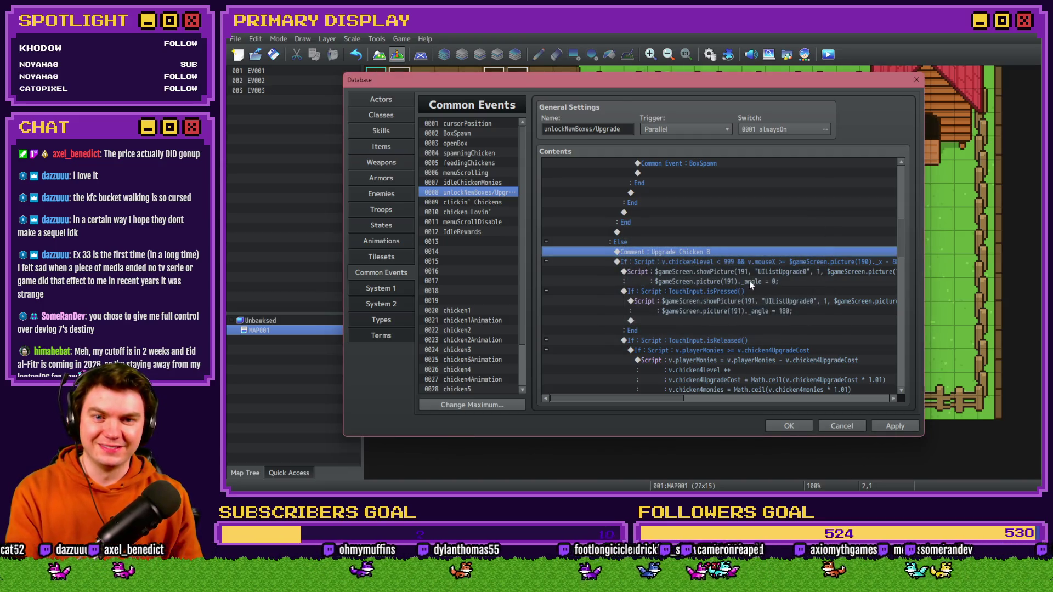
- Set the upgrade button's level condition to check chicken8Level
click(754, 262)
double_click(754, 267)
drag(734, 323, 670, 329)
click(710, 323)
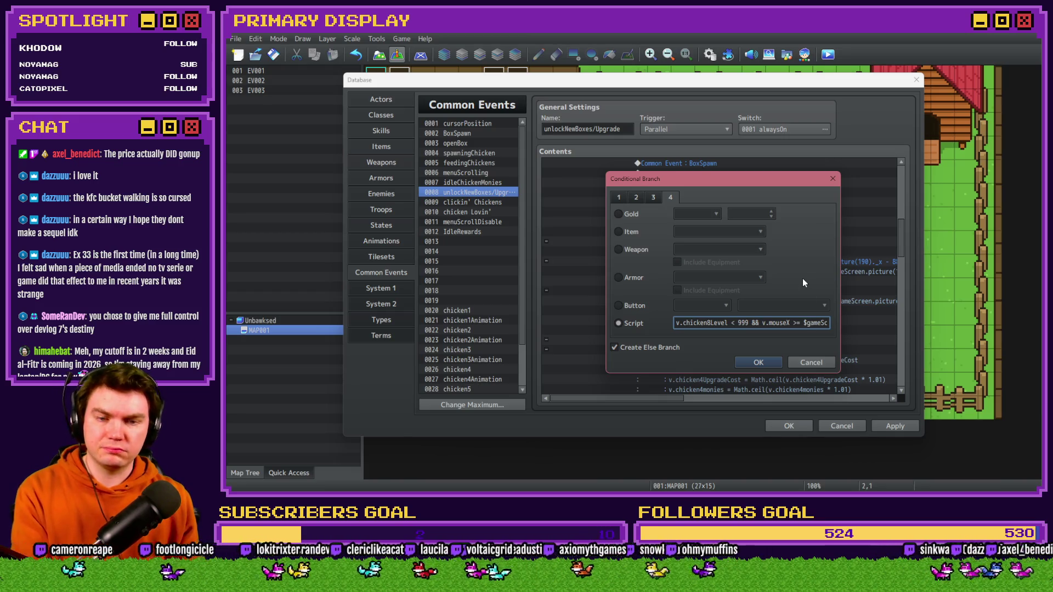
key(Right)
key(Right)
key(Right)
key(Right)
key(Right)
key(Right)
key(Right)
key(Right)
key(Right)
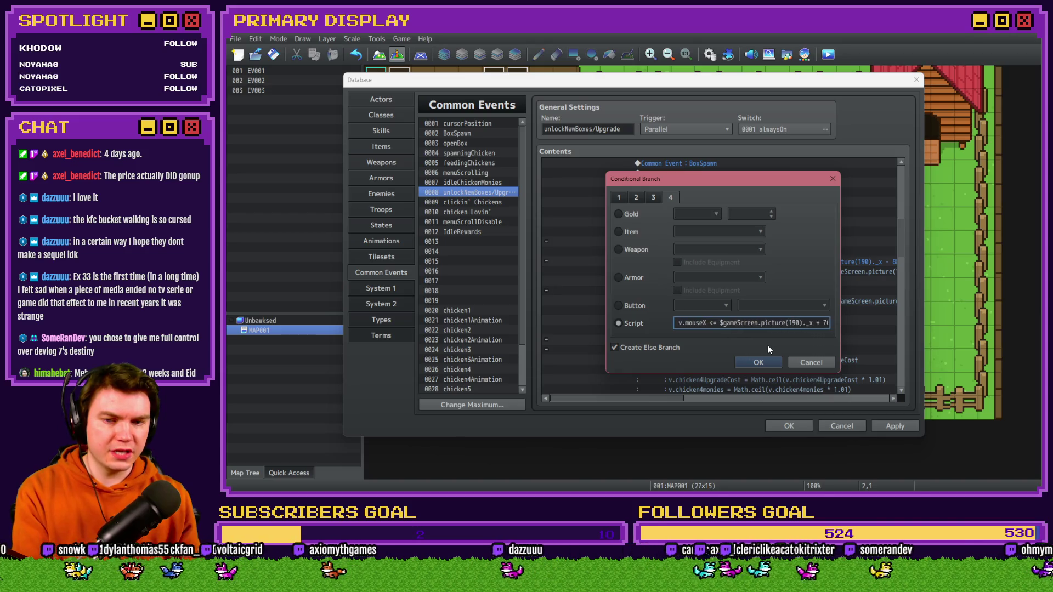
key(Right)
key(Right)
key(Right)
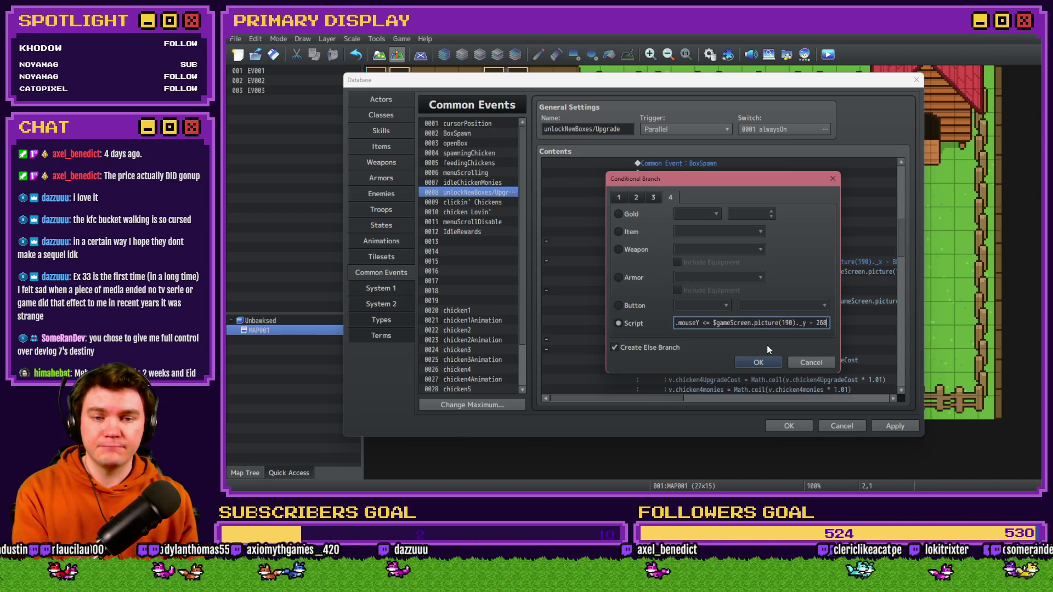
click(767, 363)
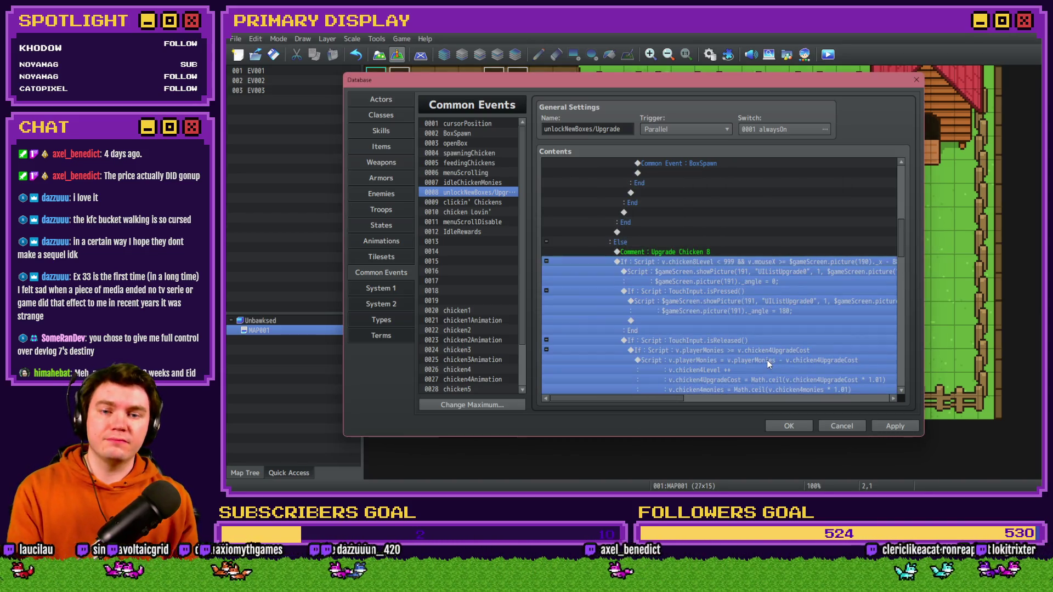
- Review the Upgrade Chicken 8 showPicture script lines, including the pressed-state one
click(760, 271)
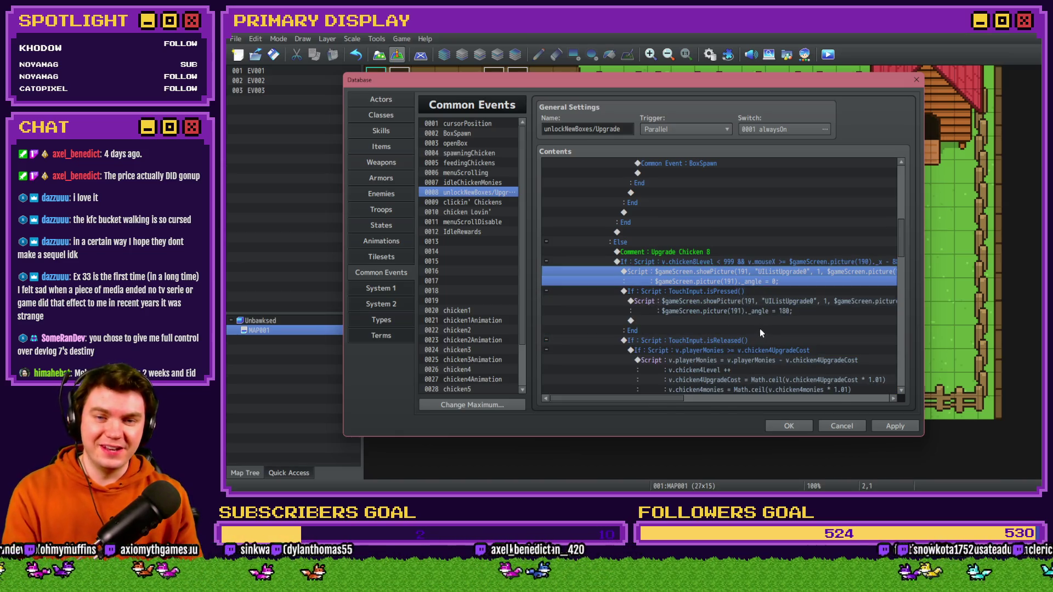
mouse_move(677, 399)
mouse_down()
mouse_move(787, 405)
mouse_move(666, 407)
mouse_up()
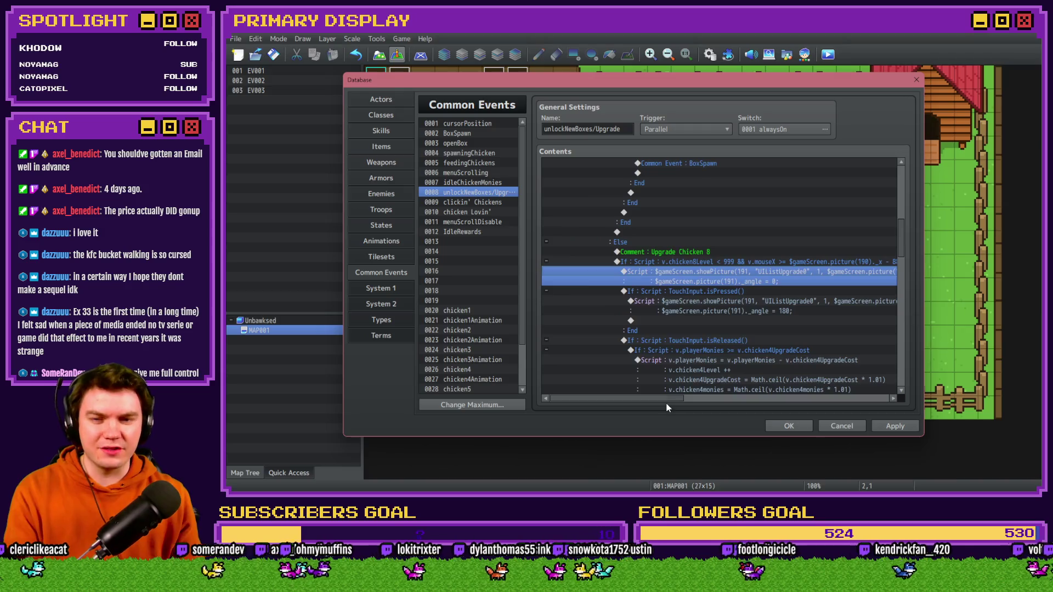
click(722, 289)
click(720, 303)
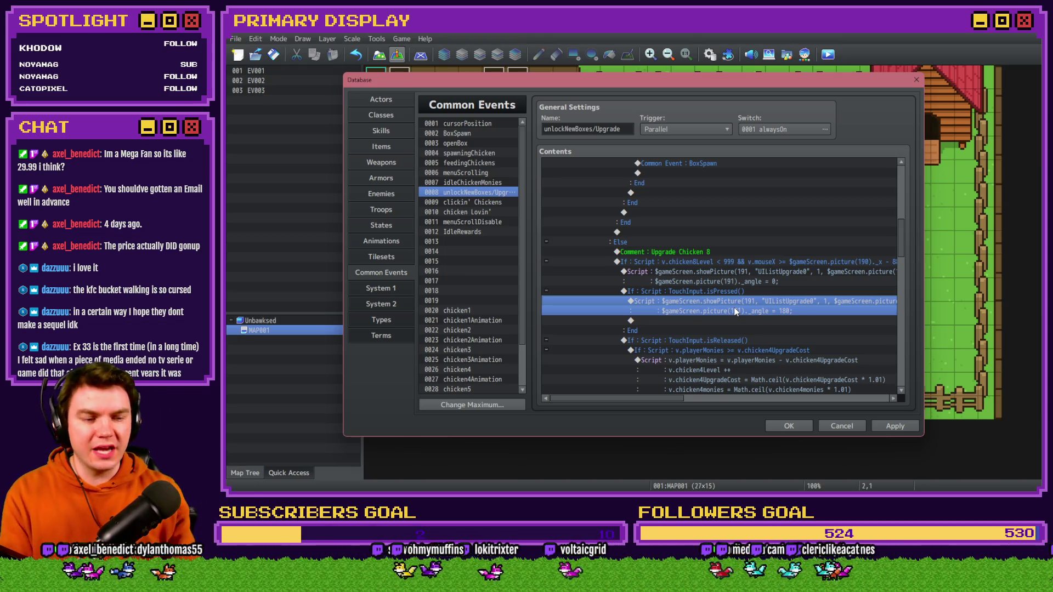
- Change the playerMonies purchase condition to compare against chicken8UpgradeCost
click(739, 339)
click(740, 350)
double_click(748, 380)
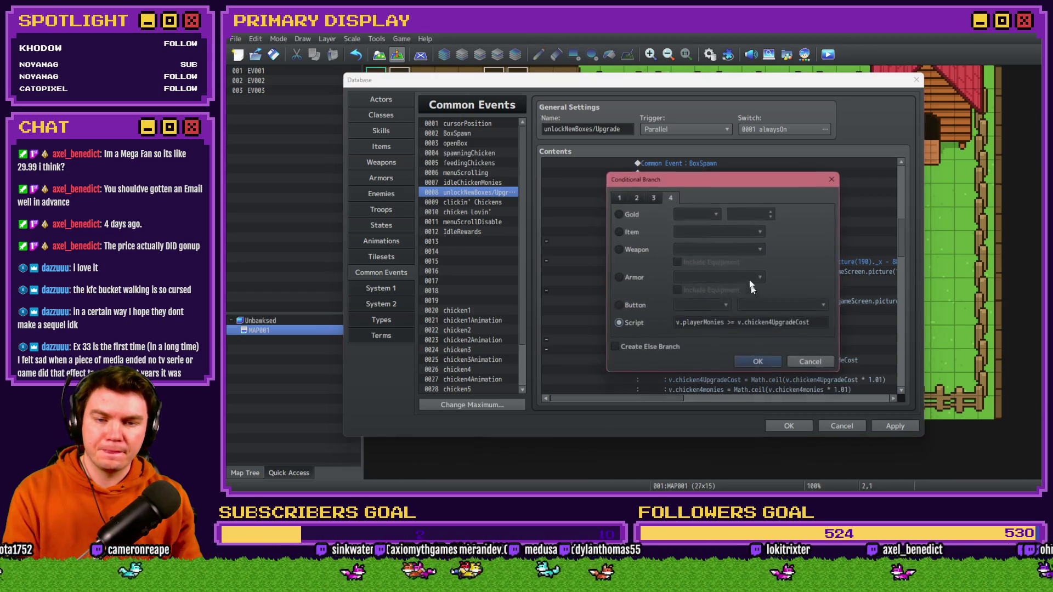
drag(768, 323, 774, 323)
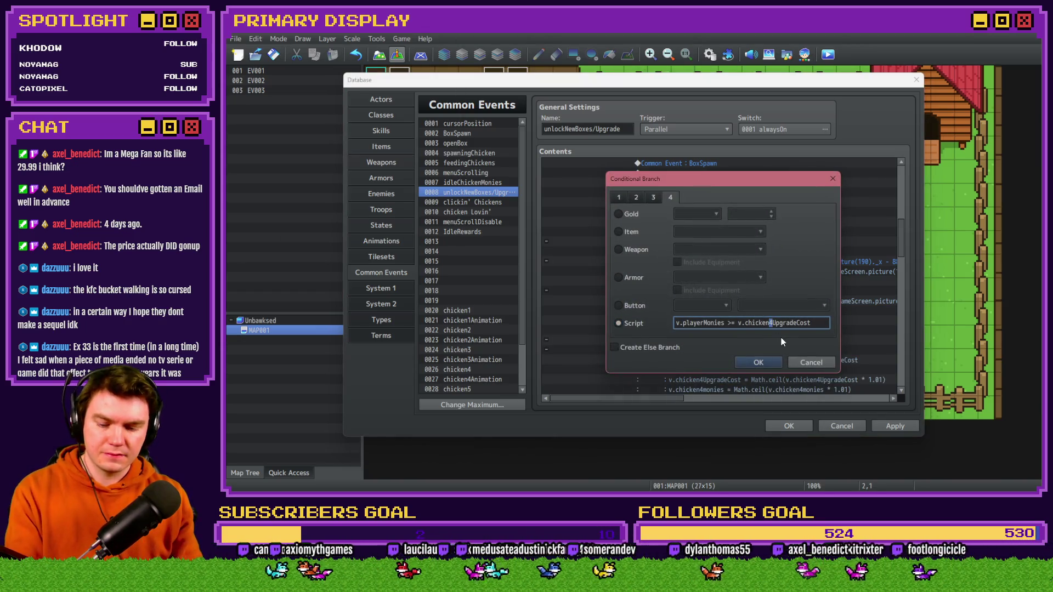
text(8)
click(768, 362)
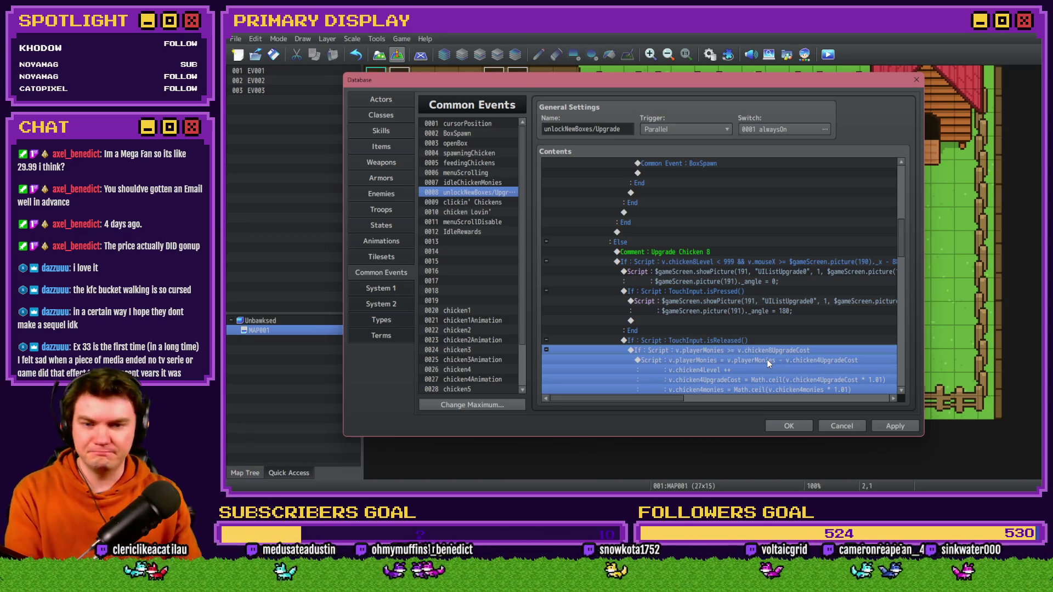
- Update the purchase script so chicken4 references, including chicken4monies, become chicken8
scroll(754, 334, down, 3)
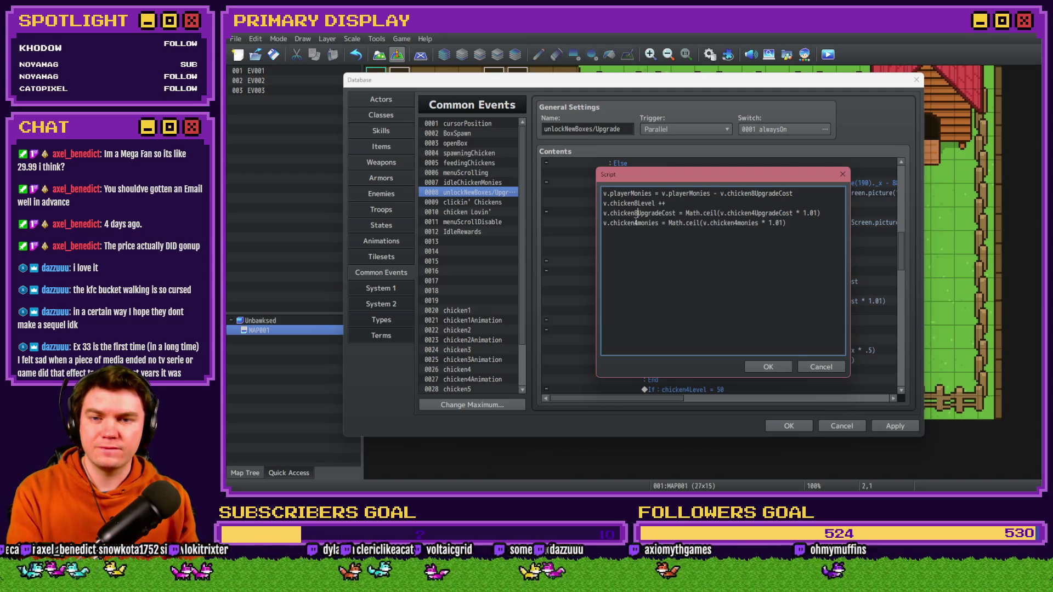
click(645, 223)
key(BackSpace)
text(8)
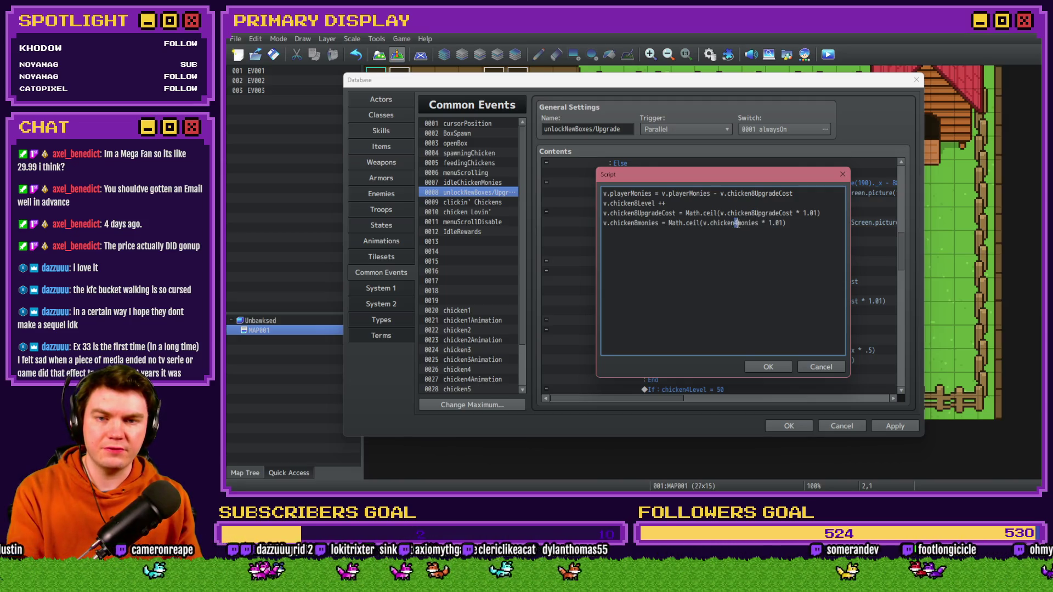
click(766, 365)
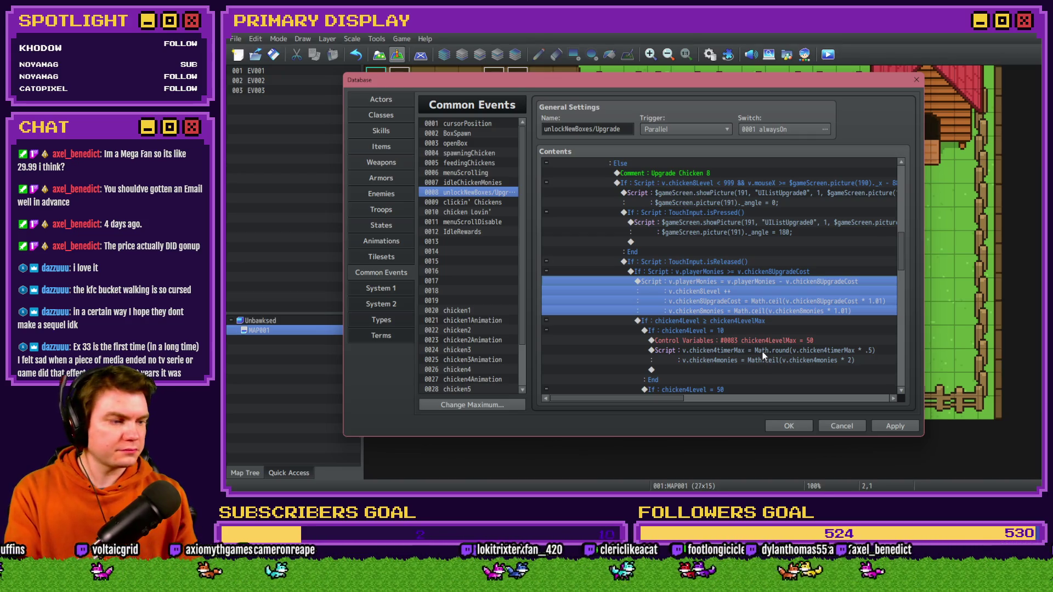
- Change the level-max check to chicken8Level ≥ chicken8LevelMax
scroll(716, 325, down, 2)
double_click(718, 271)
click(714, 238)
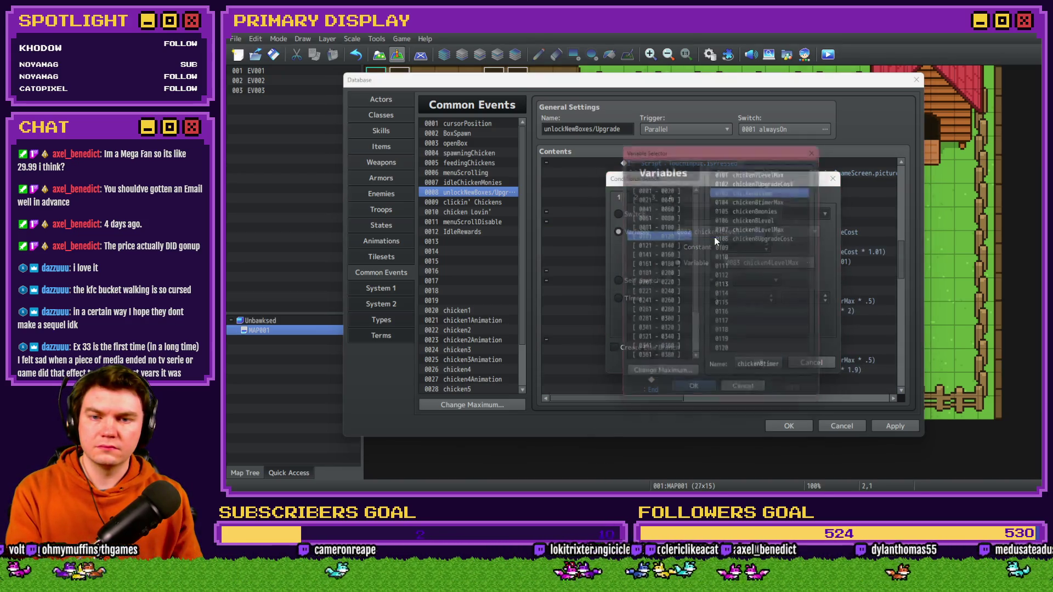
double_click(759, 217)
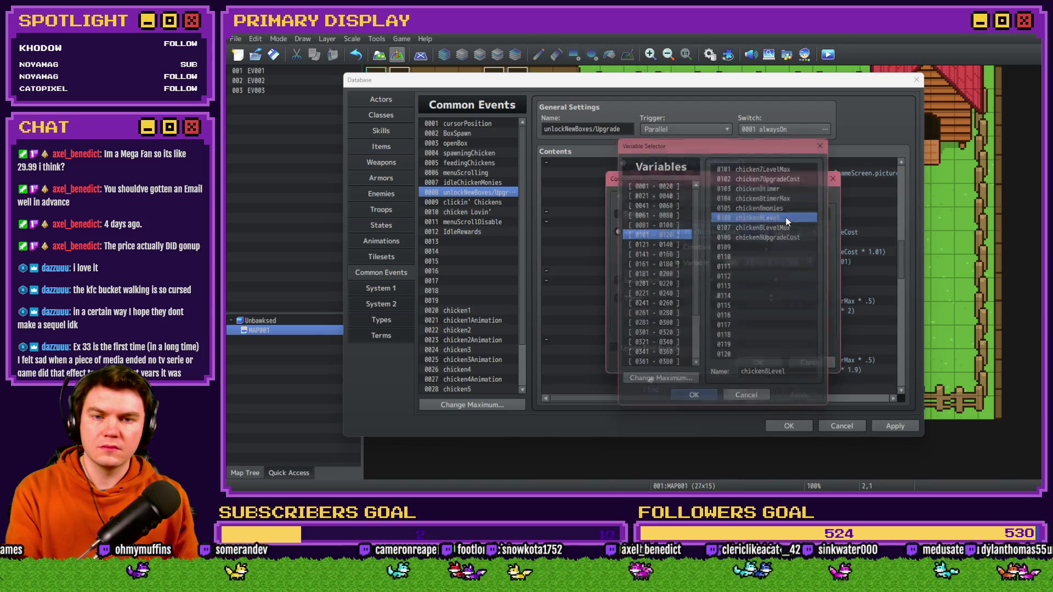
click(788, 249)
double_click(790, 227)
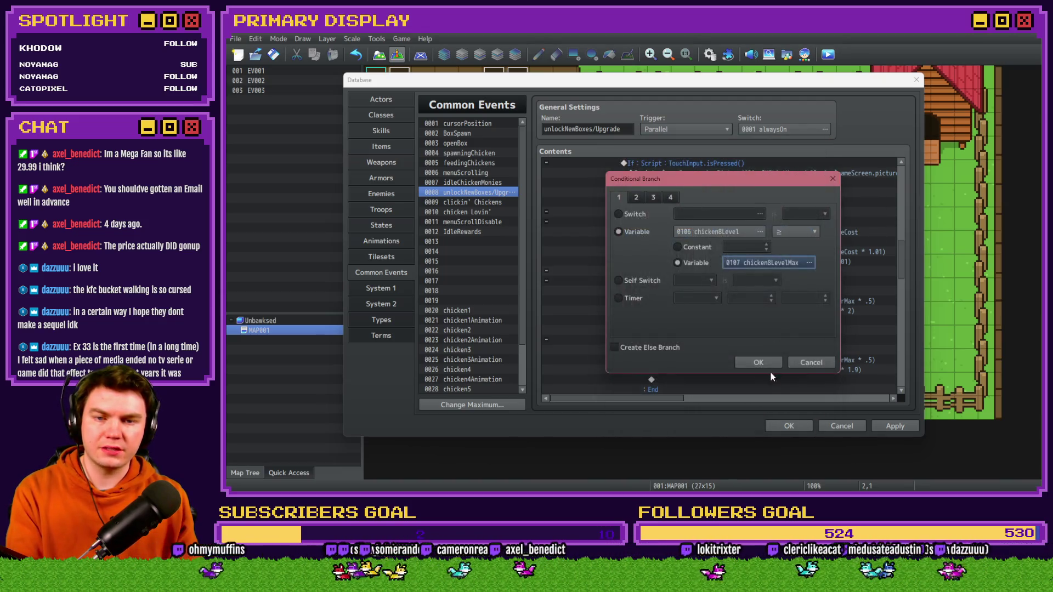
click(769, 371)
- Make the level-10 branch test chicken8Level = 10 and set chicken8LevelMax to 50
scroll(728, 248, down, 1)
double_click(728, 249)
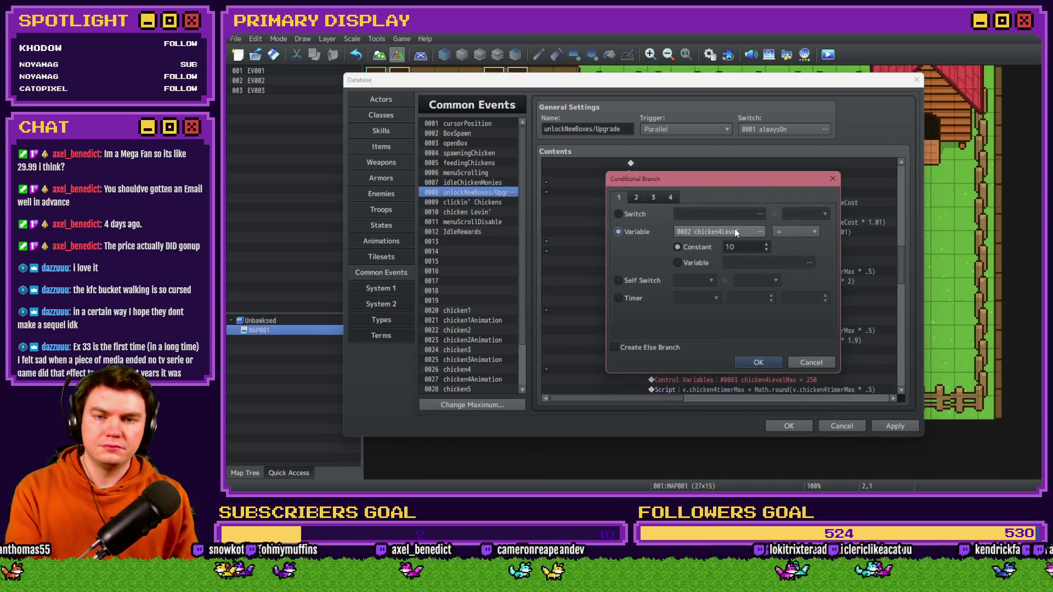
click(734, 229)
click(778, 217)
double_click(777, 217)
click(770, 371)
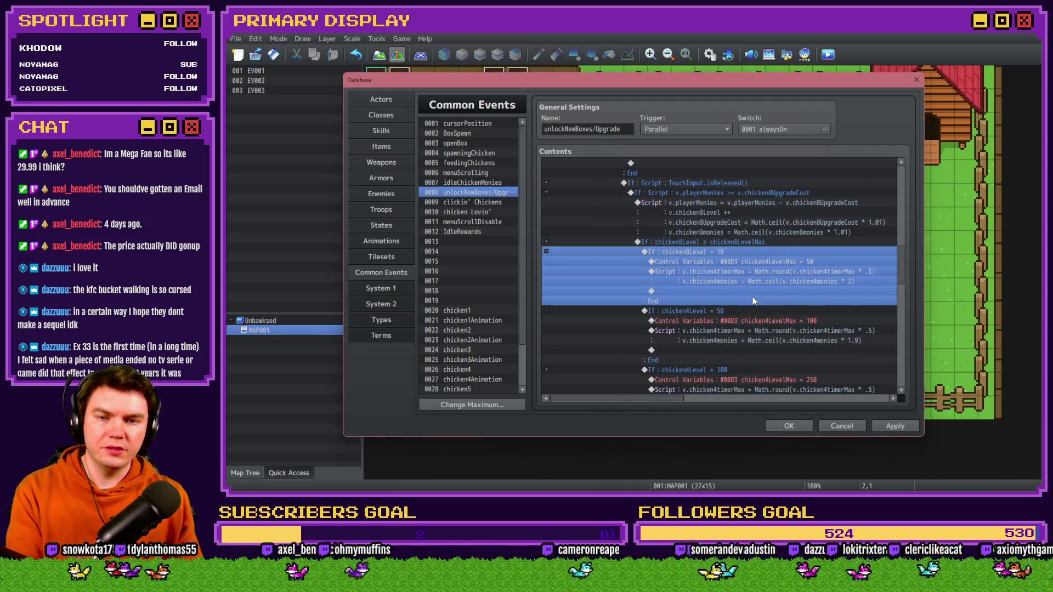
double_click(764, 258)
click(763, 203)
double_click(777, 227)
click(760, 369)
- Switch the level-10 script to chicken8timerMax and chicken8monies
double_click(763, 272)
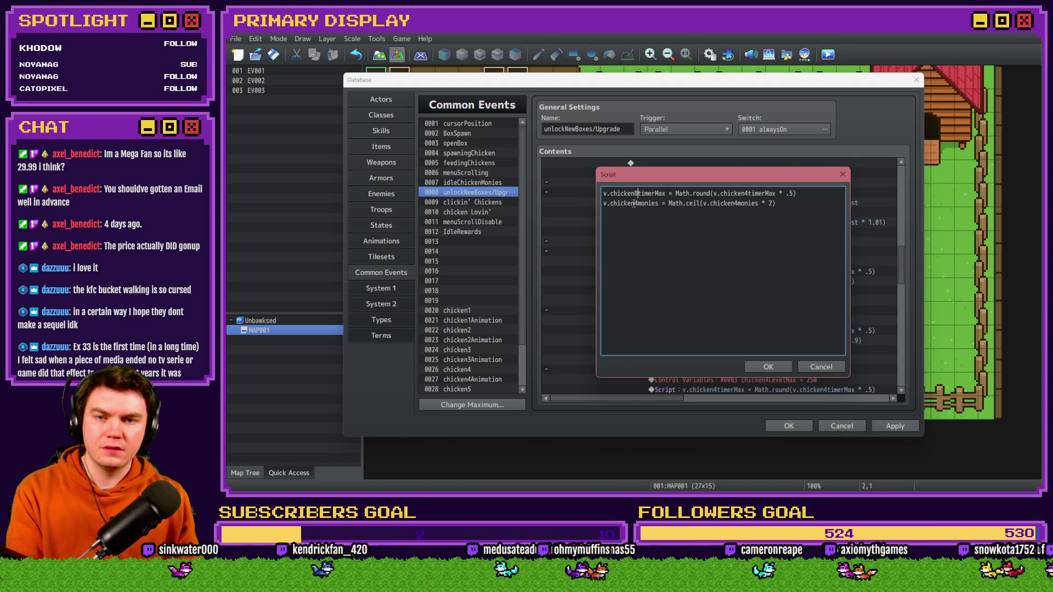
key(BackSpace)
text(8)
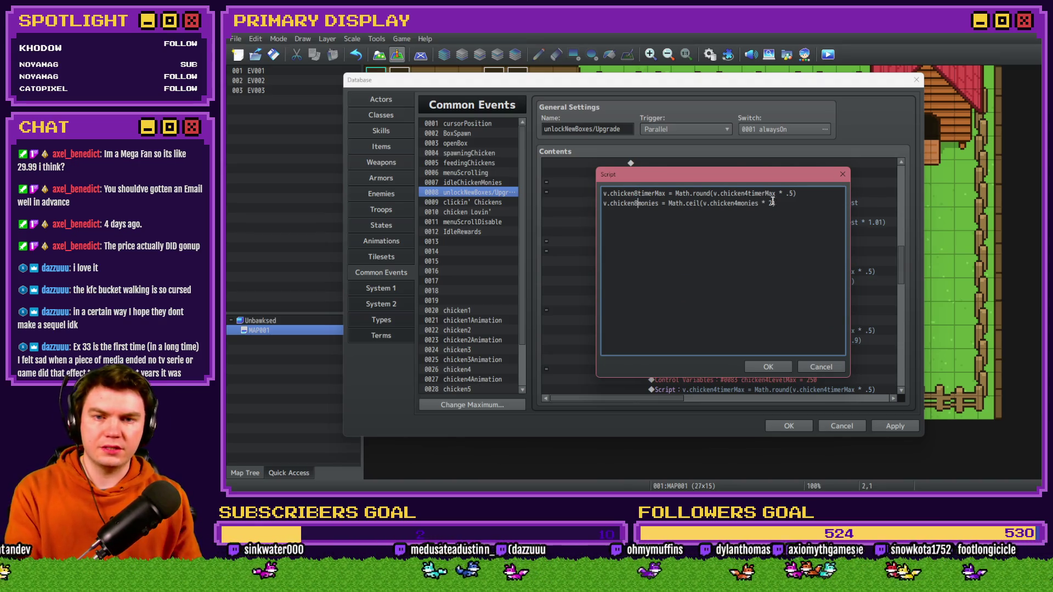
click(748, 193)
key(BackSpace)
text(8)
click(767, 367)
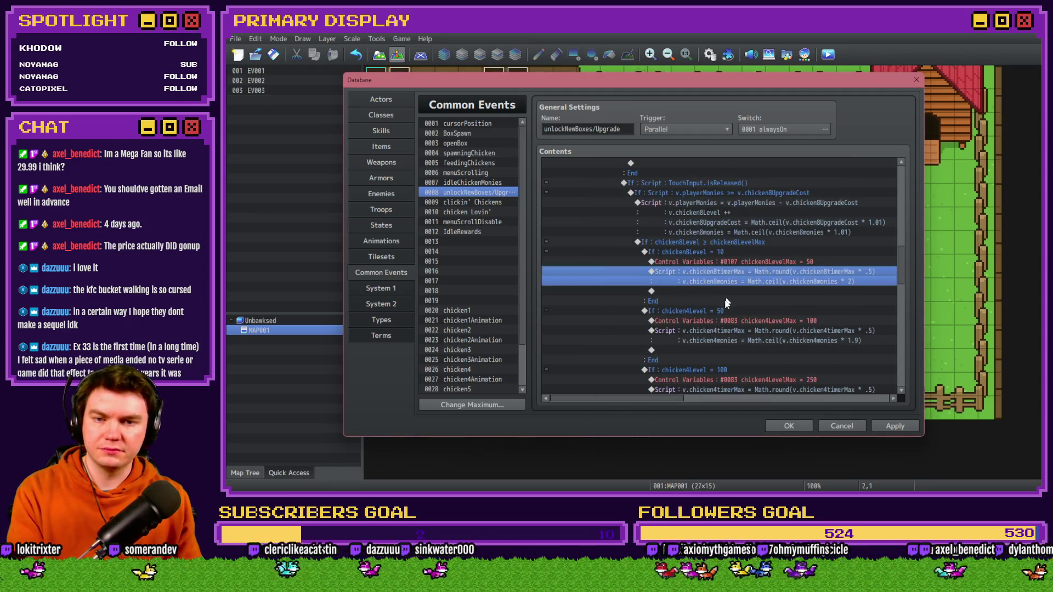
- Make the level-50 branch test chicken8Level = 50 and set chicken8LevelMax to 100
double_click(725, 296)
click(732, 237)
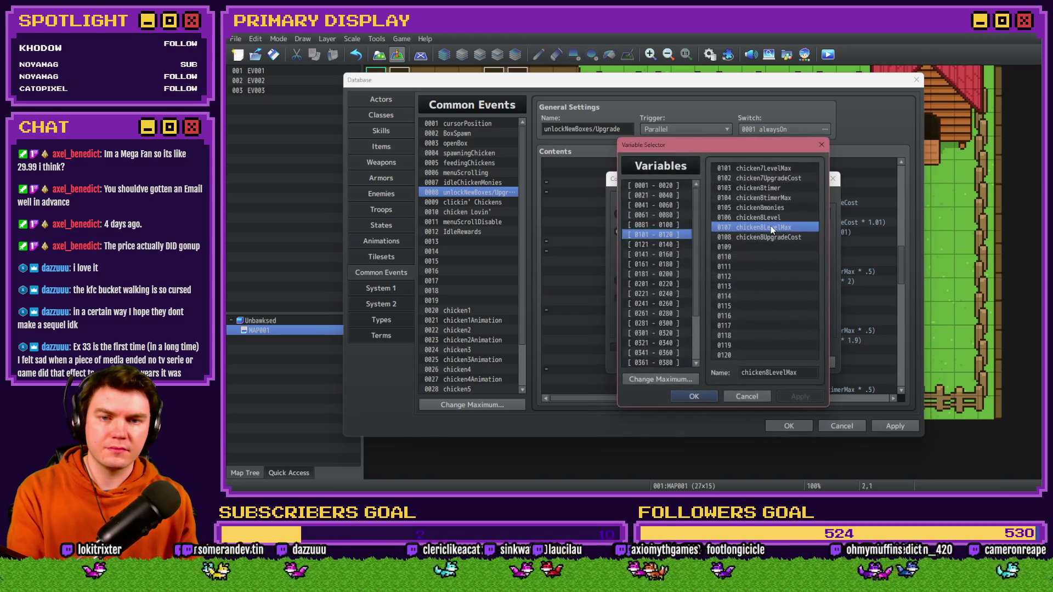
double_click(772, 213)
click(757, 362)
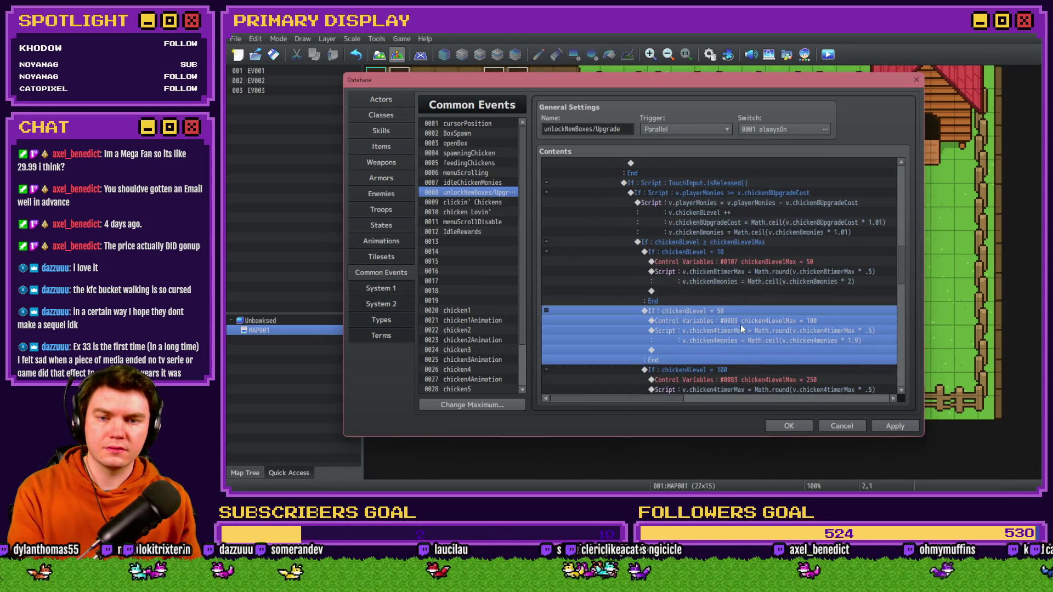
double_click(741, 324)
click(762, 203)
double_click(764, 226)
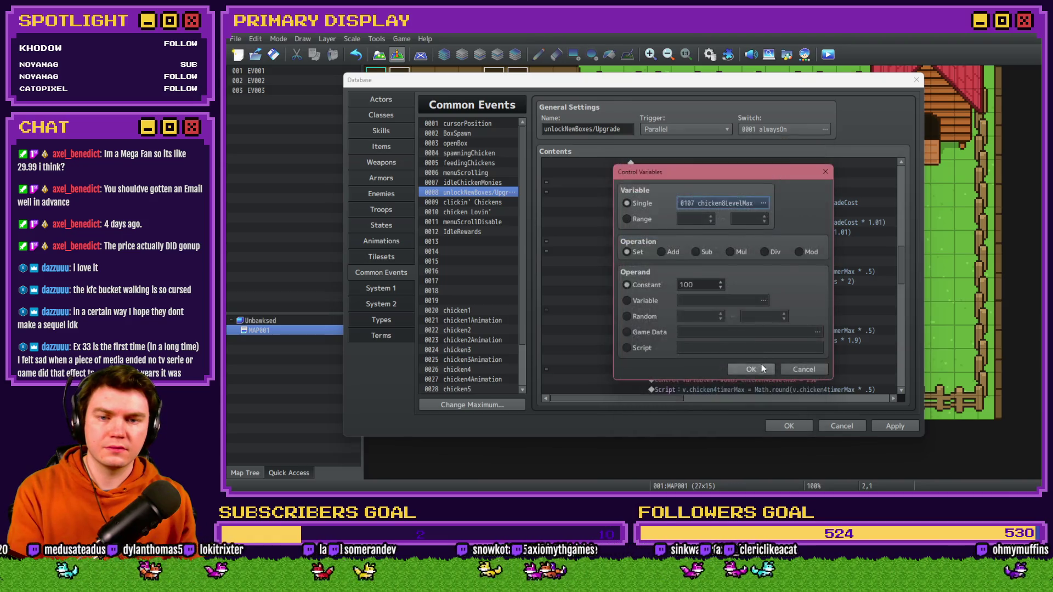
click(762, 369)
- Switch the level-50 script to chicken8timerMax and chicken8monies
double_click(732, 330)
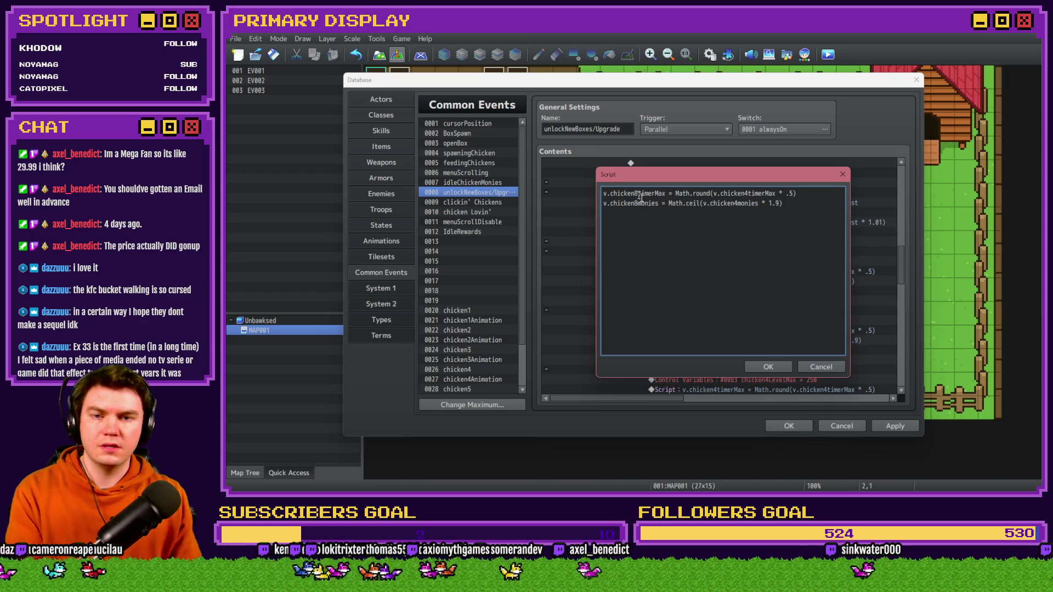
click(749, 193)
key(BackSpace)
text(8)
key(Left)
key(Left)
key(BackSpace)
text(8)
click(768, 367)
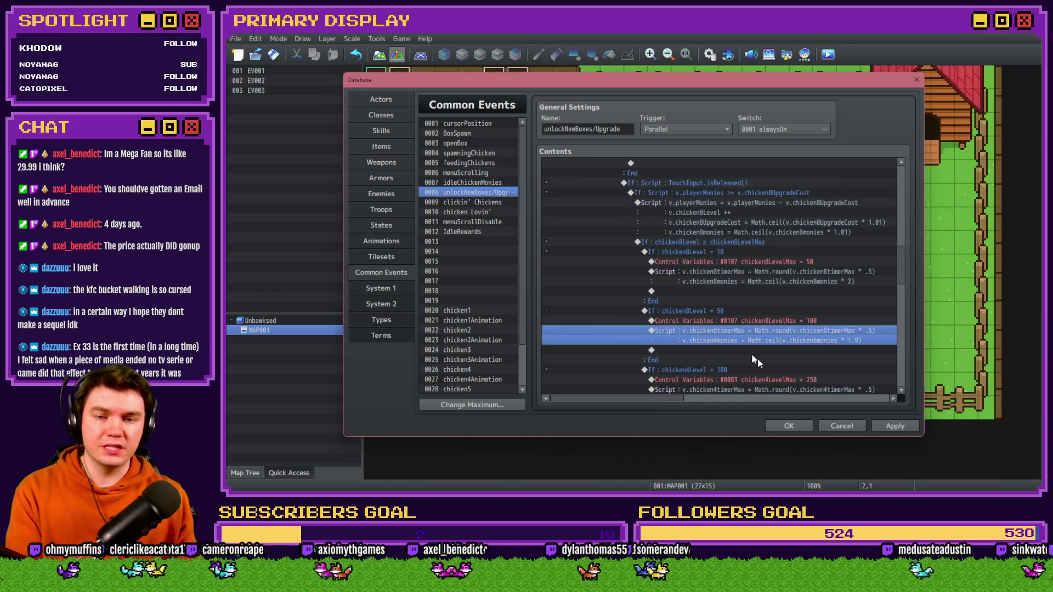
- Make the level-100 branch test chicken8Level = 100 and set chicken8LevelMax to 250
double_click(715, 301)
click(704, 233)
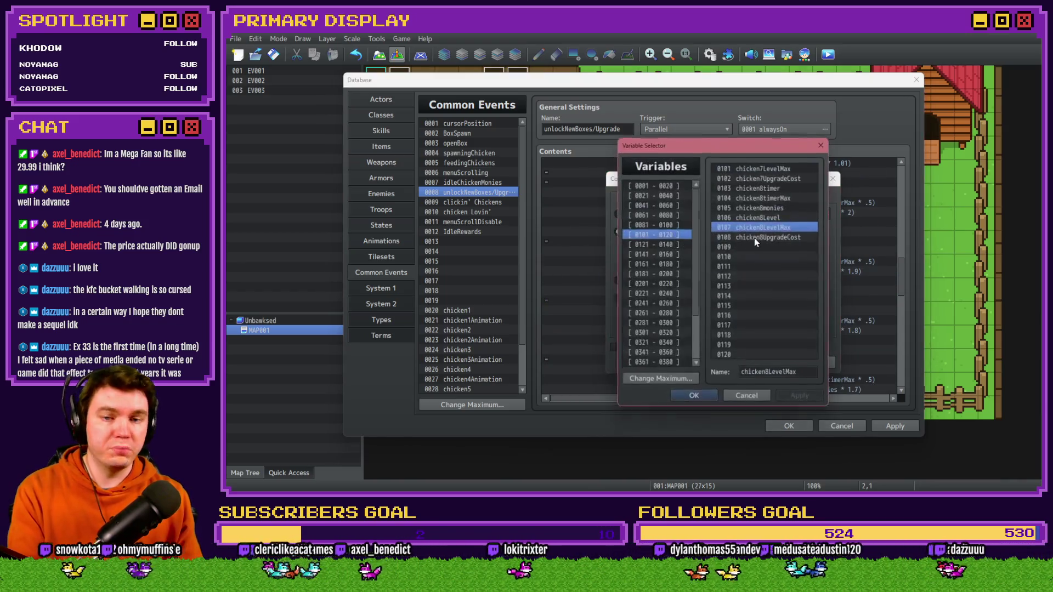
double_click(764, 225)
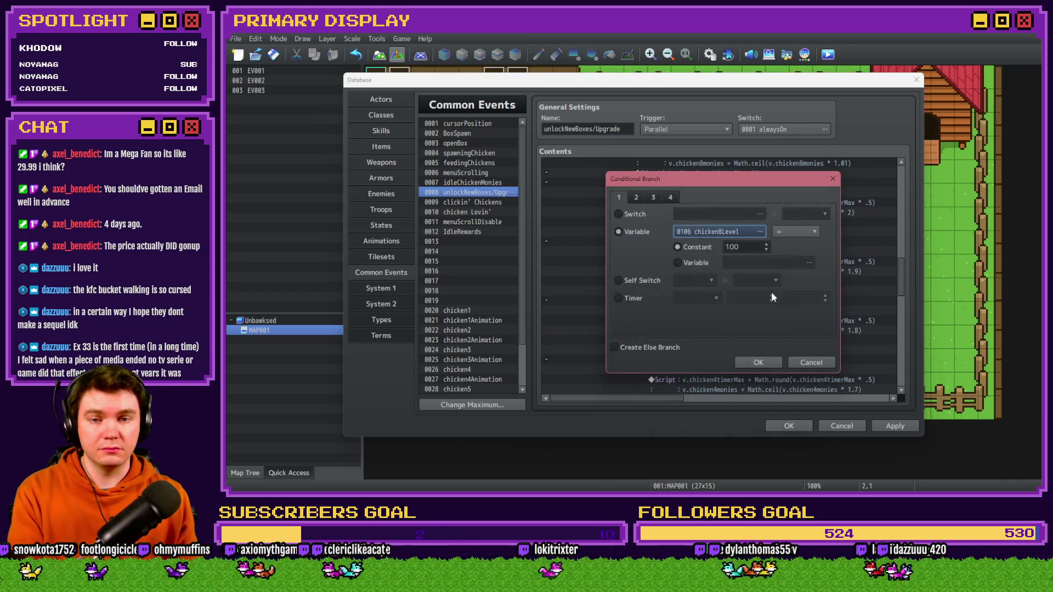
click(750, 365)
click(743, 308)
double_click(746, 308)
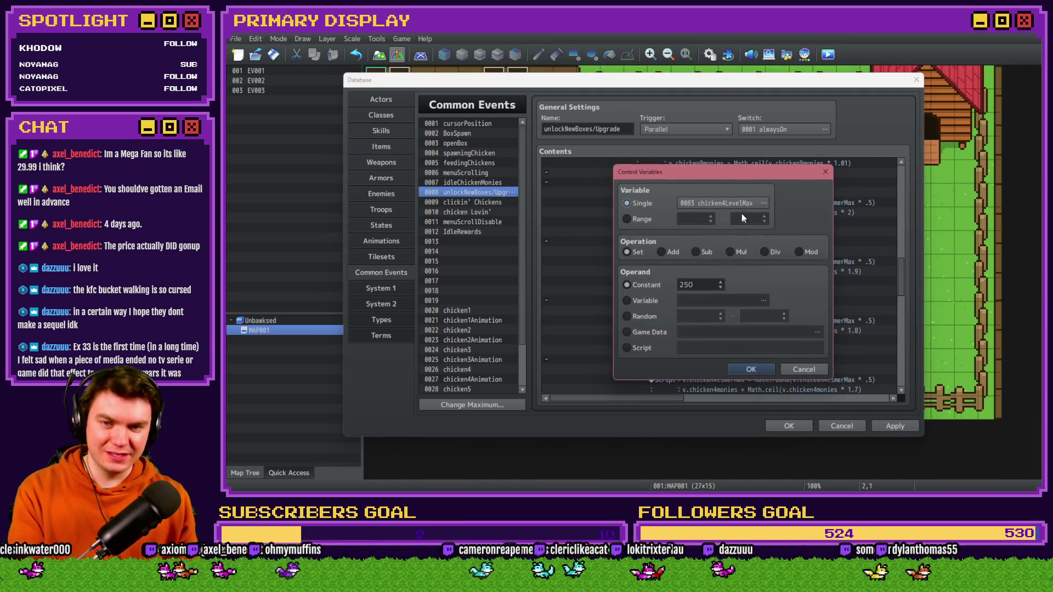
click(763, 203)
double_click(764, 227)
click(751, 369)
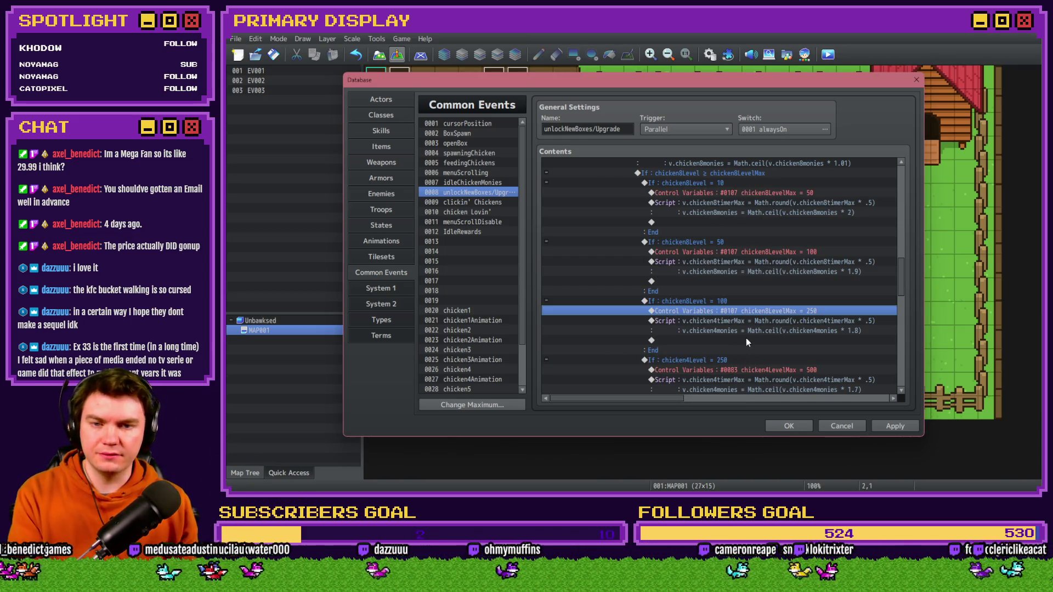
- Switch the level-100 script to chicken8timerMax and chicken8monies
scroll(746, 338, down, 3)
double_click(707, 255)
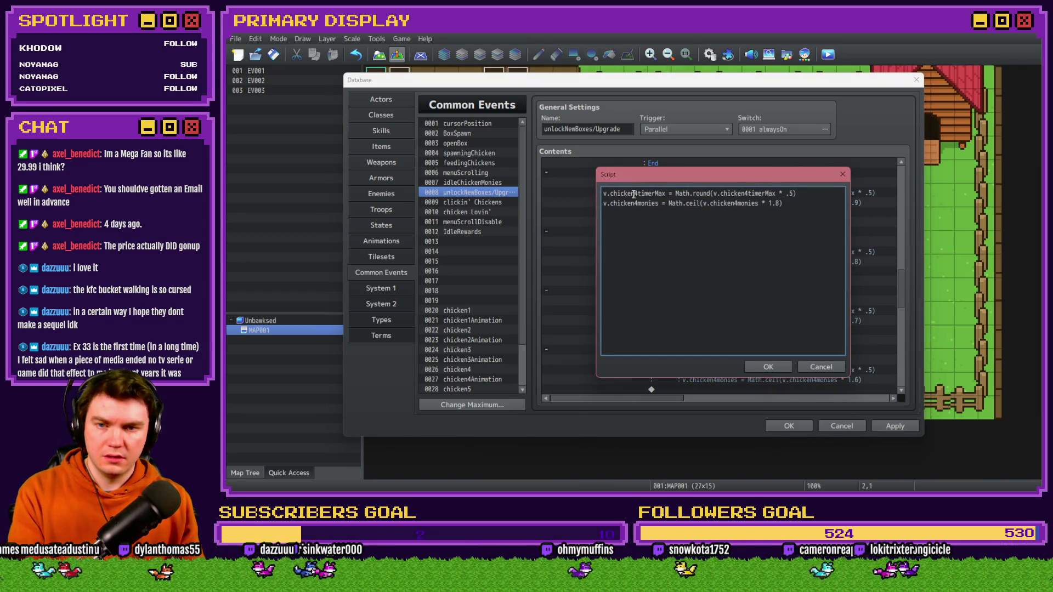
key(BackSpace)
text(8)
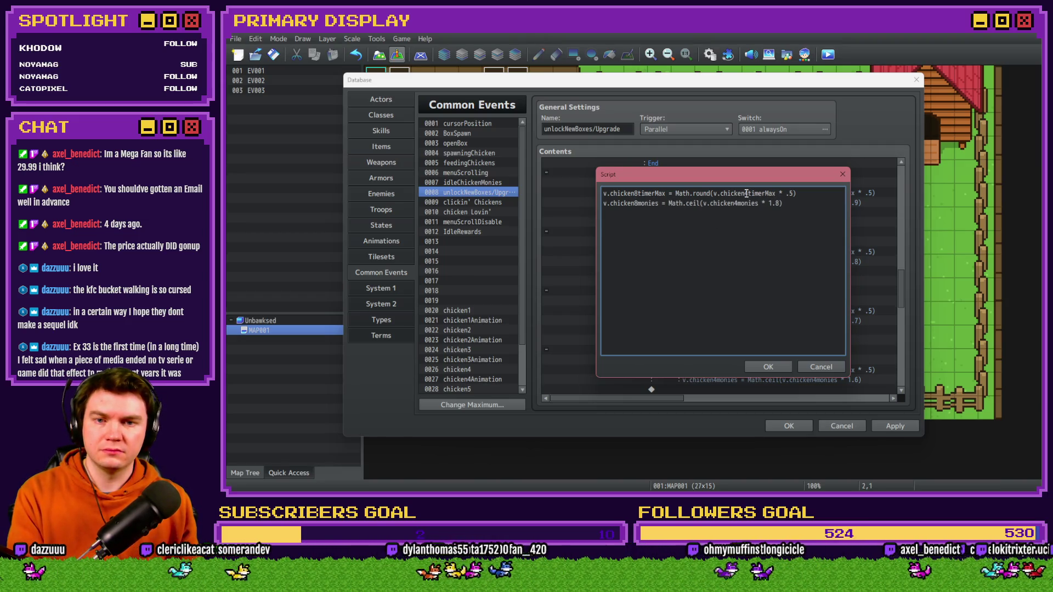
key(BackSpace)
key(BackSpace)
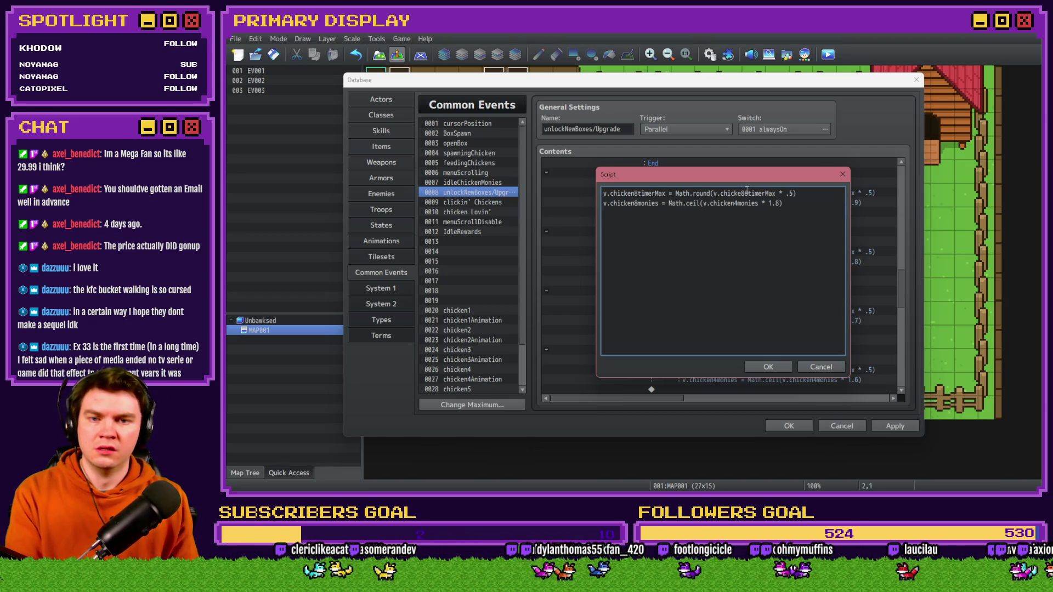
text(n8)
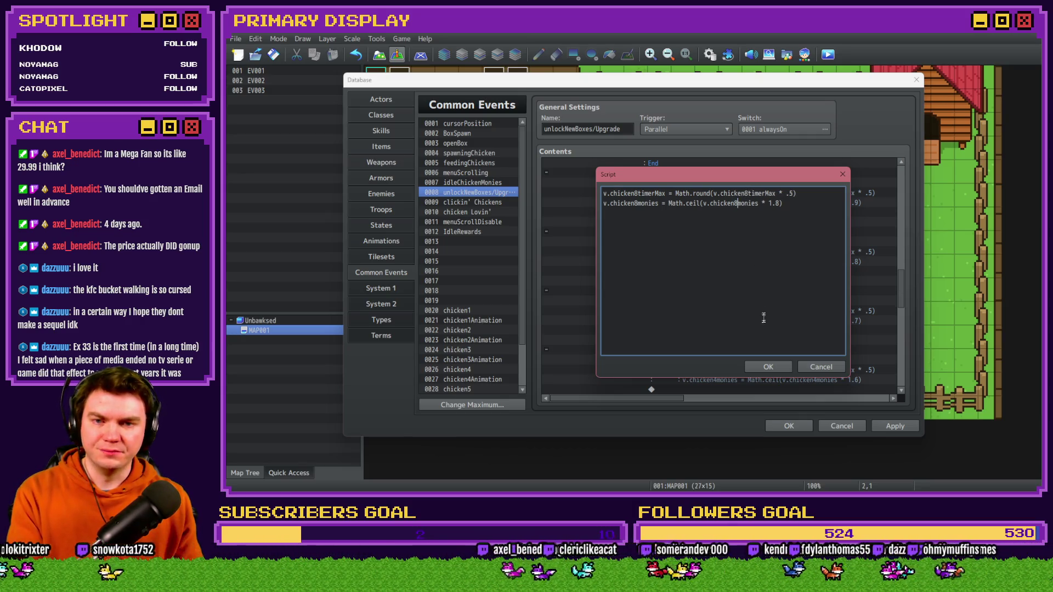
click(767, 366)
- Make the level-250 branch test chicken8Level = 250 and set chicken8LevelMax to 500
double_click(727, 249)
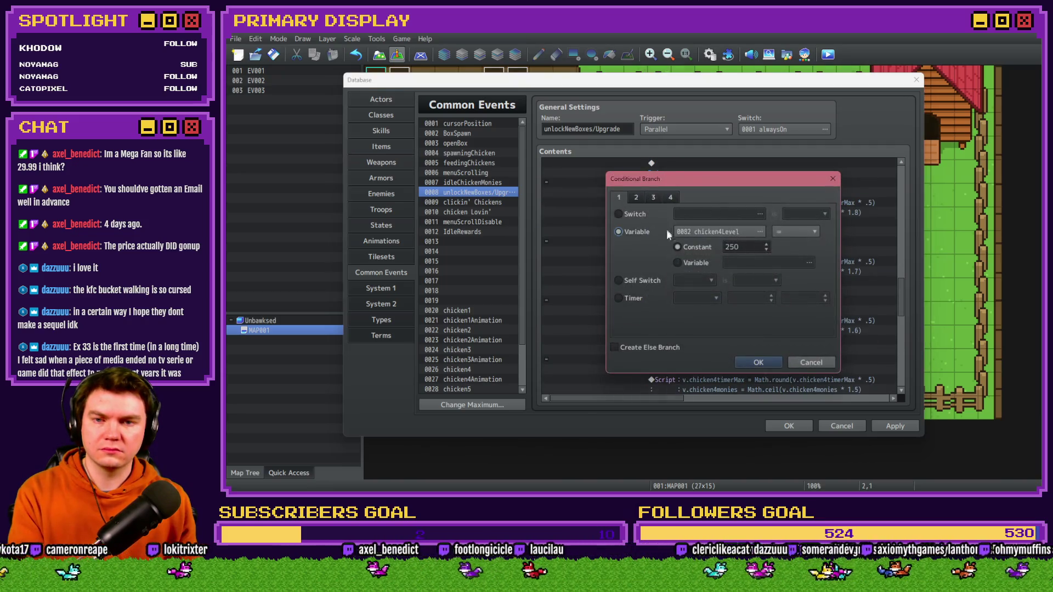
click(718, 231)
double_click(775, 223)
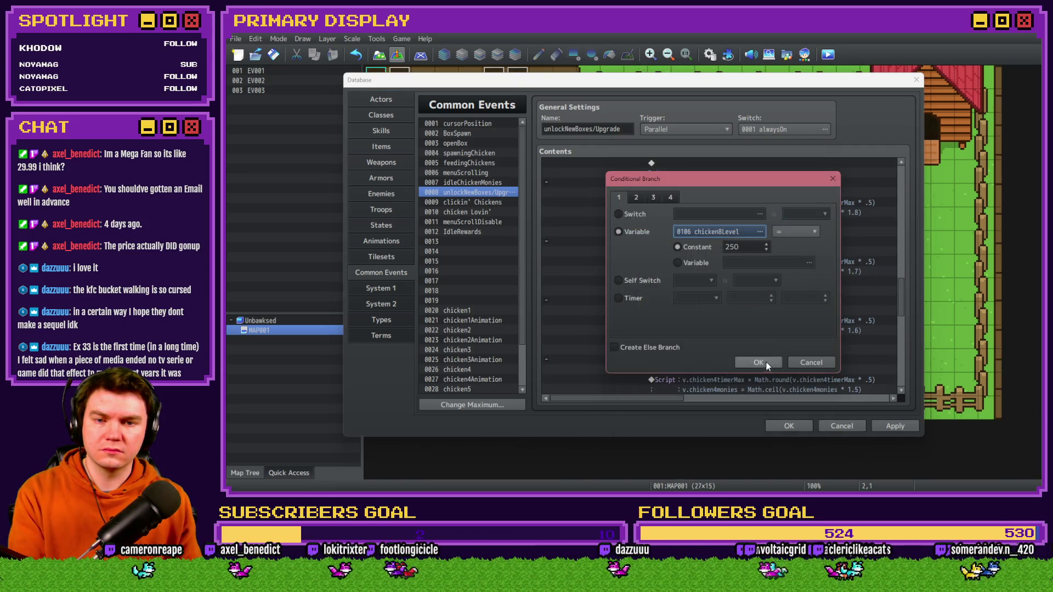
click(765, 360)
double_click(745, 204)
click(746, 208)
double_click(765, 228)
click(751, 370)
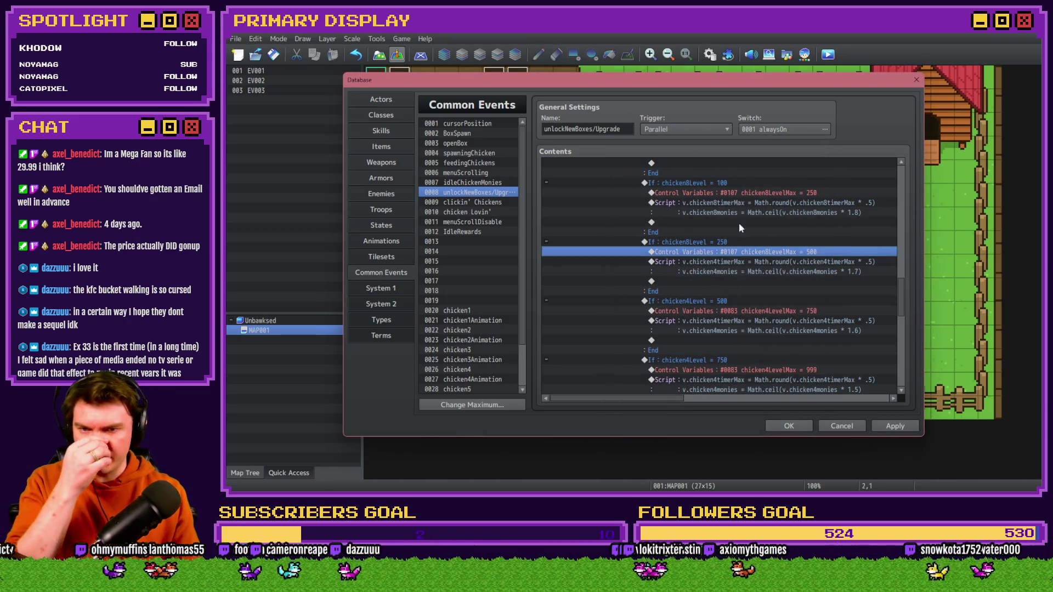
- Replace every chicken4 timer and monies reference in the level-250 script with chicken8
click(768, 264)
double_click(769, 262)
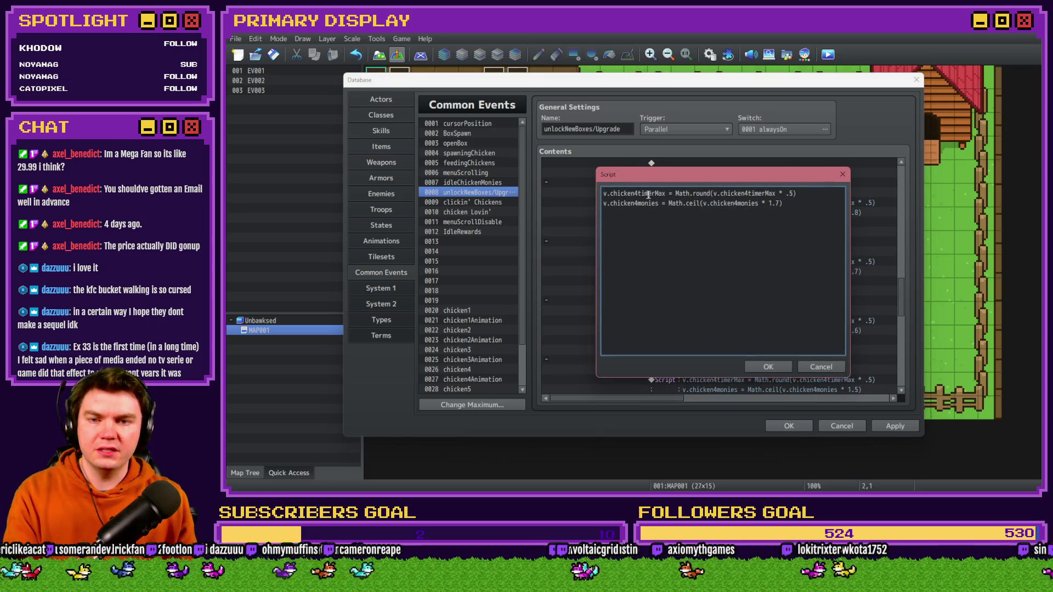
click(637, 195)
key(BackSpace)
text(8)
click(637, 203)
key(BackSpace)
text(8)
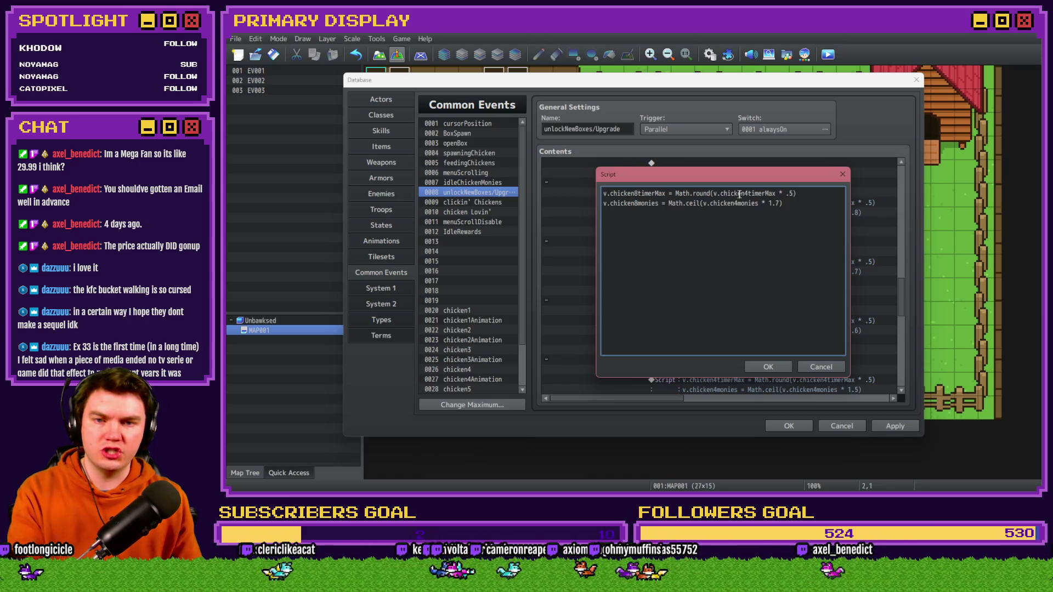
click(747, 193)
key(BackSpace)
text(8)
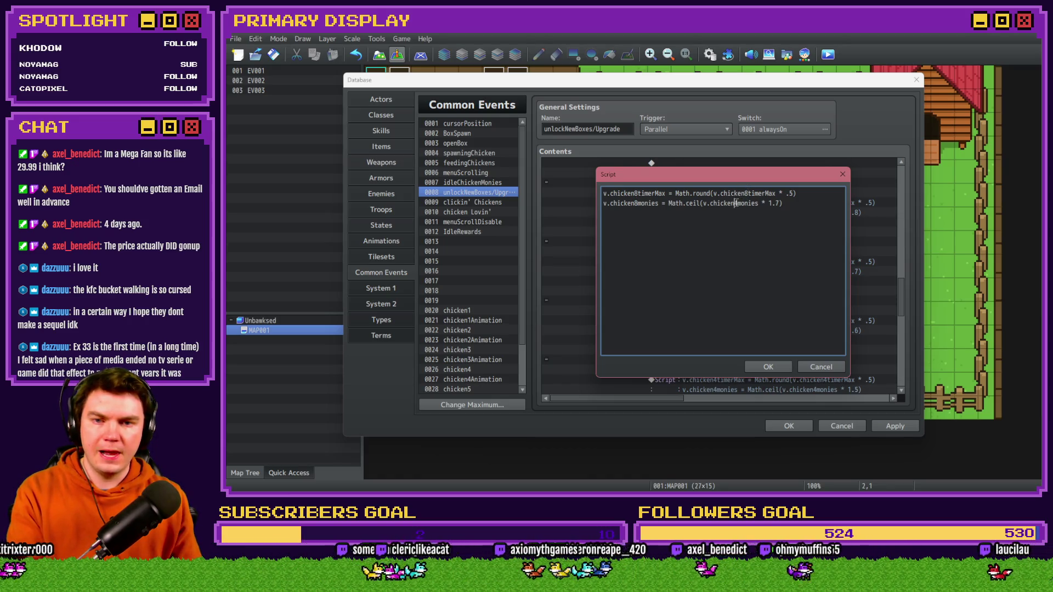
text(8)
click(773, 367)
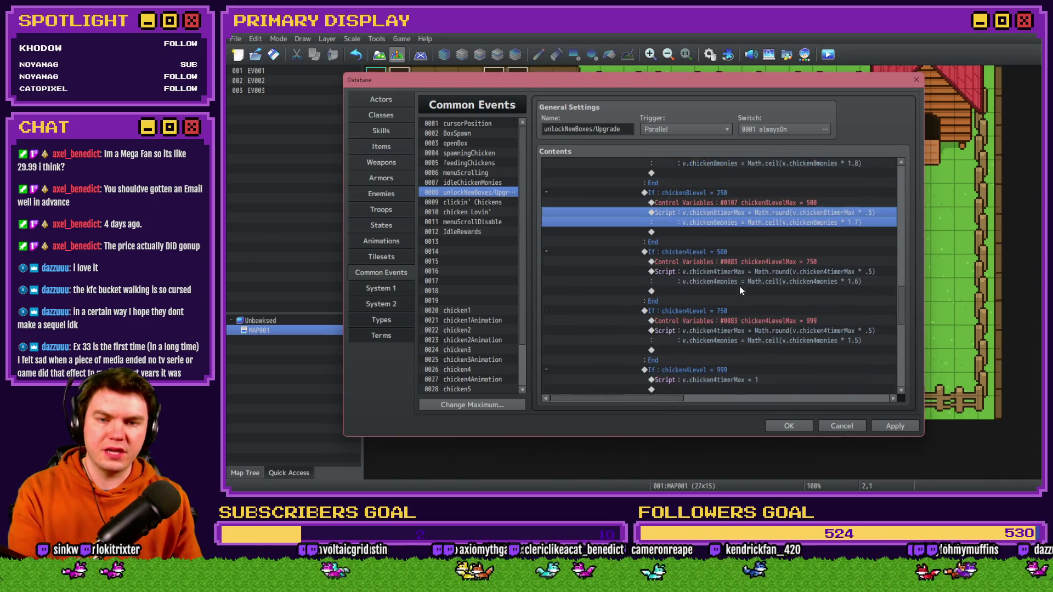
- Make the level-500 branch test chicken8Level = 500 and set chicken8LevelMax to 750
double_click(738, 241)
click(752, 239)
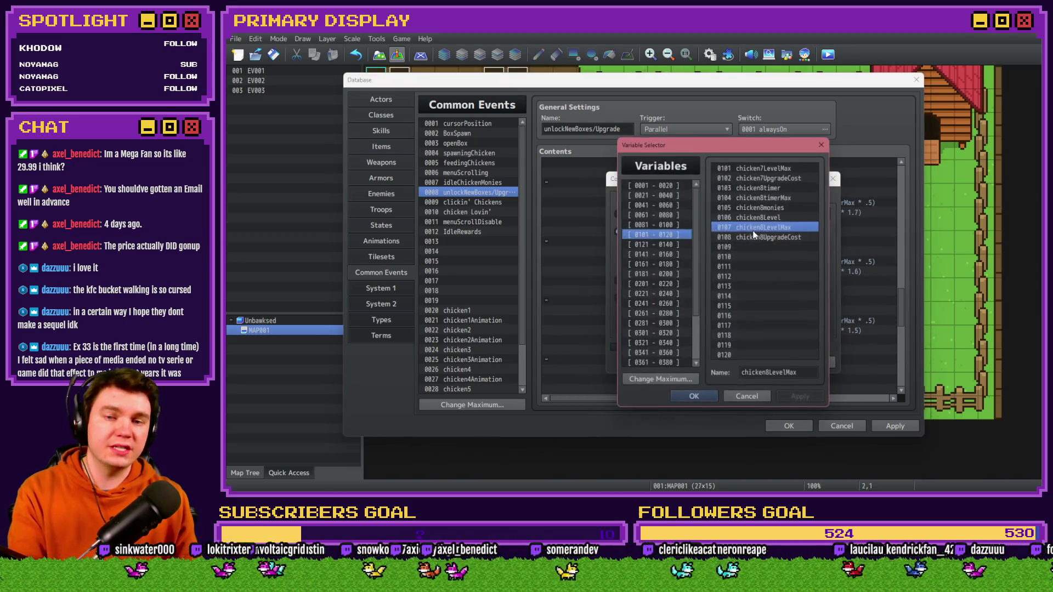
double_click(767, 226)
click(760, 364)
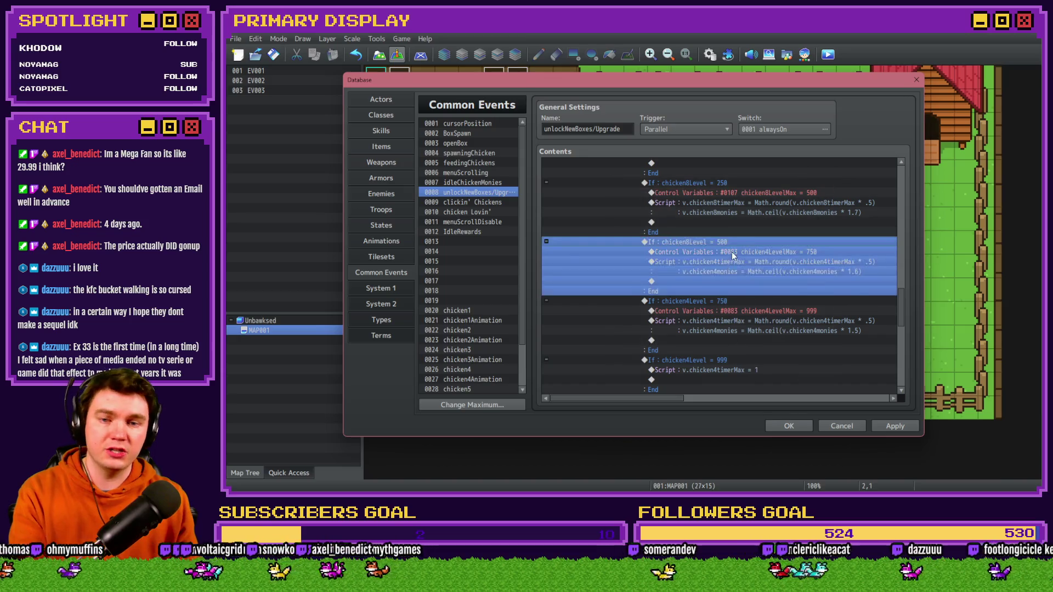
double_click(732, 252)
click(733, 203)
double_click(762, 228)
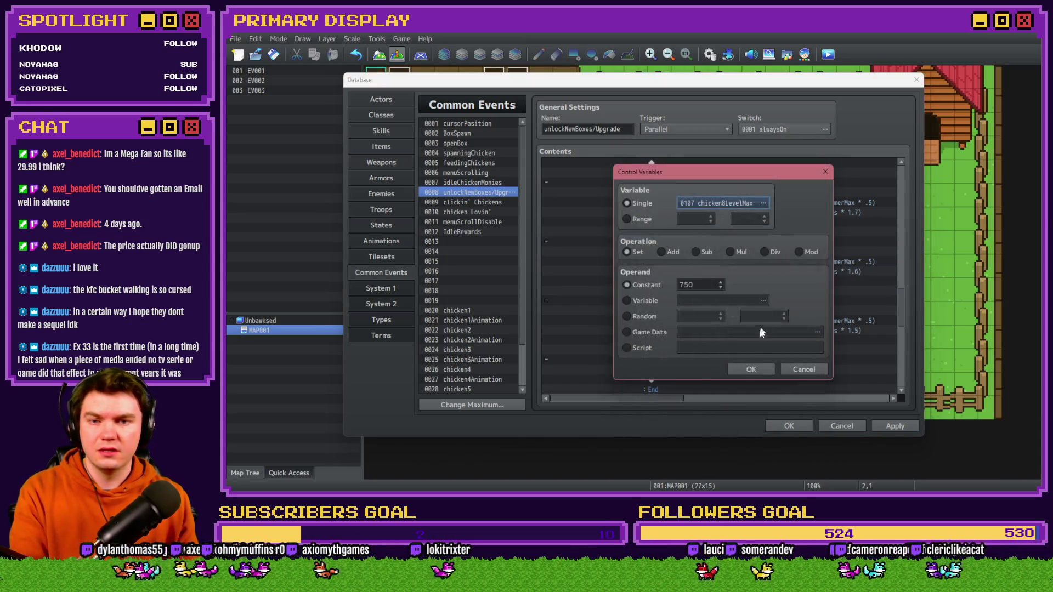
click(751, 369)
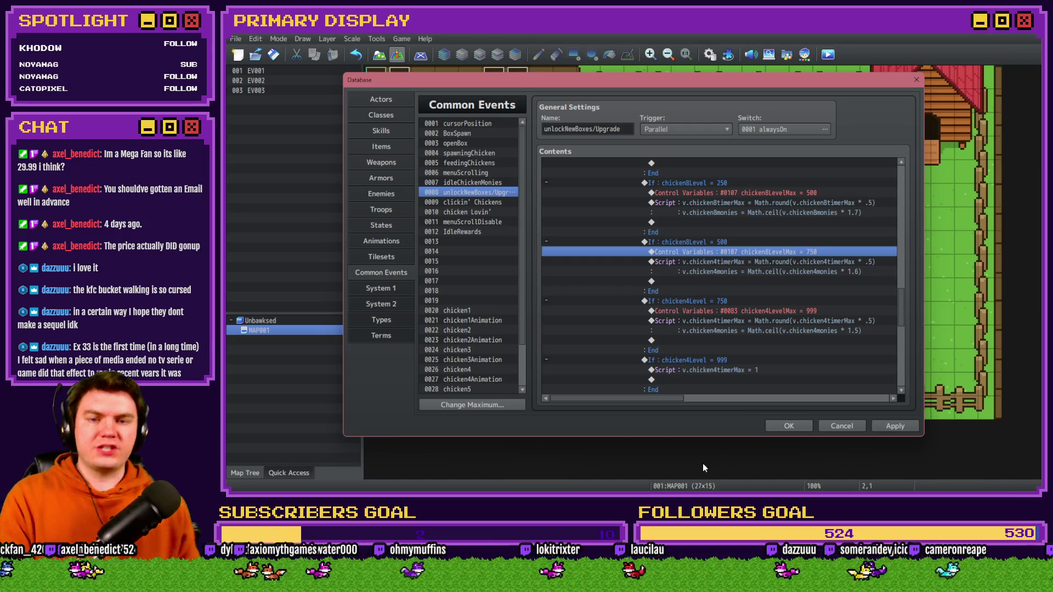
- Replace every chicken4 timer and monies reference in the level-500 script with chicken8
double_click(724, 263)
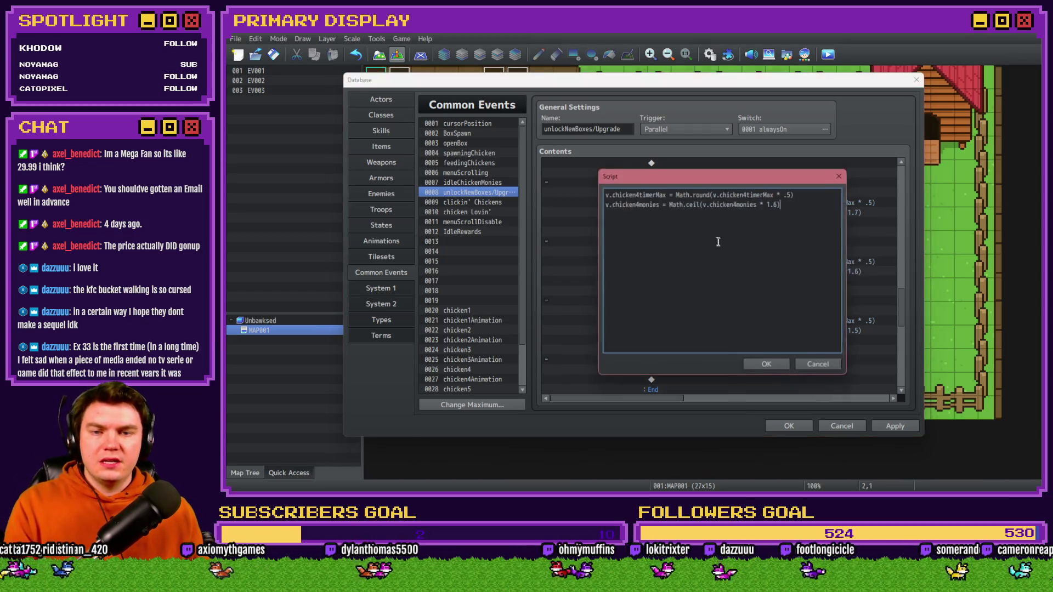
click(638, 193)
key(BackSpace)
text(8)
click(638, 203)
key(BackSpace)
text(8)
click(749, 193)
key(BackSpace)
text(8)
click(738, 203)
key(BackSpace)
text(8)
click(766, 366)
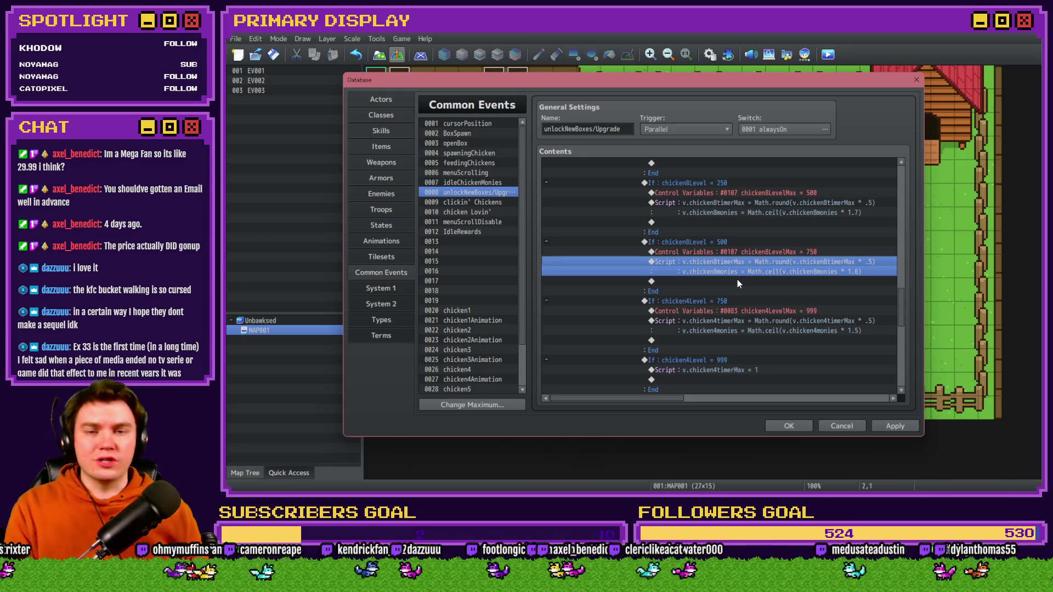
double_click(760, 301)
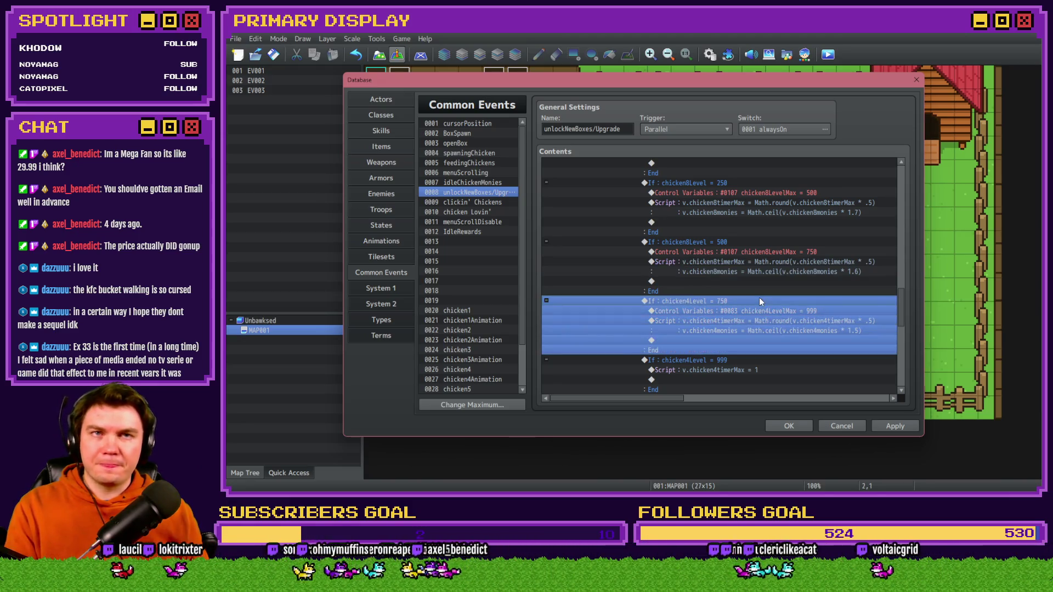
click(728, 230)
- Make the level-750 branch test chicken8Level and set chicken8LevelMax to 999
click(768, 222)
click(762, 396)
click(758, 362)
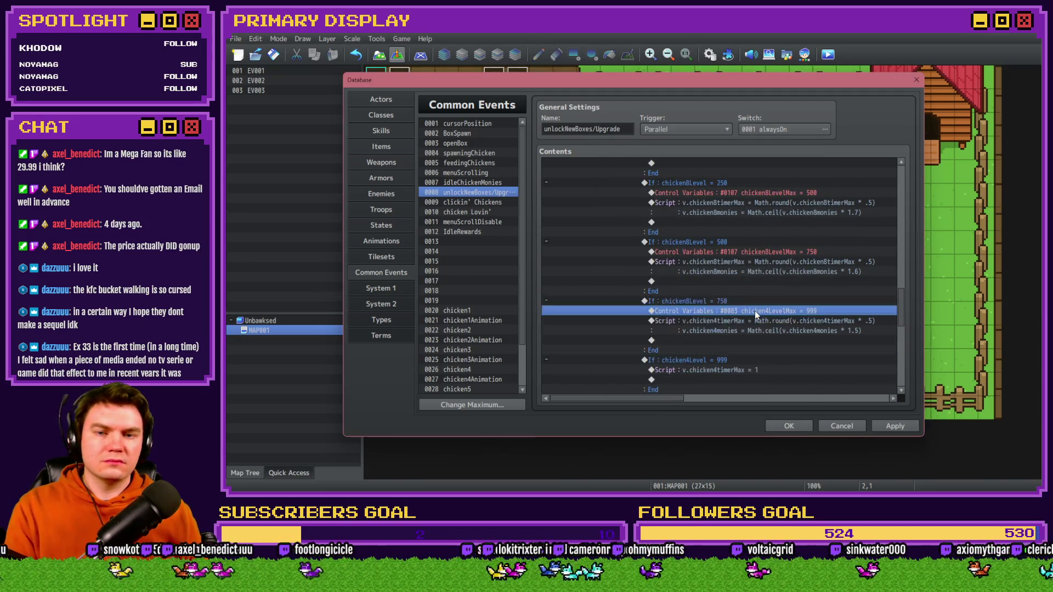
double_click(755, 311)
click(749, 204)
double_click(773, 233)
click(743, 204)
double_click(756, 228)
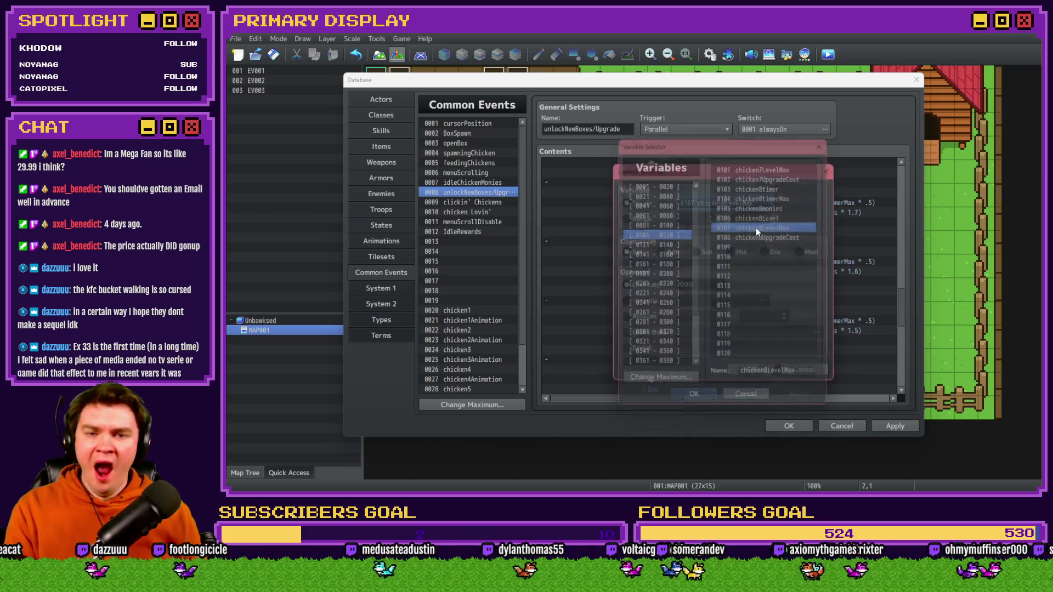
click(750, 369)
- Switch the level-750 script to chicken8timerMax and chicken8monies
double_click(724, 322)
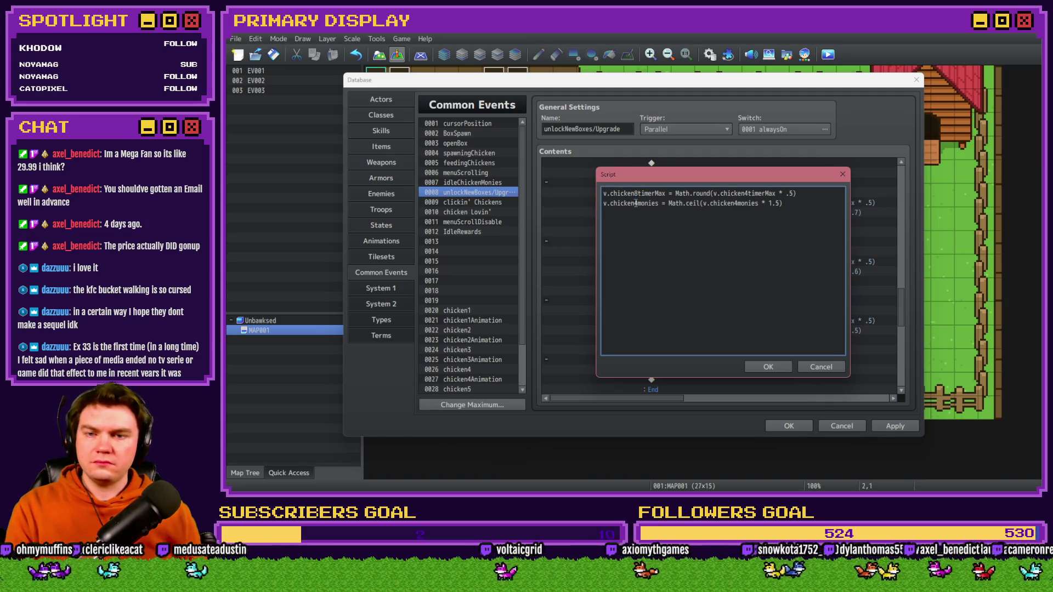
key(BackSpace)
text(8)
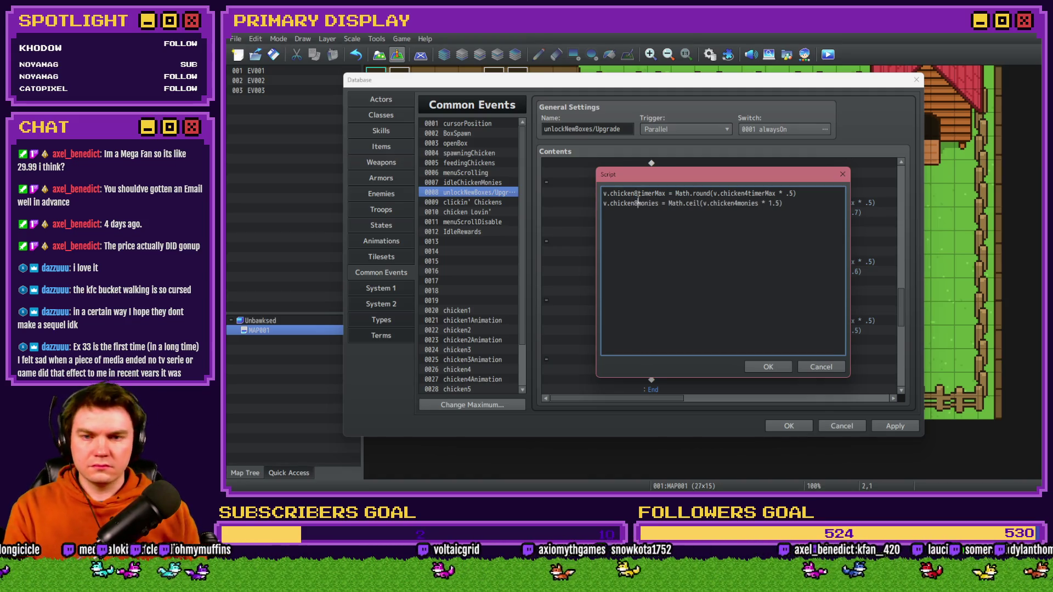
click(748, 193)
key(BackSpace)
text(8)
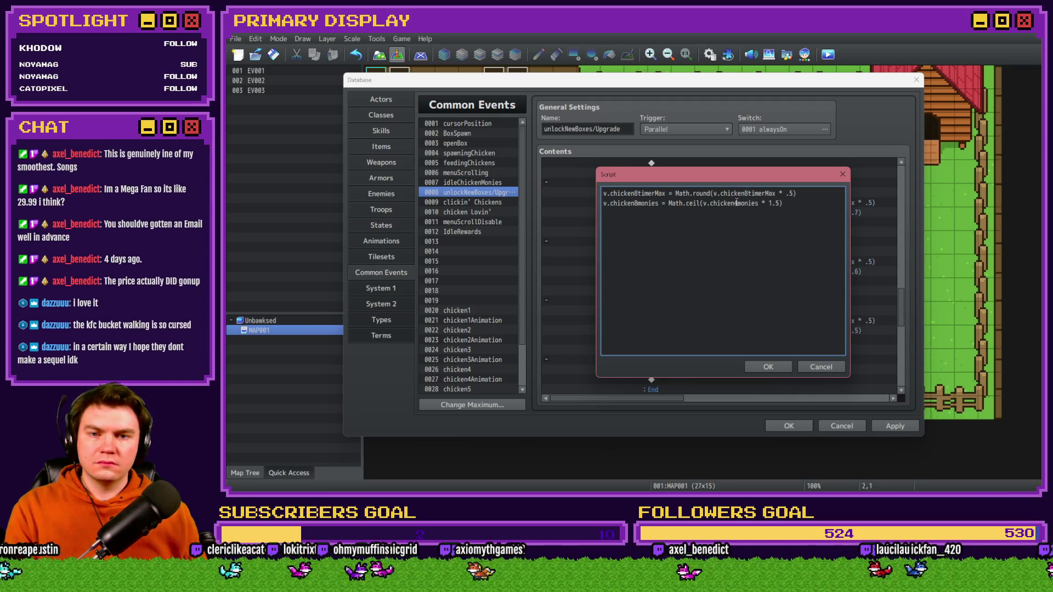
click(767, 367)
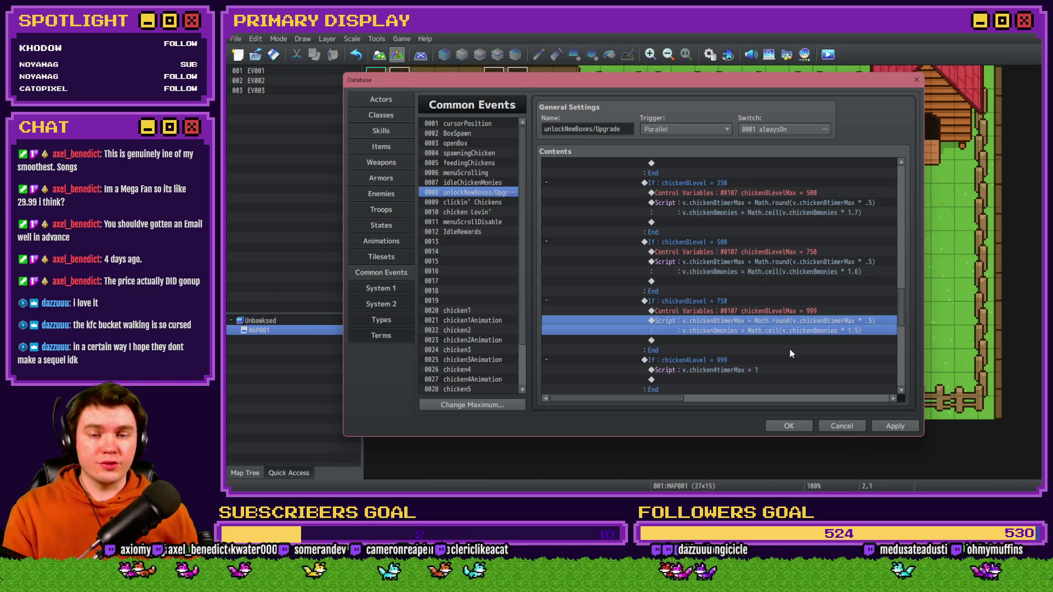
- Make the level-999 branch test chicken8Level, keeping its chicken8timerMax = 1 script
scroll(788, 347, down, 3)
click(723, 291)
double_click(723, 291)
click(757, 224)
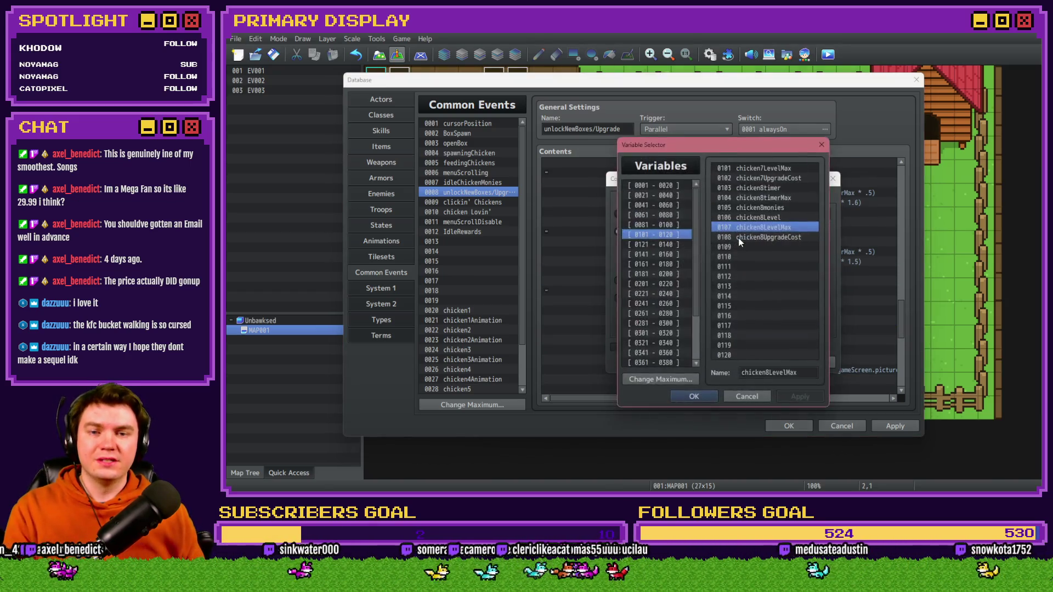
drag(773, 152, 593, 151)
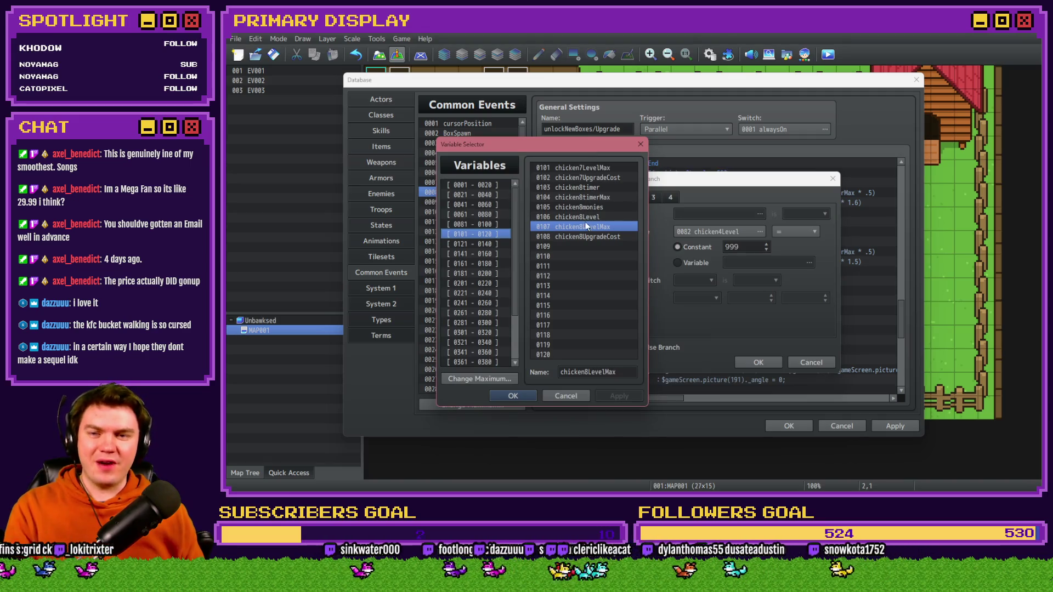
key(Up)
key(Return)
click(758, 363)
double_click(732, 301)
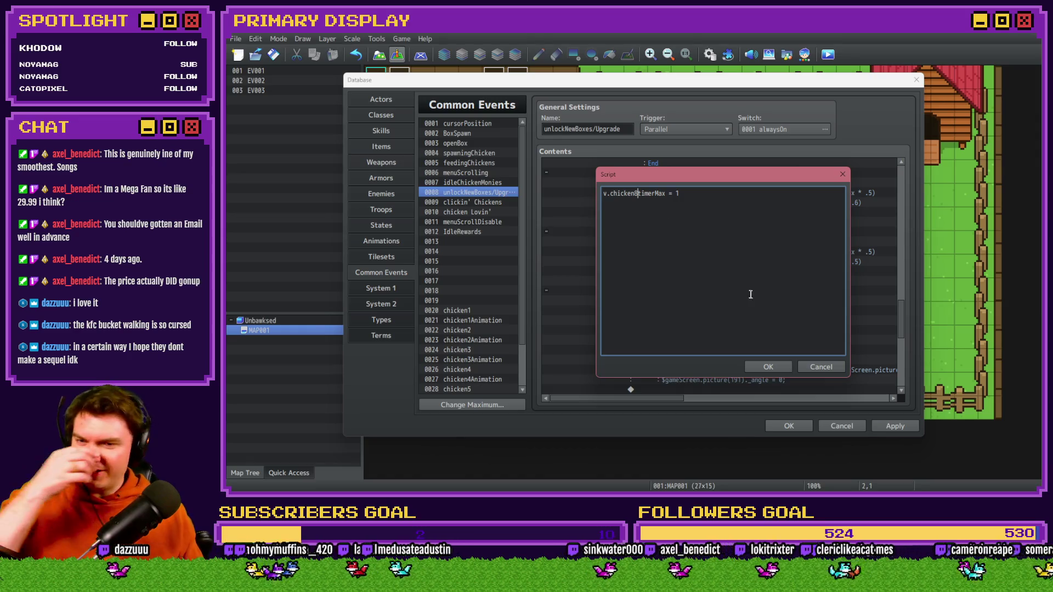
click(768, 367)
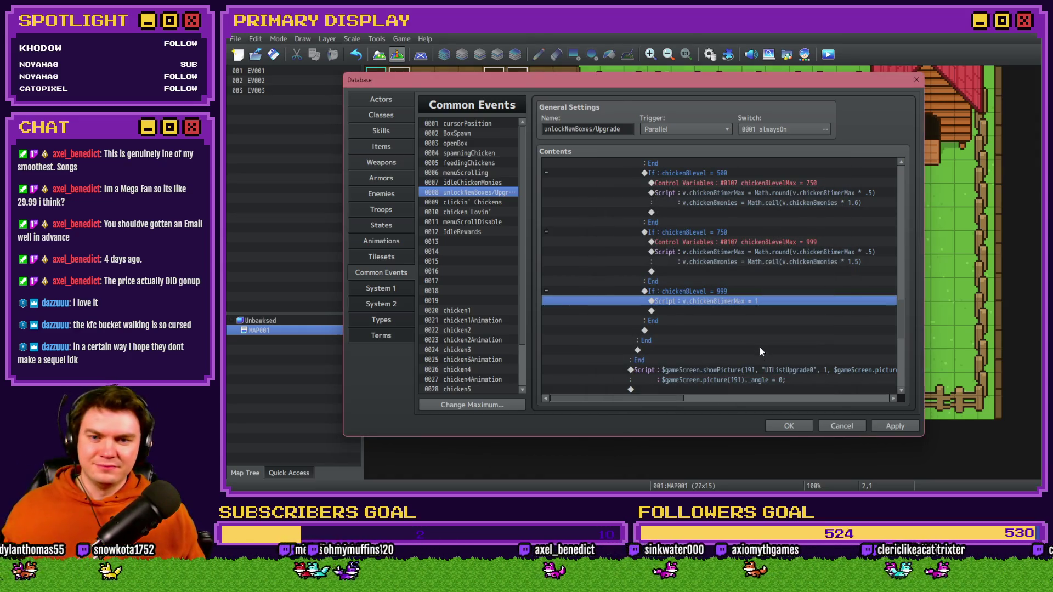
scroll(760, 349, down, 4)
- Collapse the Unlock Chicken 8 block, apply the Common Events edits and close the Database with OK
click(743, 253)
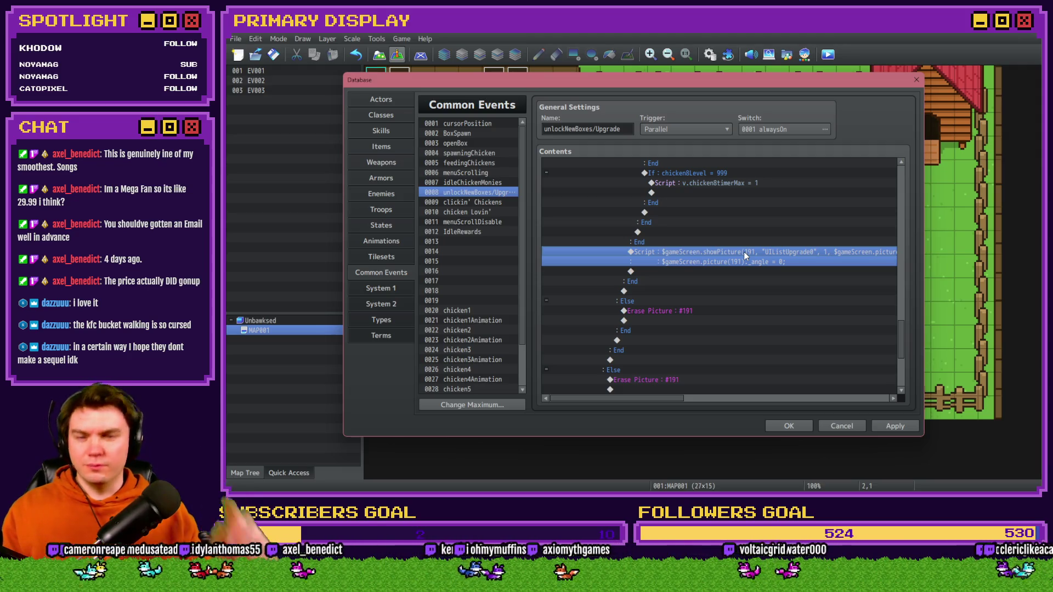
mouse_move(664, 397)
mouse_down()
mouse_move(754, 393)
mouse_move(655, 397)
mouse_up()
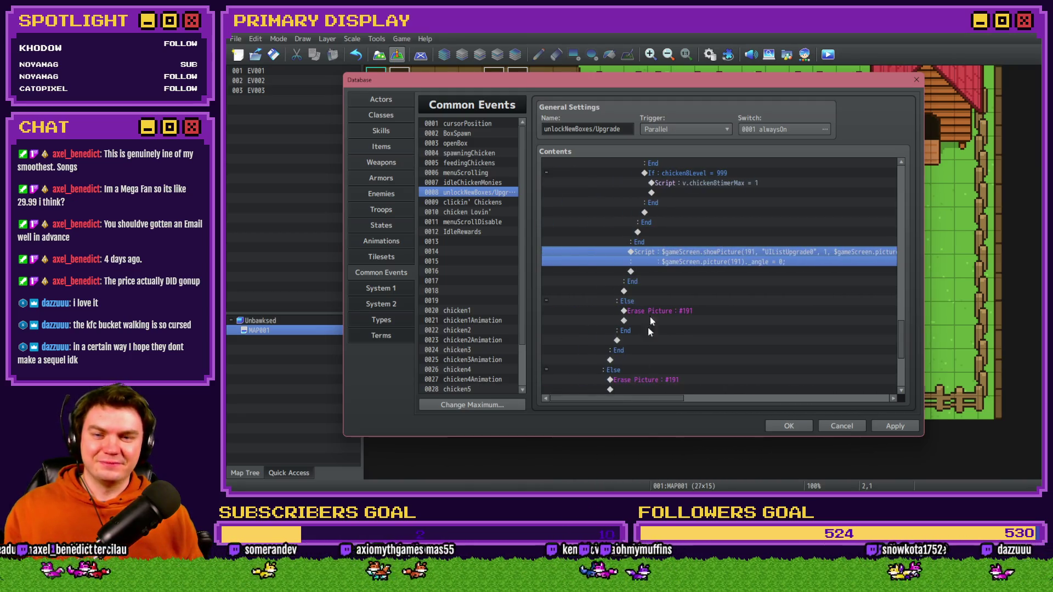
scroll(680, 300, down, 3)
scroll(689, 321, up, 3)
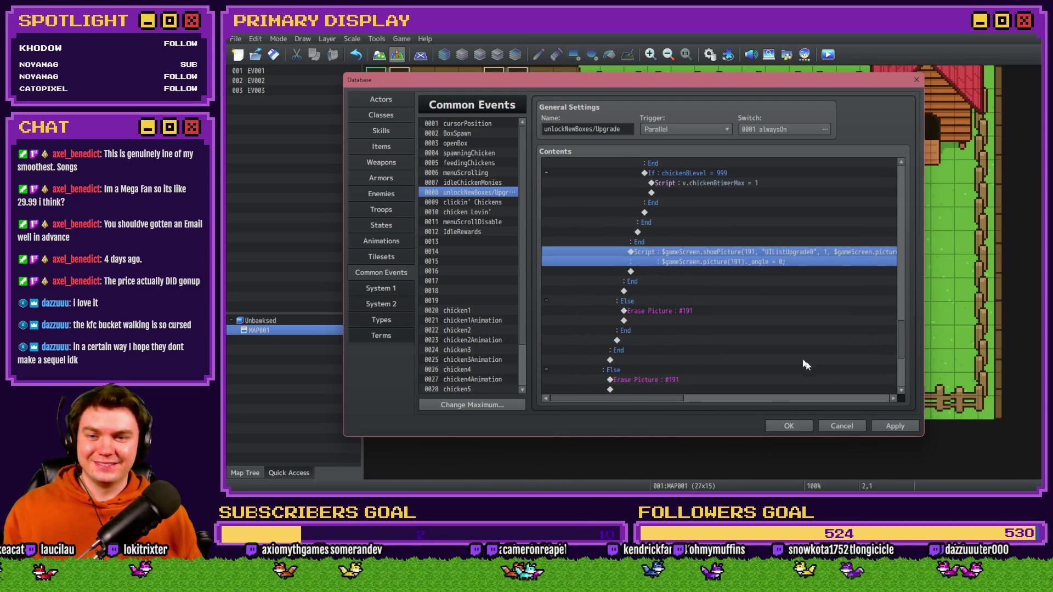
click(896, 426)
drag(900, 348, 905, 189)
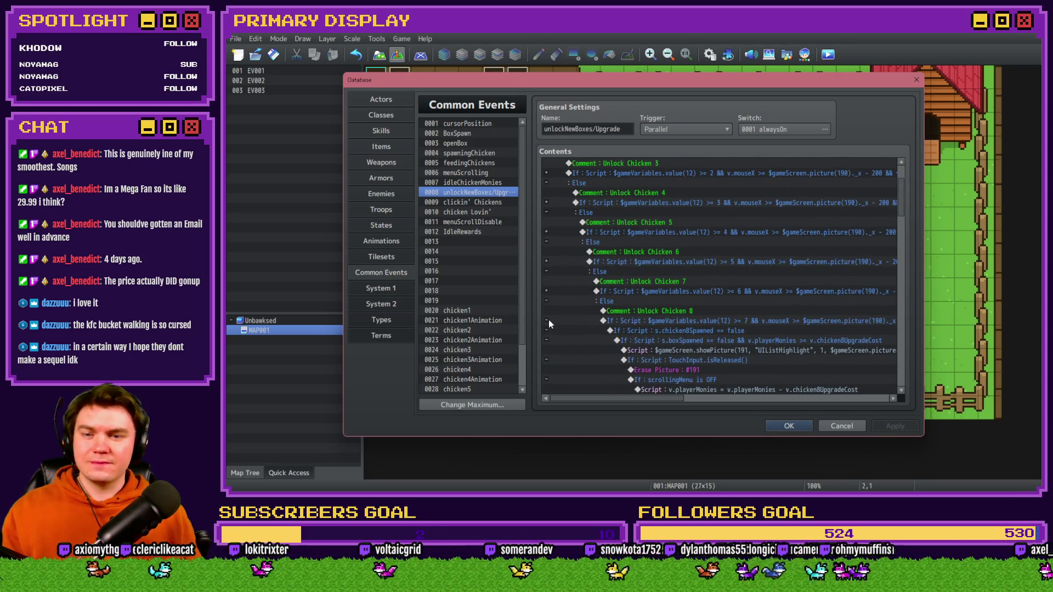
click(547, 320)
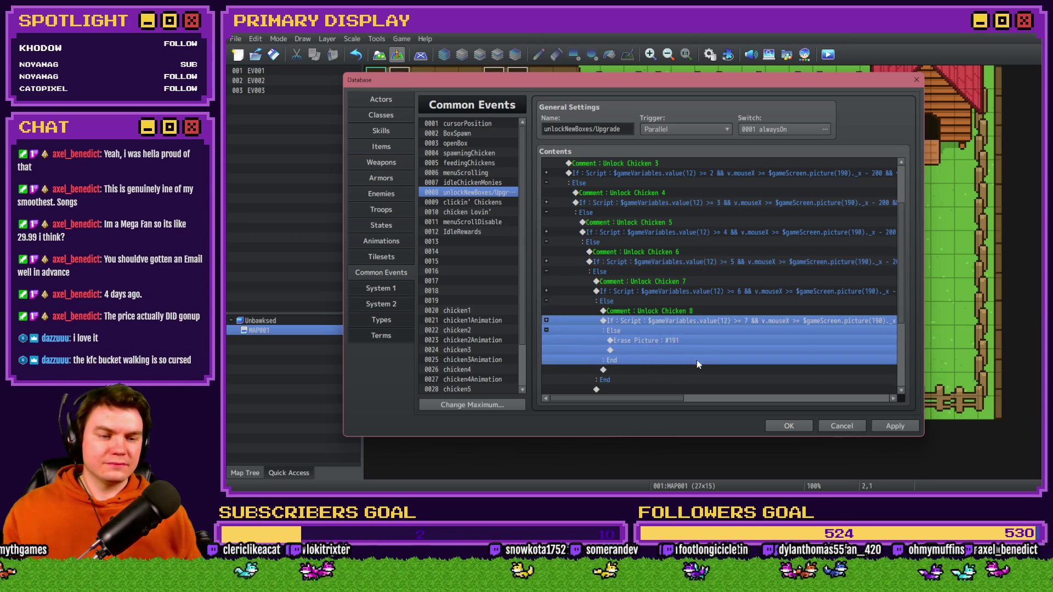
click(900, 427)
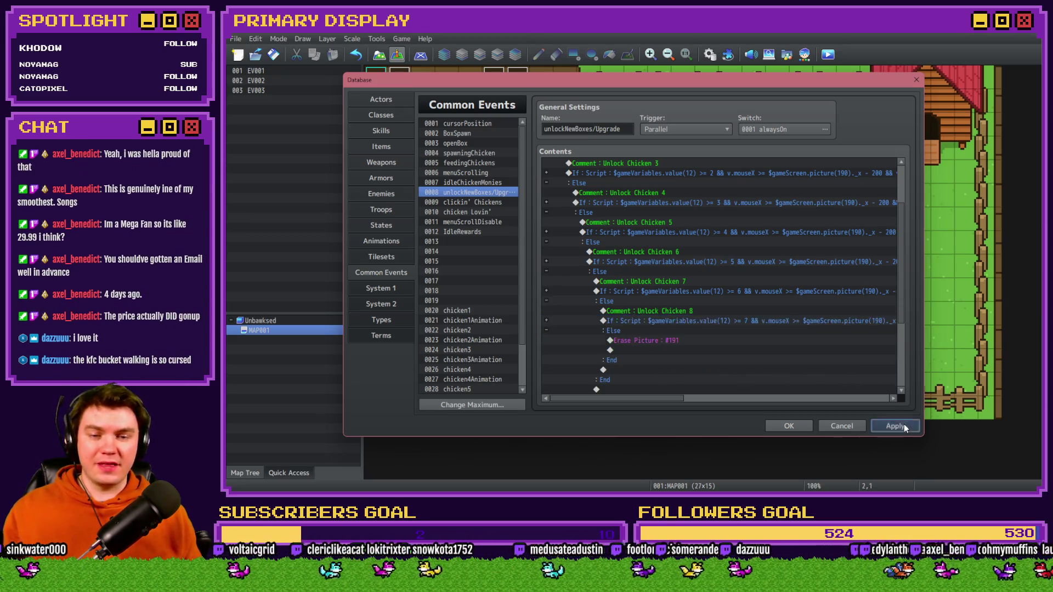
click(801, 427)
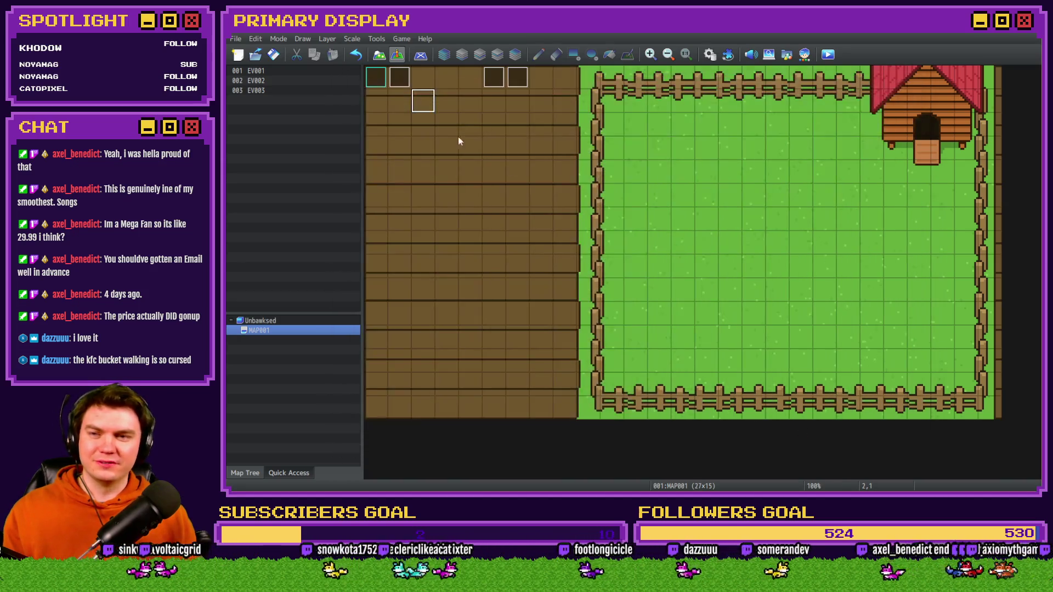
- Duplicate the Petting Chicken 7 comment and conditional block in the clickin' Chickens common event
click(710, 54)
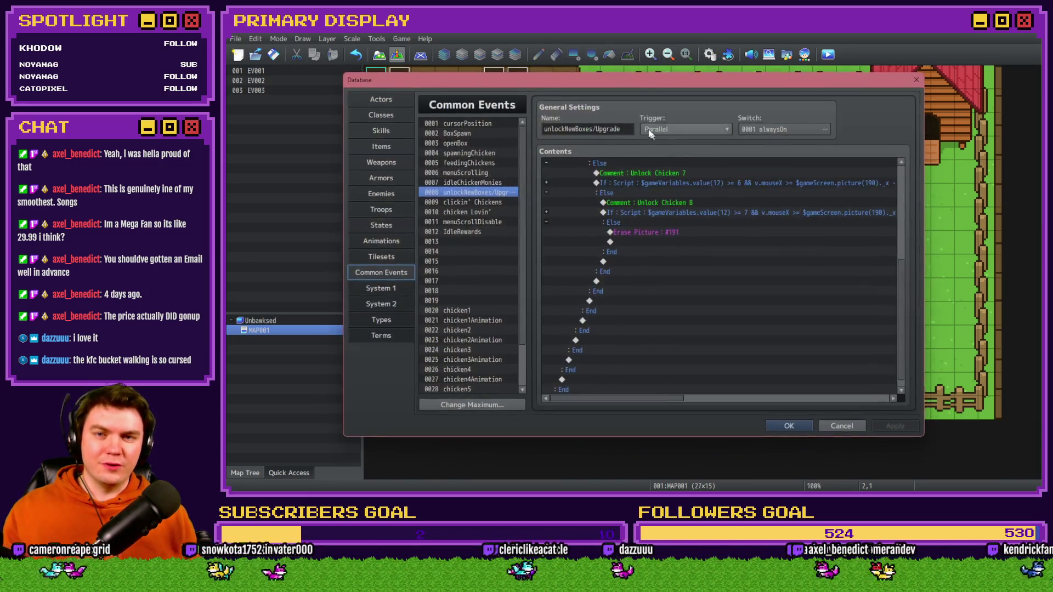
click(489, 205)
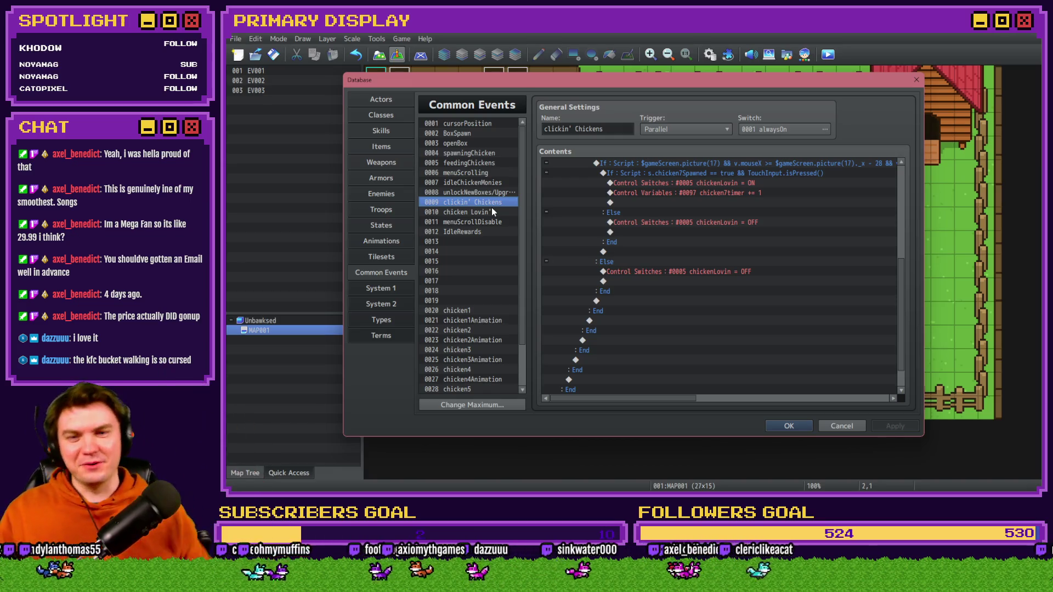
drag(901, 291, 908, 241)
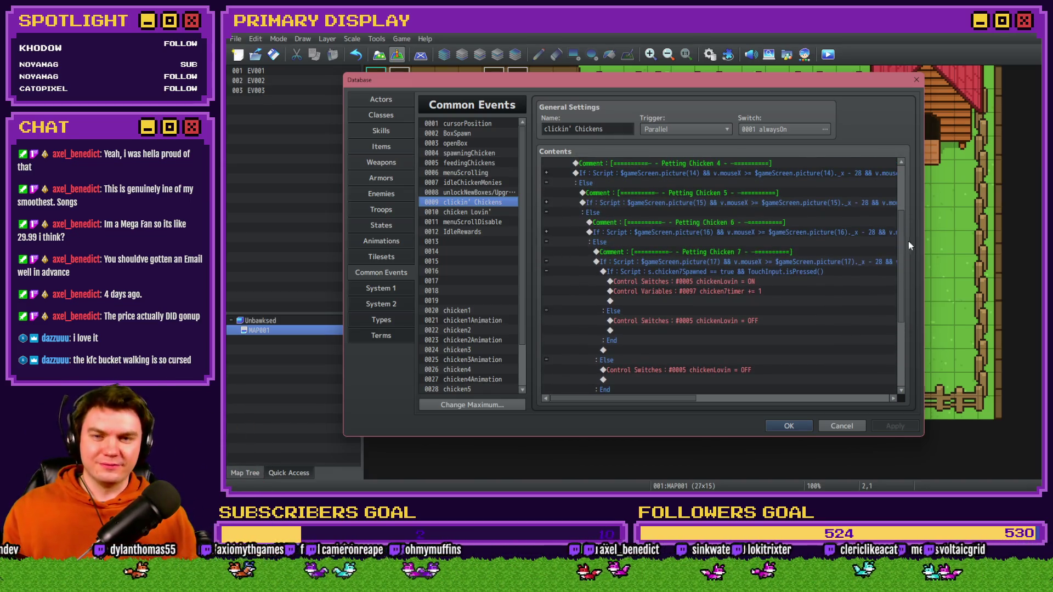
click(547, 262)
click(640, 254)
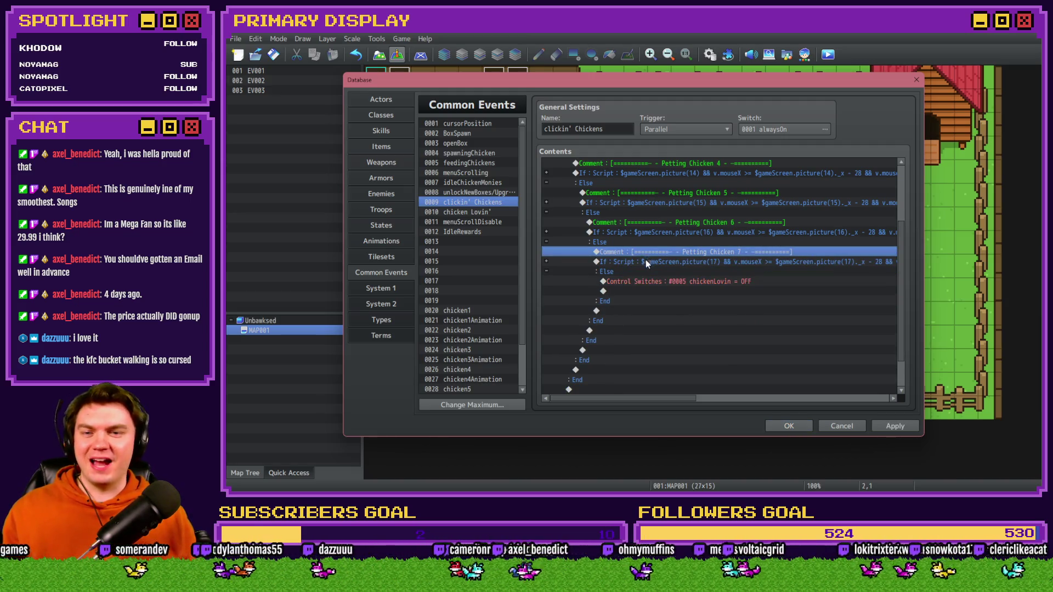
shift+click(646, 258)
click(629, 281)
key(ctrl+v)
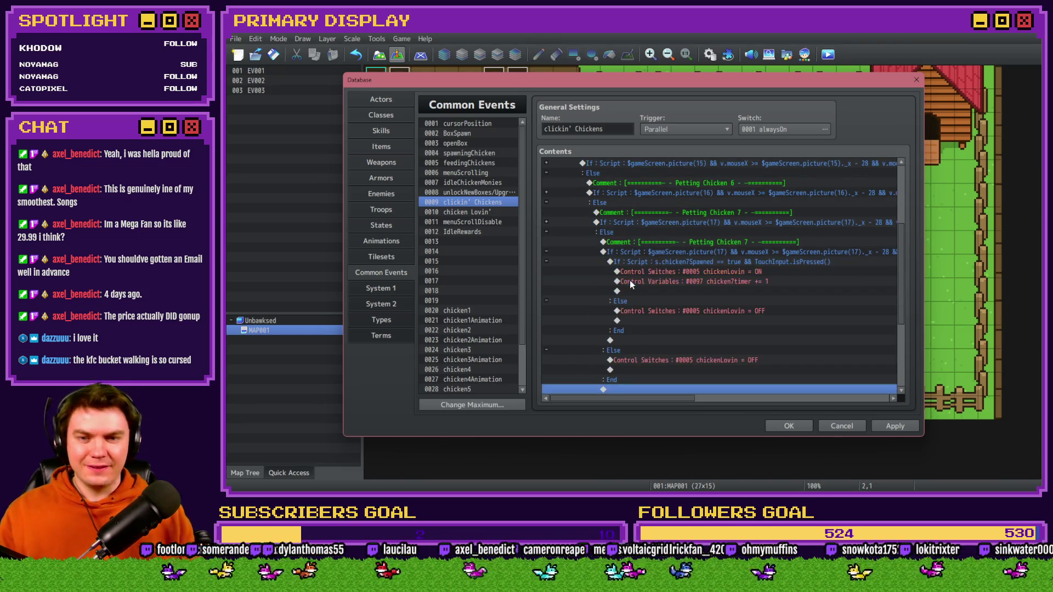
- Rename the pasted comment to Petting Chicken 8 and begin changing its condition script to picture 18
double_click(696, 243)
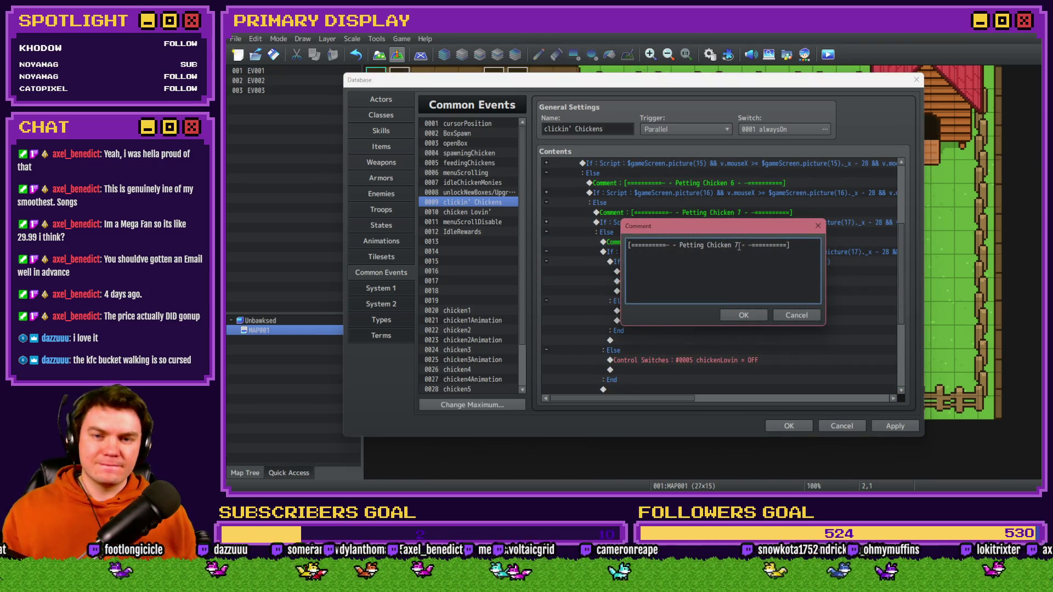
click(743, 315)
double_click(734, 248)
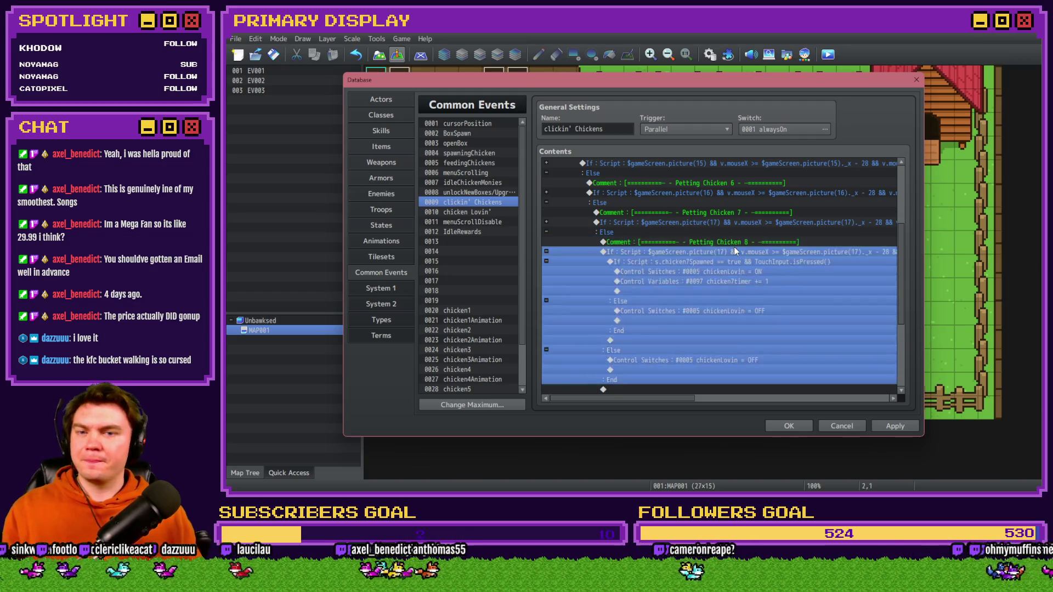
click(751, 323)
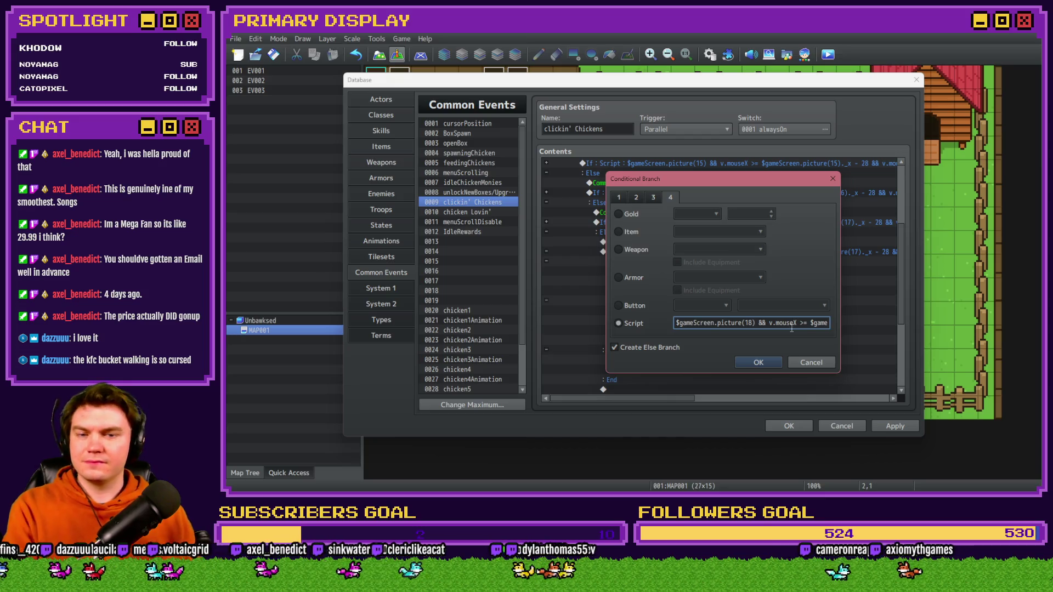
key(Right)
key(Right)
key(Right)
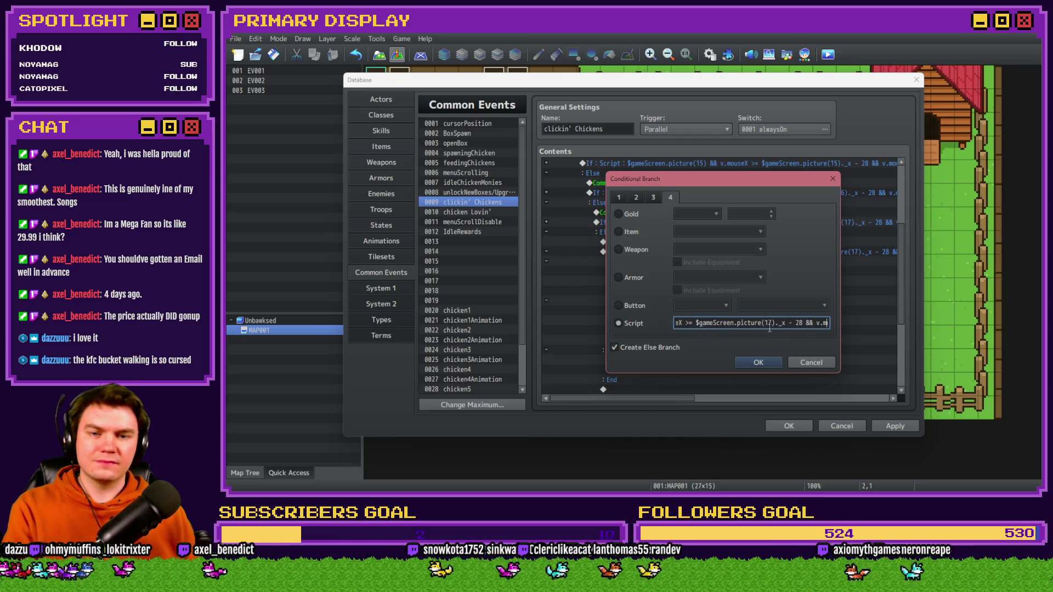